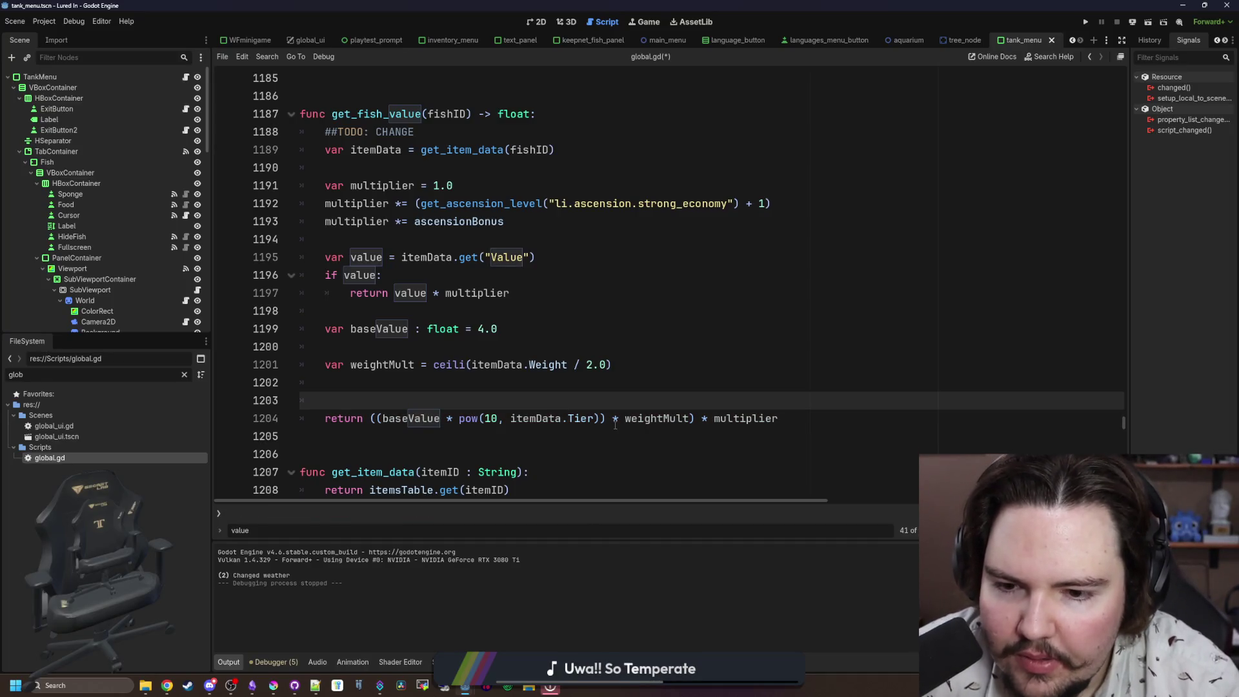
Step: Save global.gd and run the project inside the editor
key(ctrl+s)
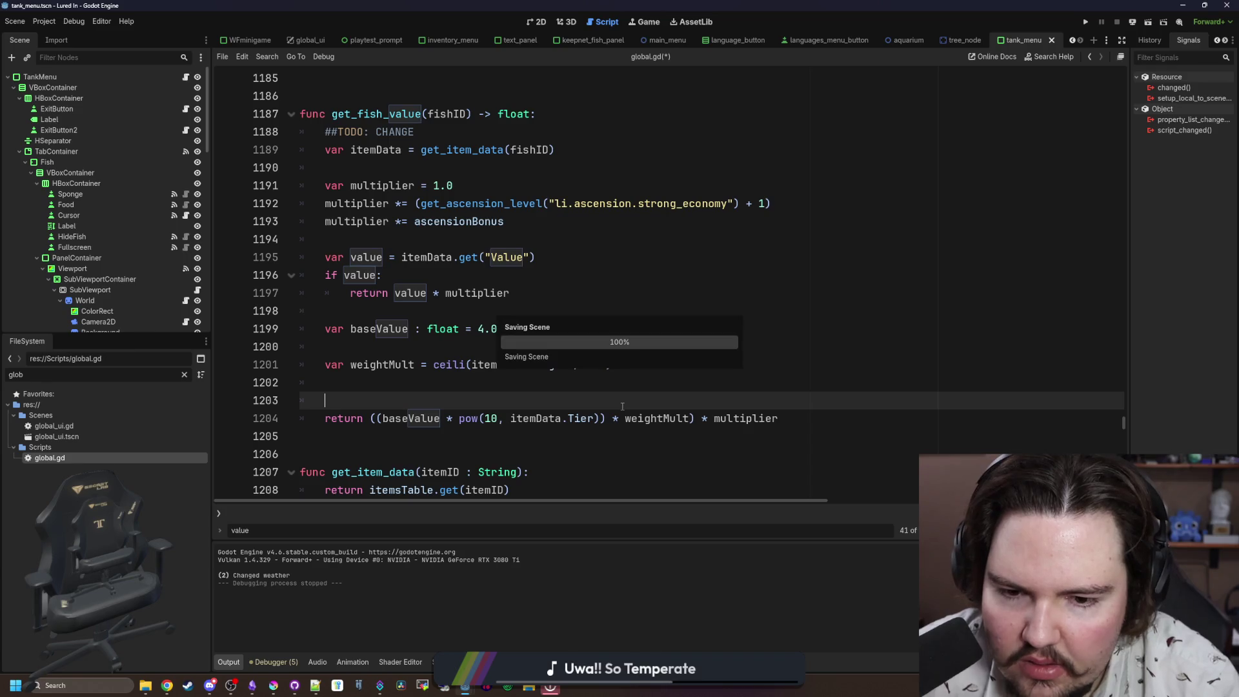
click(1085, 22)
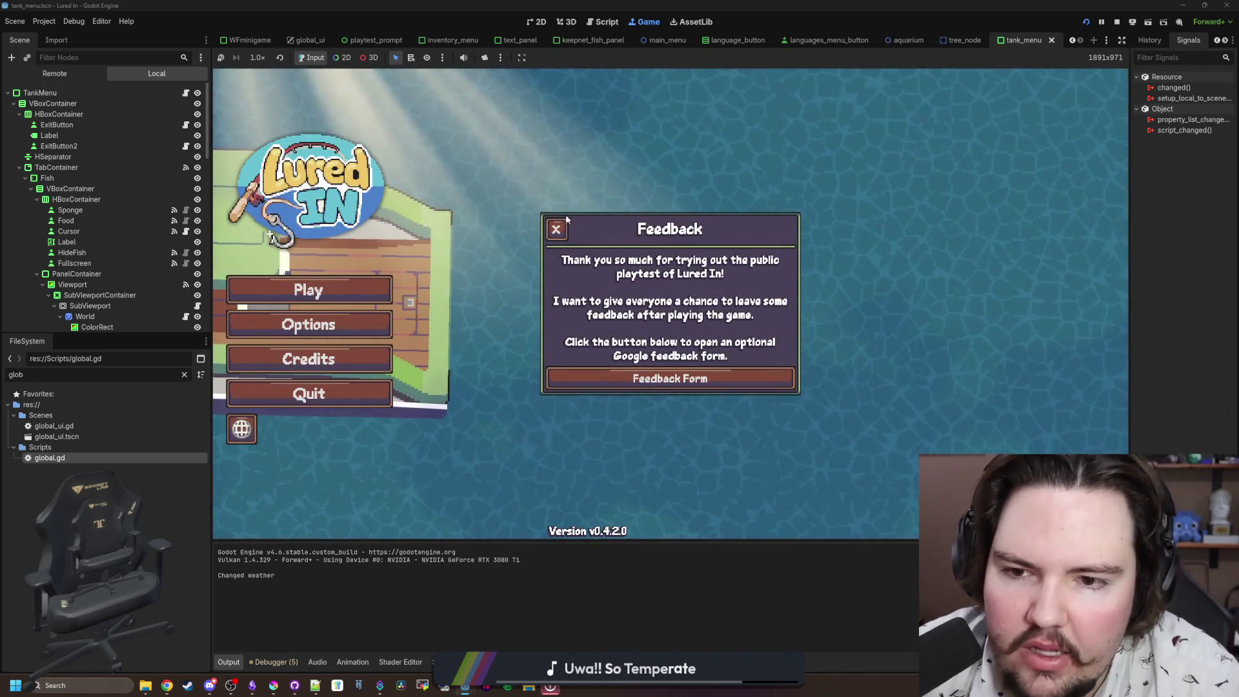
Step: Start playing past the feedback and Welcome Back popups, scroll the fish inventory, and clear the FileSystem filter
click(556, 229)
click(339, 288)
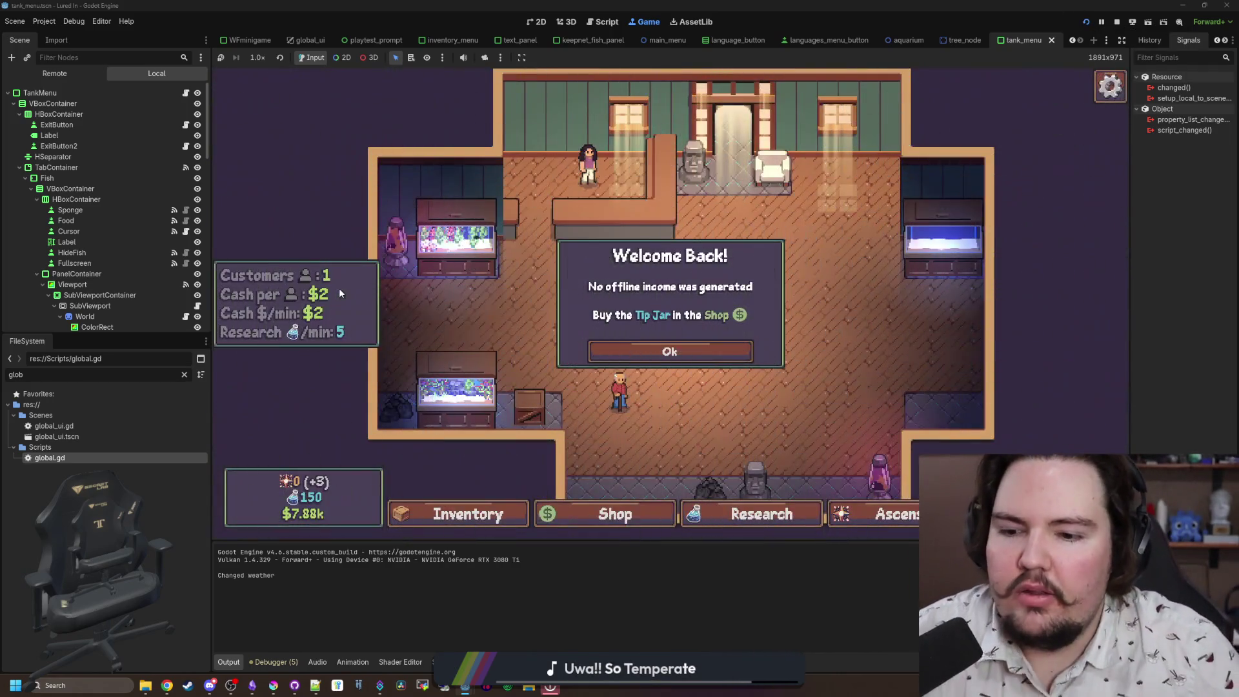
click(690, 354)
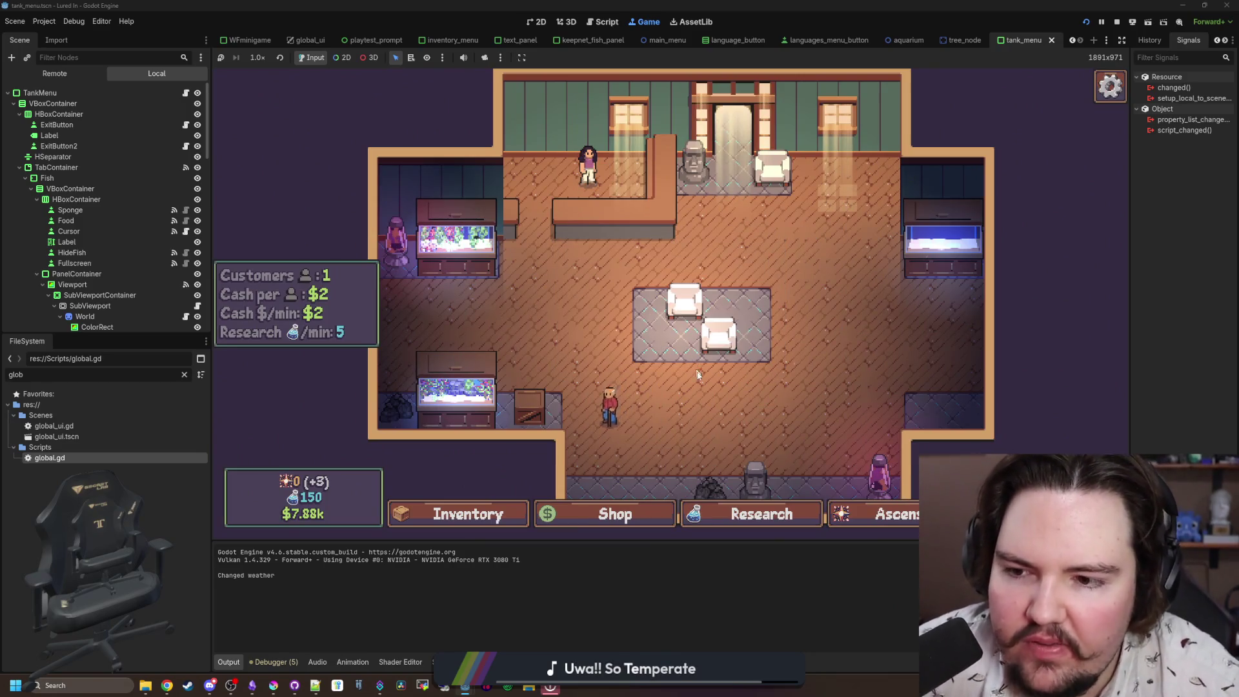
click(463, 513)
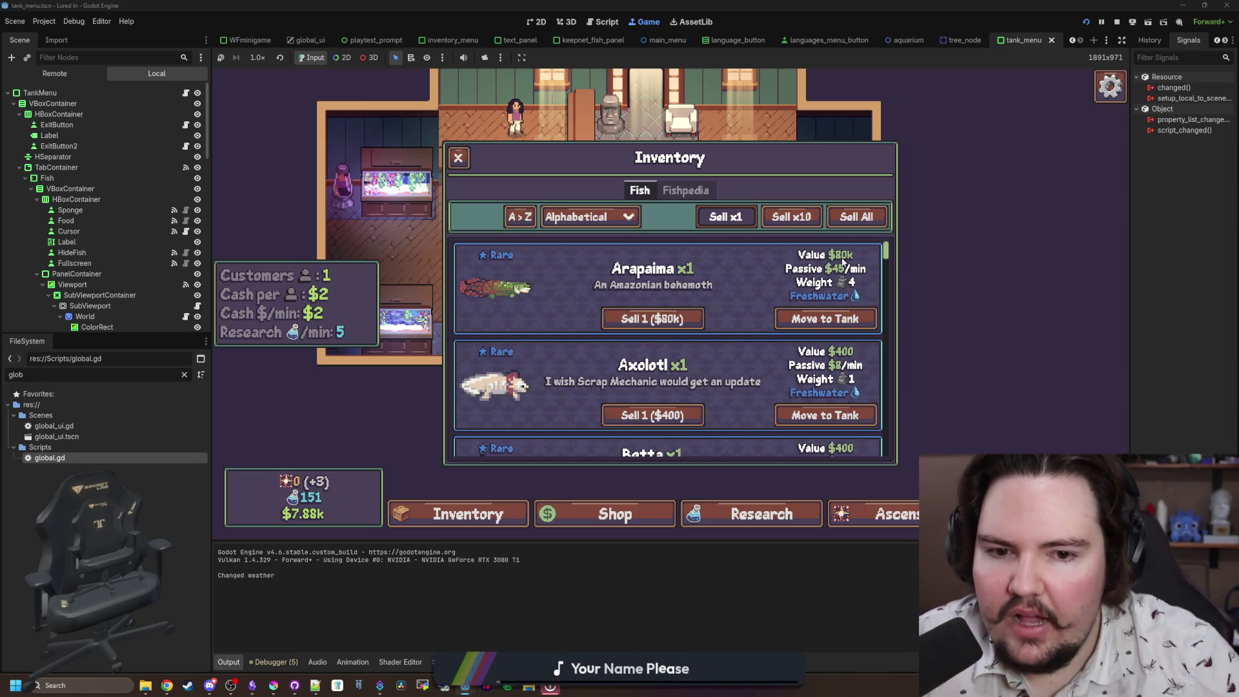
scroll(842, 261, down, 2)
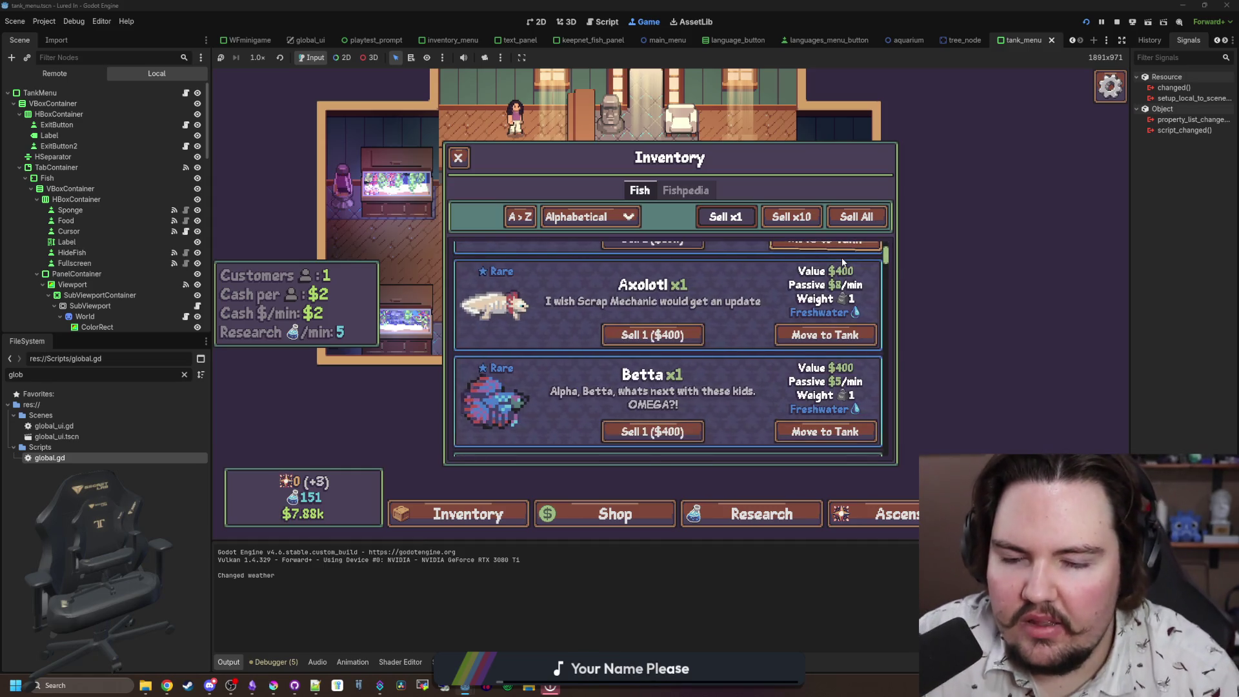
scroll(829, 274, down, 2)
scroll(823, 282, down, 1)
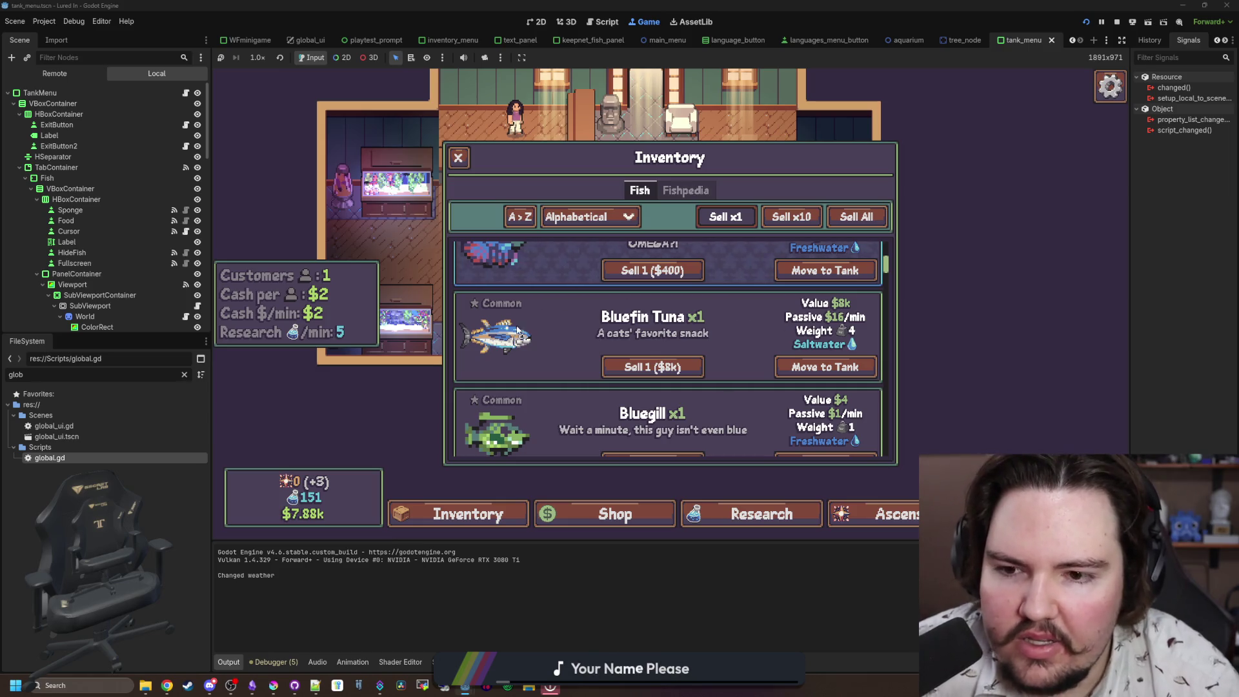
click(184, 375)
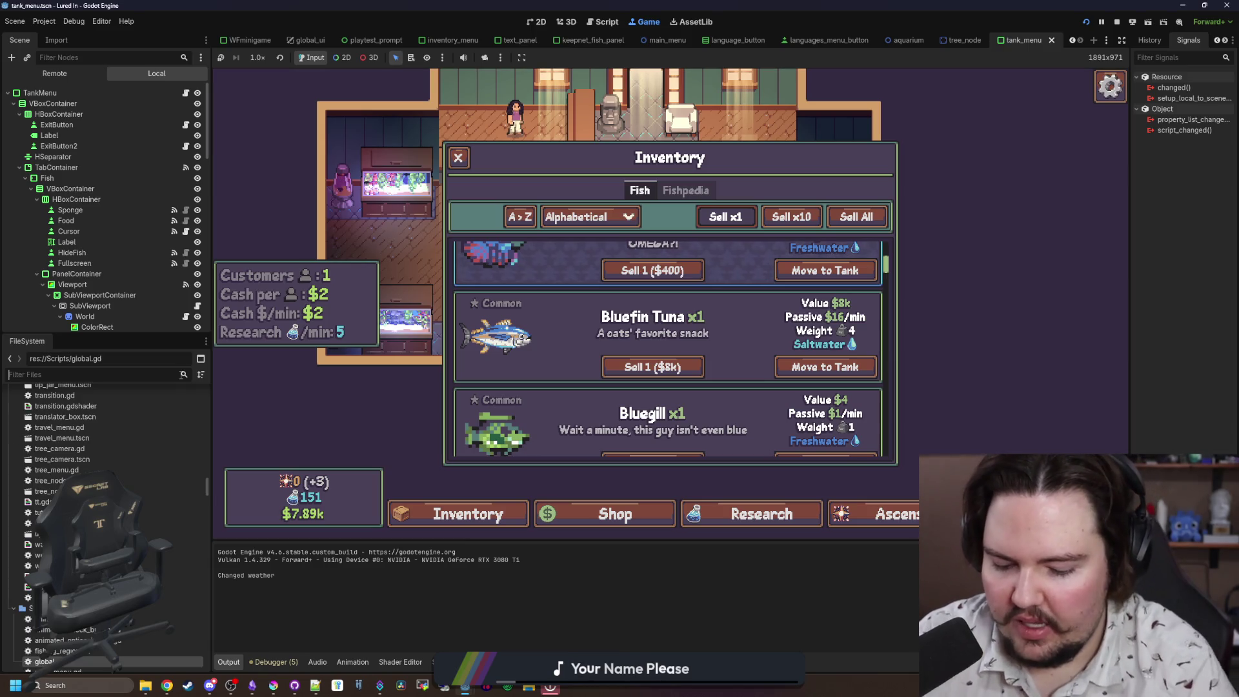
Step: Filter files by 'item', open items_table.gd, find the 'bluefin' entry and save
text(item)
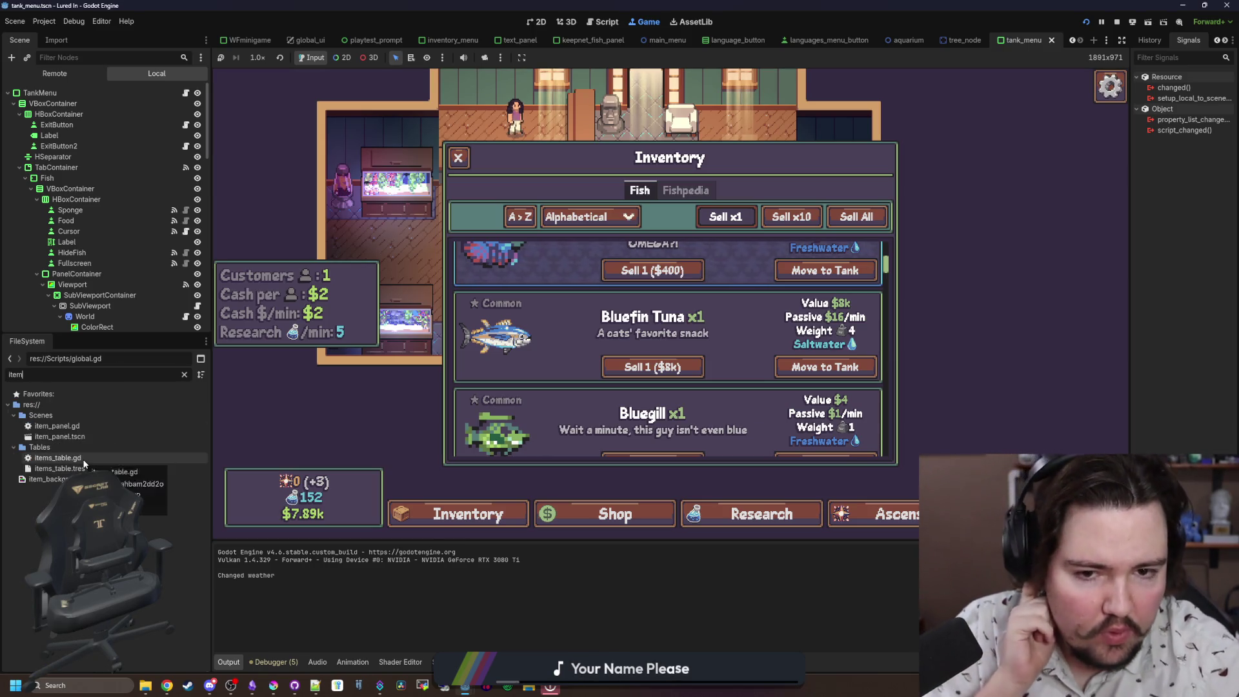
double_click(83, 460)
key(ctrl+f)
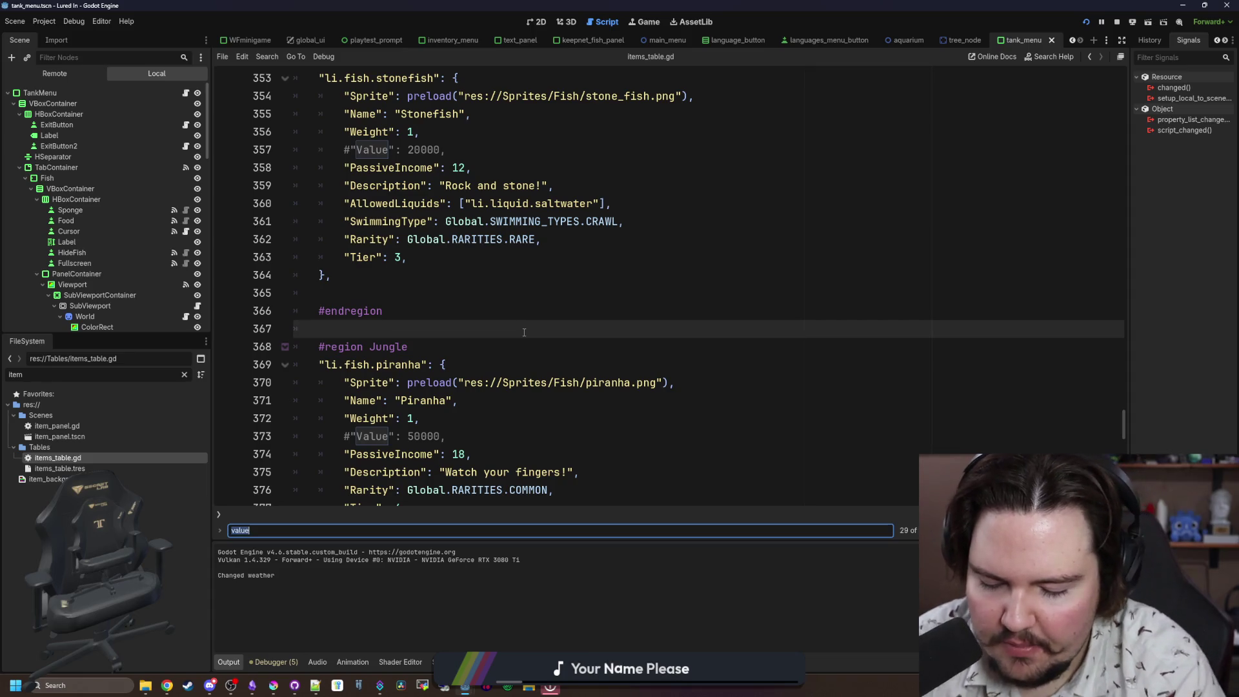
text(bluefin)
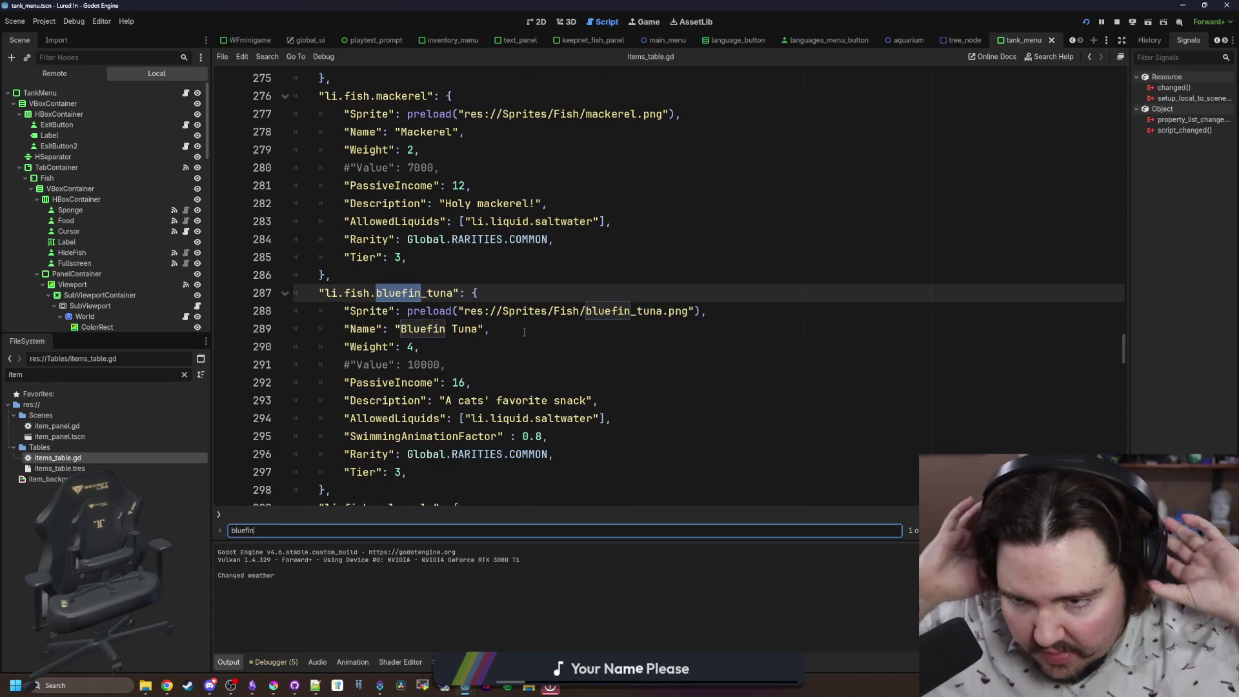
click(524, 333)
key(ctrl+s)
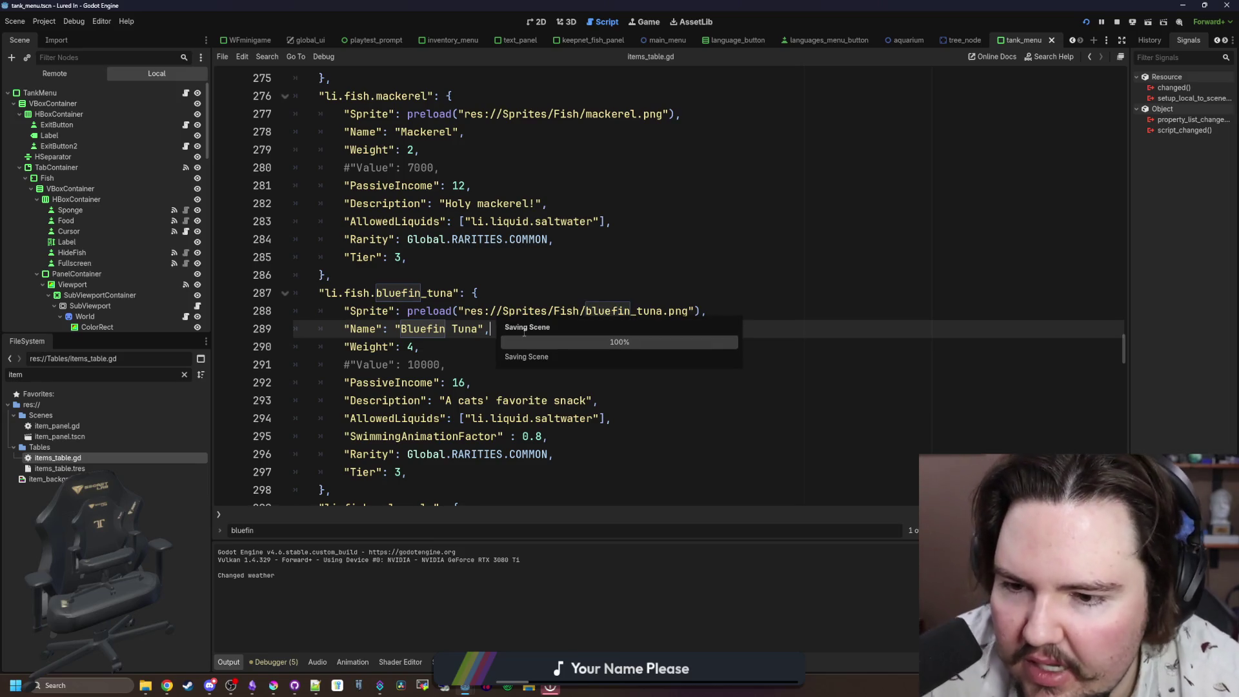
Step: Sort the running game's inventory by Sell Value, review it, then stop the game
click(647, 22)
scroll(821, 286, down, 15)
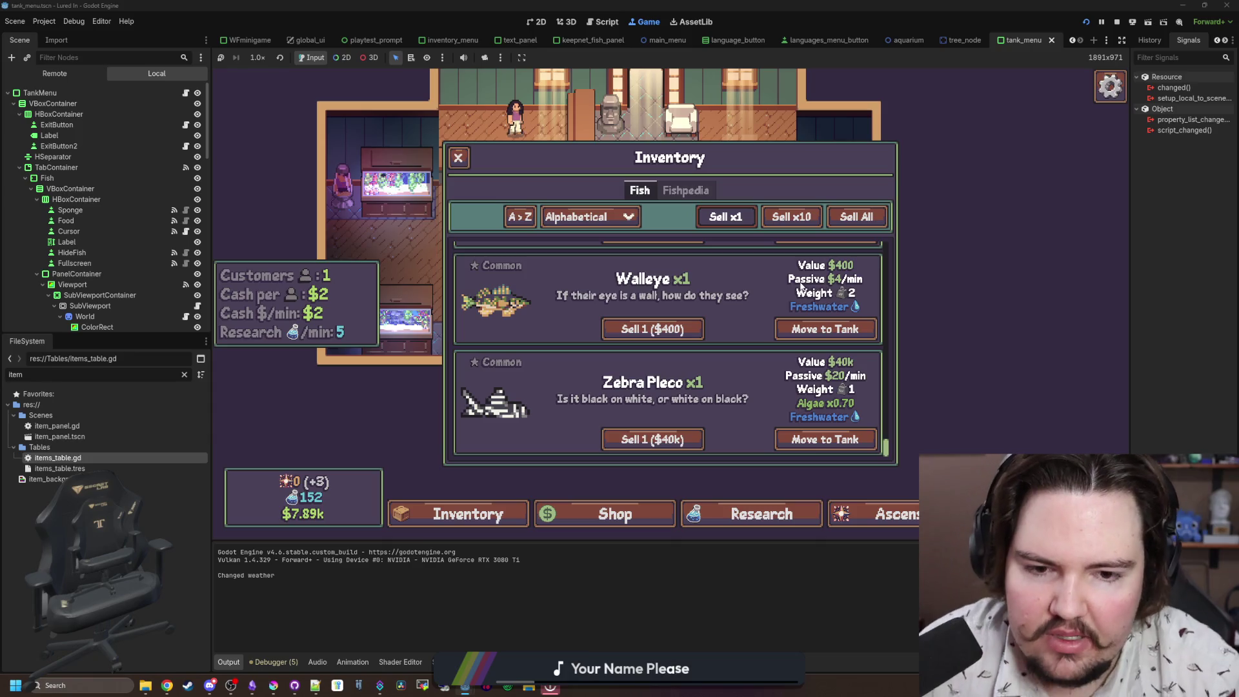
scroll(802, 287, up, 10)
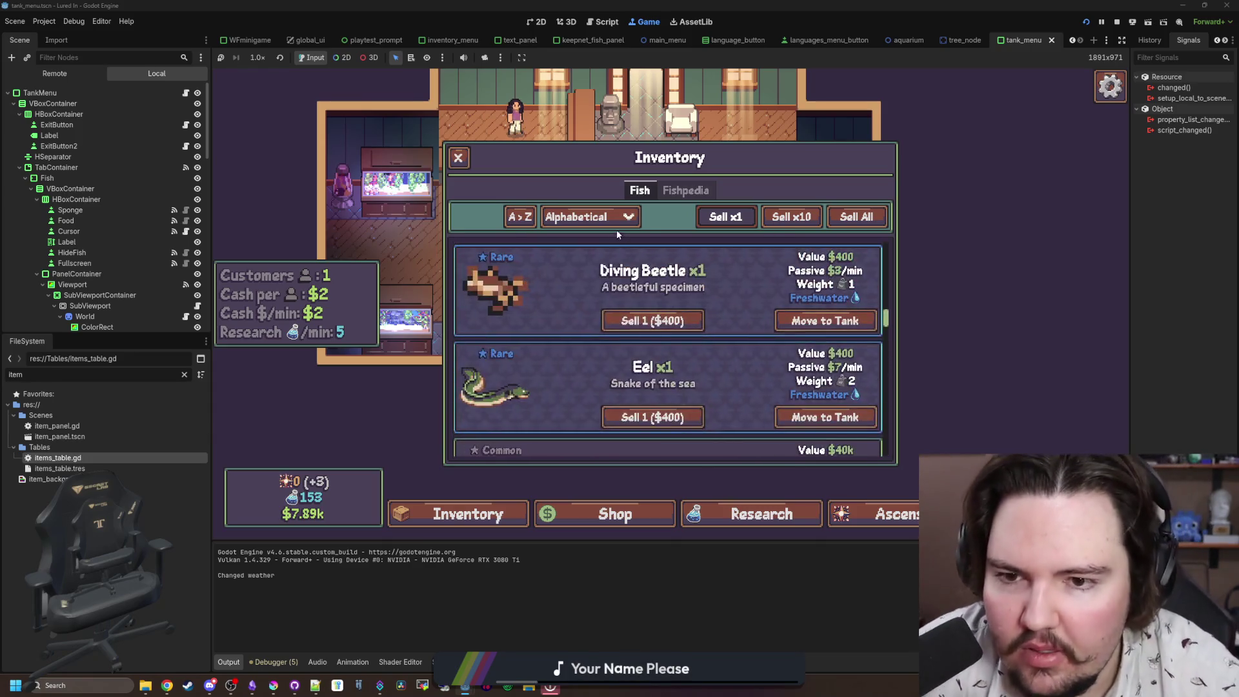
click(603, 217)
click(591, 314)
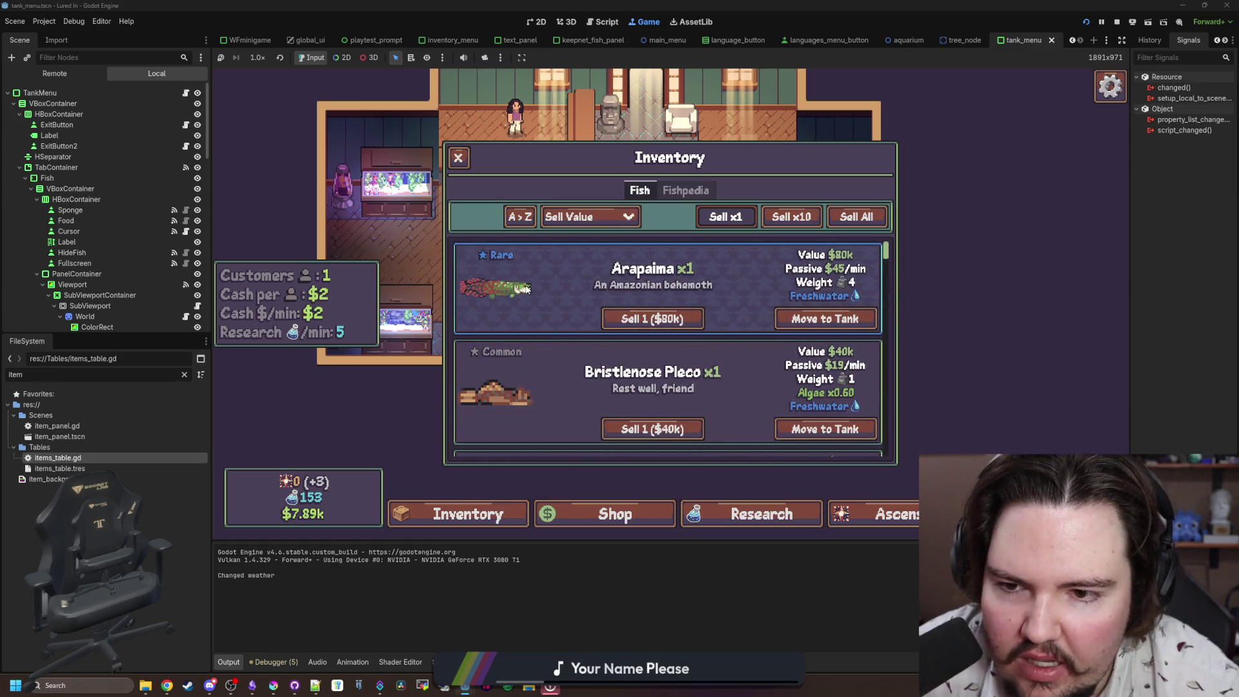
scroll(526, 289, down, 3)
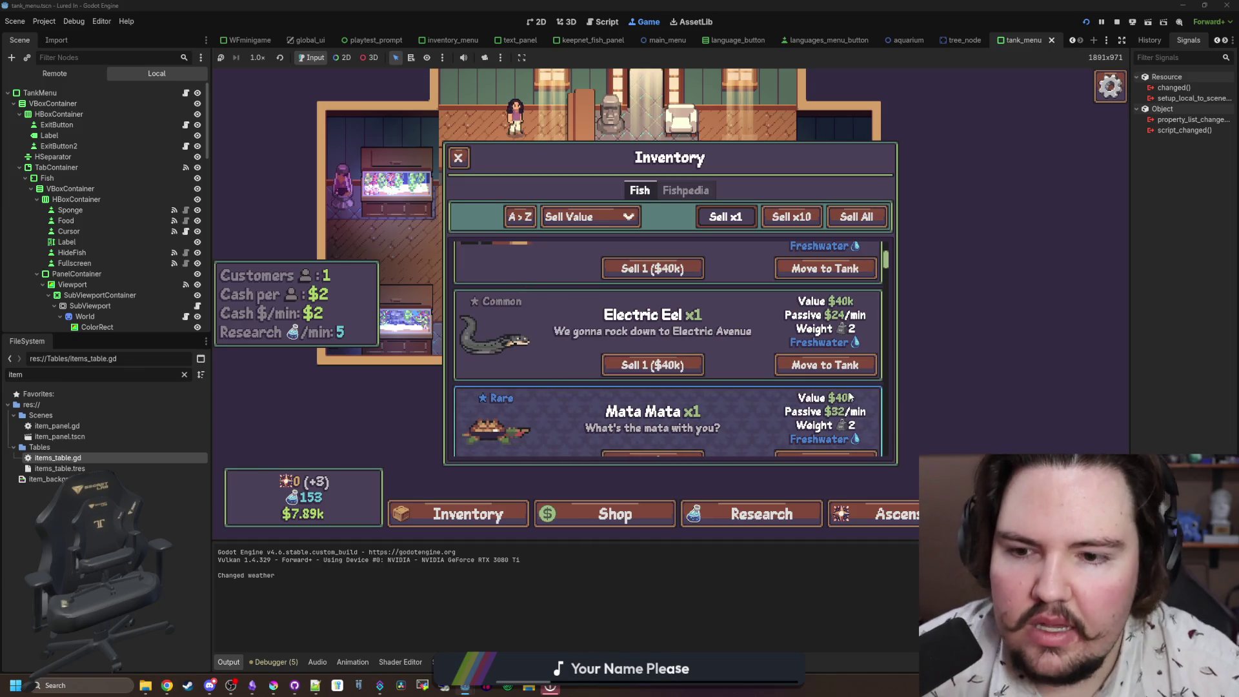
scroll(859, 395, down, 2)
scroll(524, 286, up, 5)
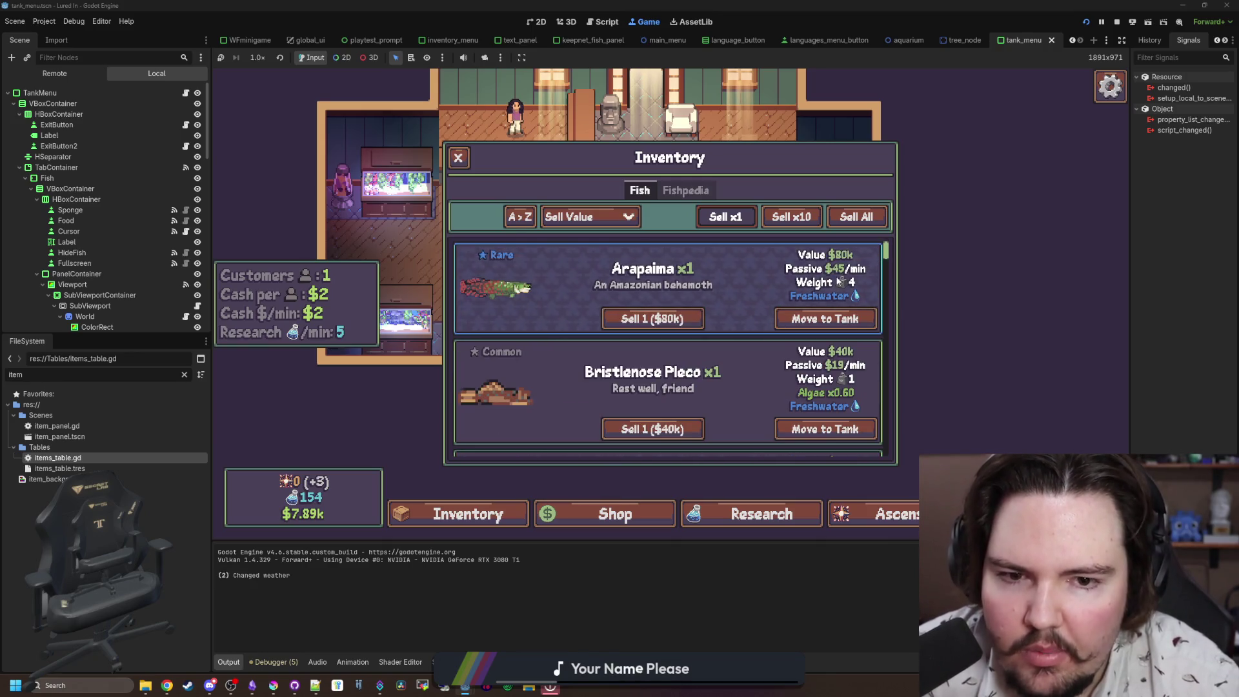
scroll(742, 271, down, 3)
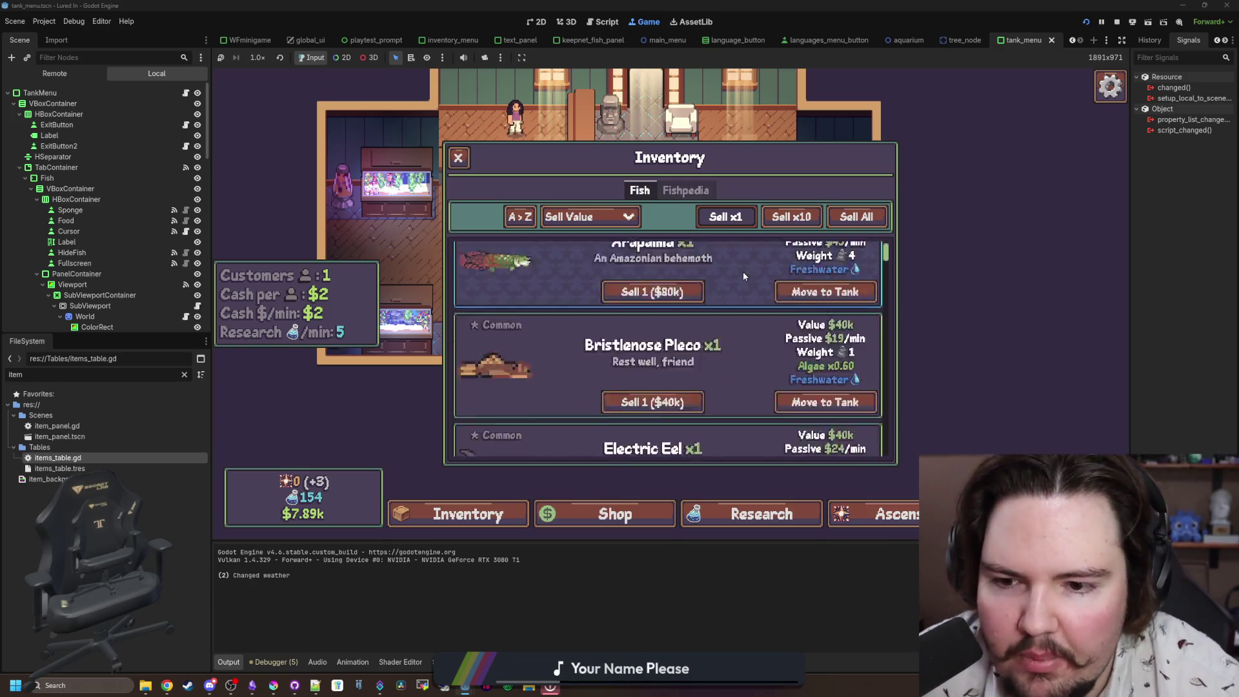
scroll(746, 265, up, 4)
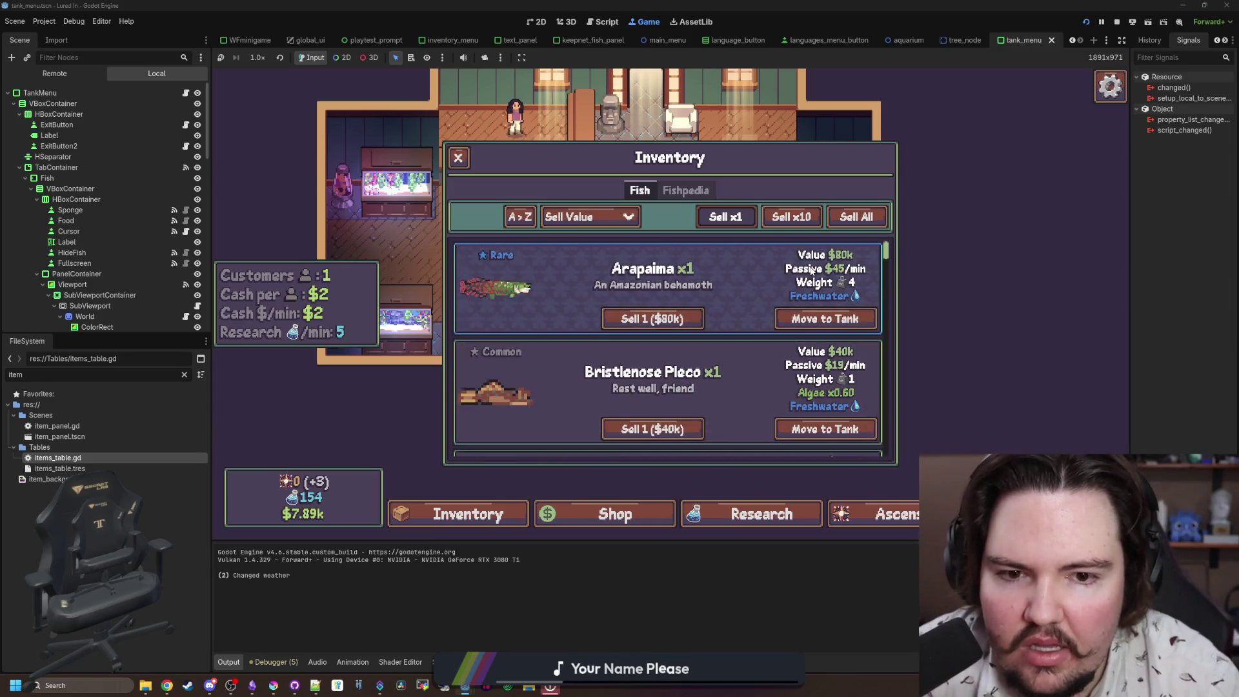
click(1117, 21)
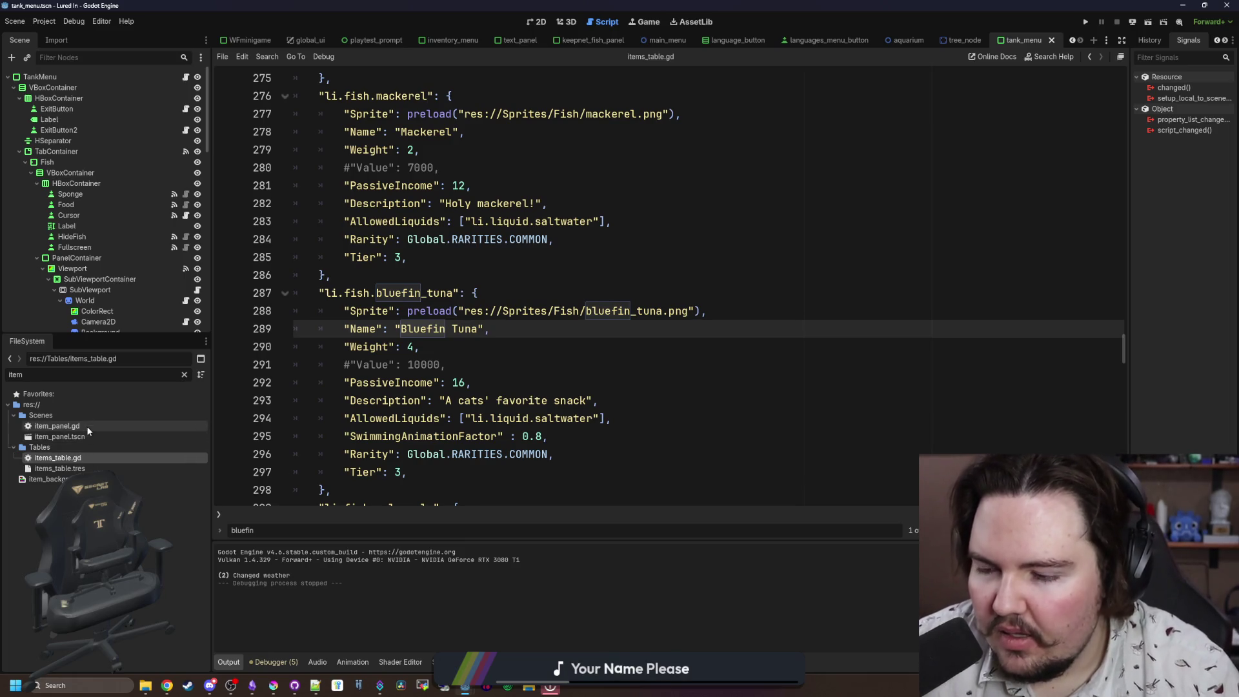
Step: Open global.gd and declare 'var rarityMult: float = 1.0' in get_fish_value
click(184, 374)
text(glob)
double_click(65, 458)
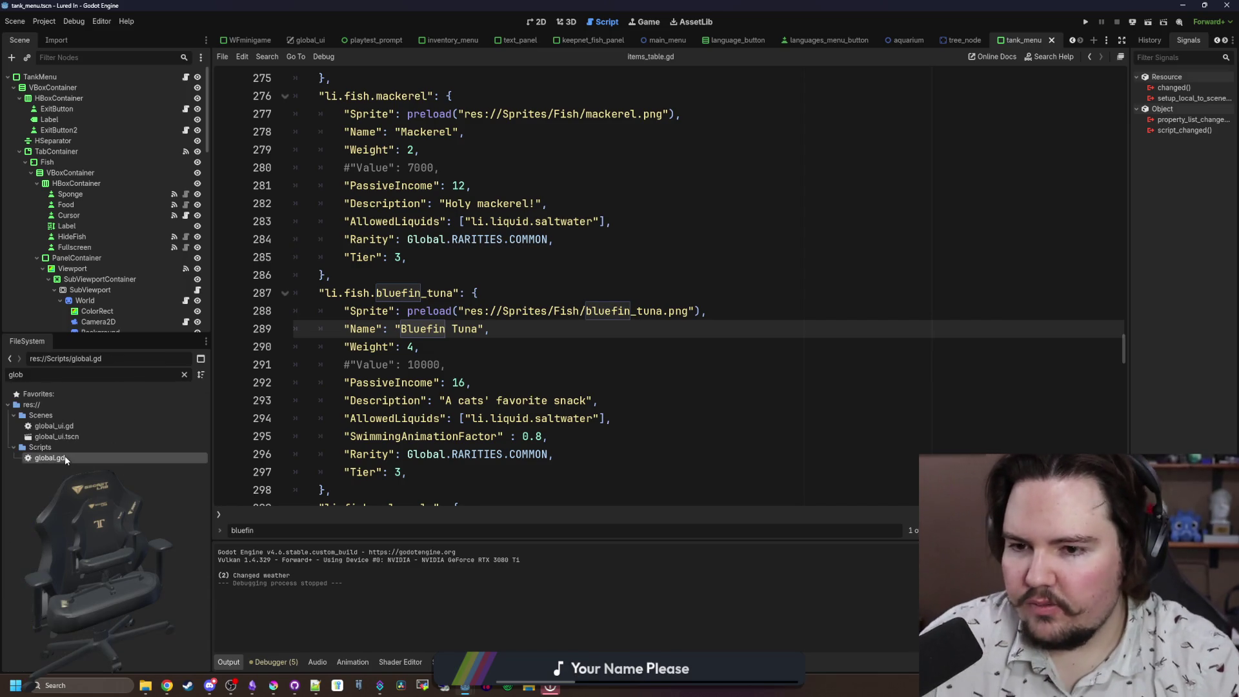
click(421, 385)
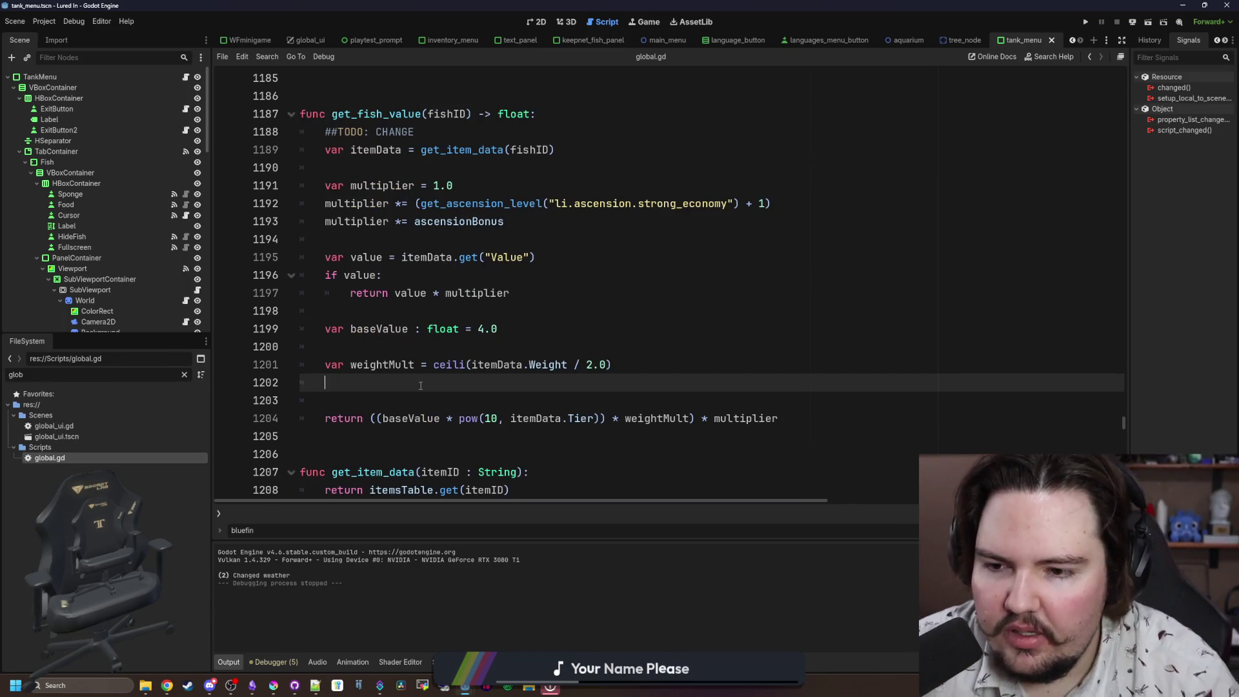
key(Return)
key(Down)
text(var rarityMult = 1.0)
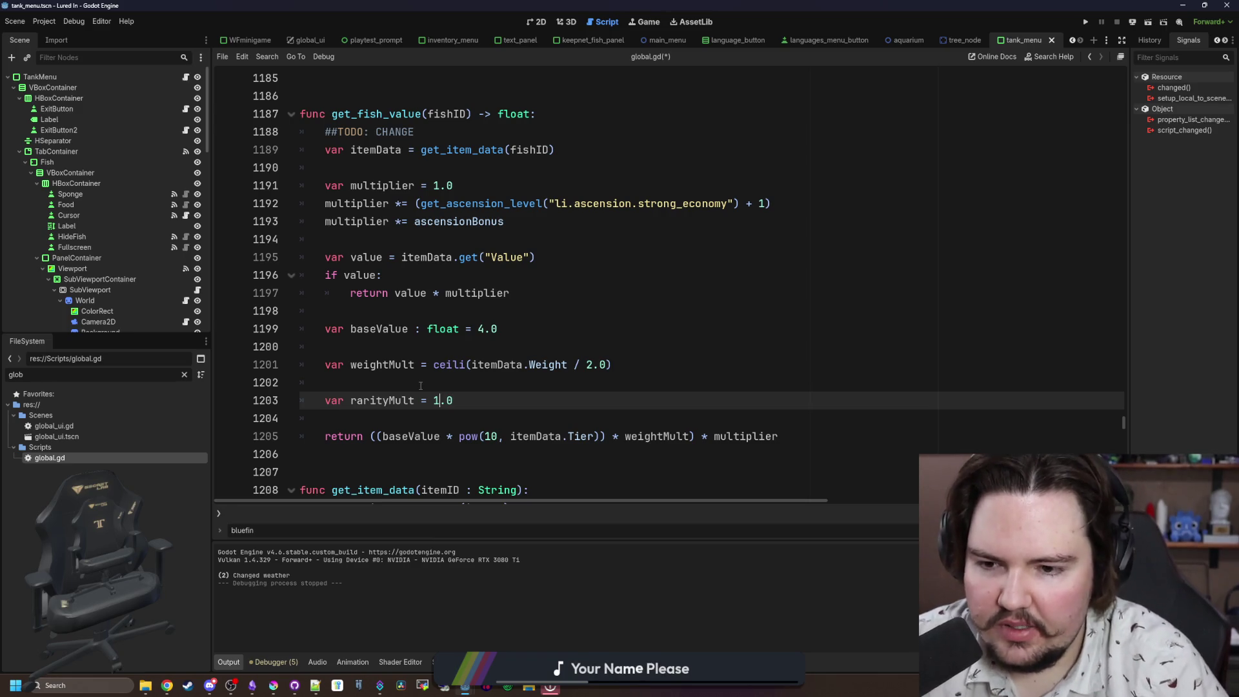
key(Left)
key(Left)
text(:float)
key(BackSpace)
key(BackSpace)
key(BackSpace)
key(BackSpace)
text(float)
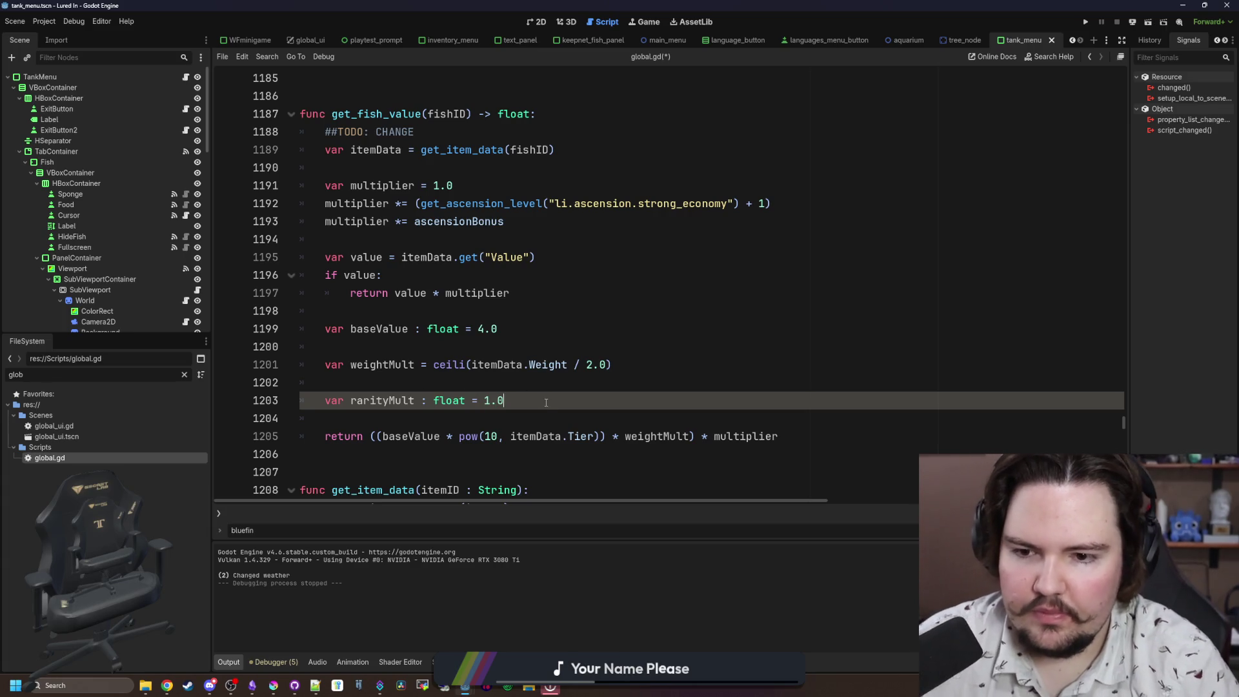
key(Return)
Step: Add a match on itemData.Rarity with Global.RARITIES RARE and LEGENDARY cases
text(match()
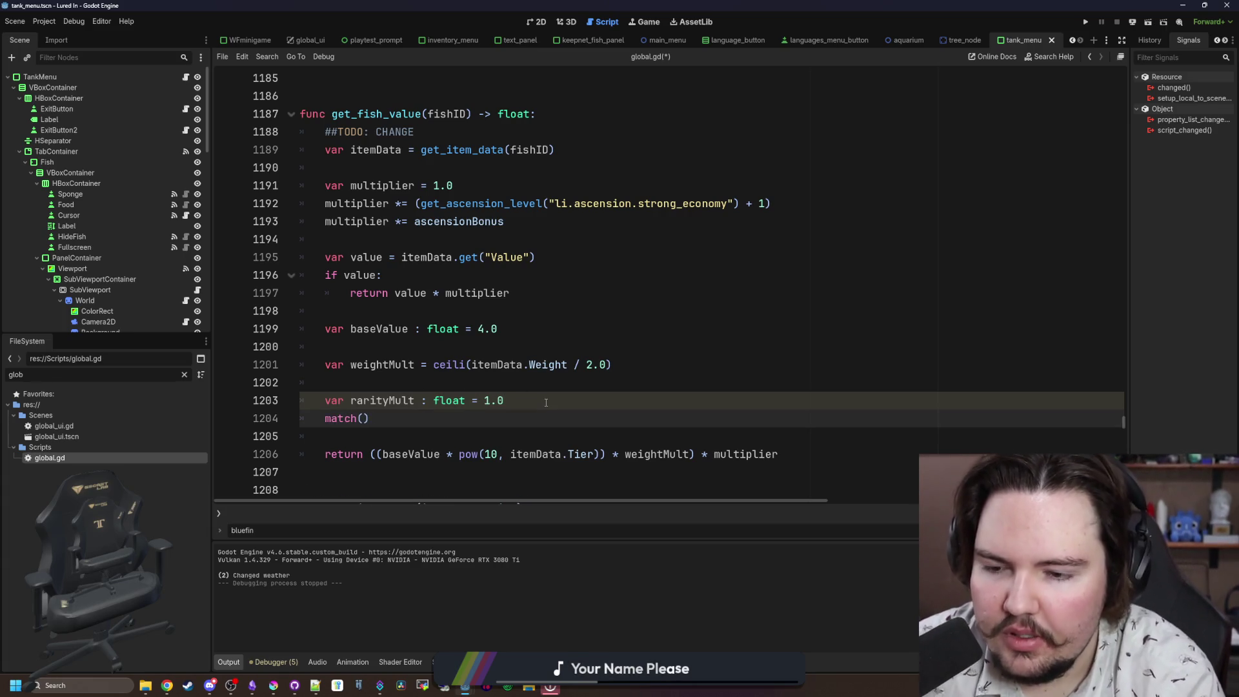
text(itemData.Rarity)
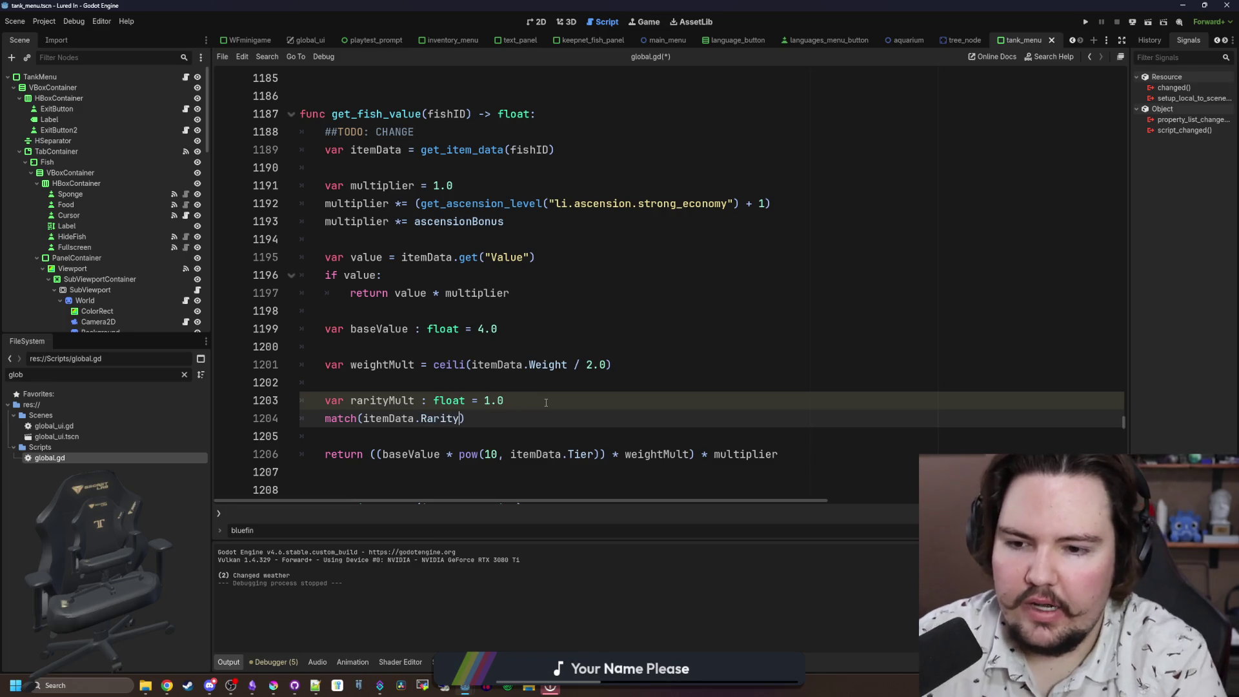
key(End)
text(:)
key(Return)
text(Global.)
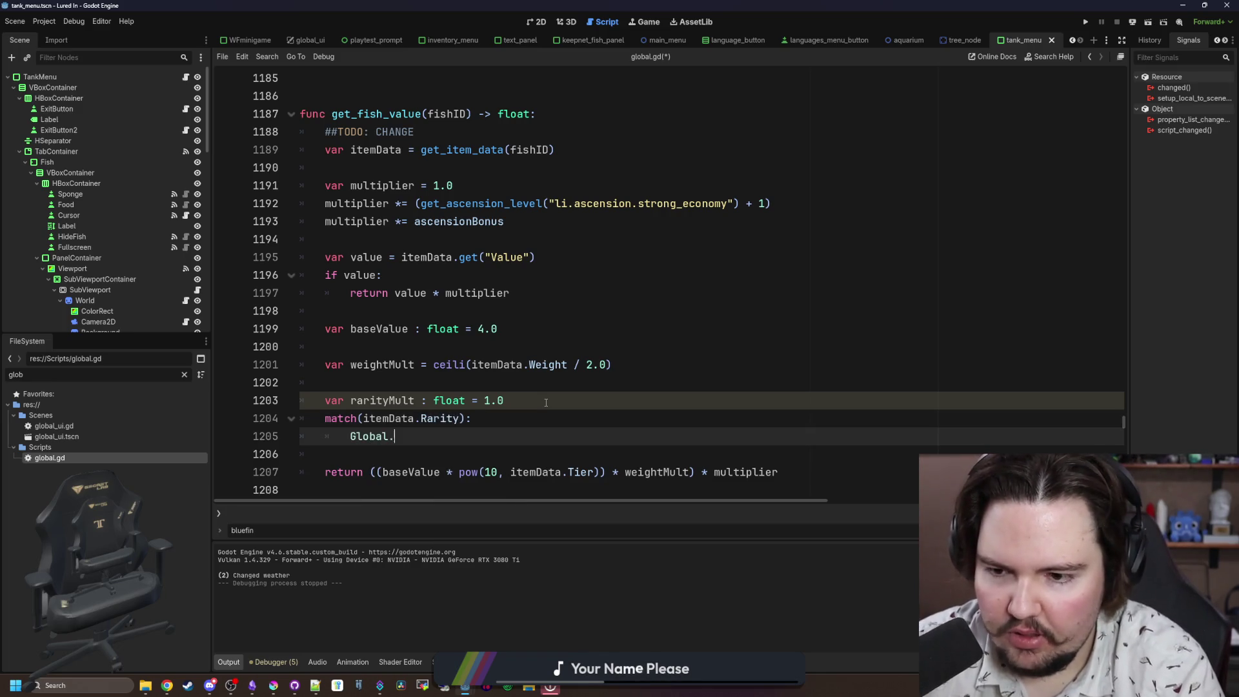
text(RAR)
key(Return)
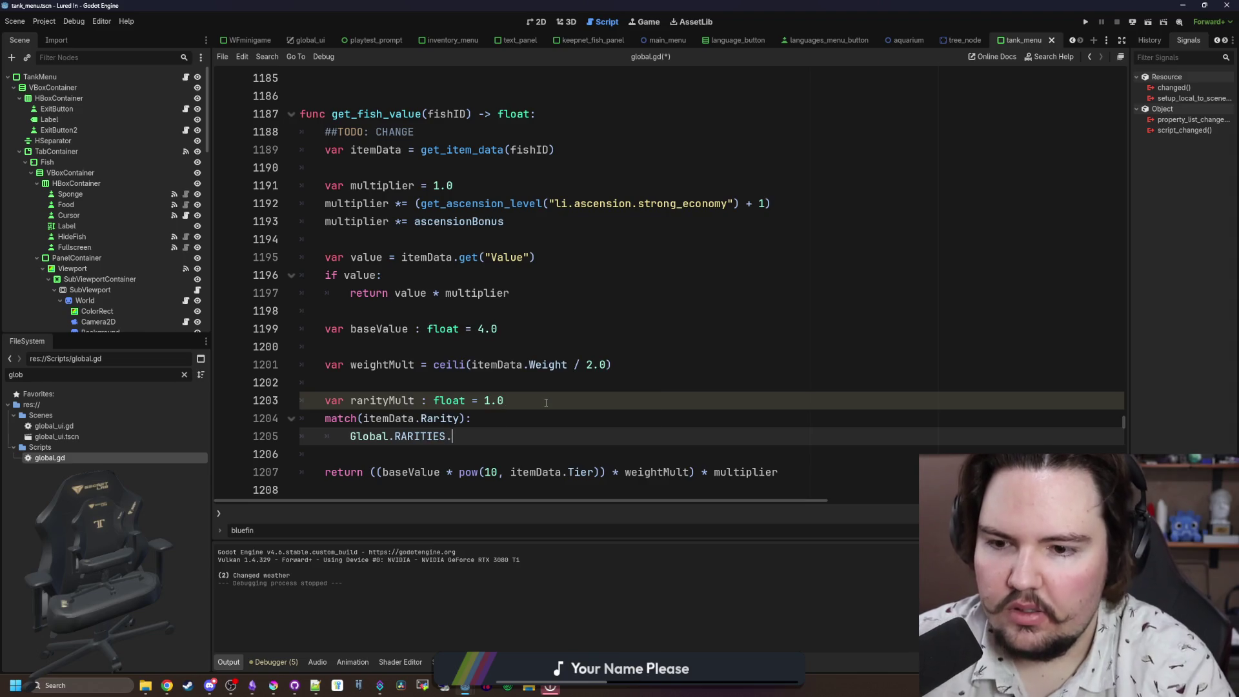
text(.RARA)
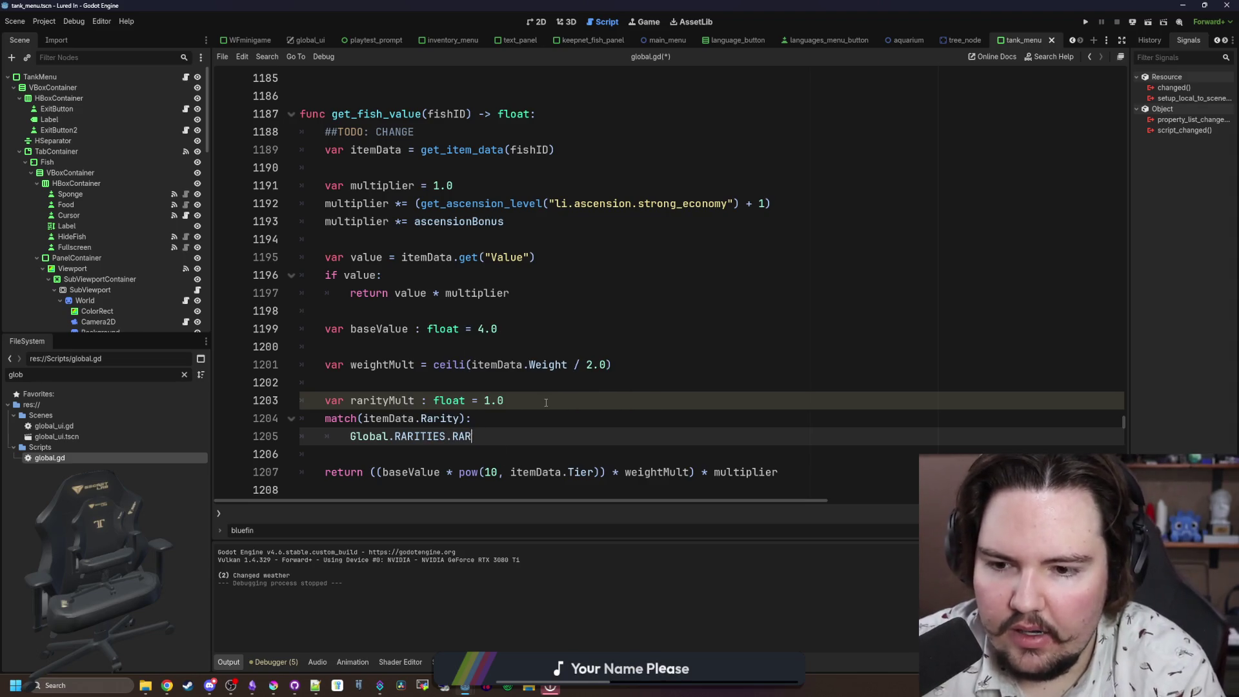
text(:)
key(Return)
key(Return)
text(GLobal.RARITIES.)
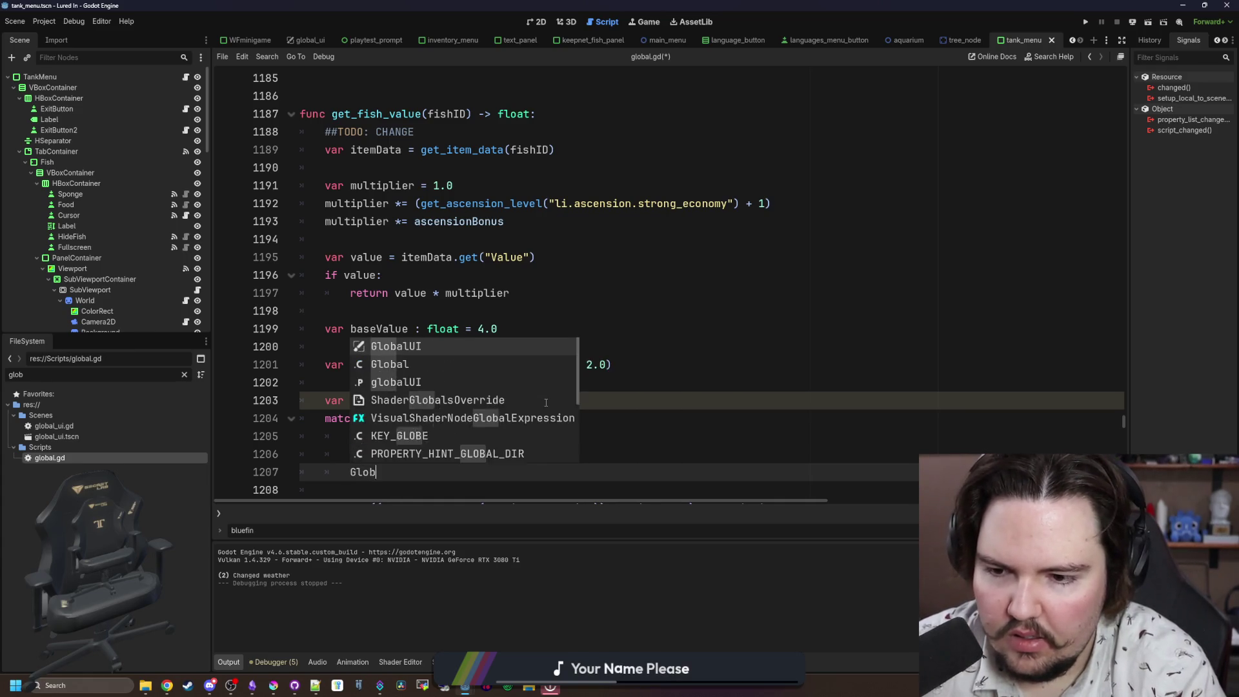
text(LEGENDARY:)
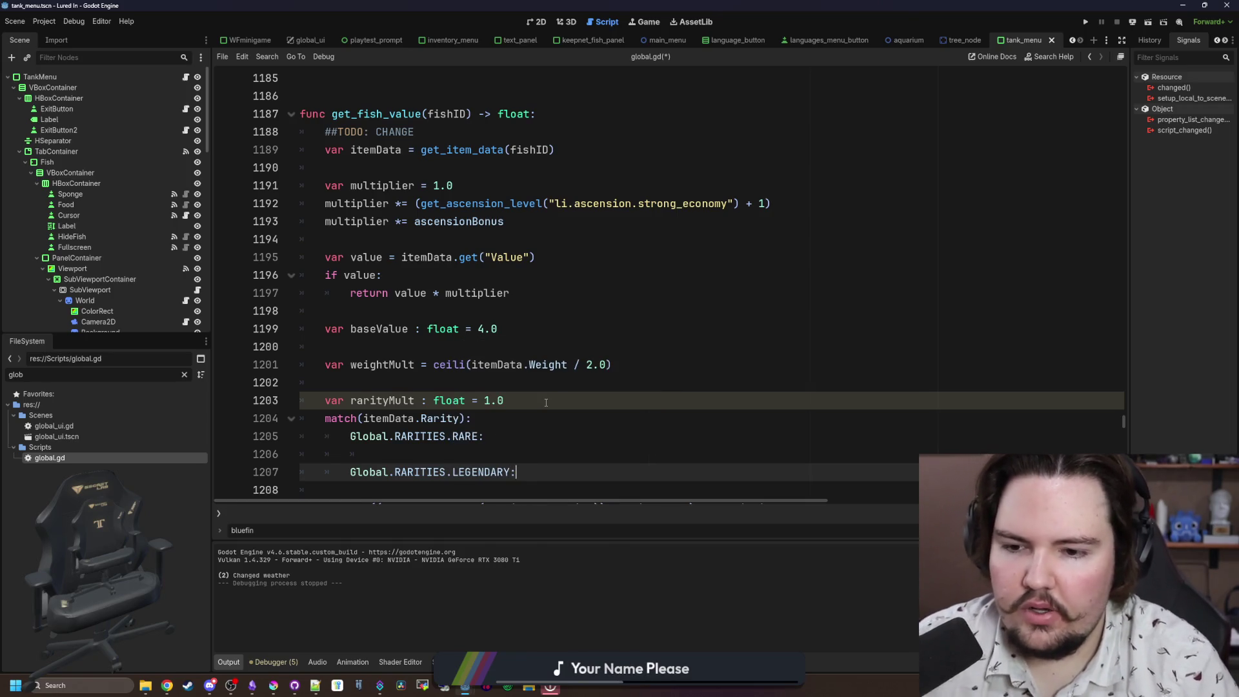
Step: Set rarityMult = 2.0 in the RARE case and rarityMult = 16 in the LEGENDARY case
scroll(546, 403, down, 1)
click(519, 382)
key(Delete)
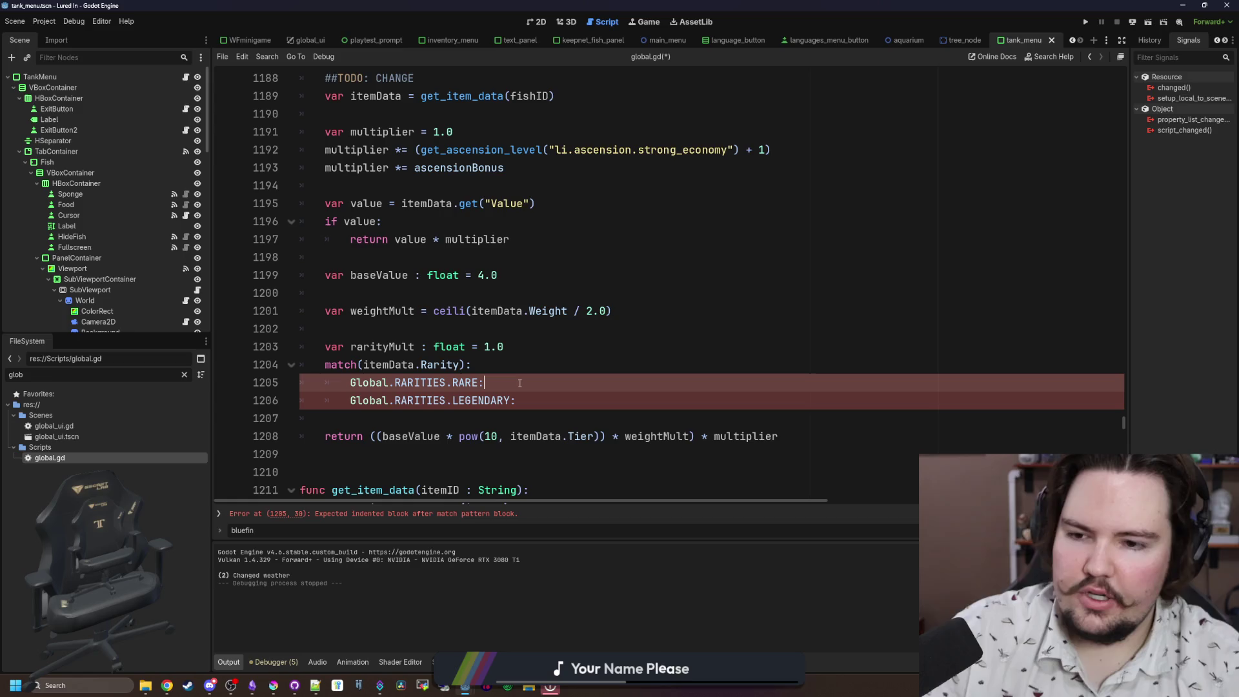
text(rarityMult = 2.0)
key(Down)
drag(490, 383, 593, 382)
key(ctrl+c)
click(516, 400)
key(ctrl+v)
click(644, 400)
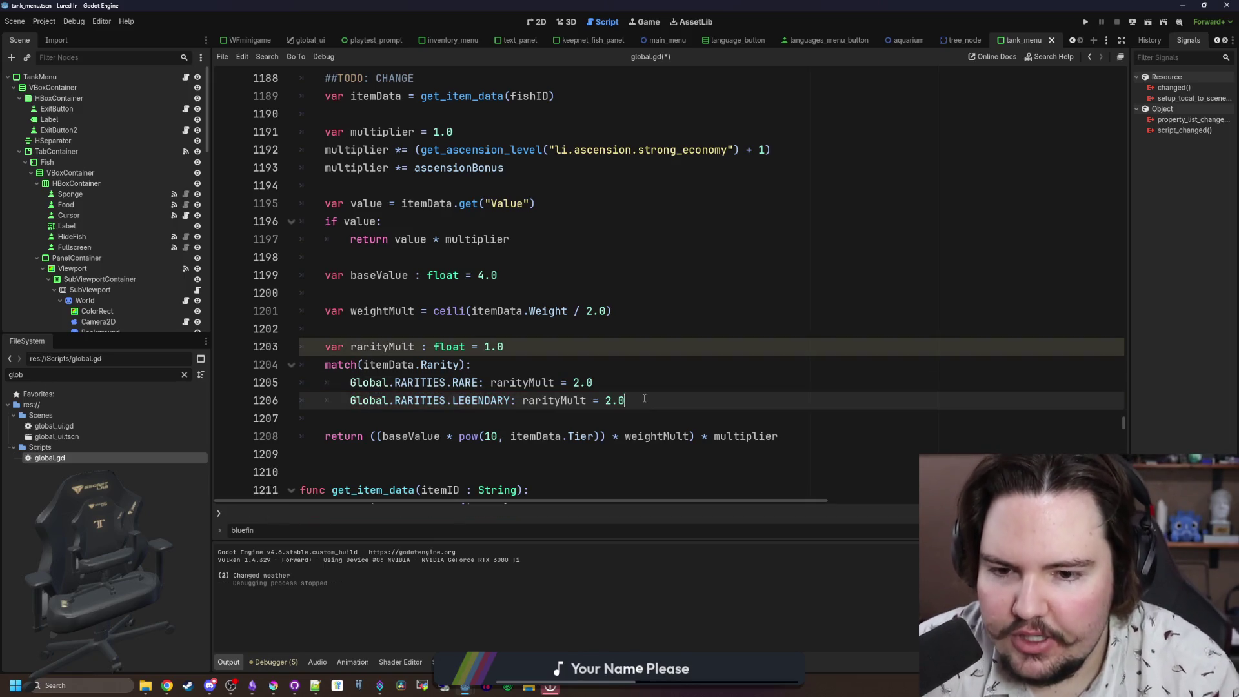
click(612, 400)
key(BackSpace)
text(16)
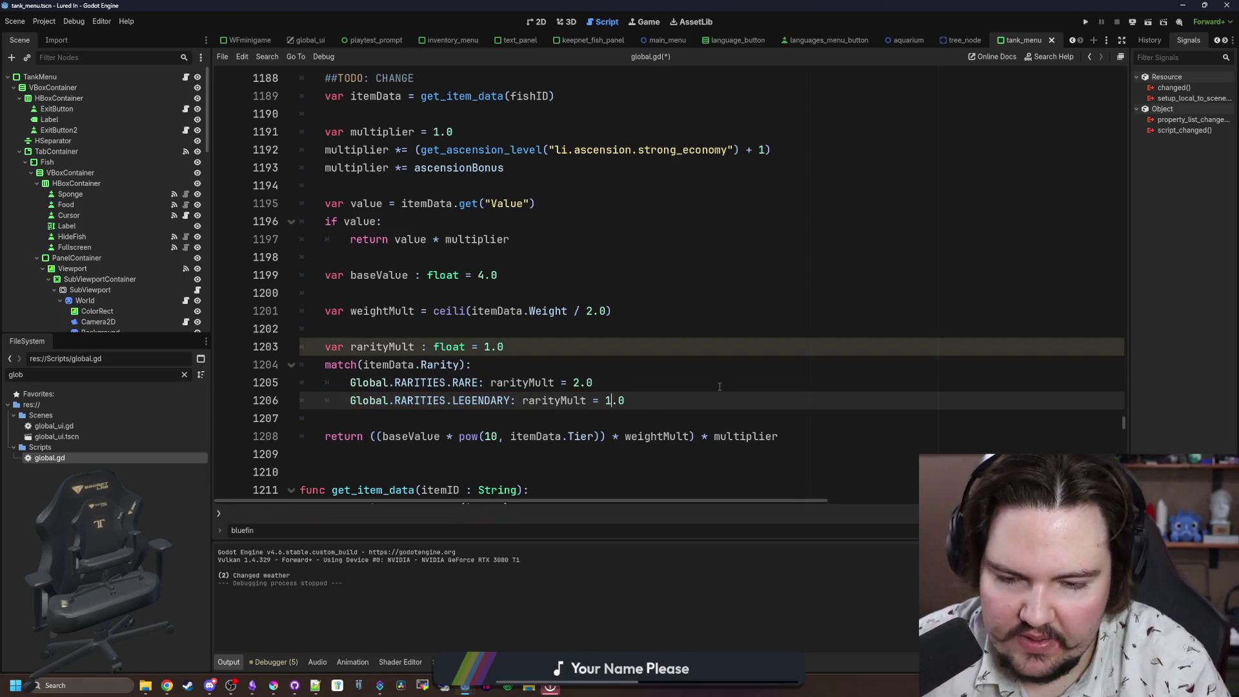
Step: Save global.gd and relaunch the game
click(534, 365)
click(422, 329)
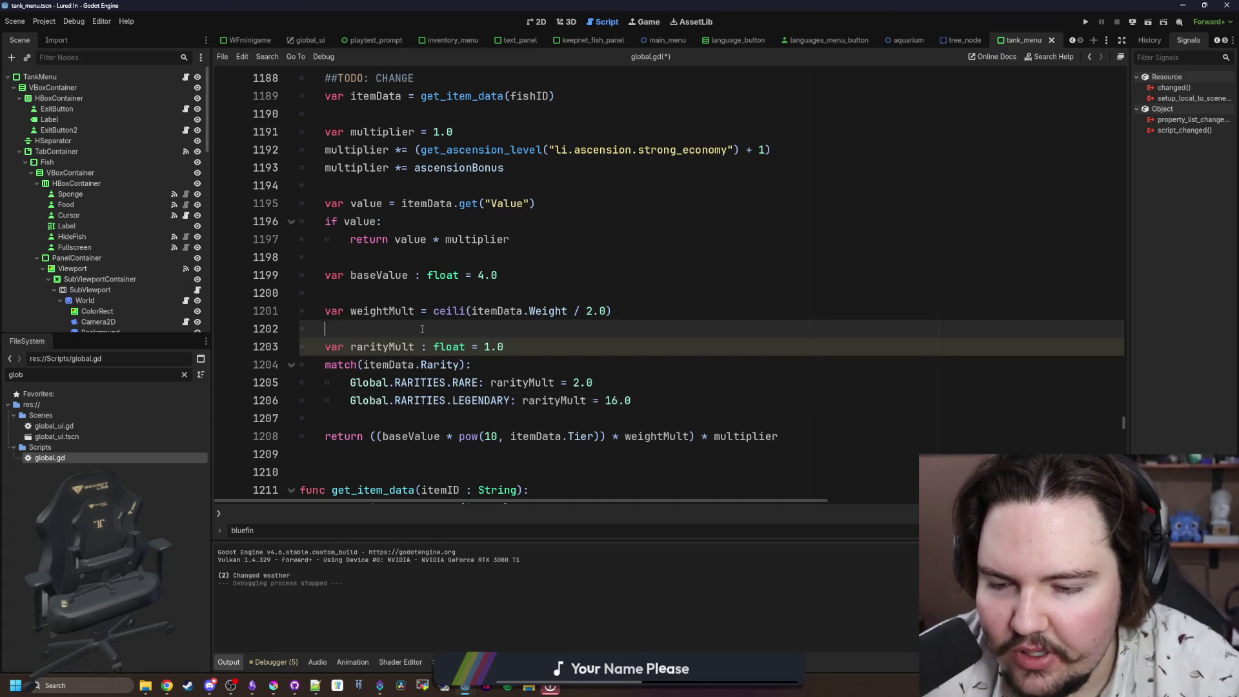
key(ctrl+s)
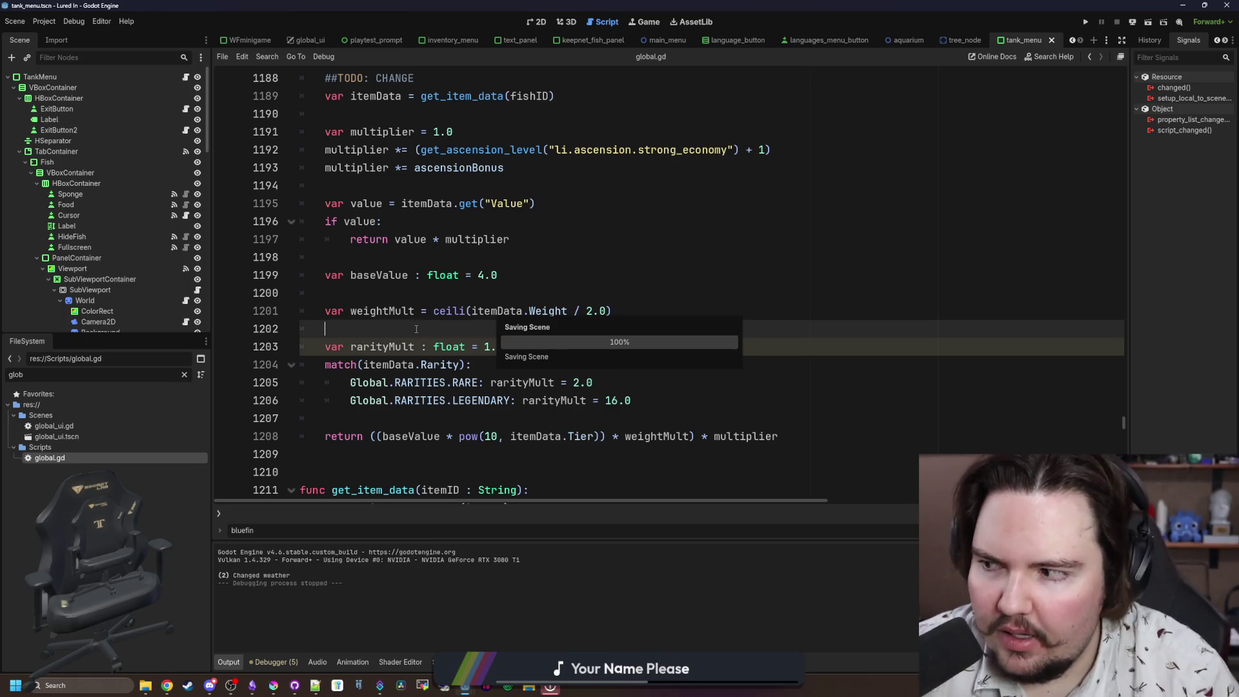
click(1087, 23)
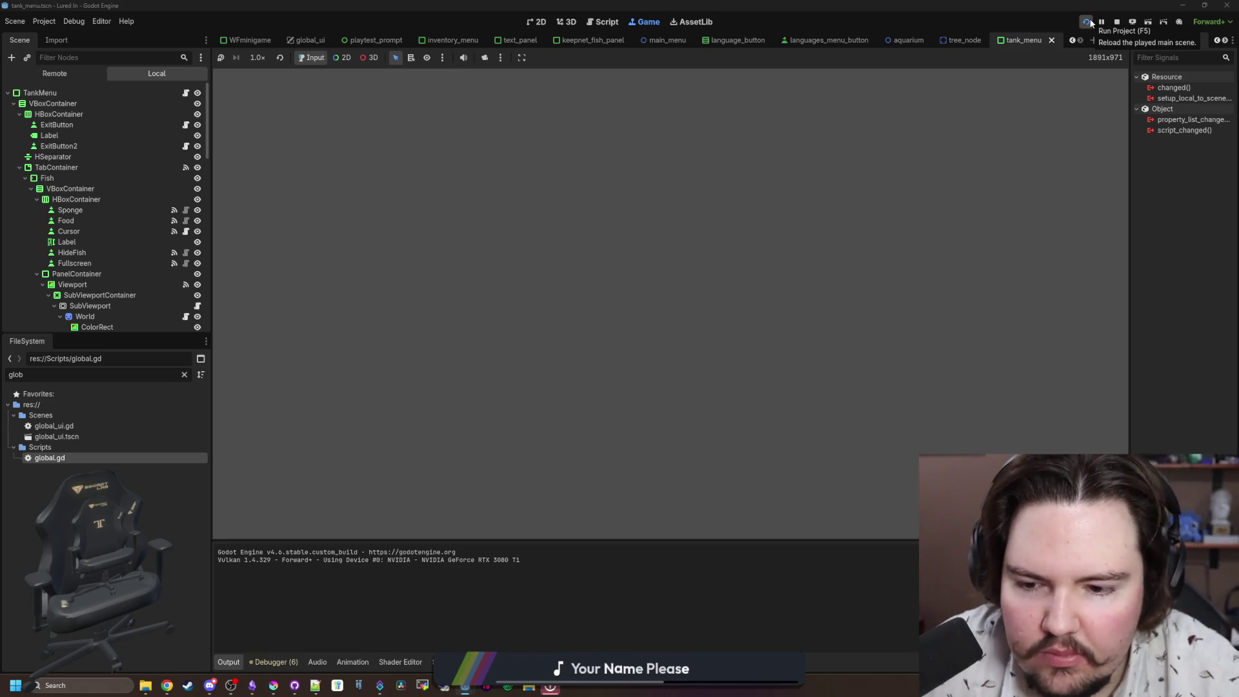
Step: Reload the game, skip the feedback and Welcome Back popups, and check inventory values (Arapaima $80k, Axolotl $400)
click(1090, 24)
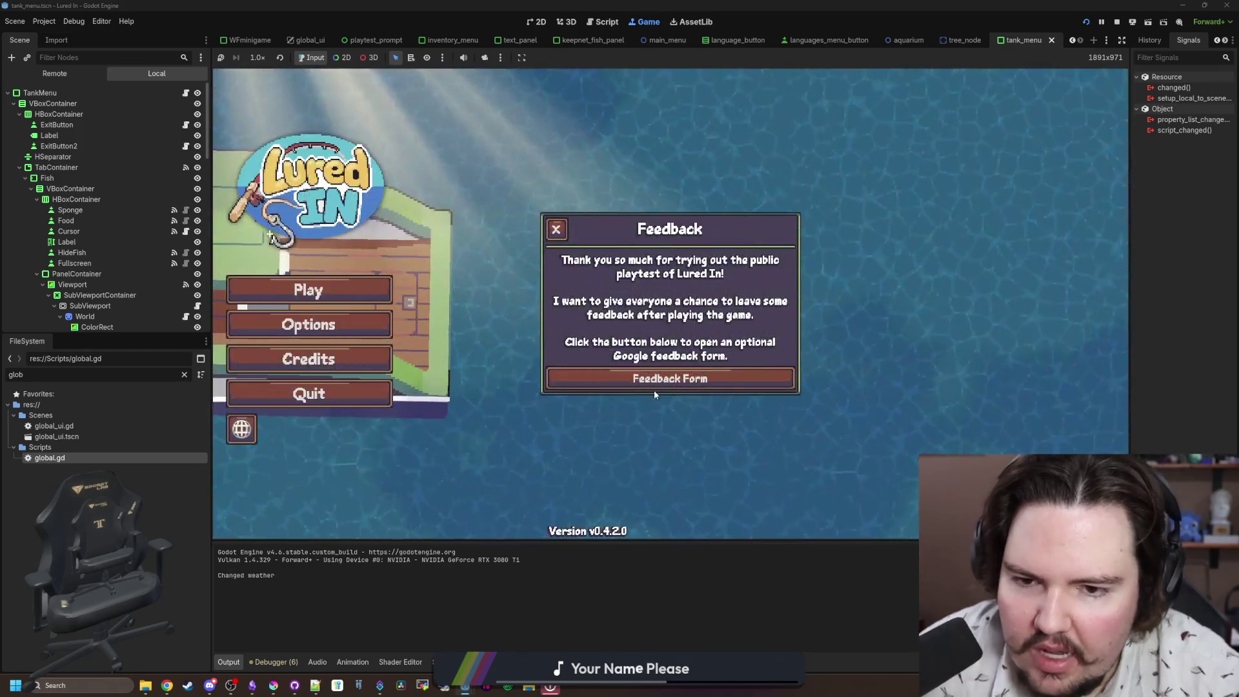
click(555, 229)
click(308, 289)
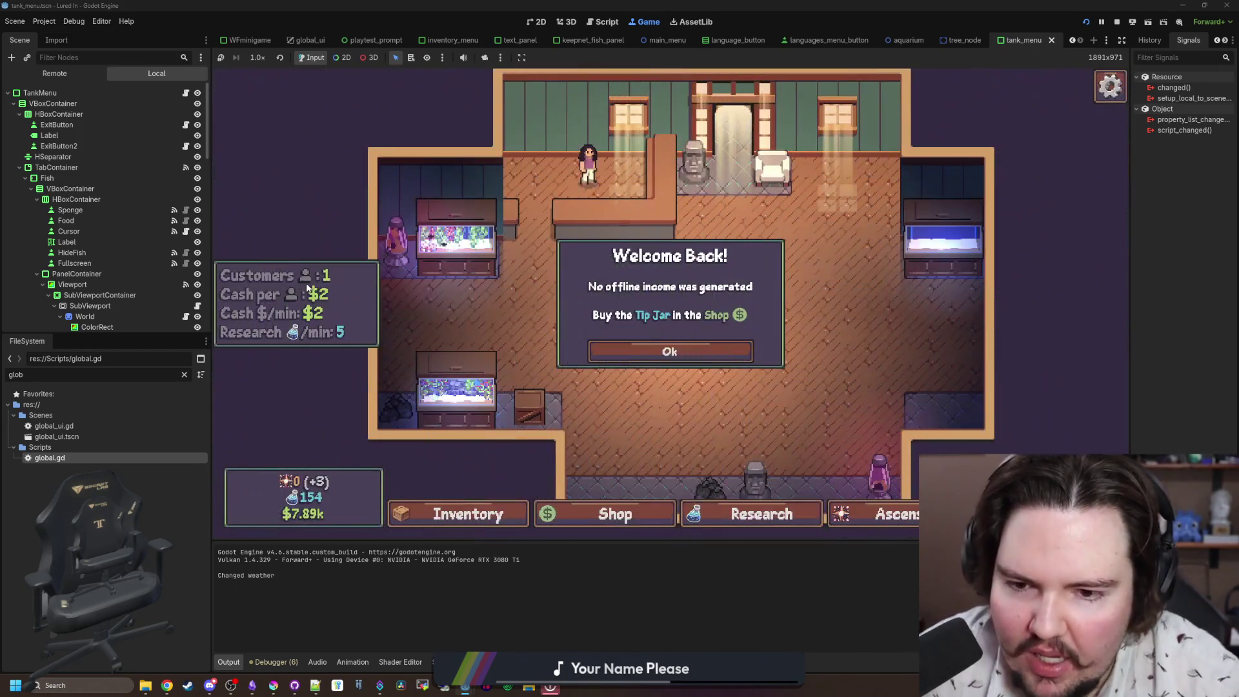
click(669, 352)
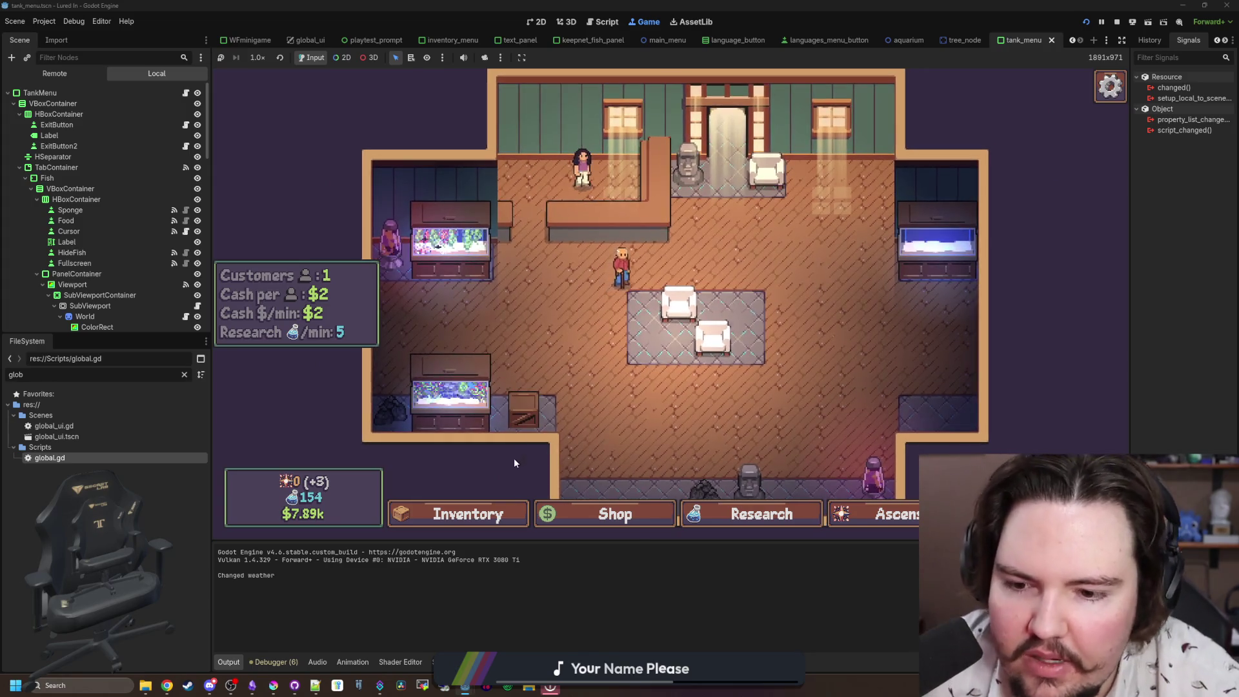
click(483, 507)
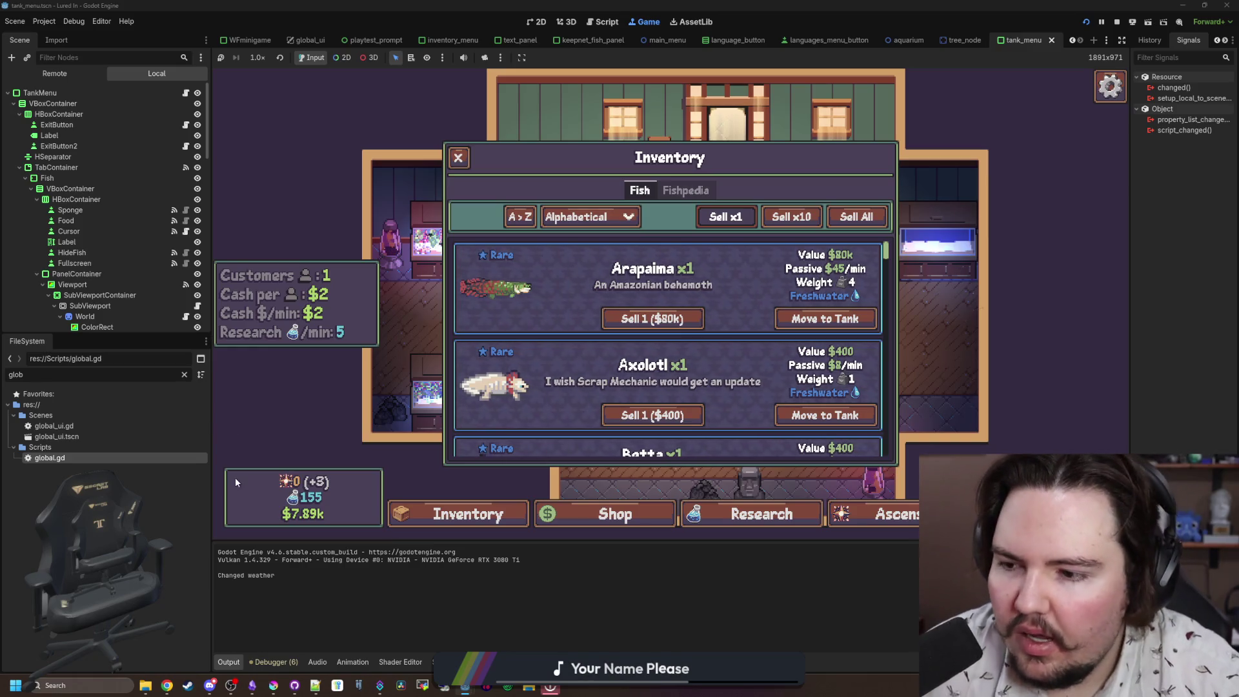
Step: Reopen global.gd, select rarityMult and place the caret after weightMult in the return line
double_click(102, 460)
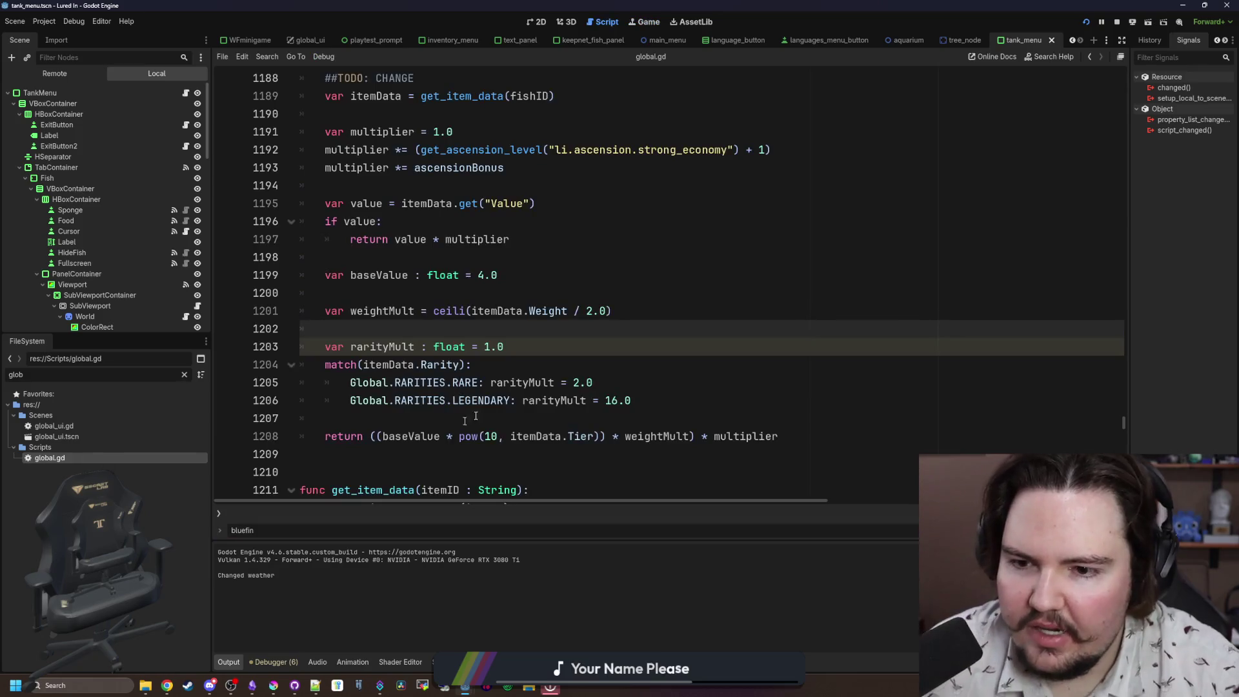
double_click(382, 346)
click(688, 437)
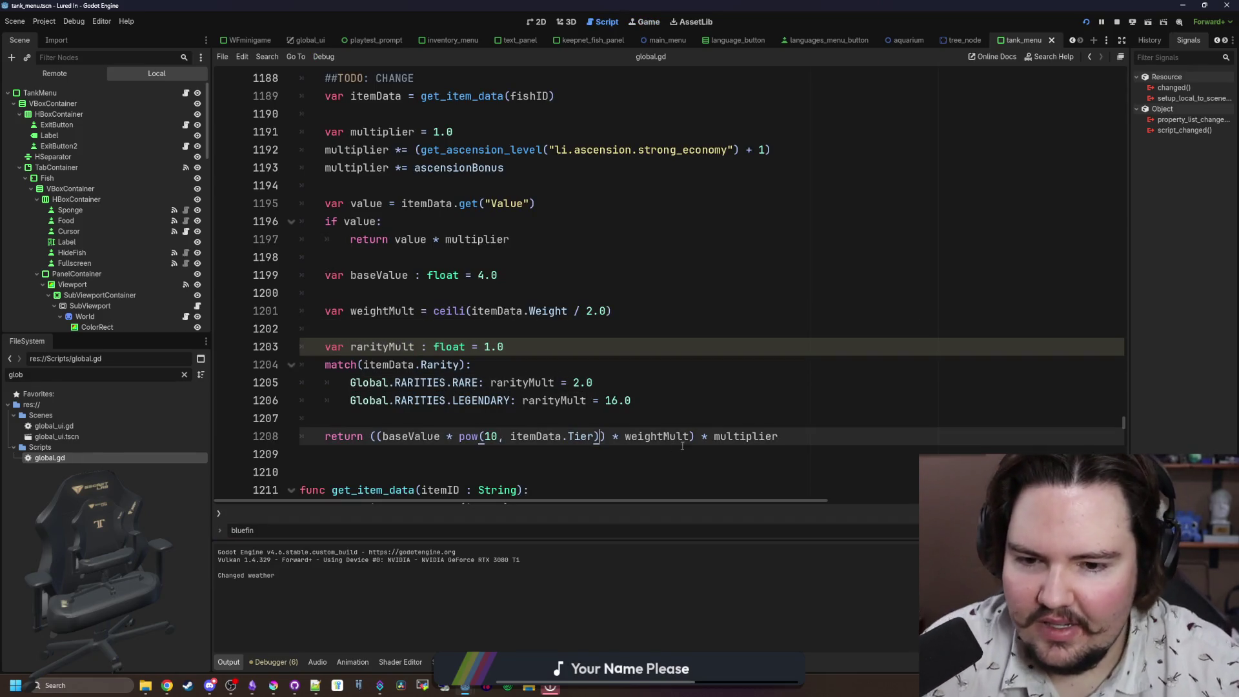
Step: Append ' * rarityMult' to the get_fish_value return calculation and save
text(*)
key(ctrl+v)
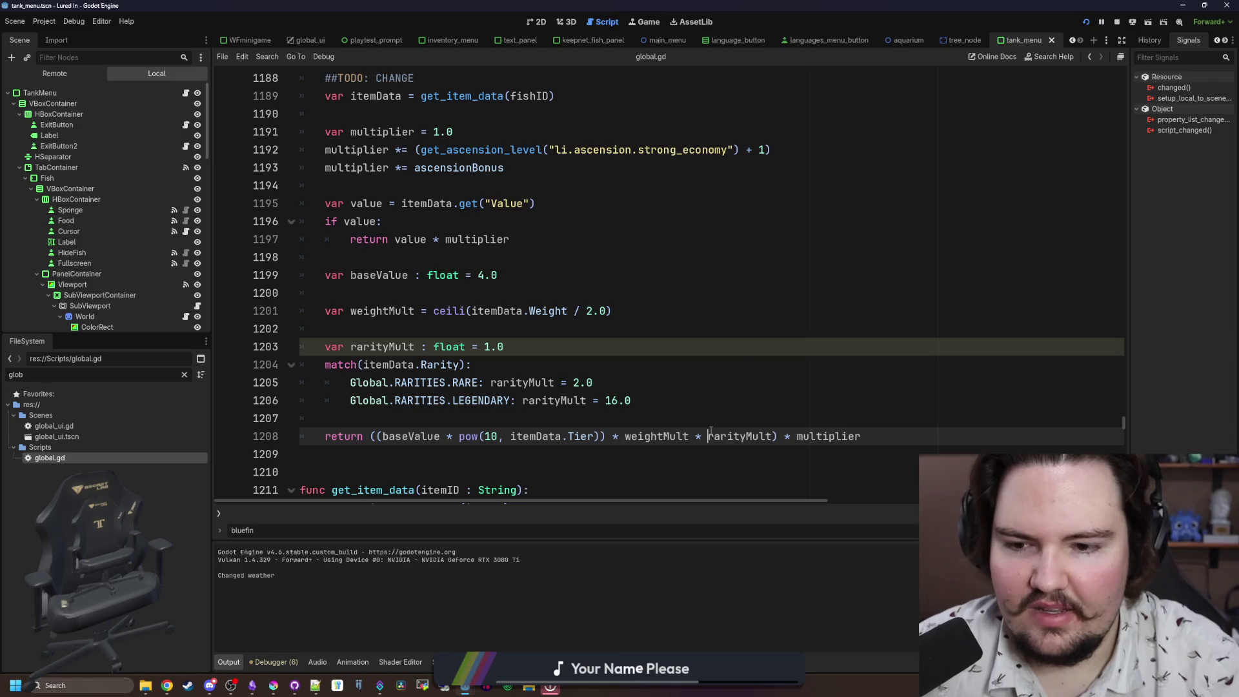
key(ctrl+s)
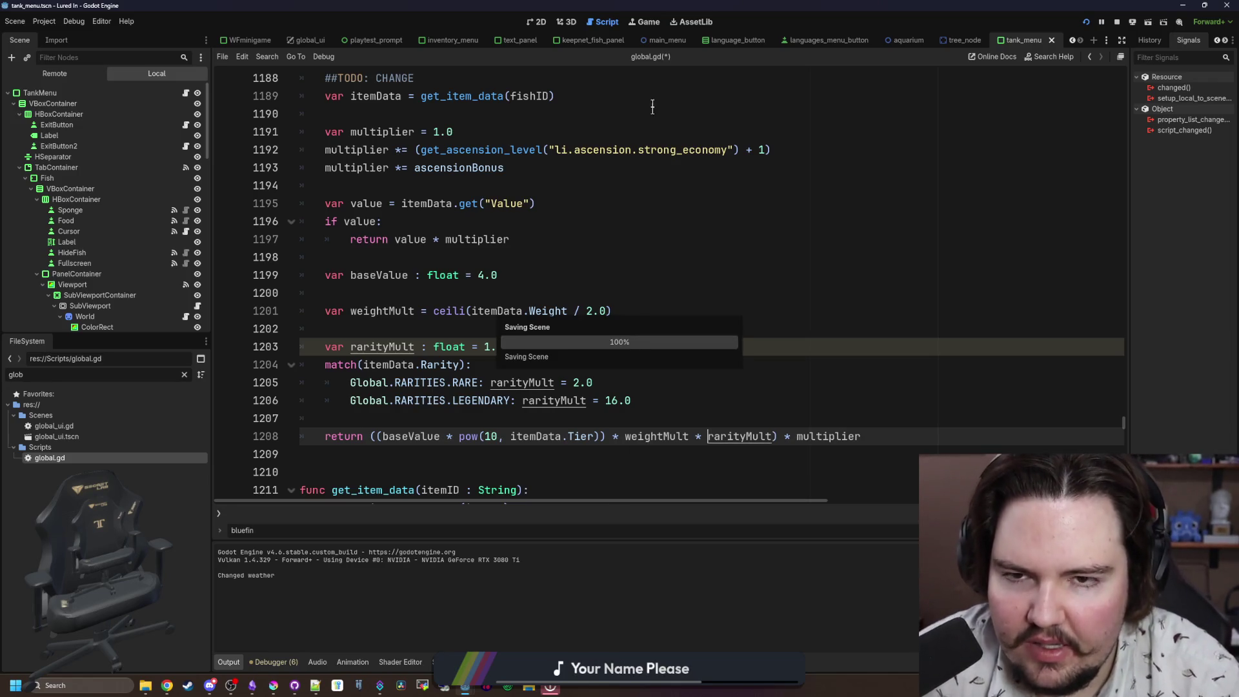
Step: In the running game, exit to the main menu and press Play to reload the tank
click(649, 21)
key(Escape)
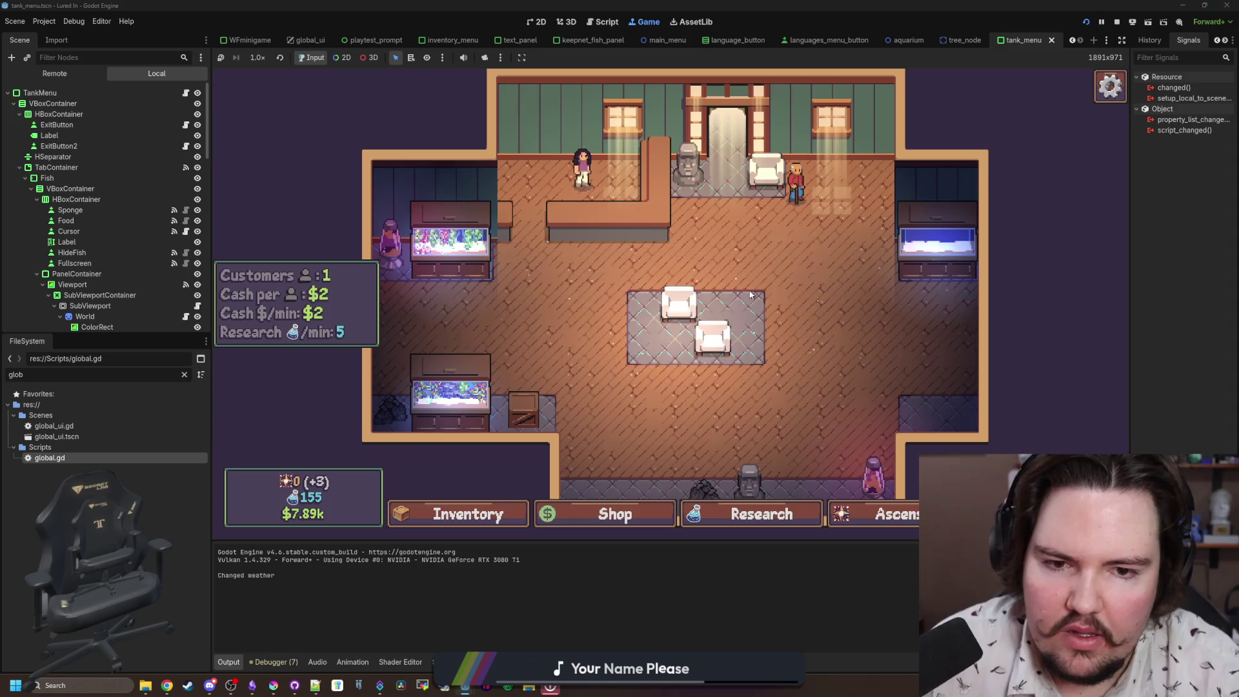
key(Escape)
click(696, 352)
click(309, 288)
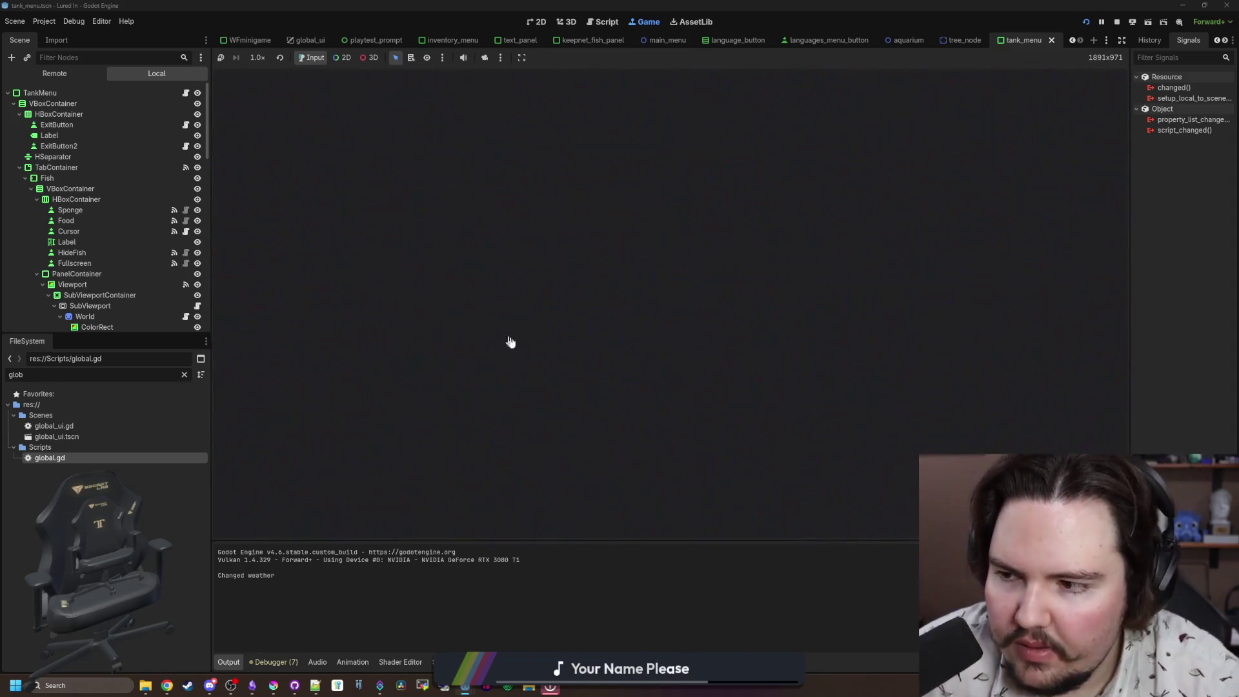
Step: Sort the inventory by Sell Value (Arapaima $160k, Mata Mata $80k) and clear the file filter
key(i)
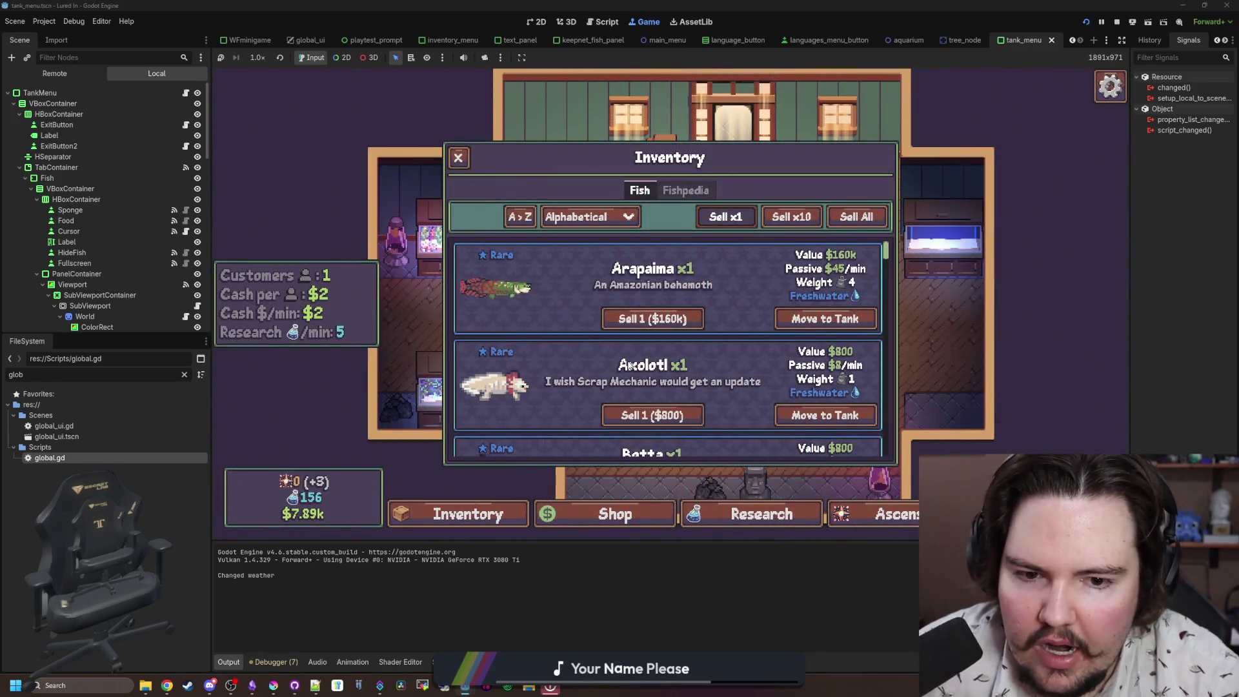
scroll(629, 365, down, 1)
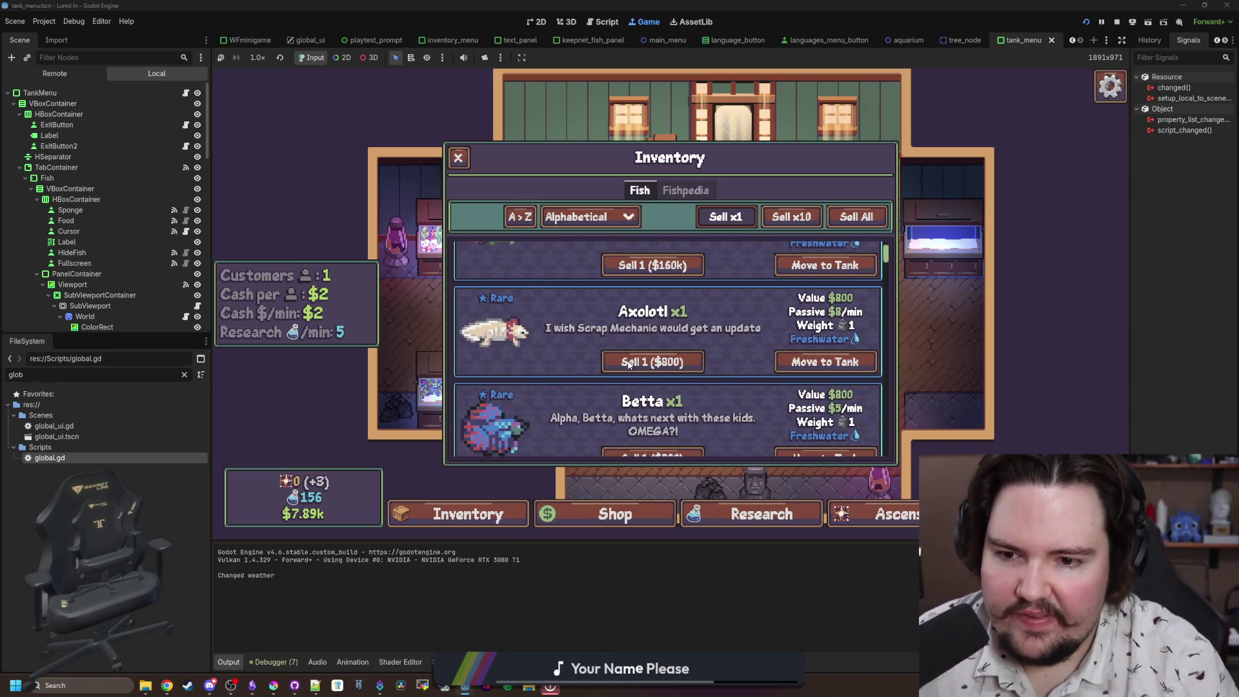
scroll(629, 364, up, 2)
scroll(568, 330, down, 3)
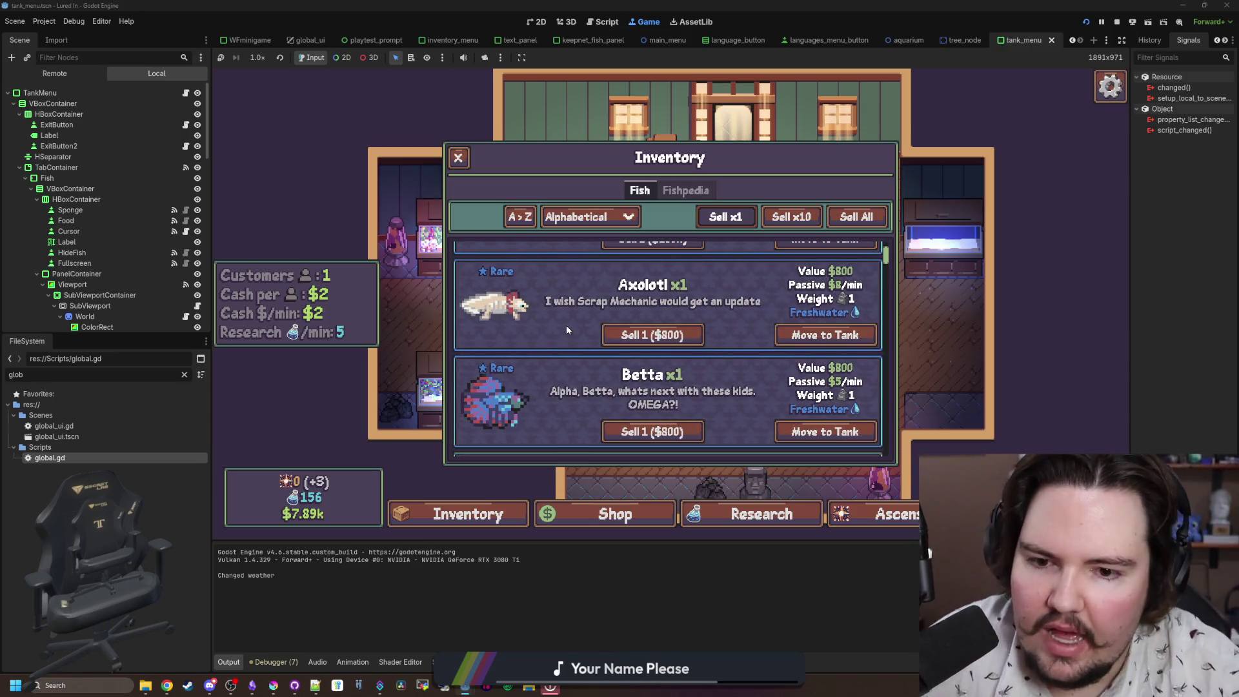
scroll(566, 329, down, 2)
scroll(568, 326, up, 1)
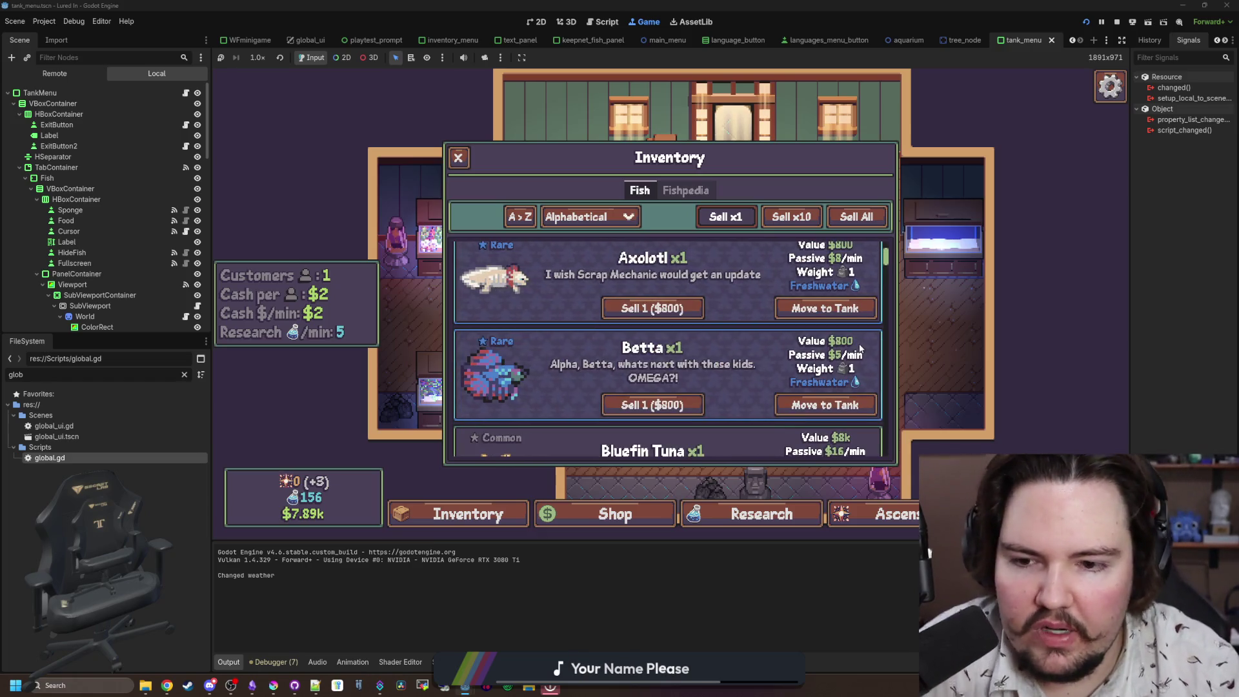
scroll(860, 350, up, 1)
click(587, 217)
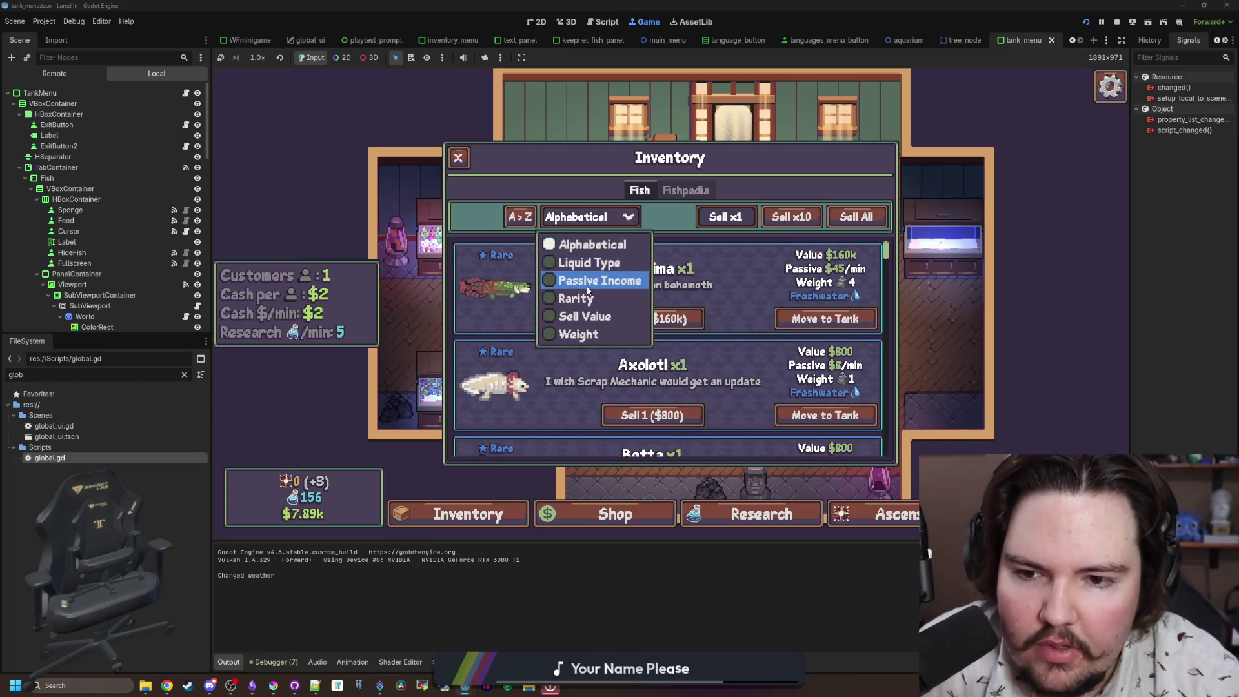
click(556, 318)
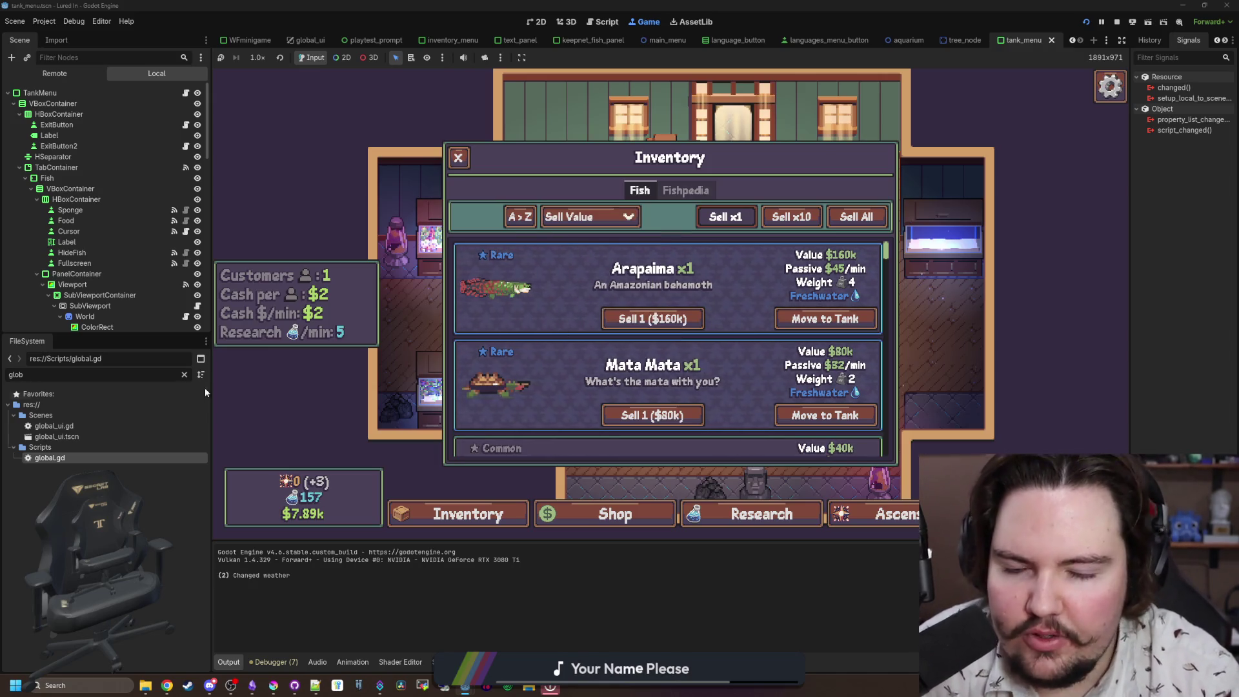
click(184, 374)
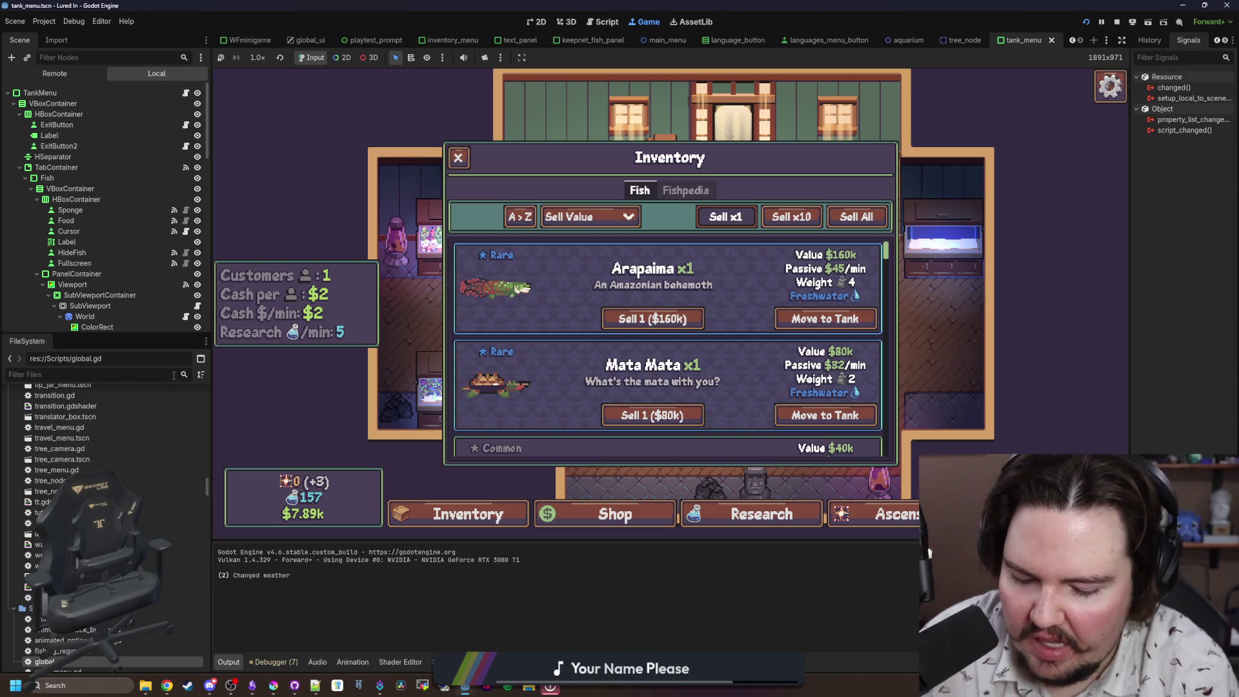
text(item)
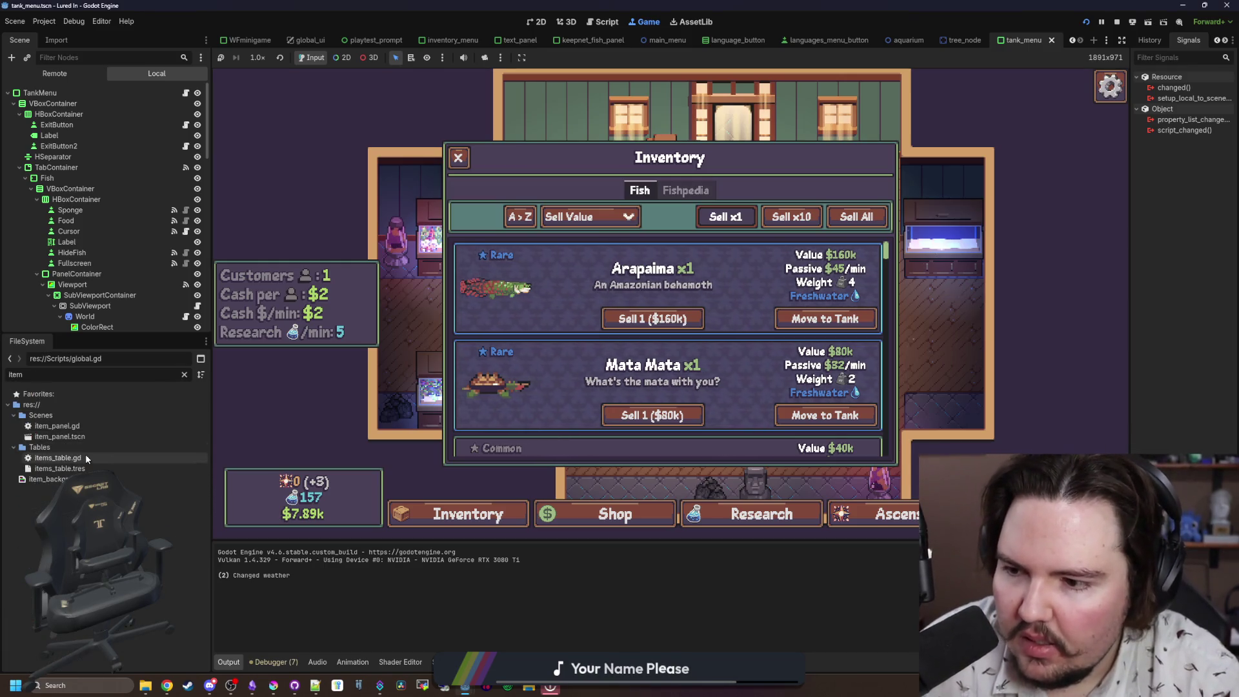
double_click(86, 457)
key(ctrl+f)
text(arapaima)
click(416, 365)
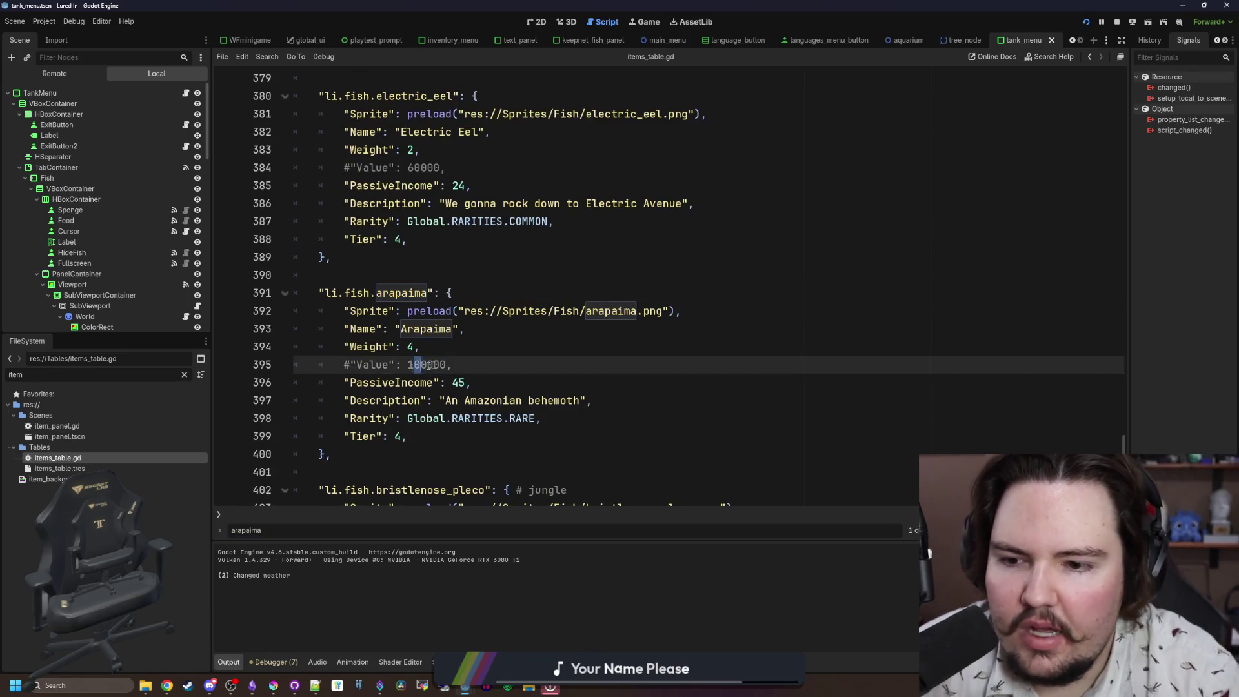
click(421, 346)
click(645, 22)
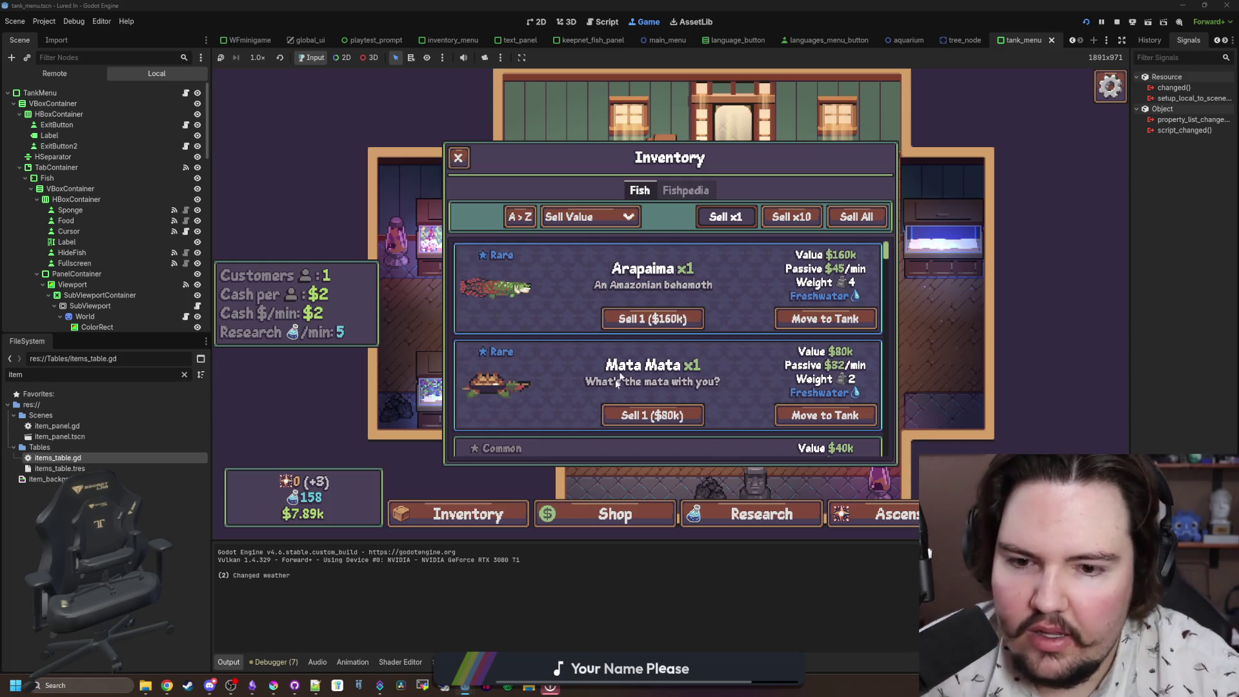
scroll(610, 386, down, 1)
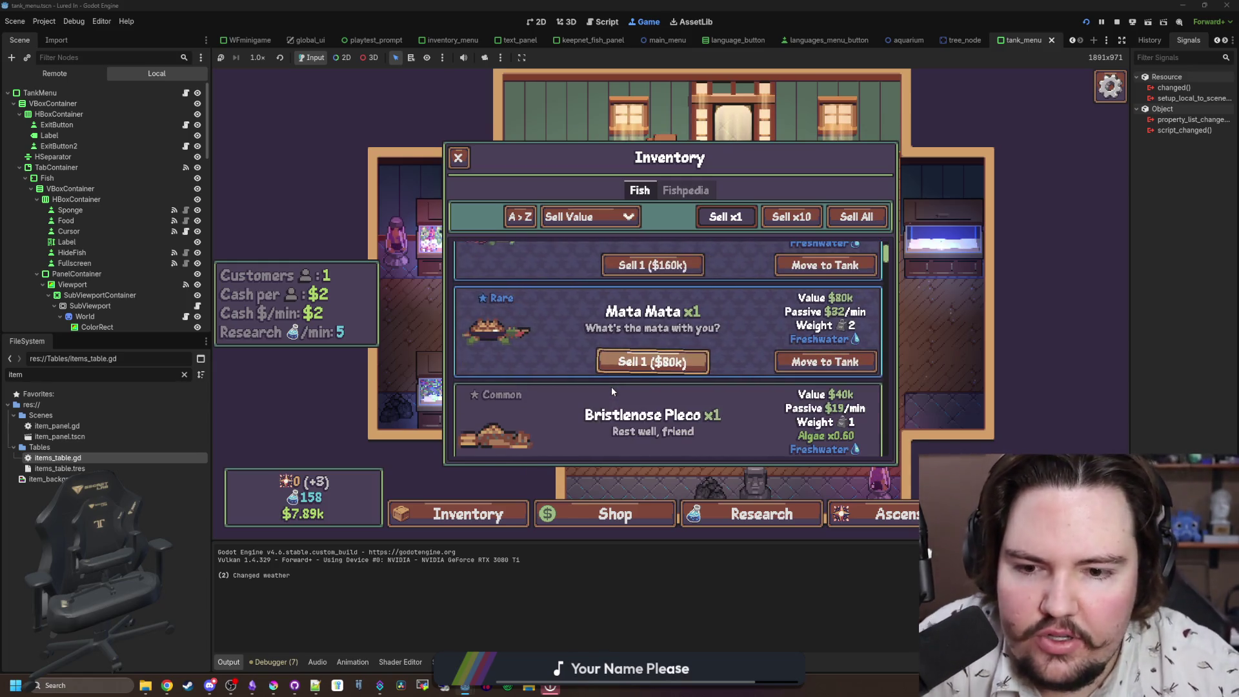
scroll(610, 386, down, 1)
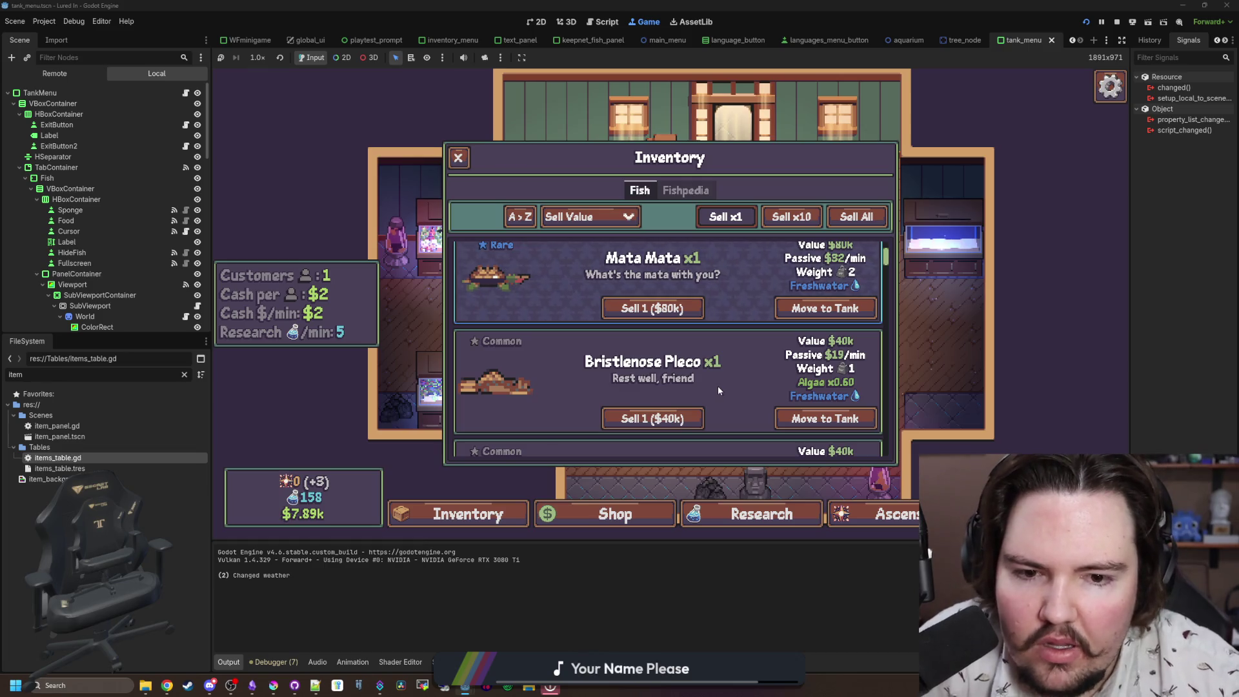
scroll(725, 364, down, 1)
scroll(725, 364, down, 1)
scroll(726, 363, down, 4)
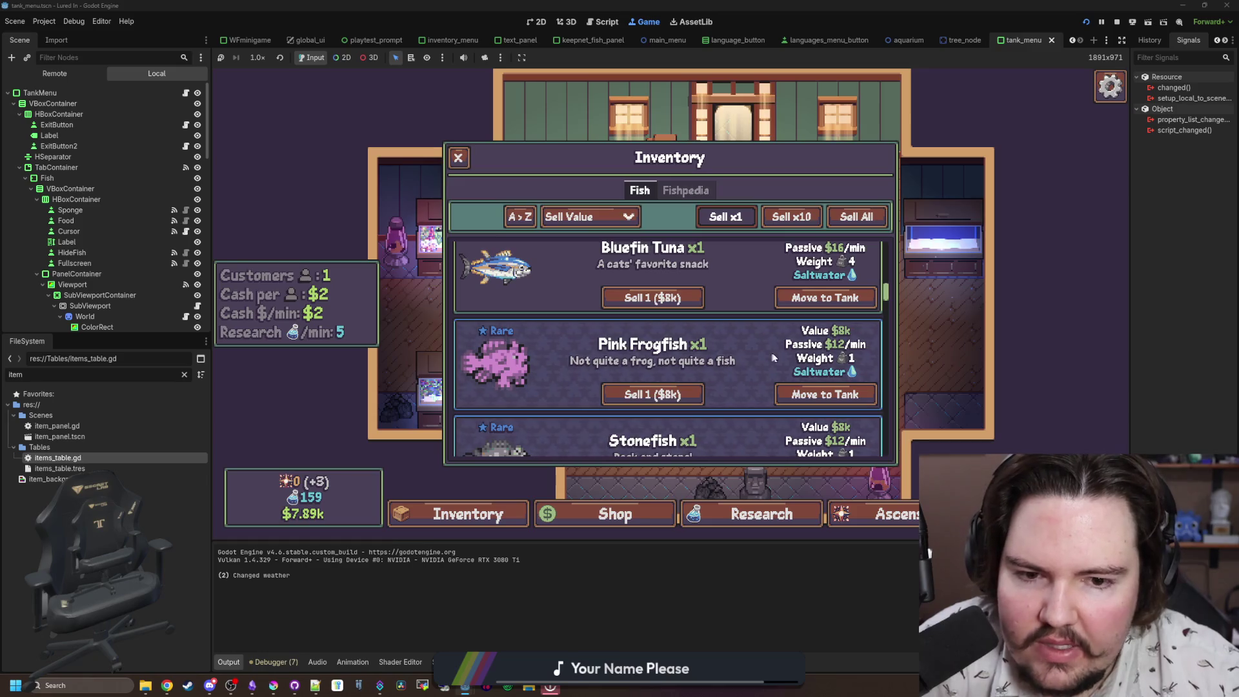
scroll(768, 349, up, 2)
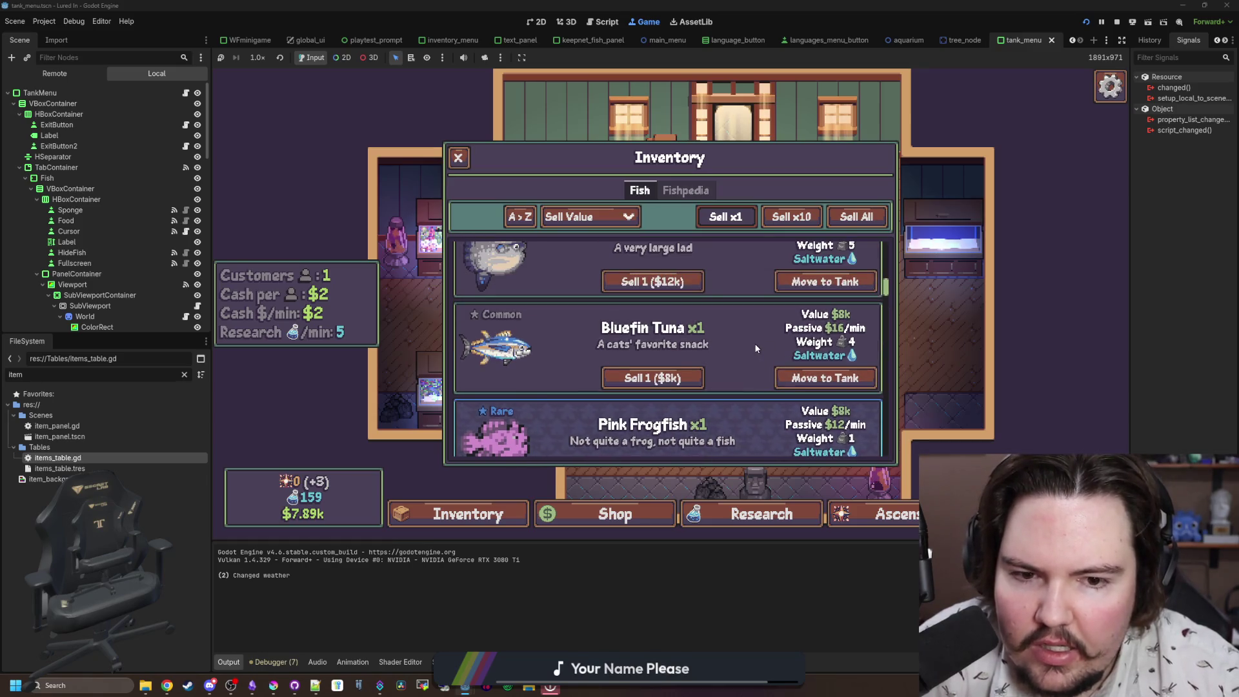
scroll(758, 346, down, 2)
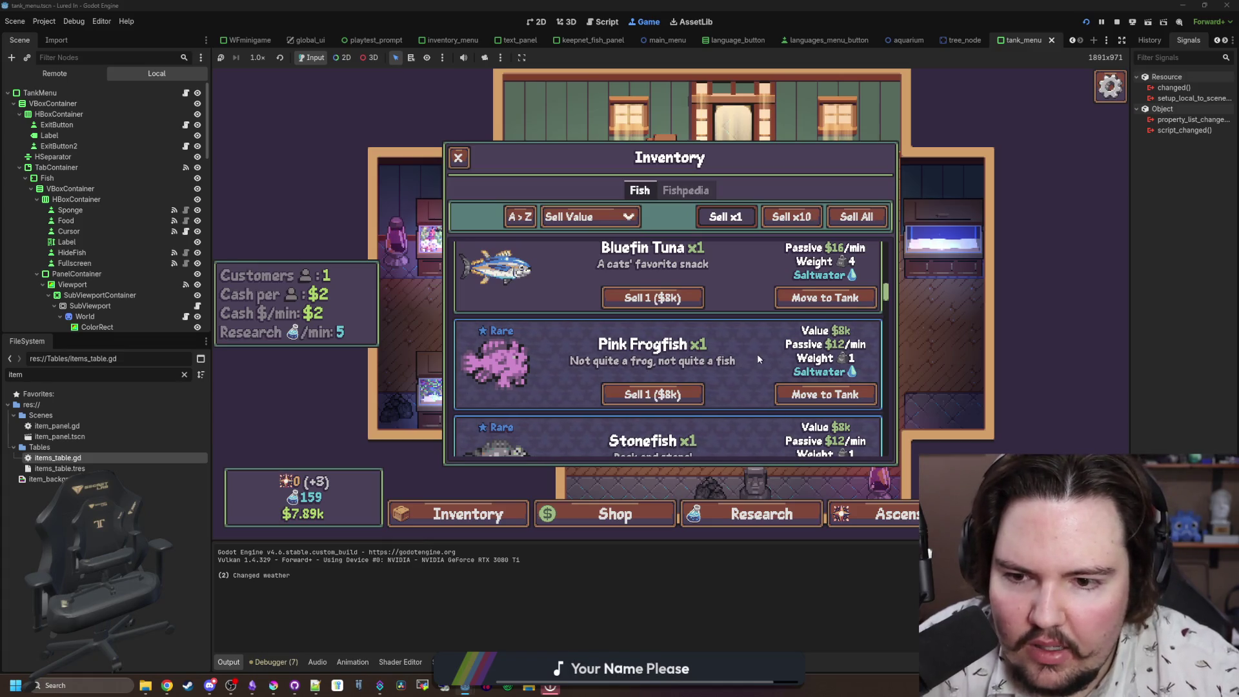
scroll(757, 354, down, 1)
scroll(756, 354, up, 3)
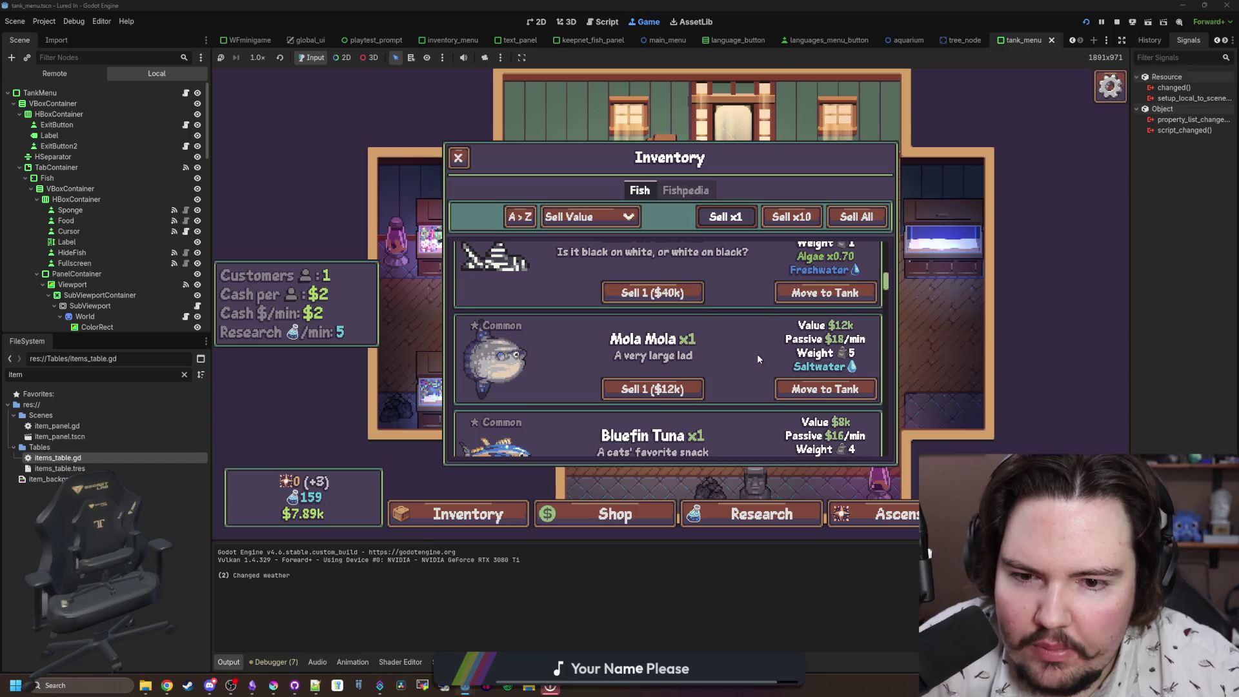
scroll(759, 358, down, 3)
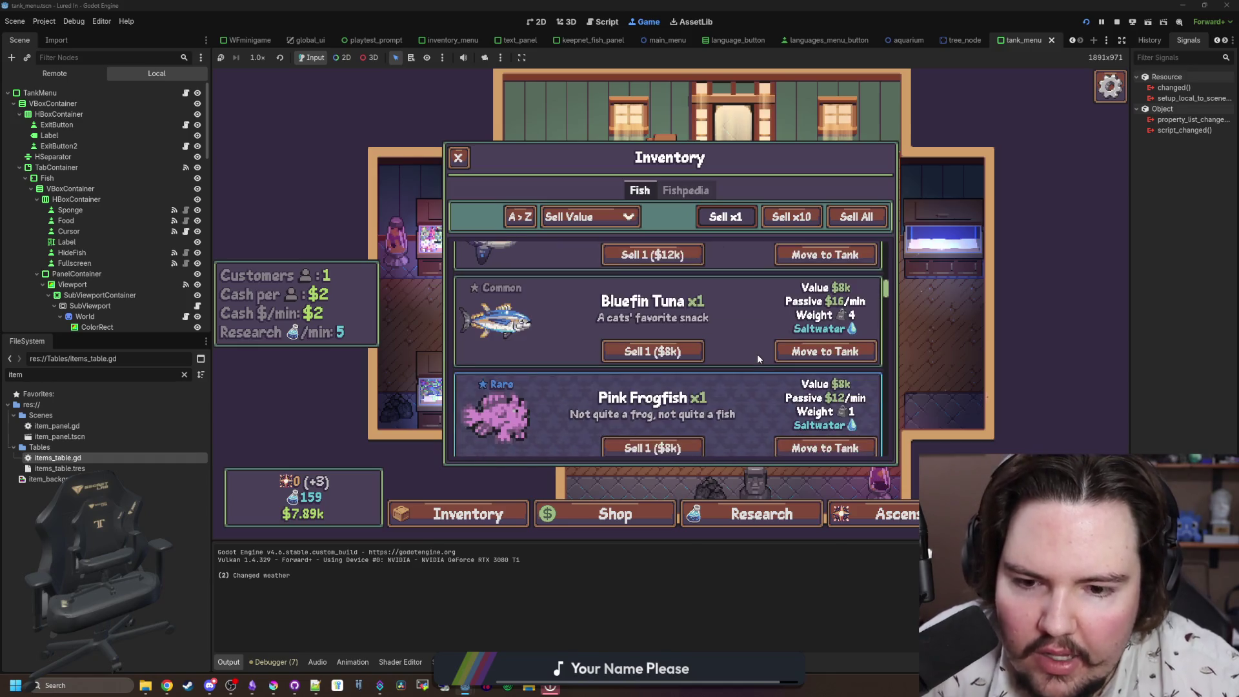
scroll(758, 359, up, 1)
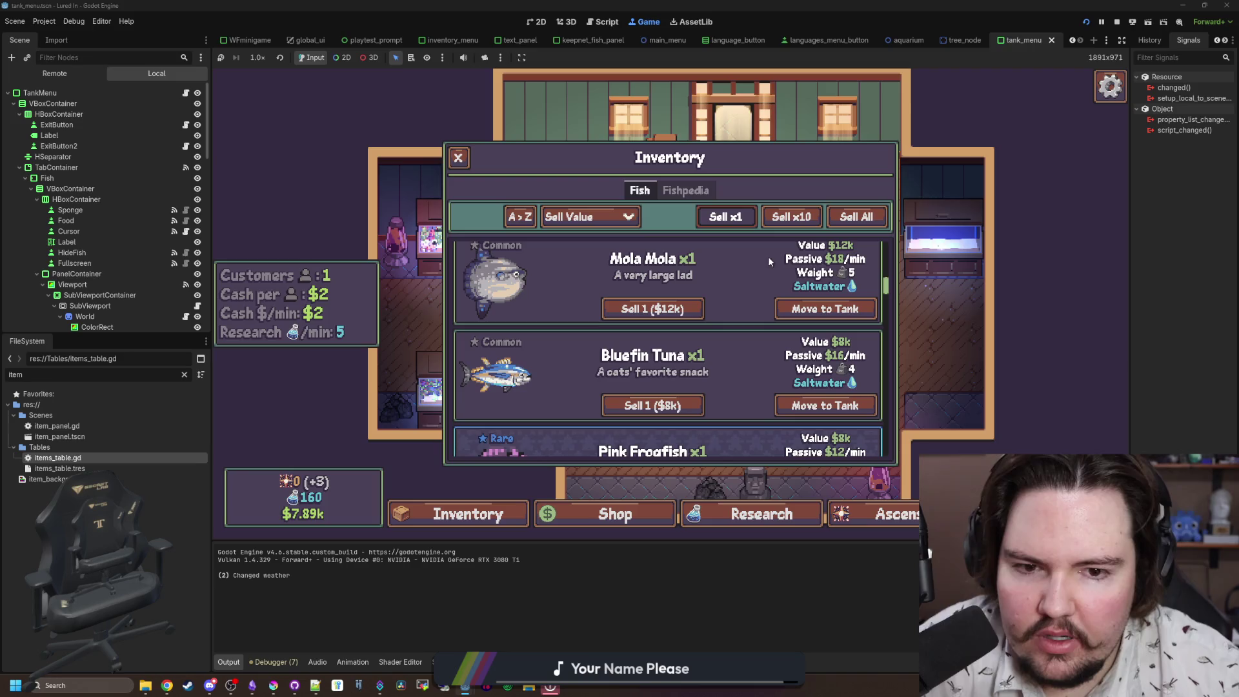
scroll(771, 310, down, 3)
scroll(772, 329, down, 2)
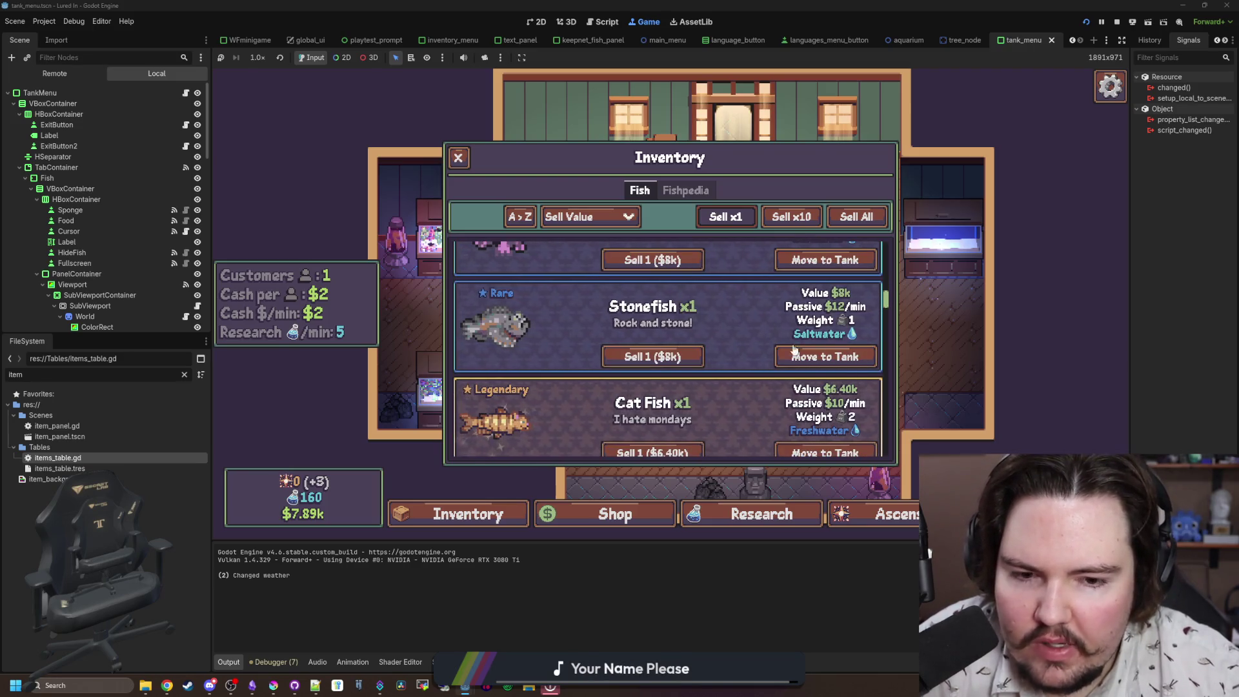
scroll(770, 380, down, 2)
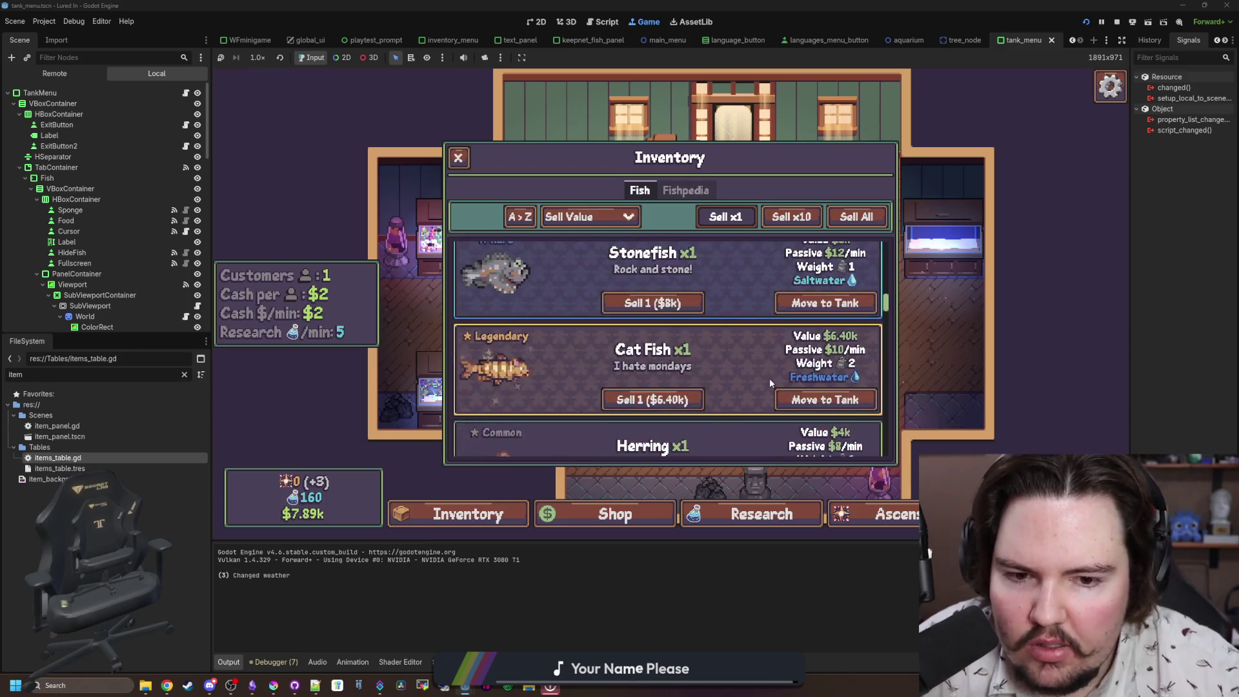
scroll(770, 382, down, 2)
scroll(770, 383, down, 1)
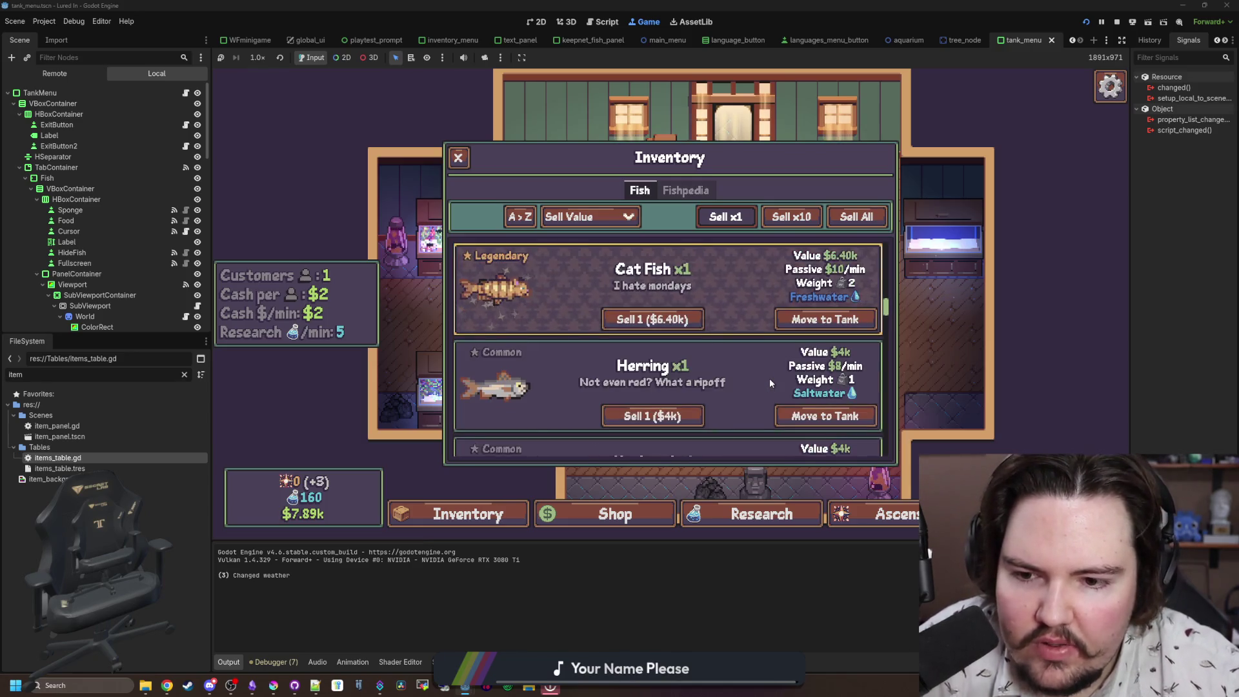
scroll(689, 307, up, 1)
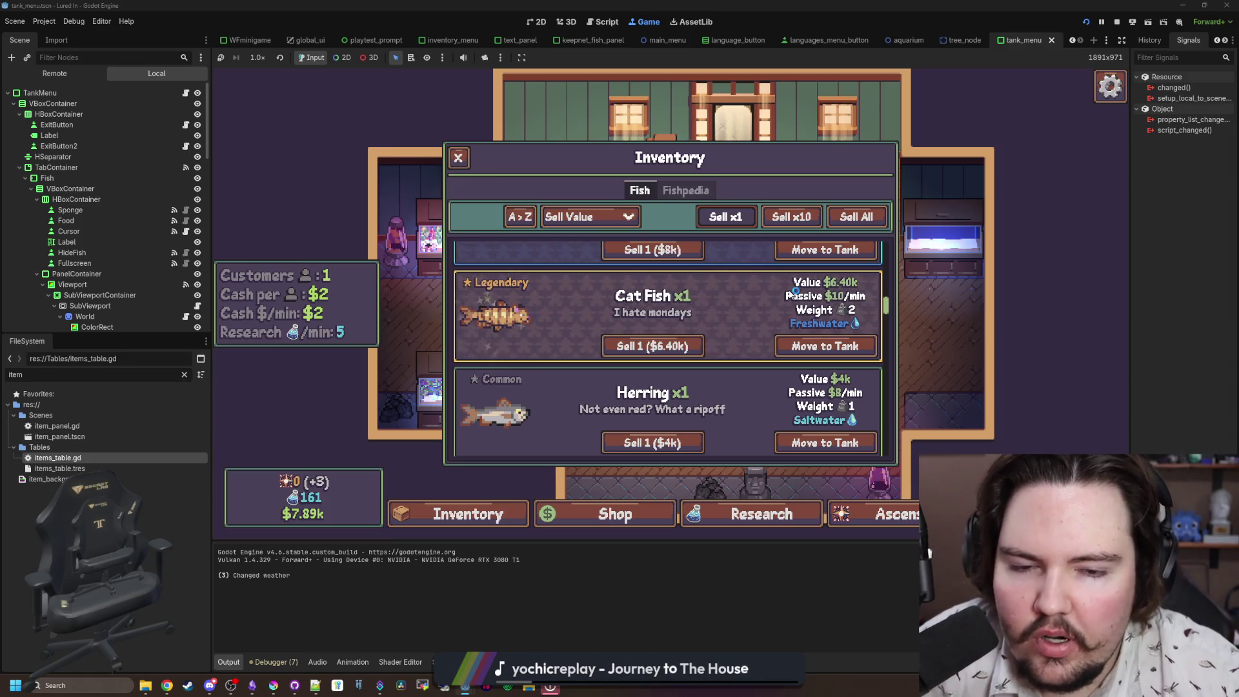
scroll(777, 310, up, 2)
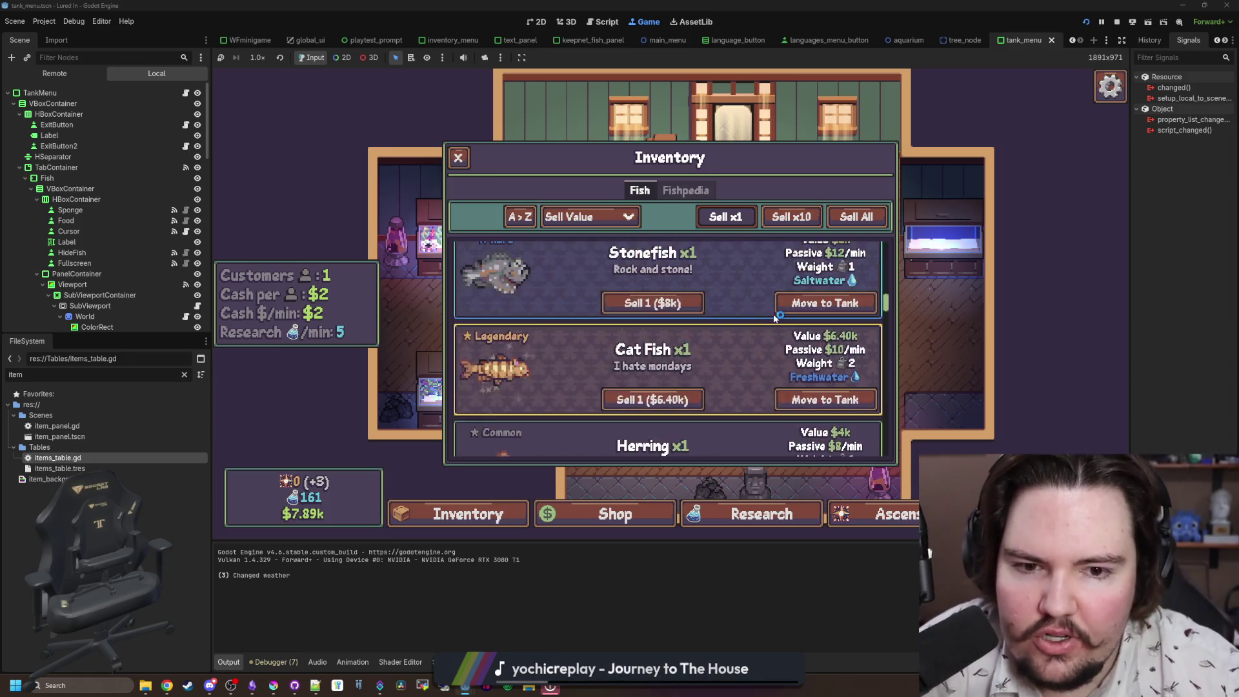
scroll(775, 318, down, 6)
scroll(775, 318, down, 10)
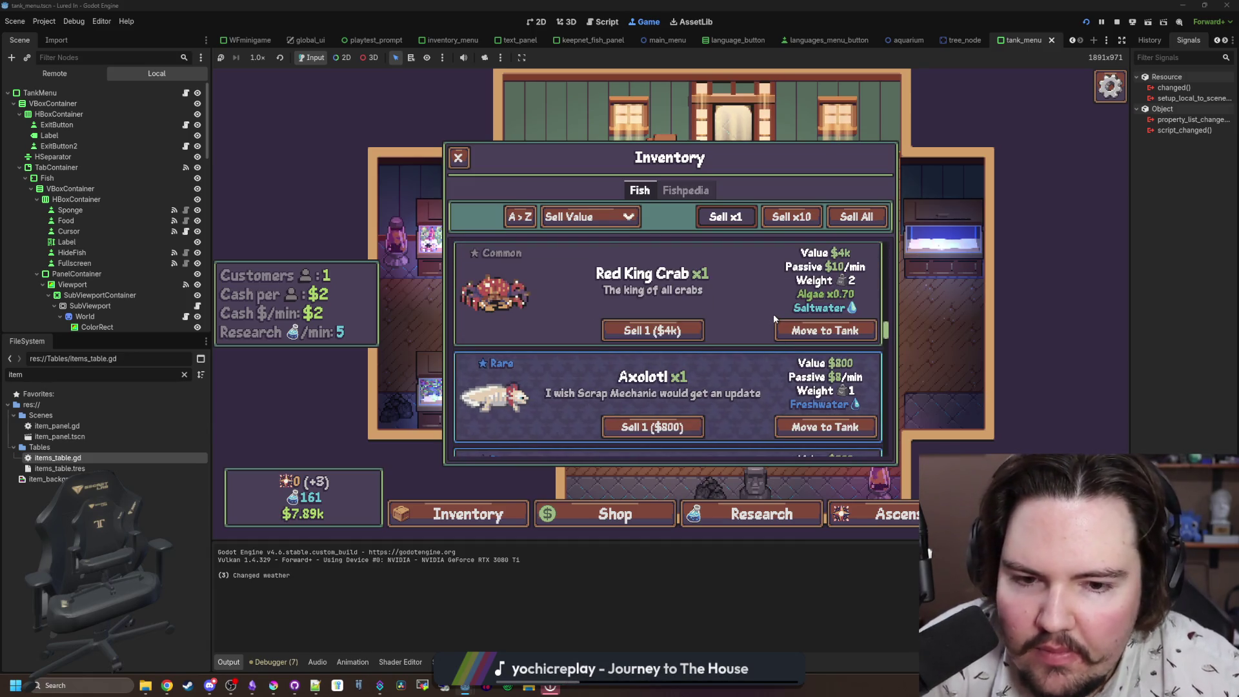
scroll(773, 314, down, 10)
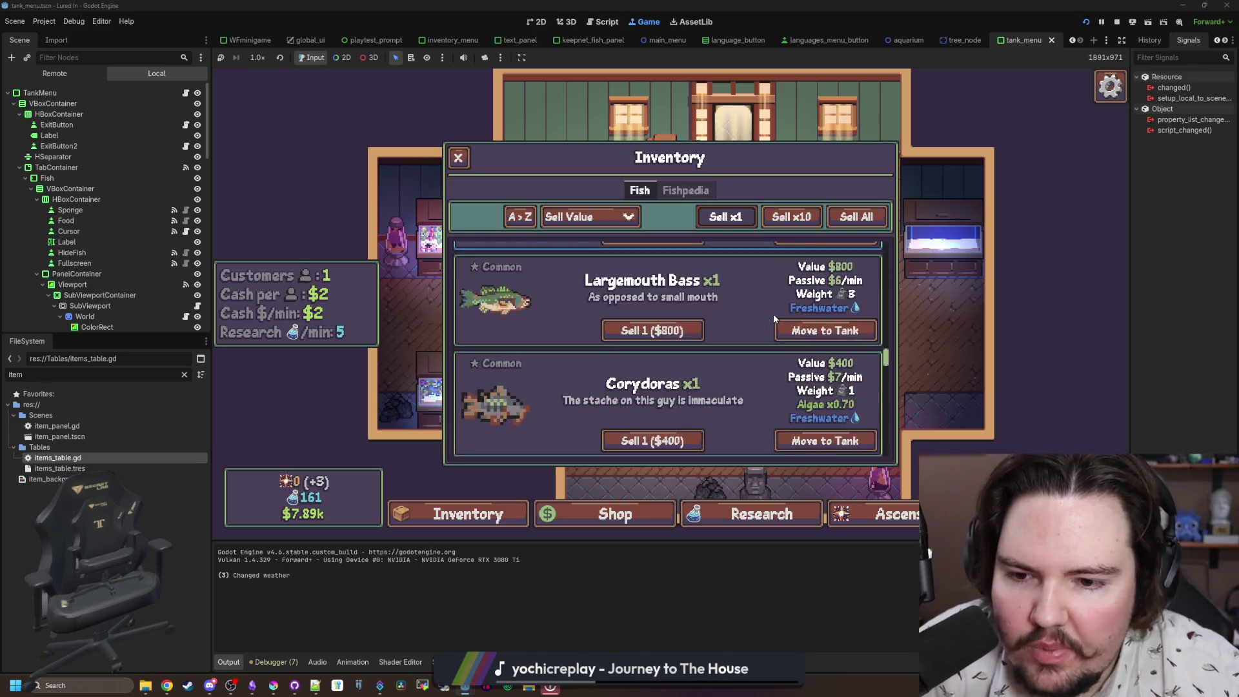
scroll(773, 314, down, 12)
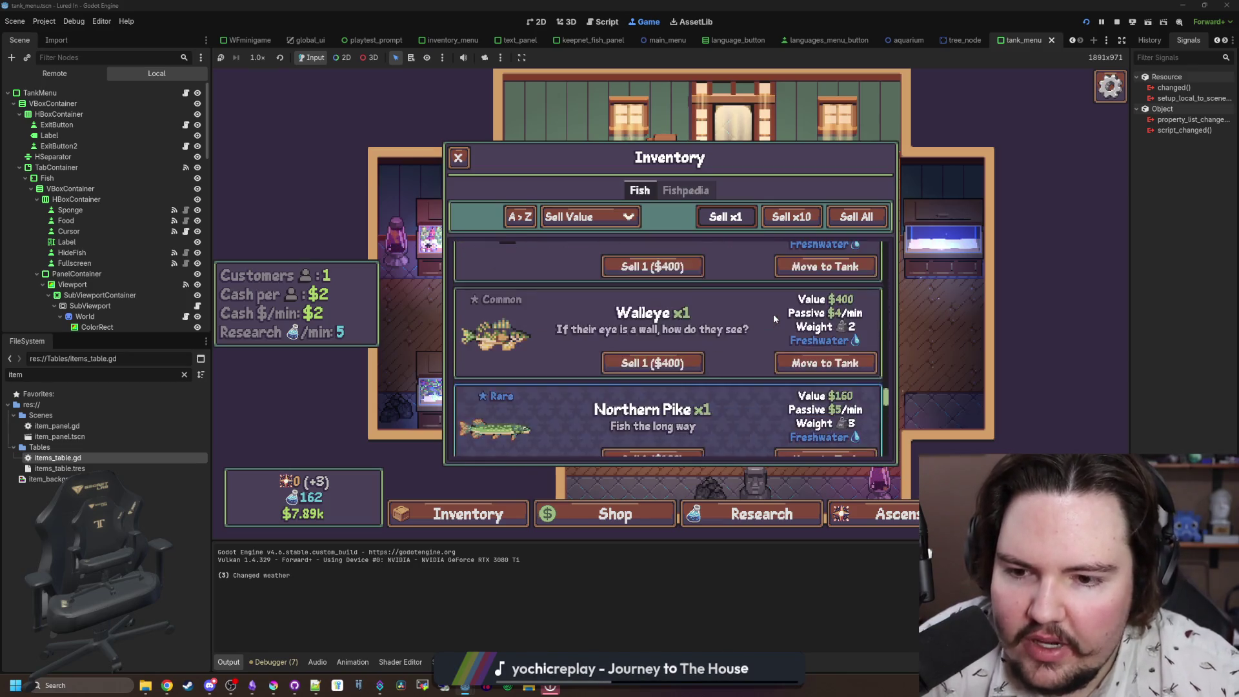
scroll(773, 314, down, 4)
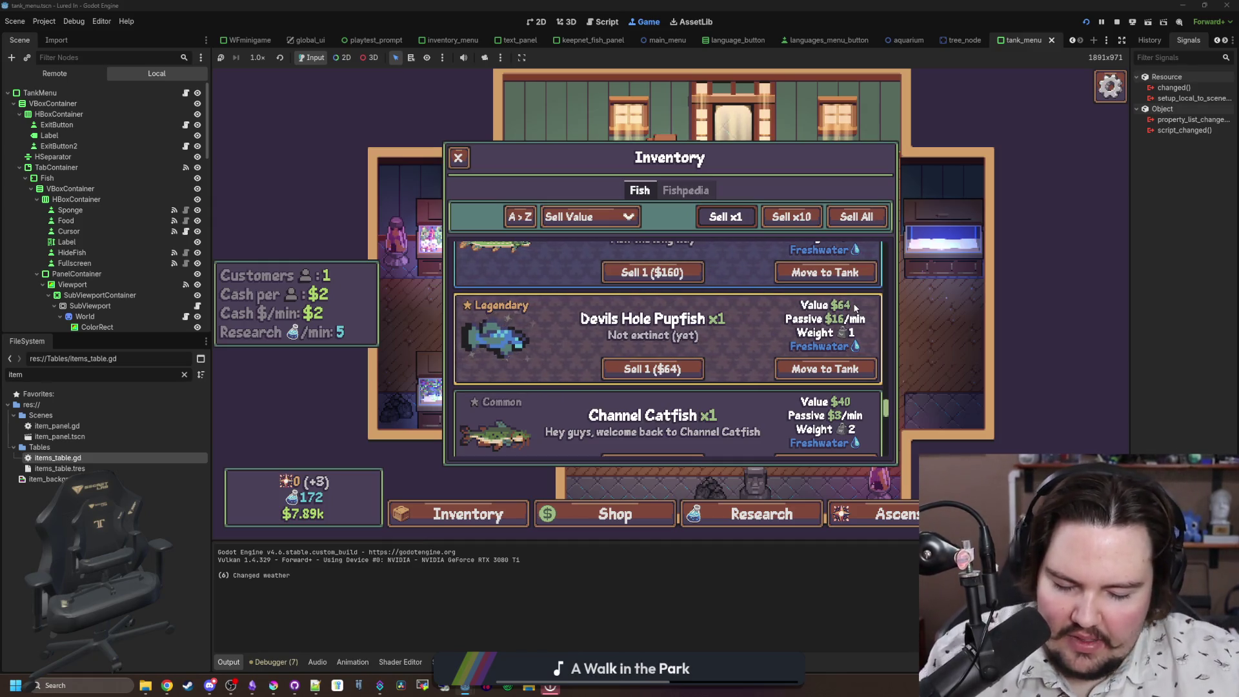
Step: Scroll through the game's inventory, then stop the game and save
scroll(490, 313, down, 10)
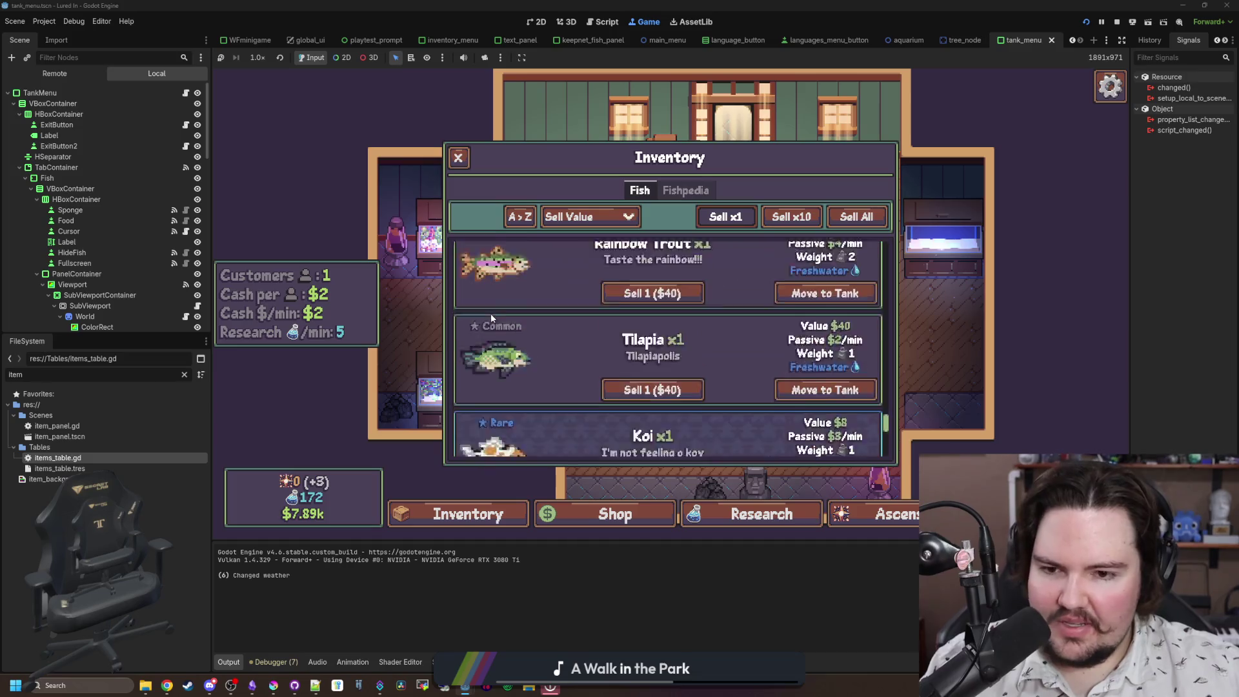
scroll(554, 361, up, 15)
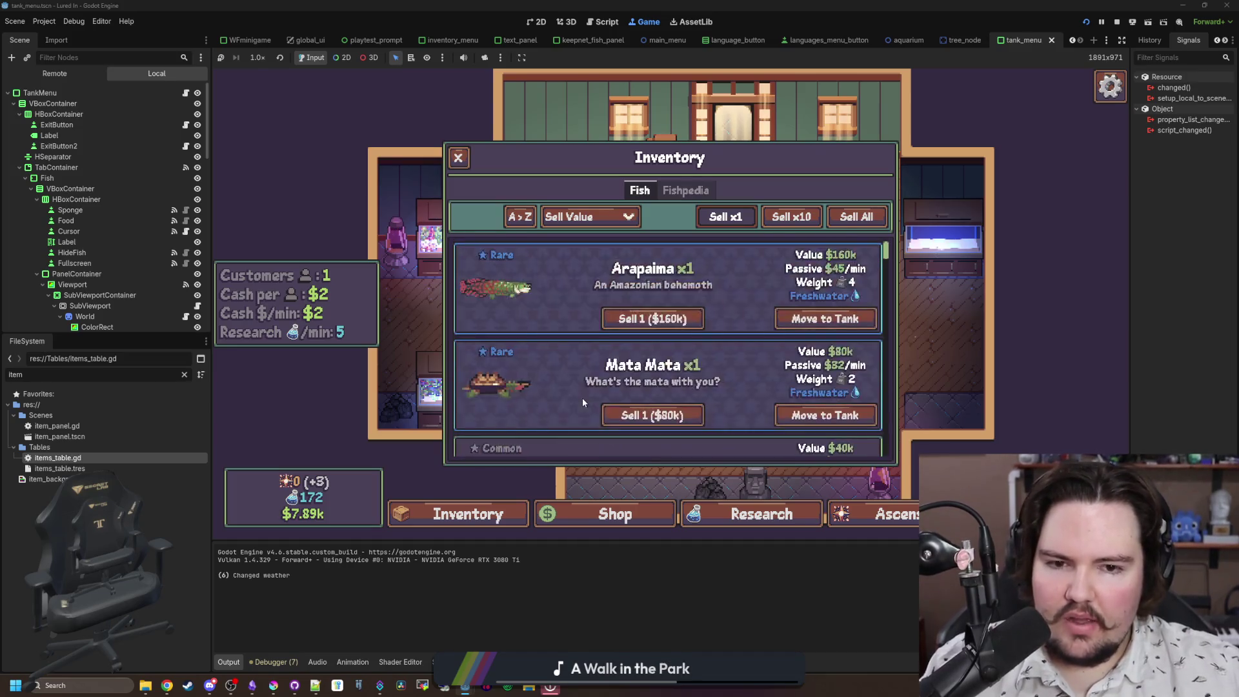
scroll(582, 402, down, 10)
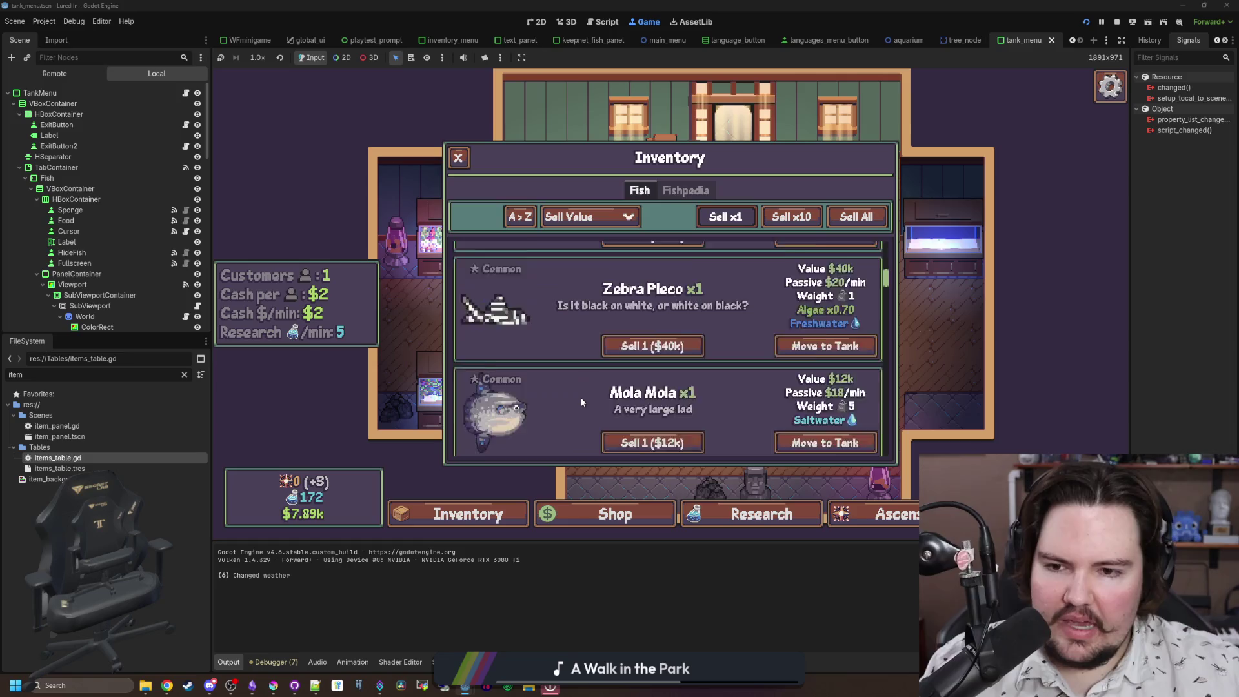
scroll(582, 402, down, 5)
scroll(592, 355, up, 15)
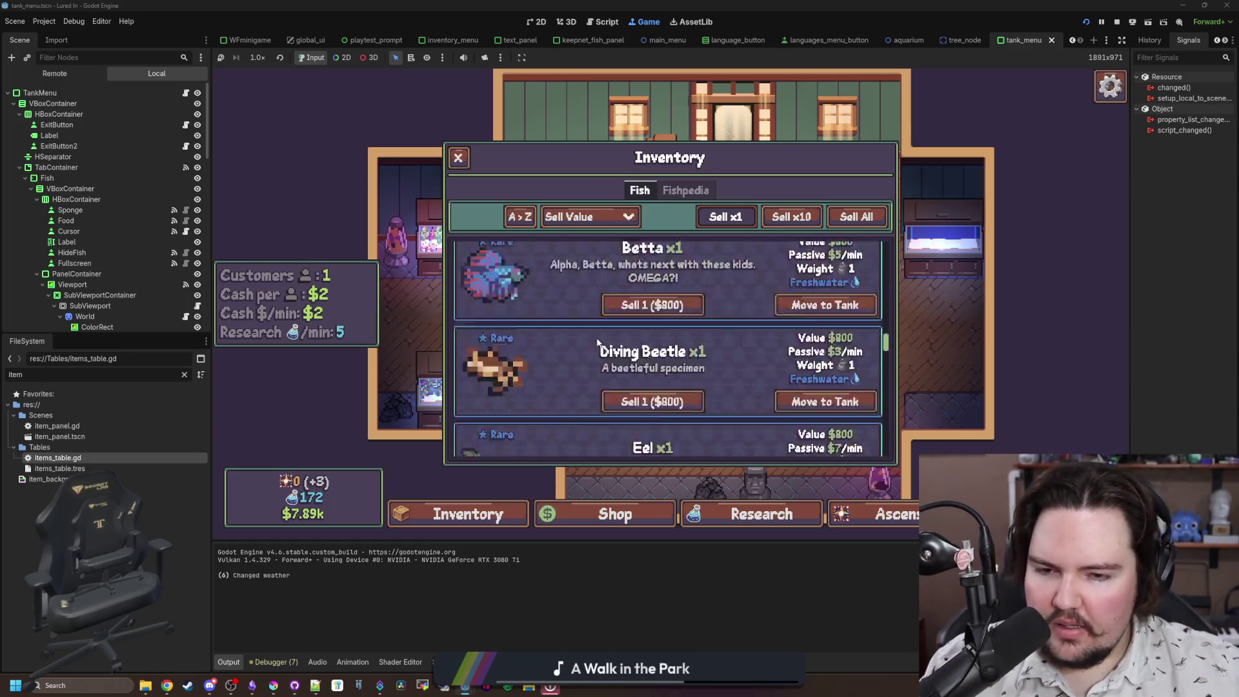
scroll(596, 340, down, 15)
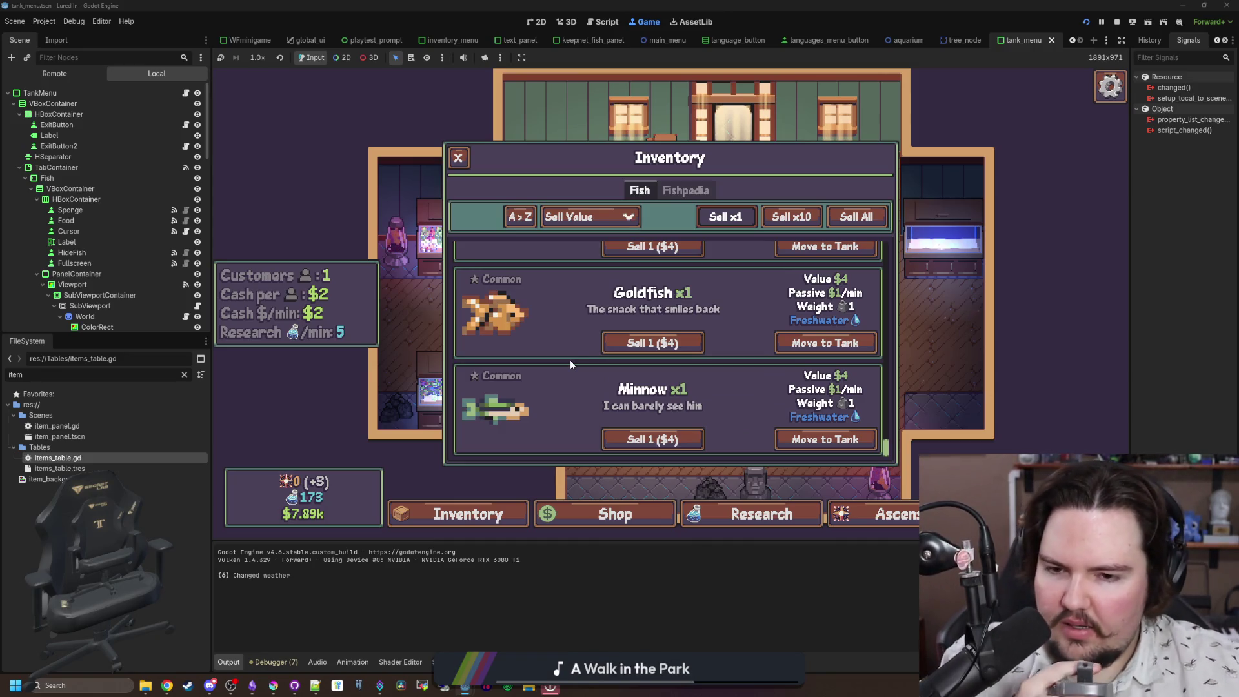
scroll(597, 354, up, 6)
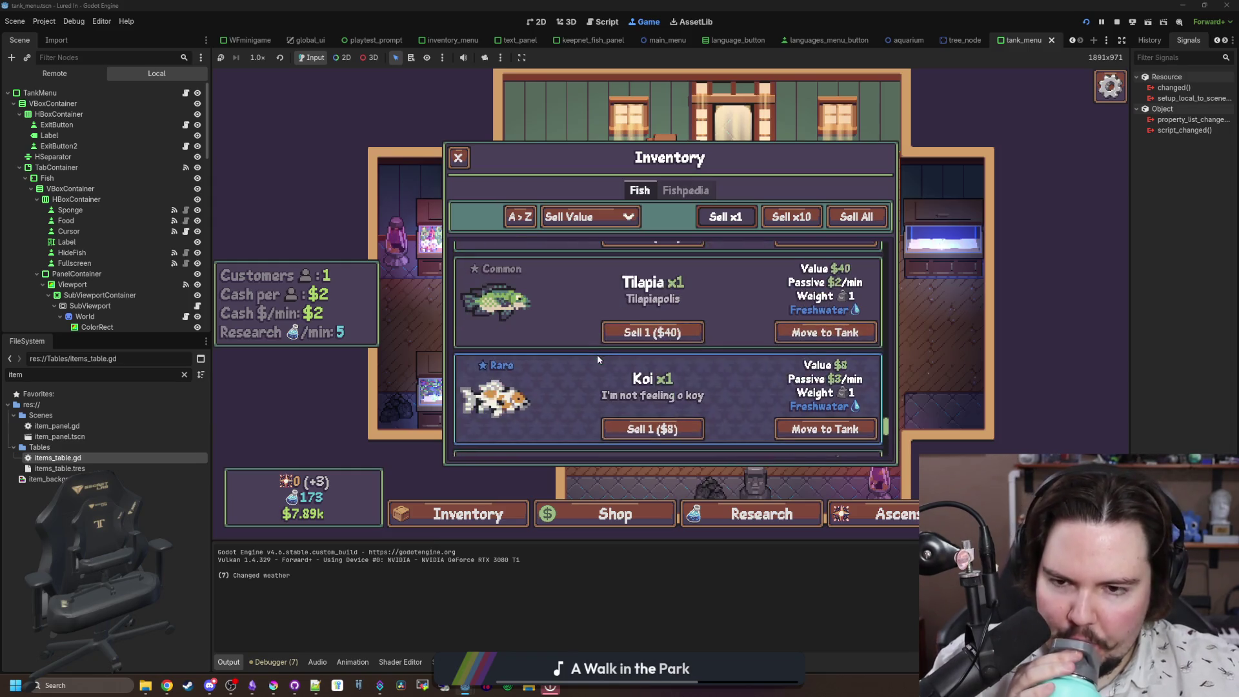
scroll(598, 354, up, 3)
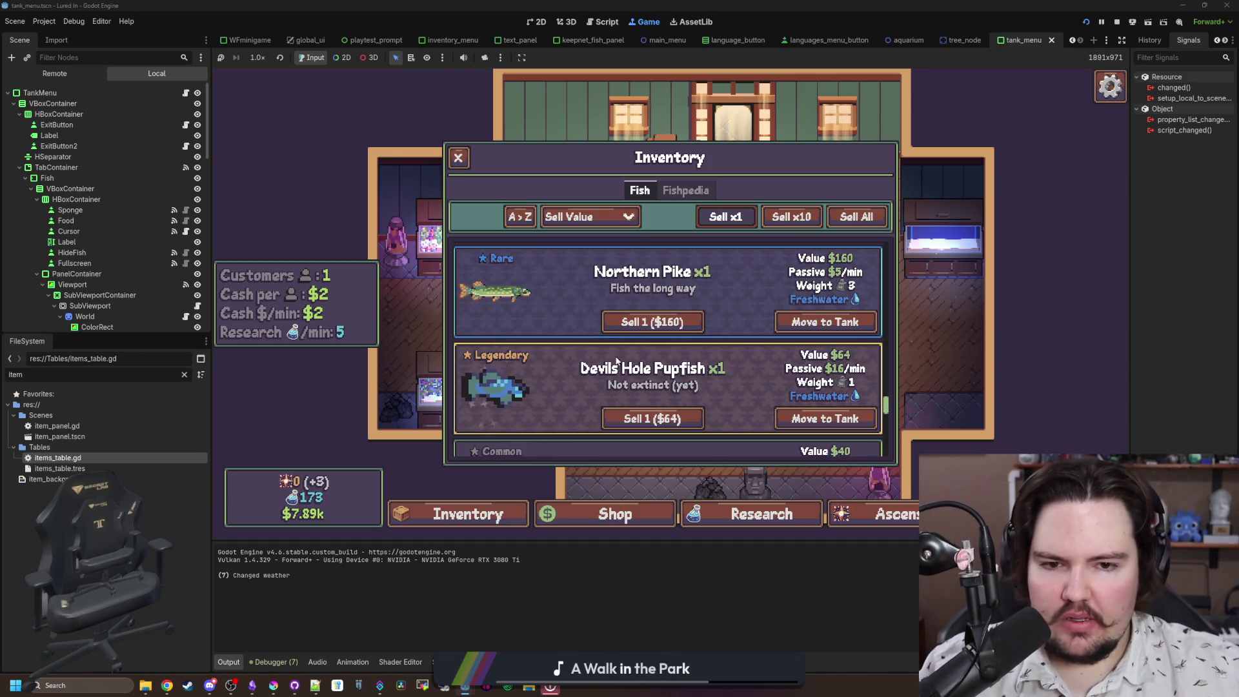
scroll(752, 324, down, 10)
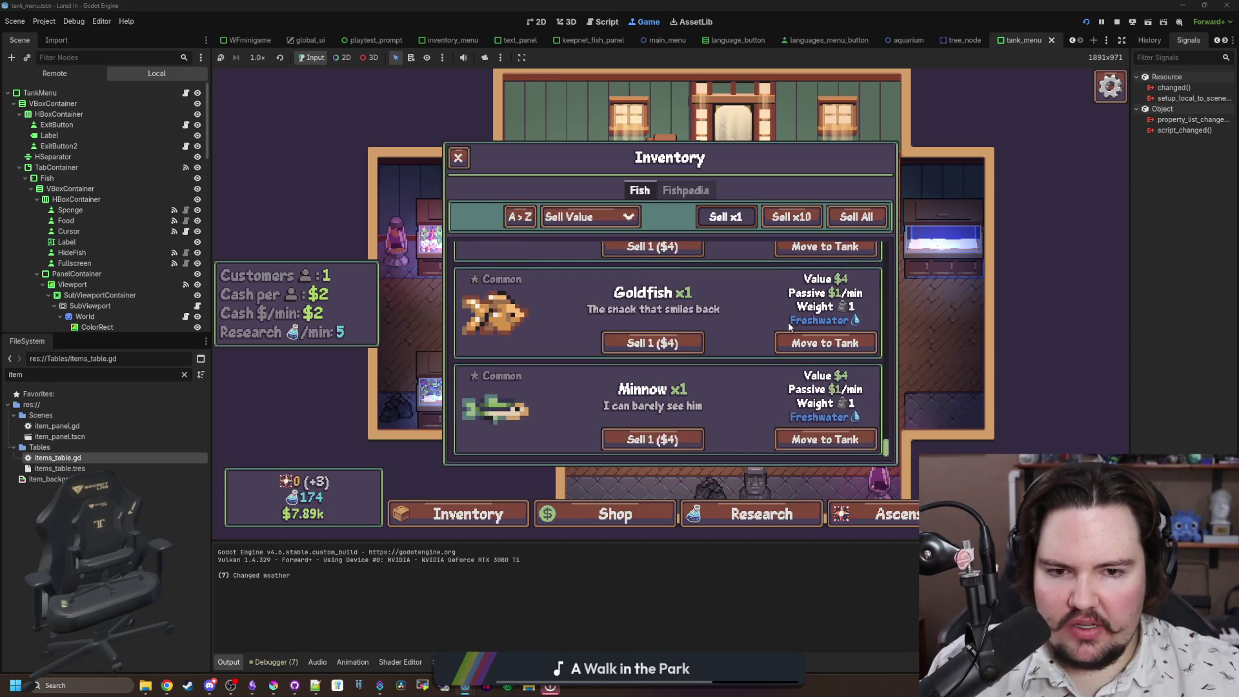
scroll(788, 322, up, 1)
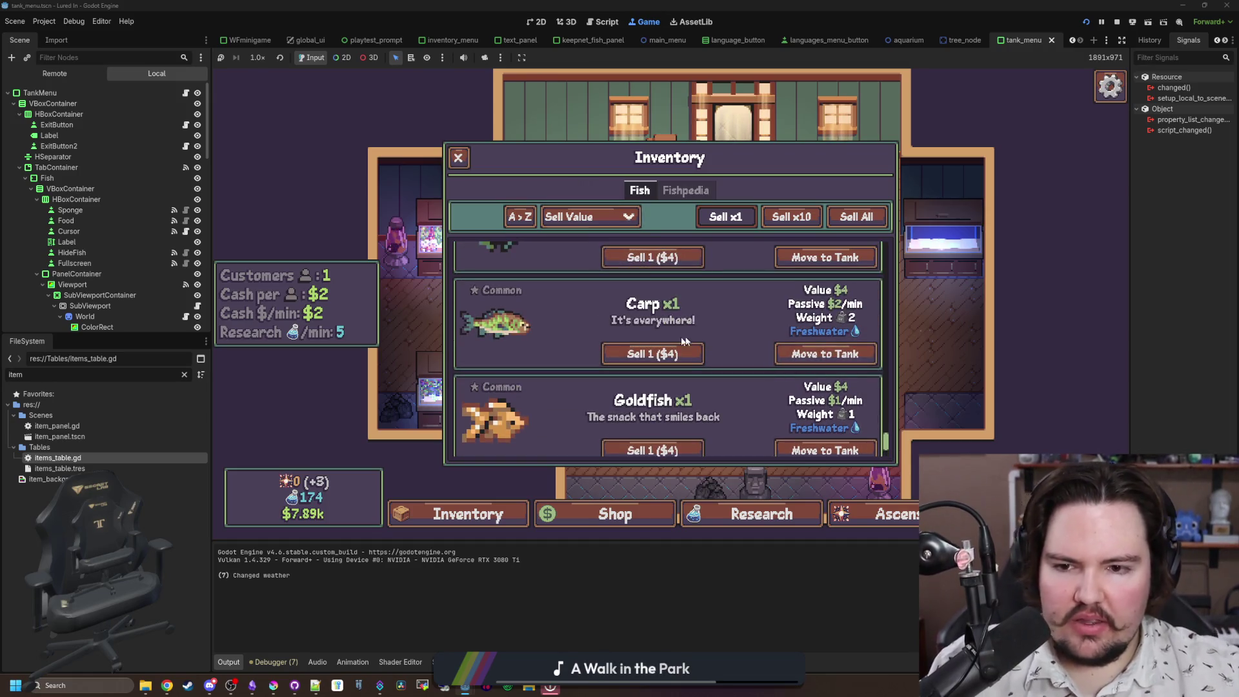
scroll(709, 340, down, 1)
scroll(841, 375, up, 15)
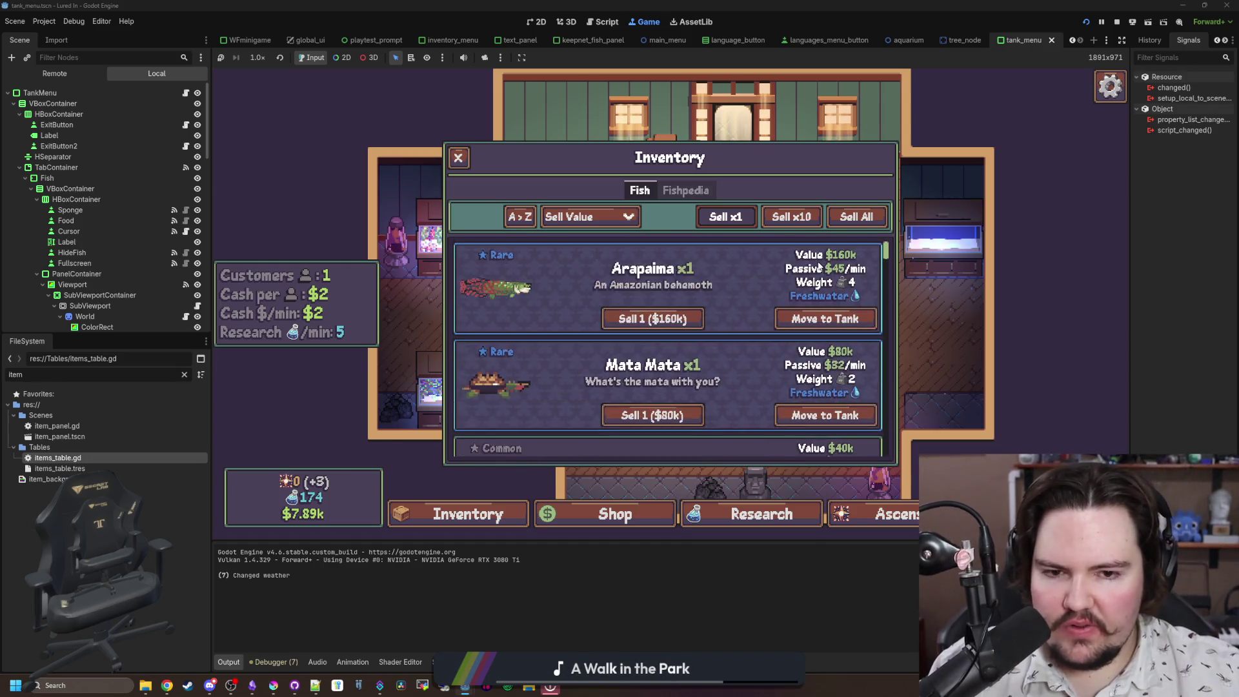
click(1117, 21)
click(529, 263)
key(ctrl+s)
Step: Filter FileSystem by 'glob' and open global.gd
click(184, 374)
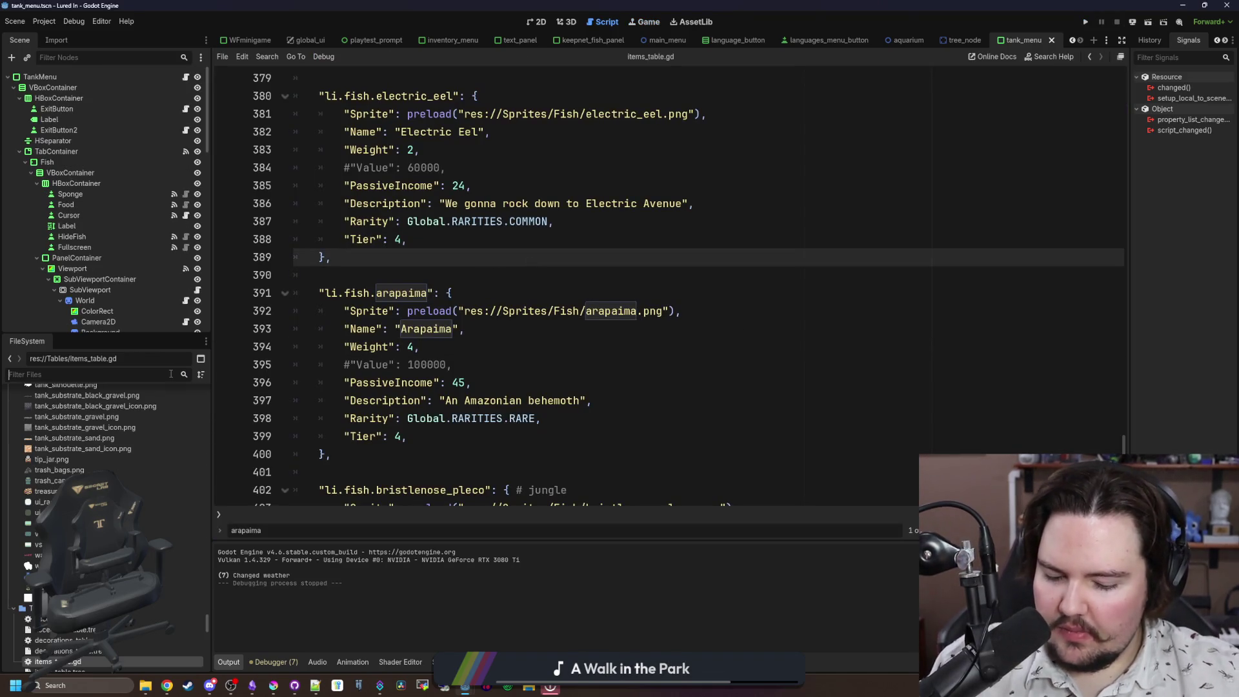
text(glob)
double_click(113, 459)
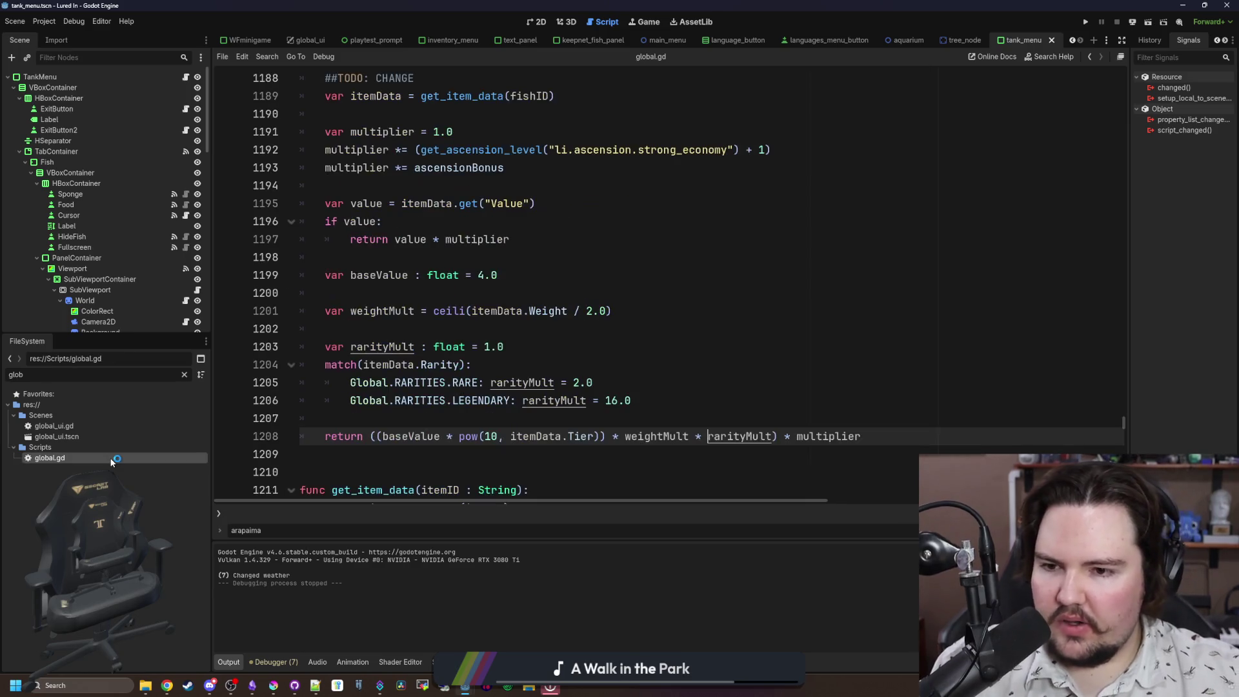
Step: Rename calculate_fish_income to get_fish_income in global.gd
scroll(386, 413, up, 7)
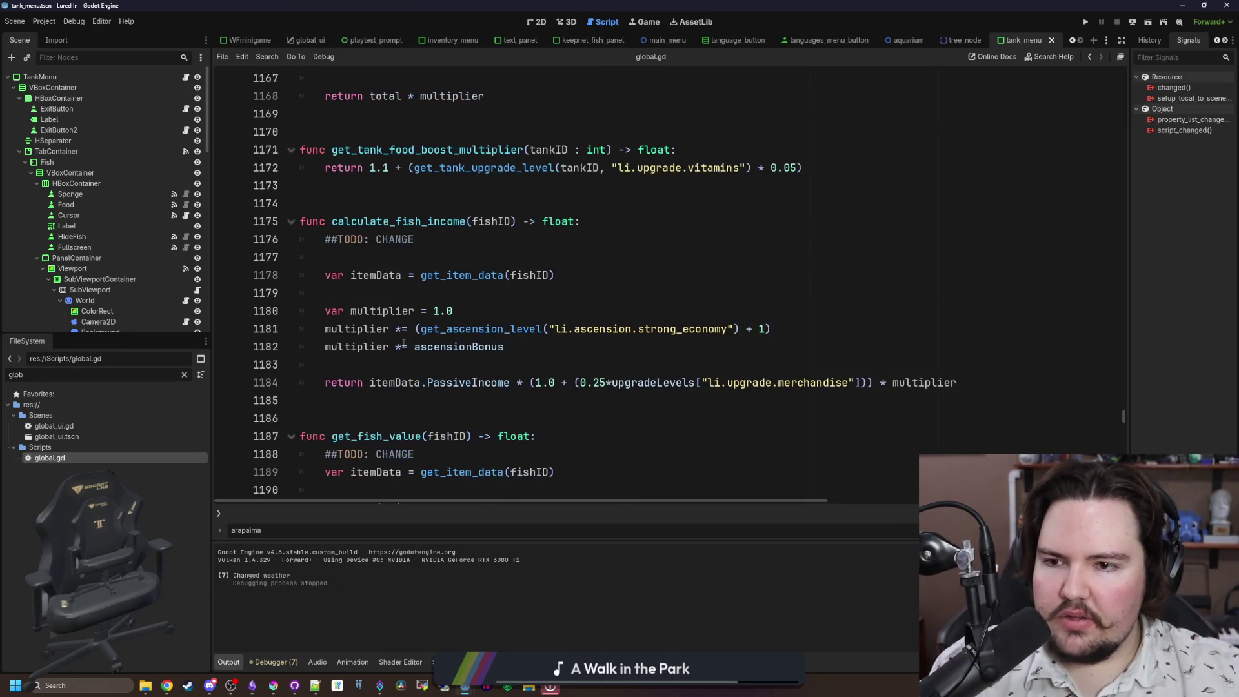
click(429, 254)
double_click(387, 222)
click(374, 203)
drag(389, 221, 332, 220)
text(get)
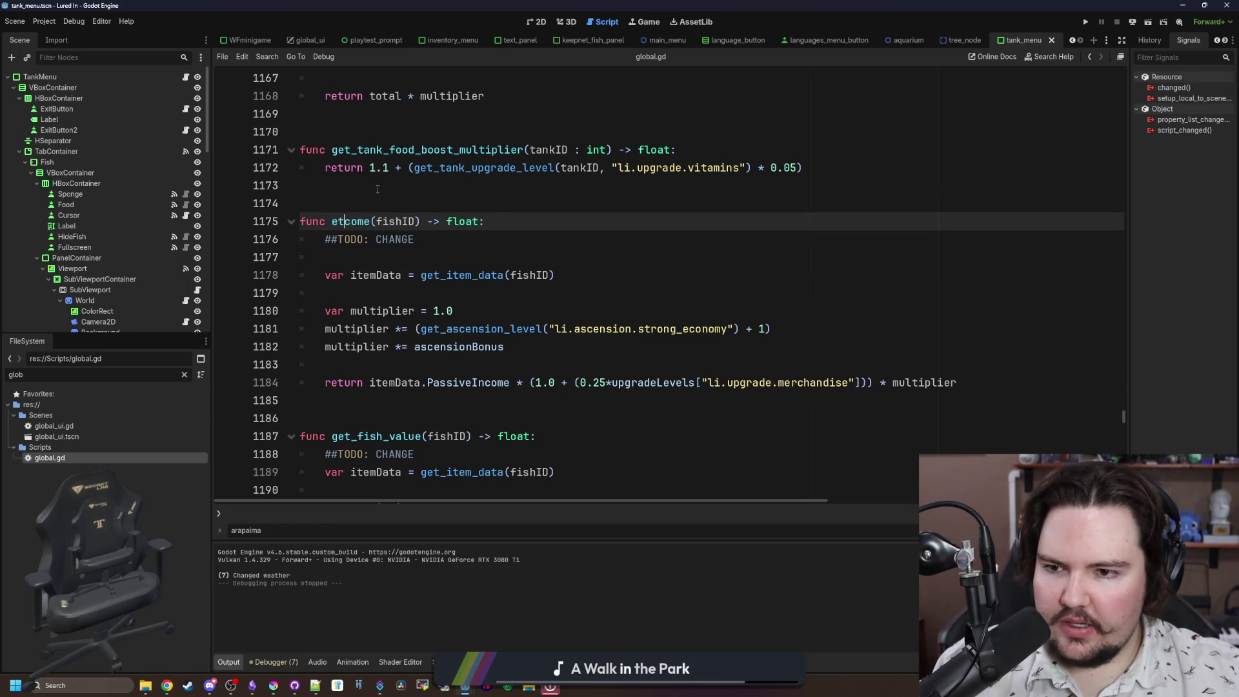
key(ctrl+z)
drag(390, 221, 332, 221)
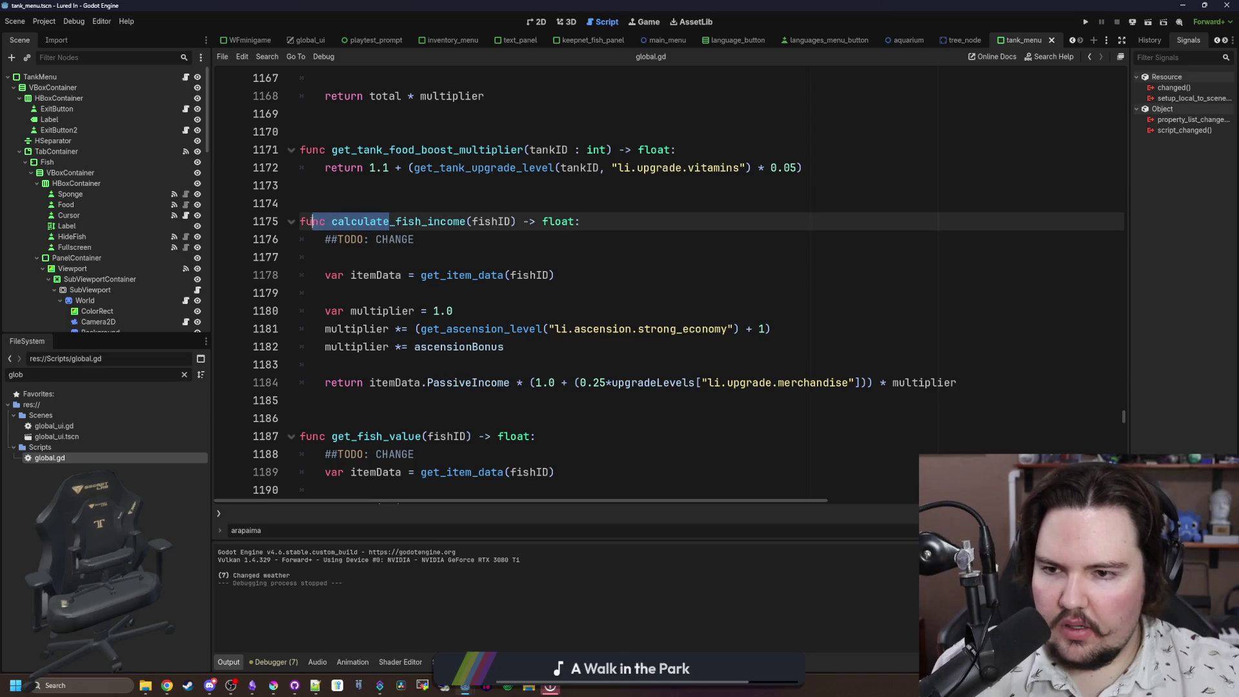
text(get)
Step: Search all project files for 'calculate_fish_income'
click(380, 206)
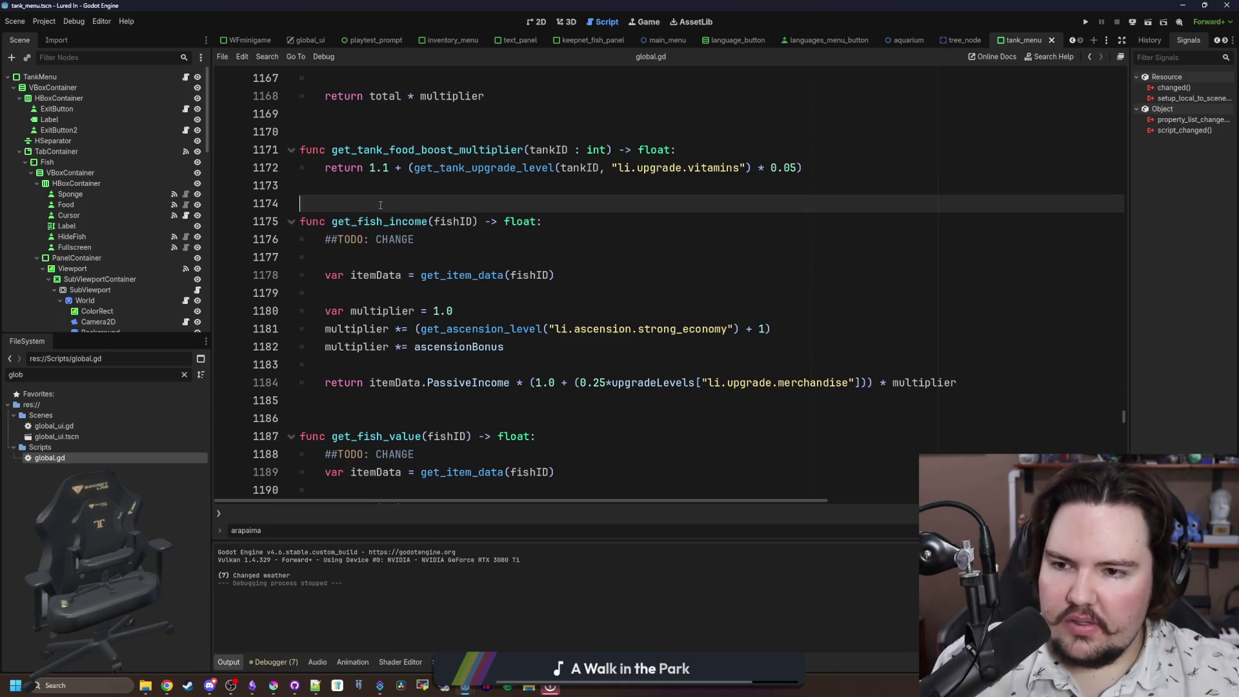
key(ctrl+shift+f)
text(calculate)
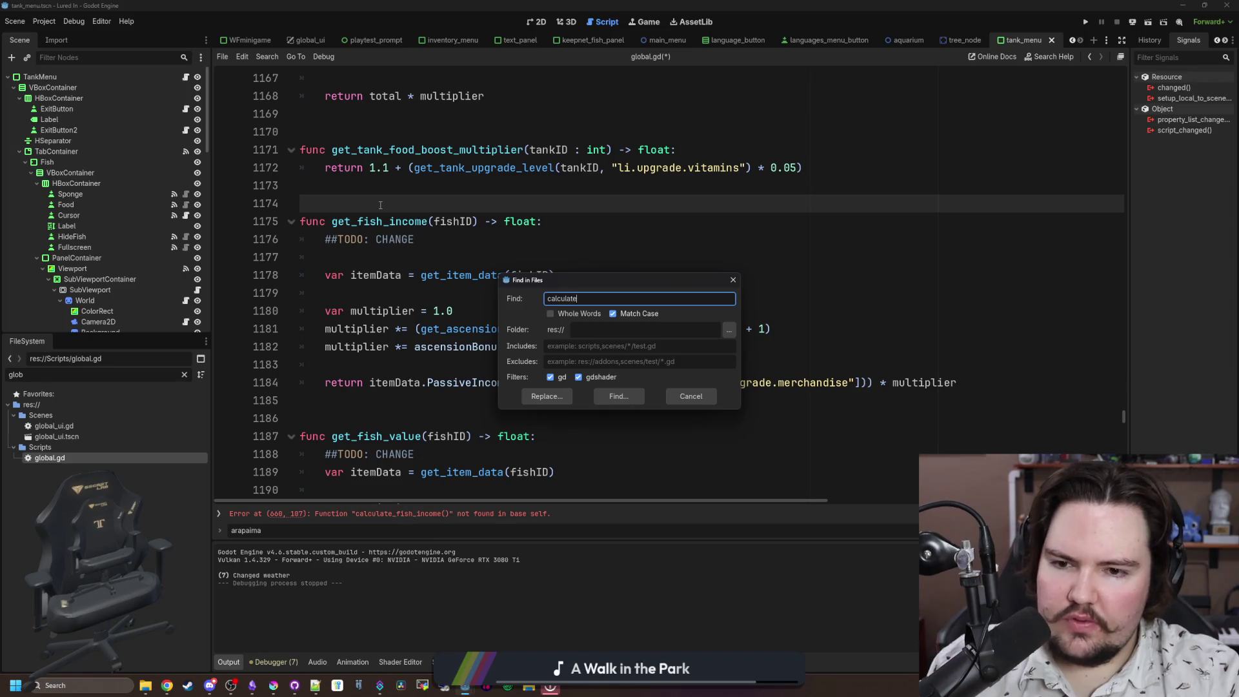
text(_fish_income)
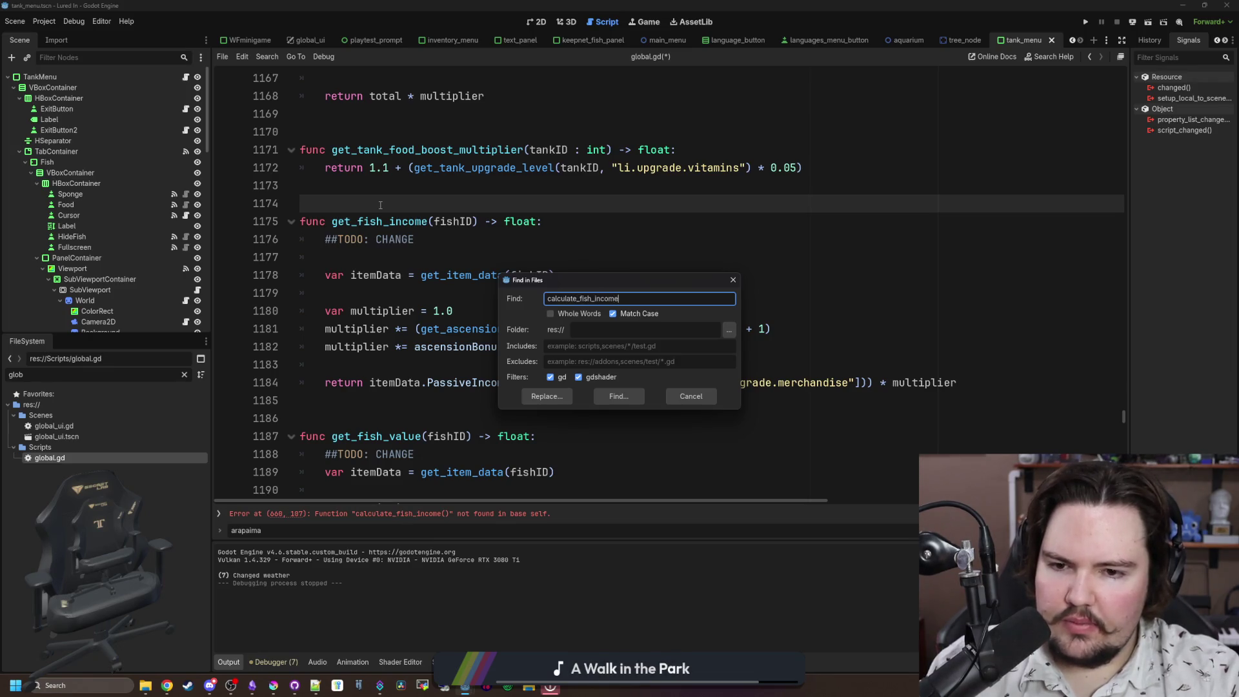
Step: List calculate_fish_income uses; rename the calls in tank_menu.gd line 293 and global.gd line 660 to get_fish_income
key(Return)
click(535, 524)
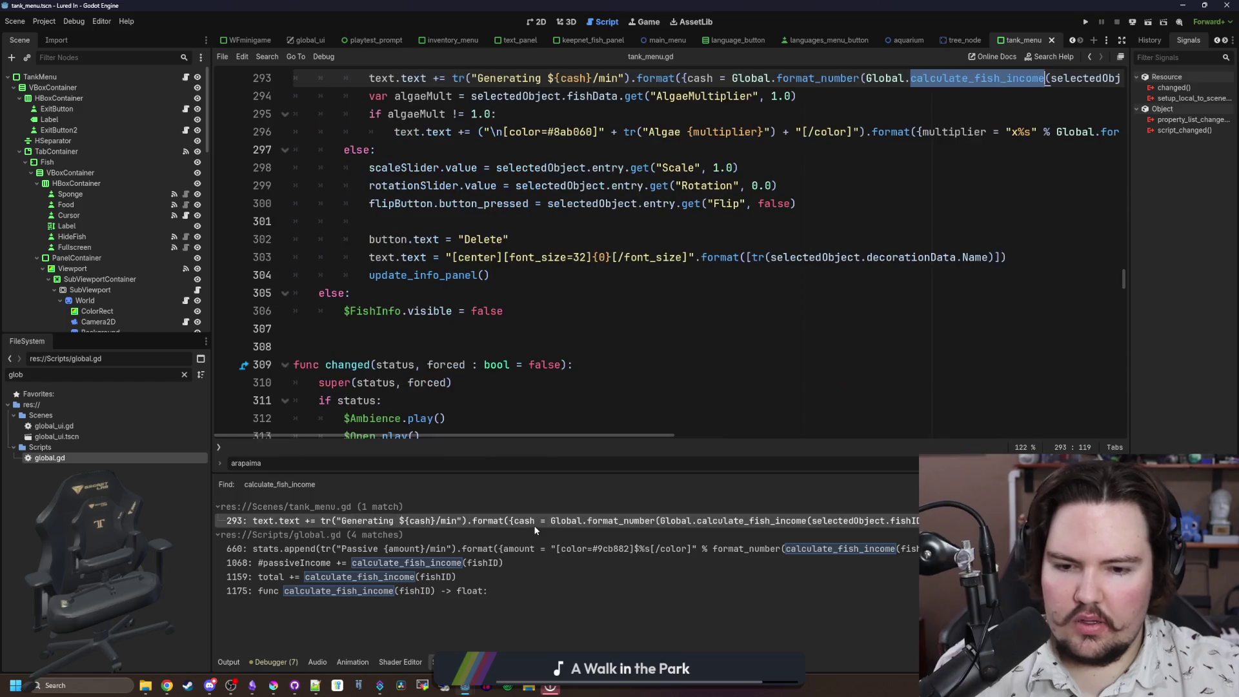
scroll(969, 133, up, 1)
key(Down)
key(Down)
drag(970, 133, 909, 133)
text(get)
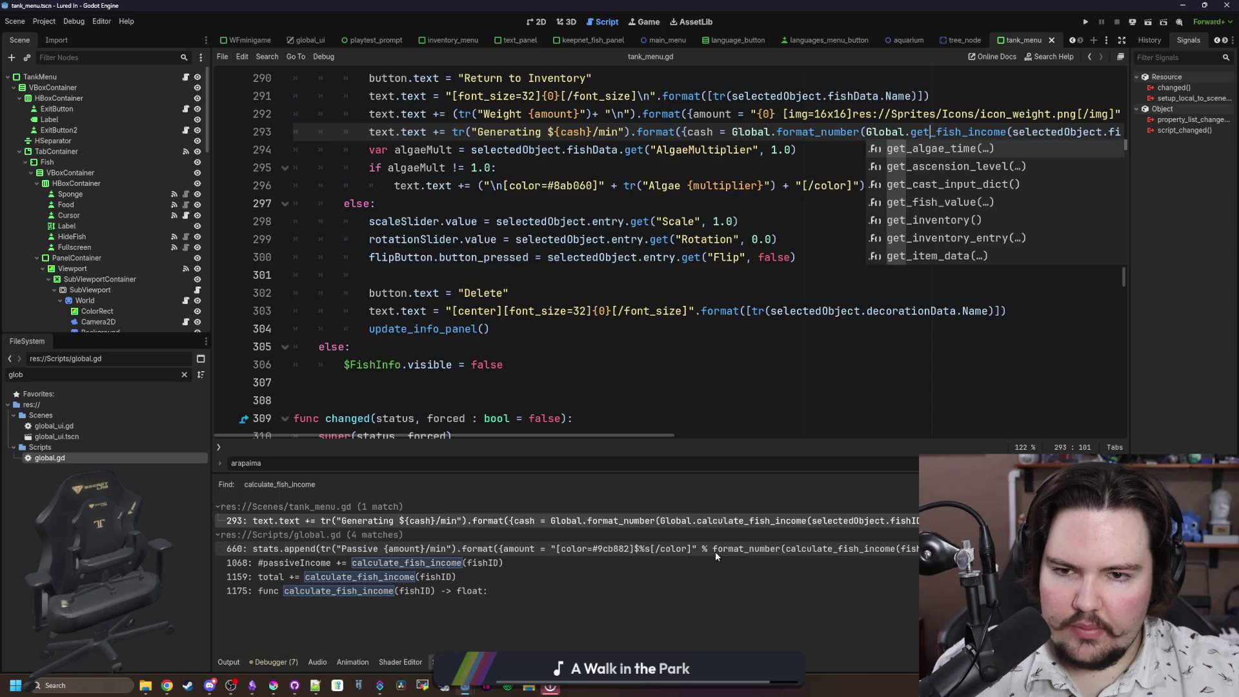
click(714, 551)
scroll(752, 398, up, 1)
key(Down)
key(Down)
key(Down)
drag(1035, 133, 971, 132)
text(get)
Step: Rename the line 1159 call to get_fish_income and save the edited scripts
click(491, 562)
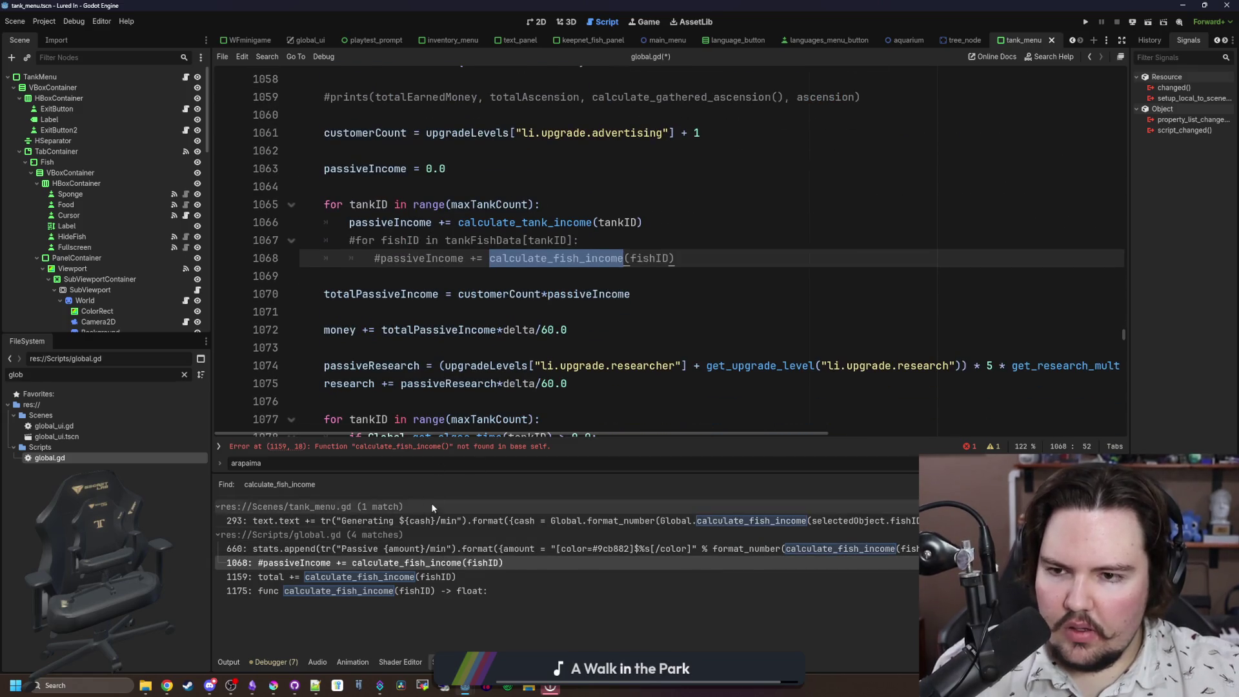
click(433, 578)
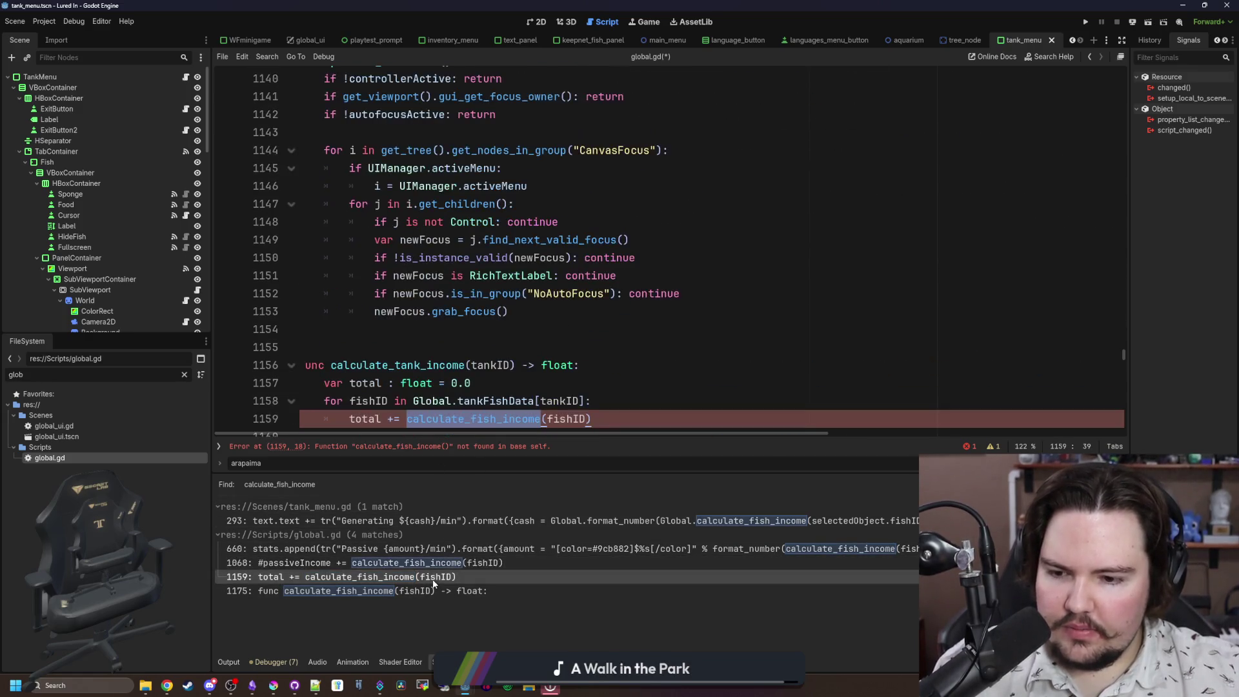
click(443, 224)
drag(465, 314, 408, 314)
text(get)
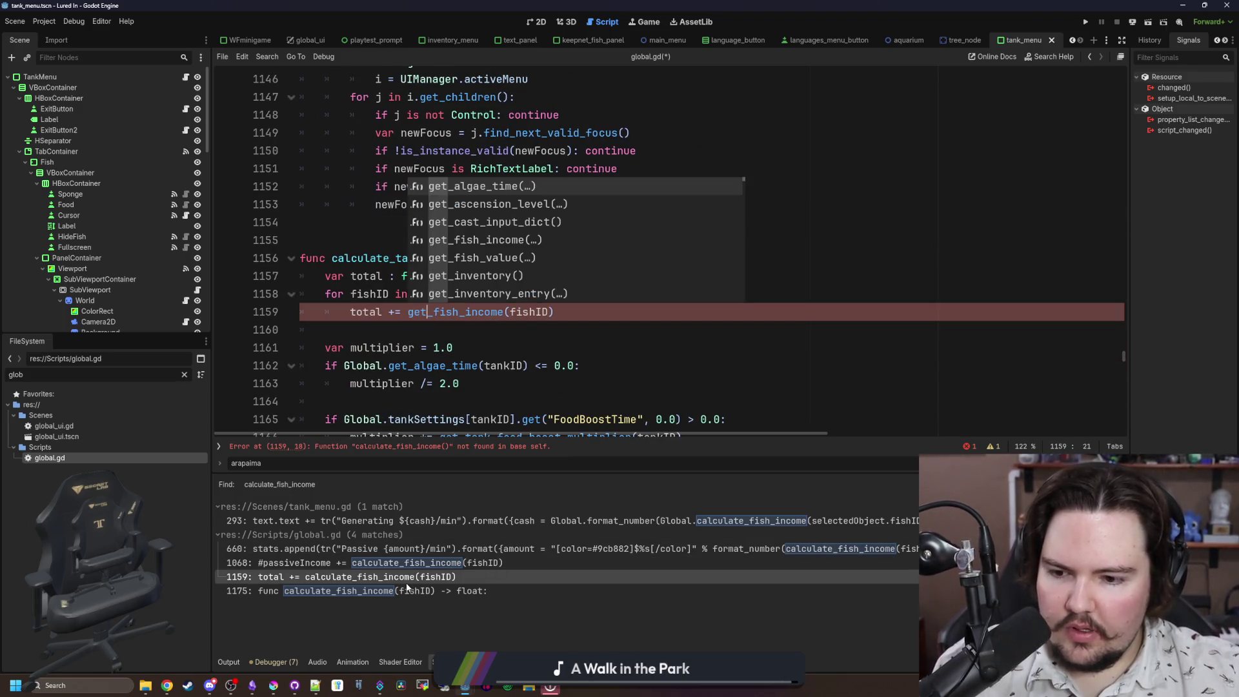
click(406, 589)
scroll(432, 428, down, 1)
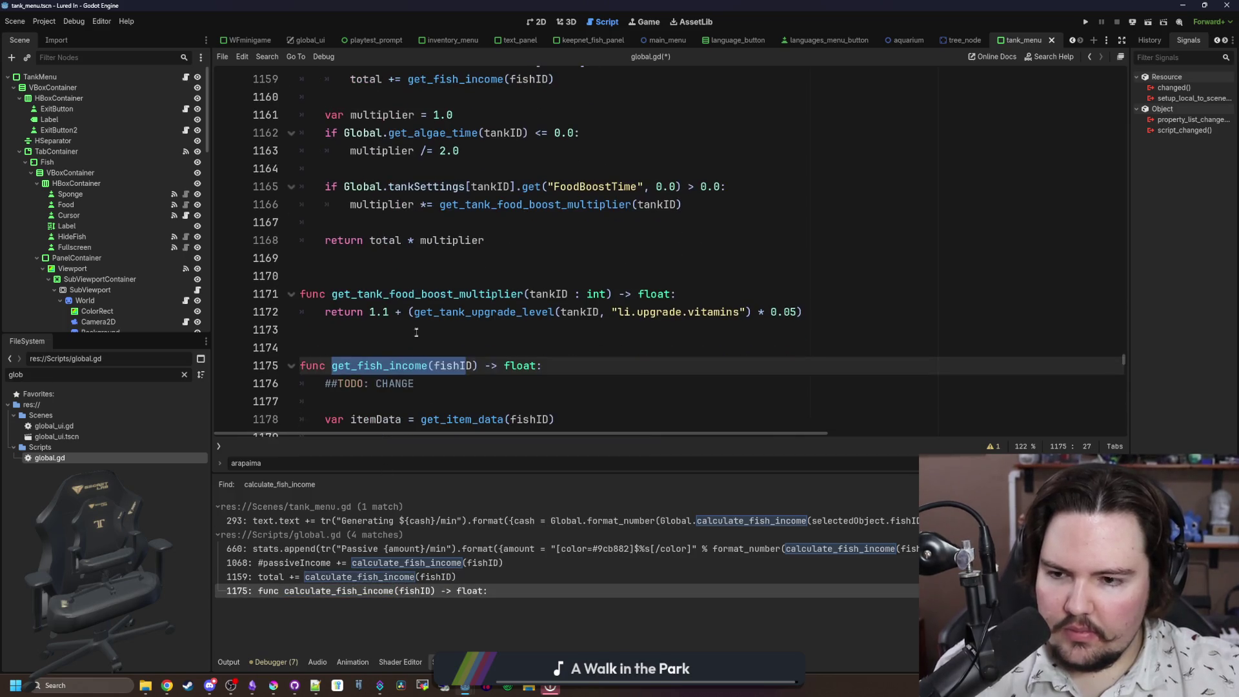
click(417, 331)
key(ctrl+s)
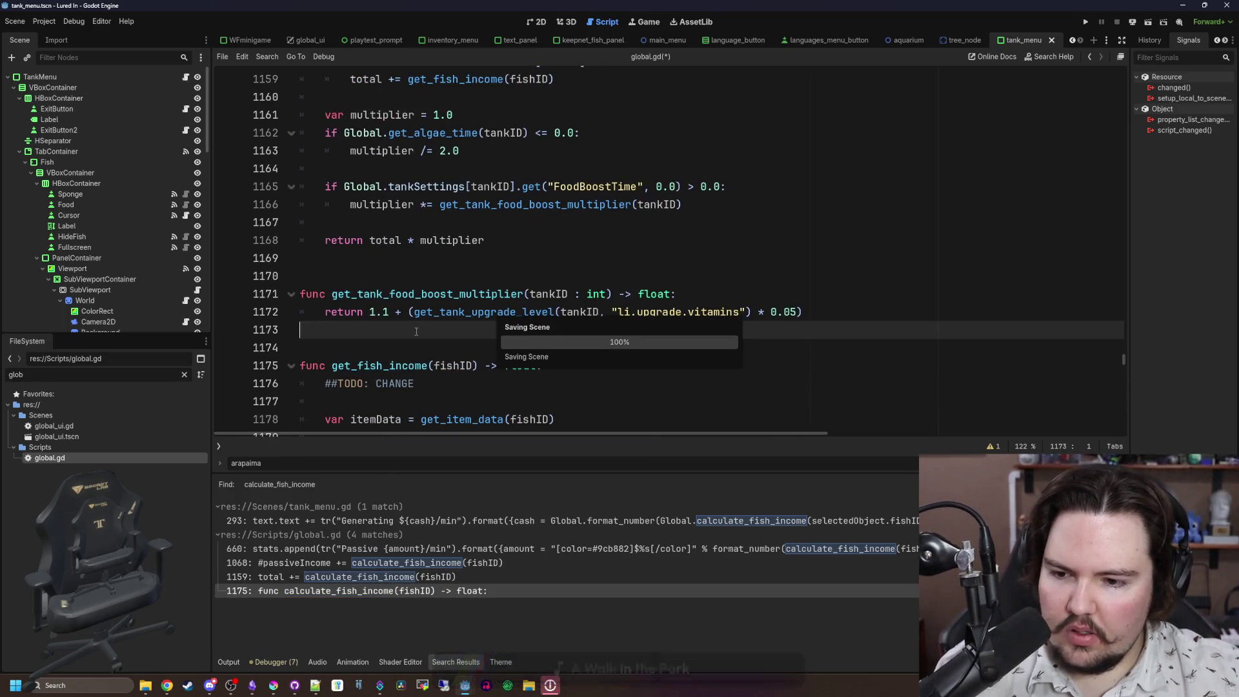
Step: Rerun the search and delete the commented-out loop lines 1067–1068, then save global.gd
key(ctrl+shift+f)
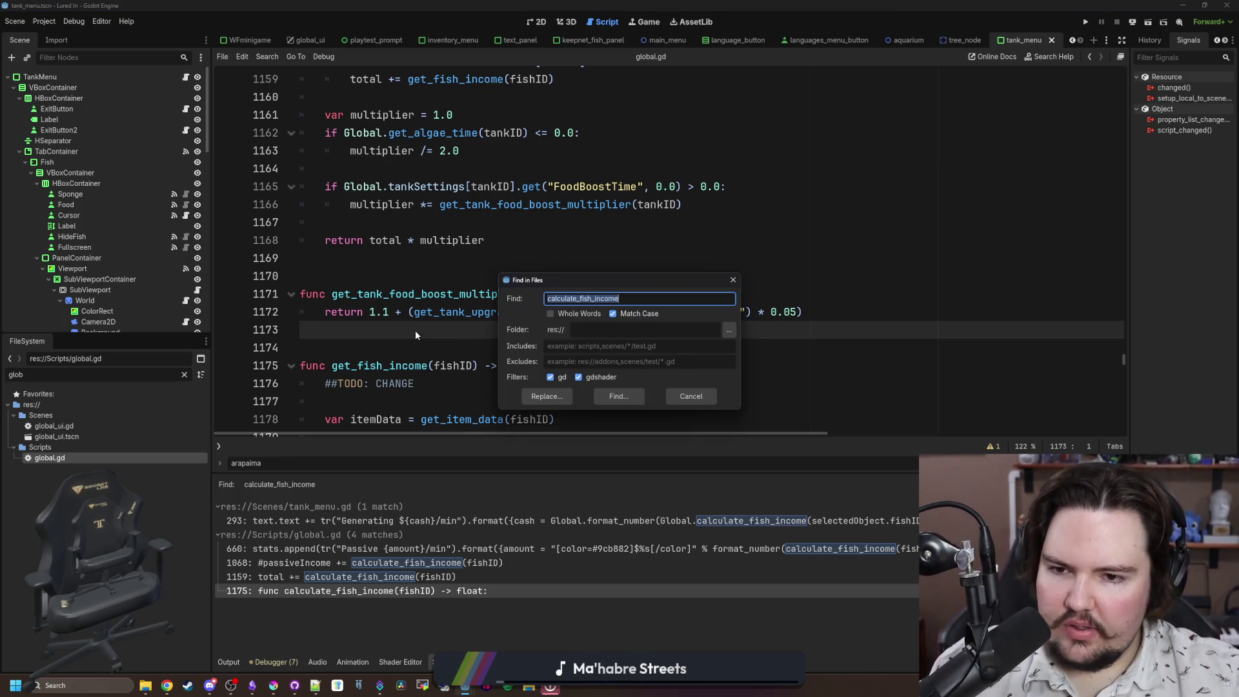
key(Return)
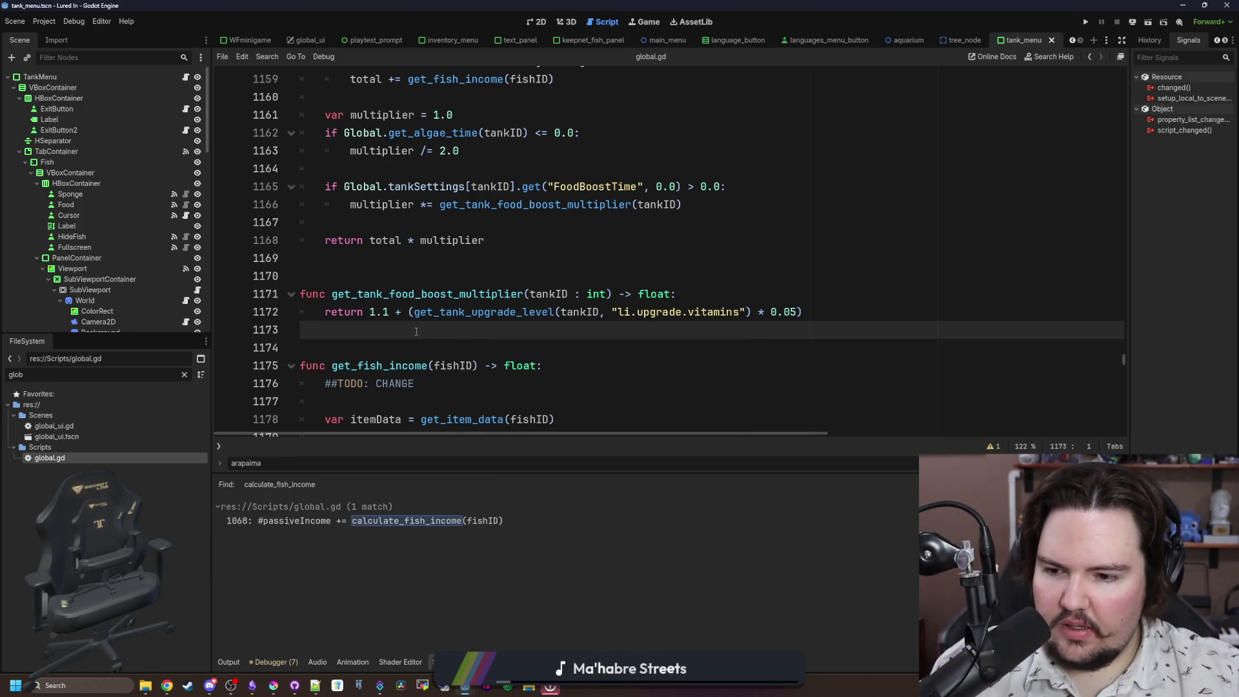
click(407, 522)
scroll(645, 291, up, 4)
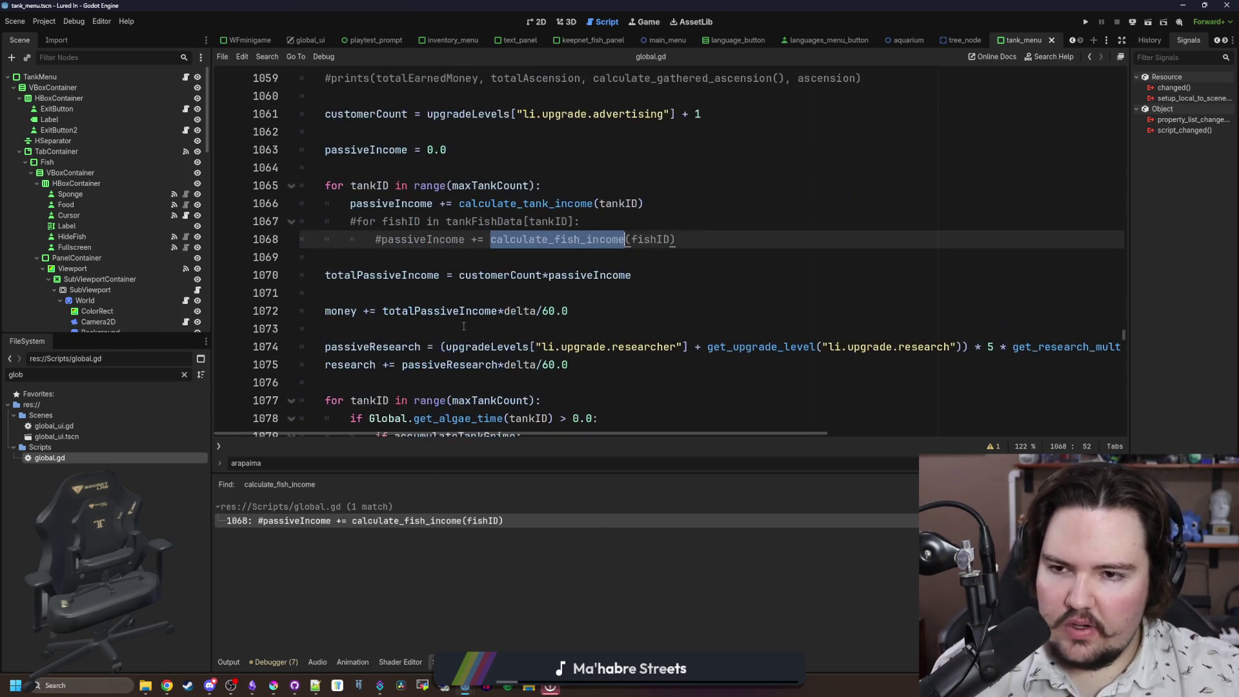
drag(676, 293, 254, 280)
key(BackSpace)
key(BackSpace)
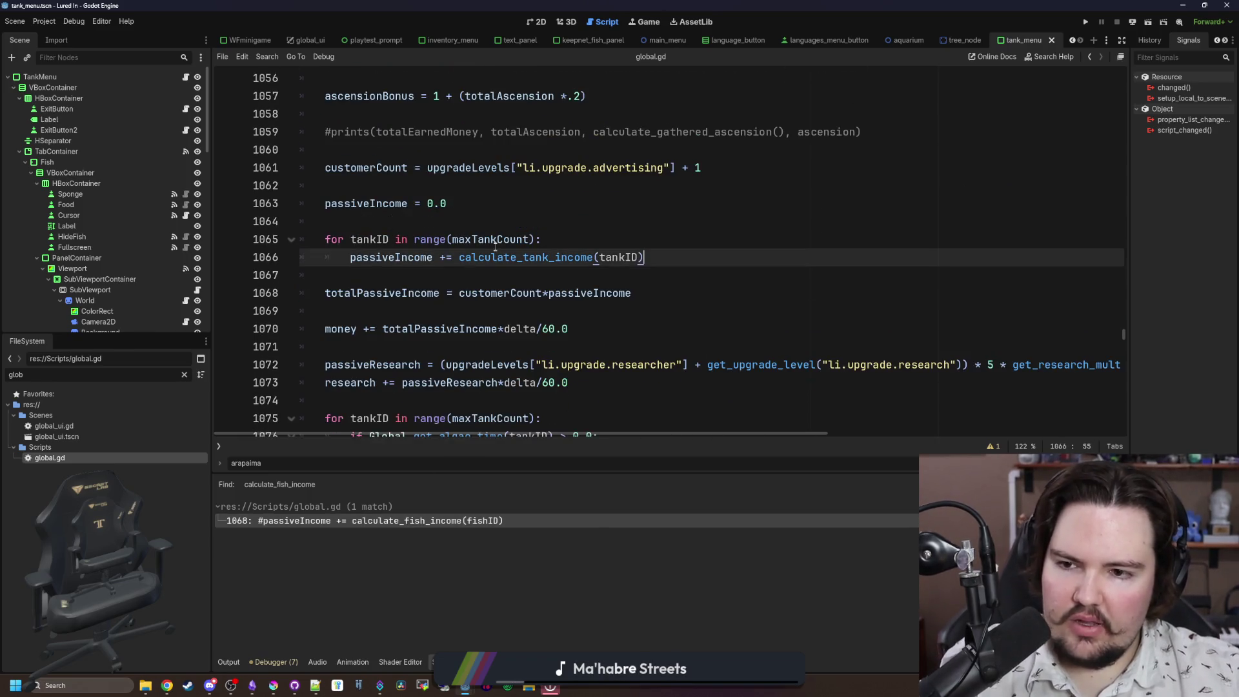
click(529, 207)
key(ctrl+s)
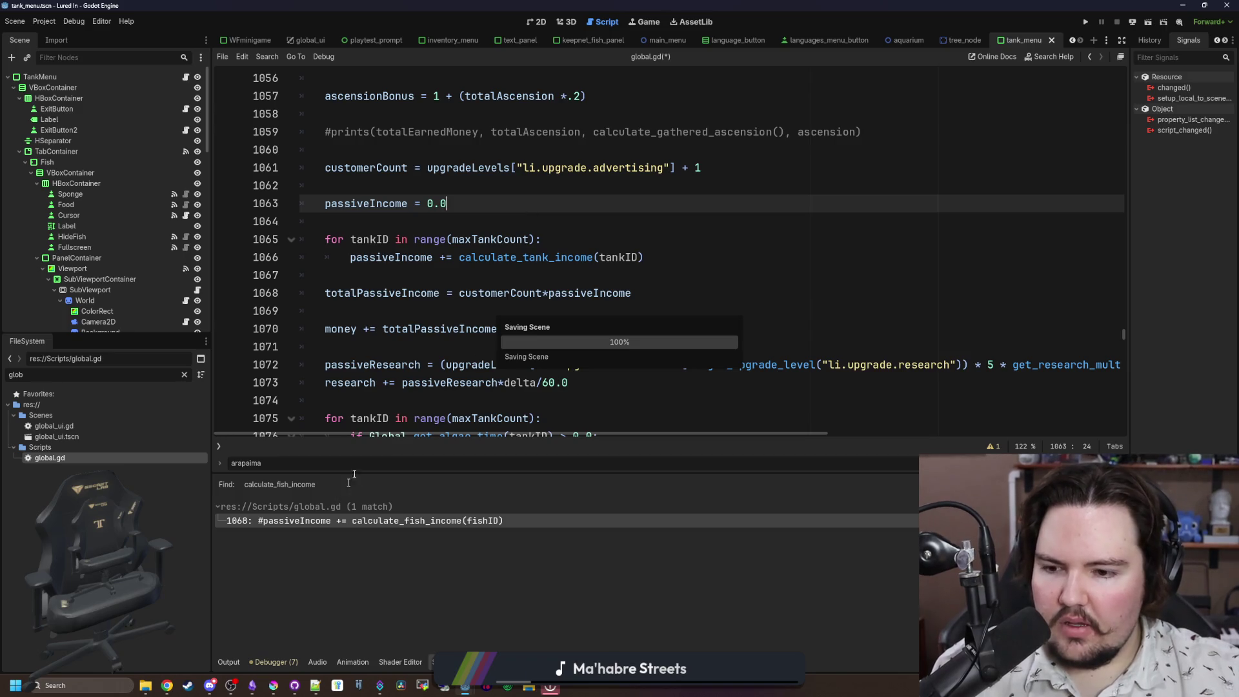
Step: Reopen Find in Files and move the search window off the code
click(614, 269)
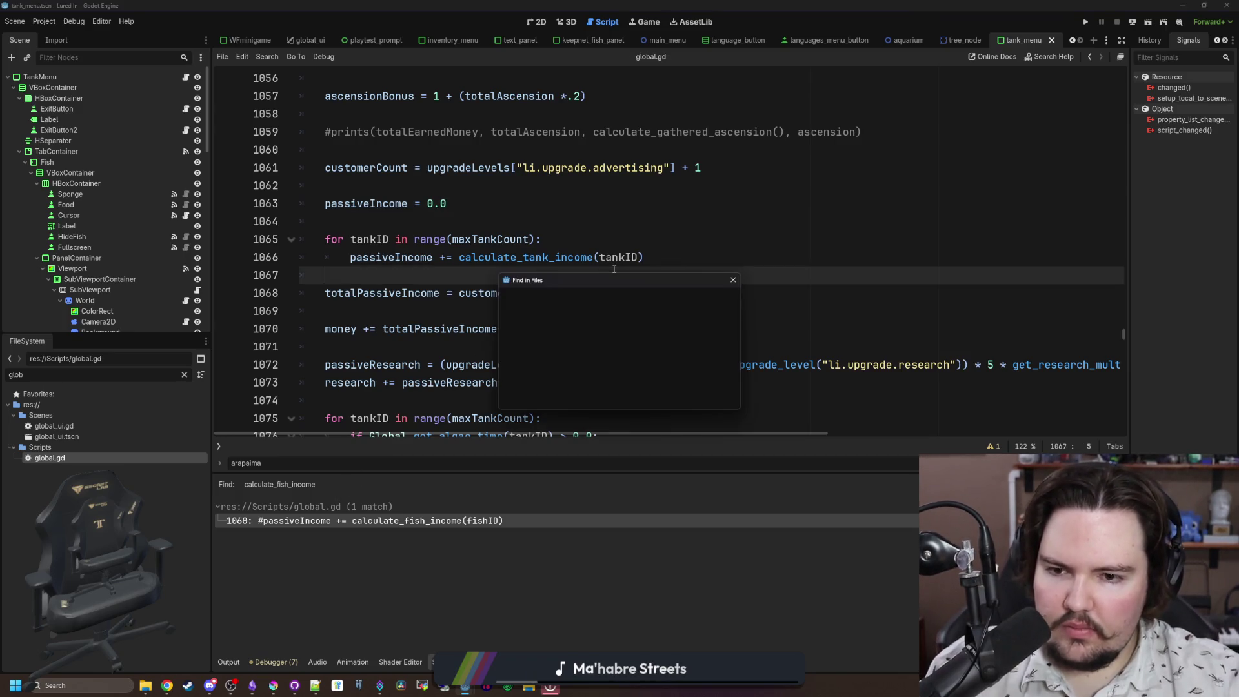
key(ctrl+shift+f)
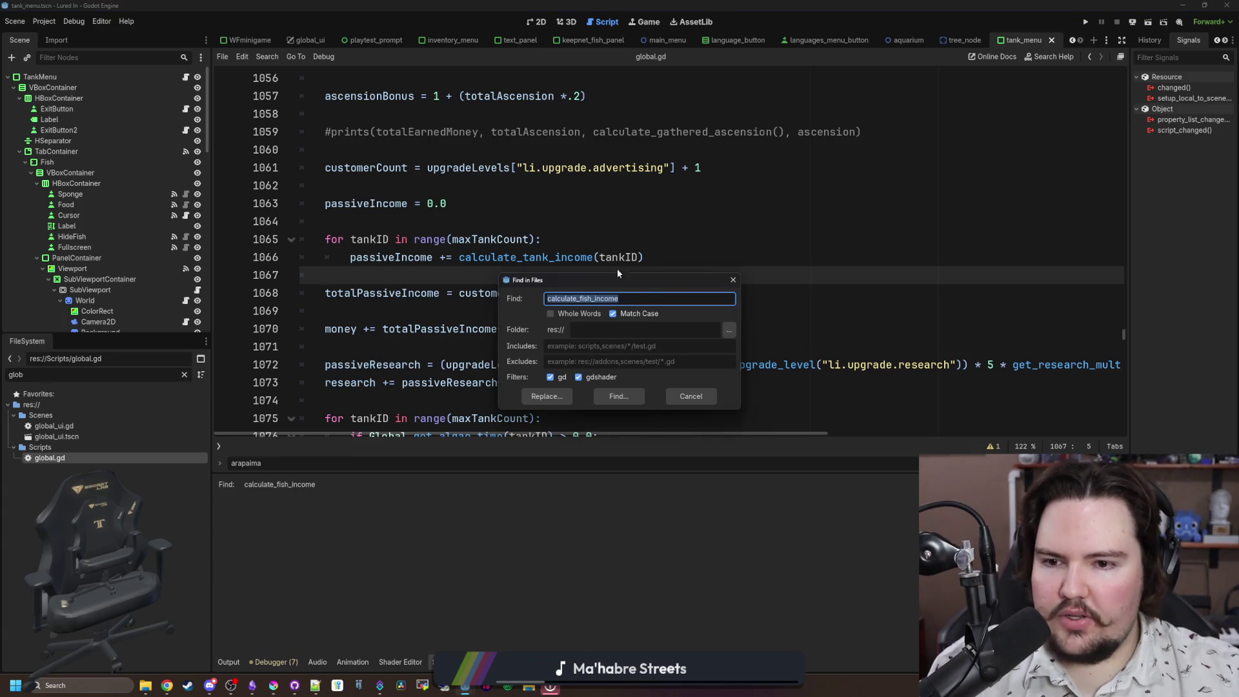
drag(793, 250, 837, 239)
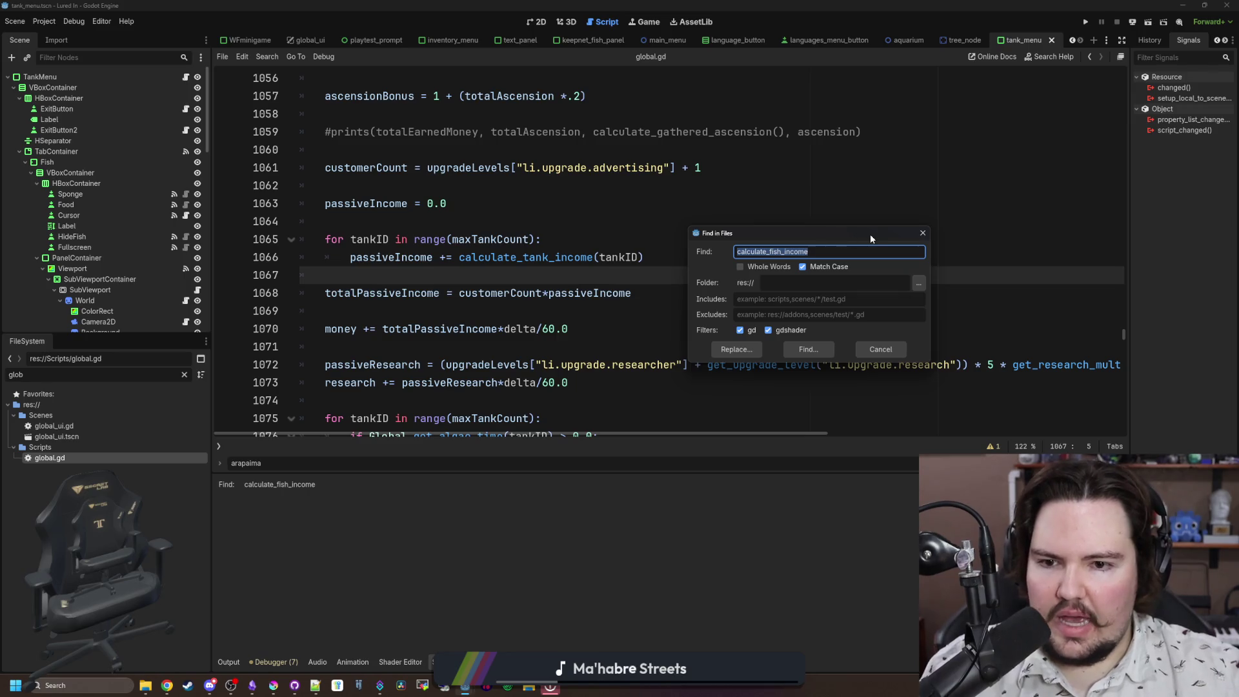
Step: Search the project for .PassiveIncome and open the inventory_menu.gd match at line 139
text(.PassiveIncome)
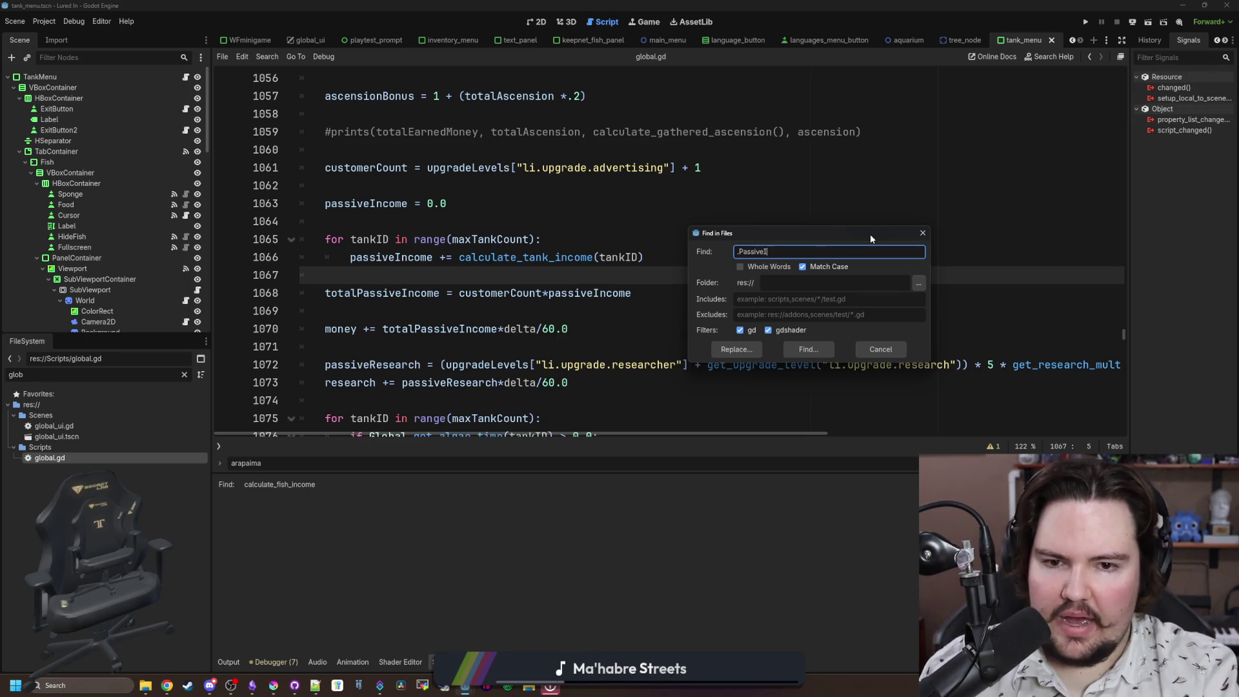
key(Return)
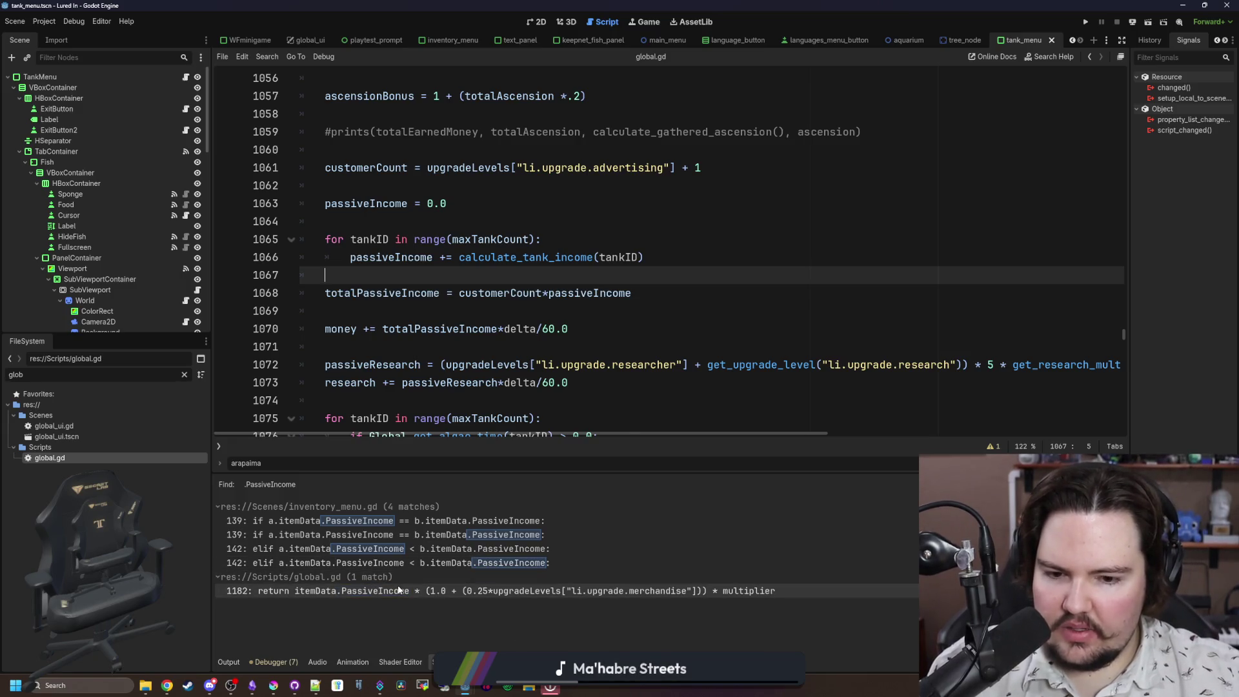
click(398, 588)
scroll(526, 339, down, 2)
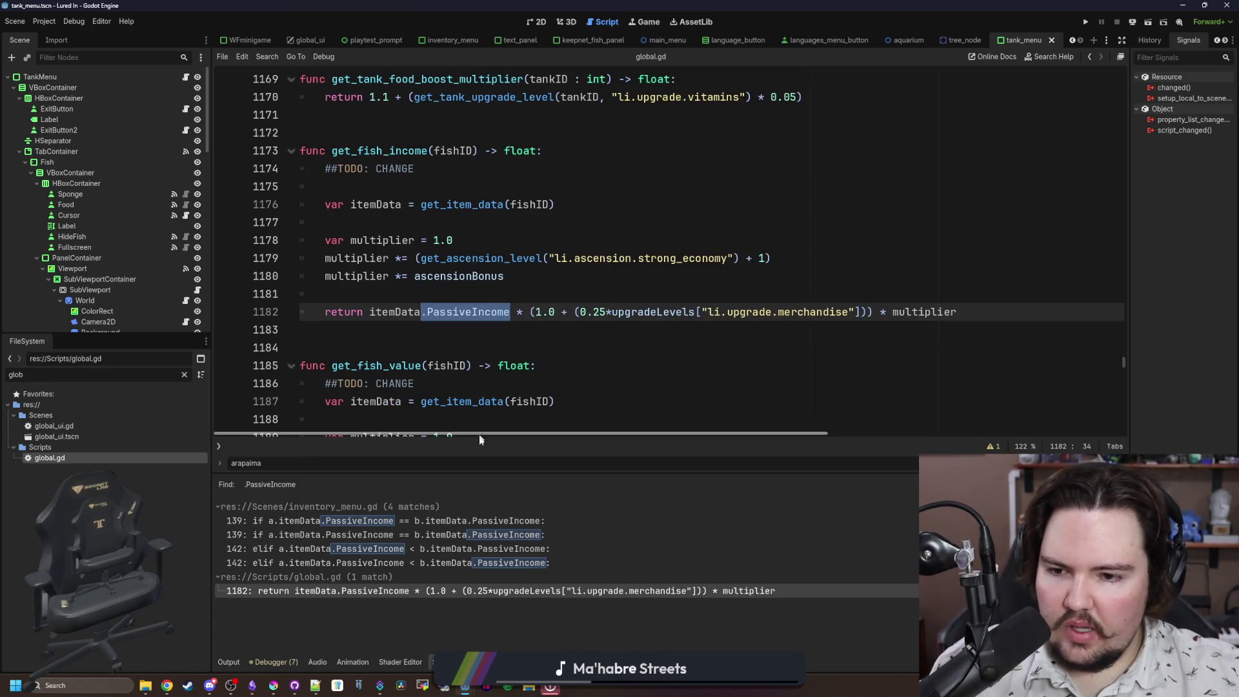
click(492, 524)
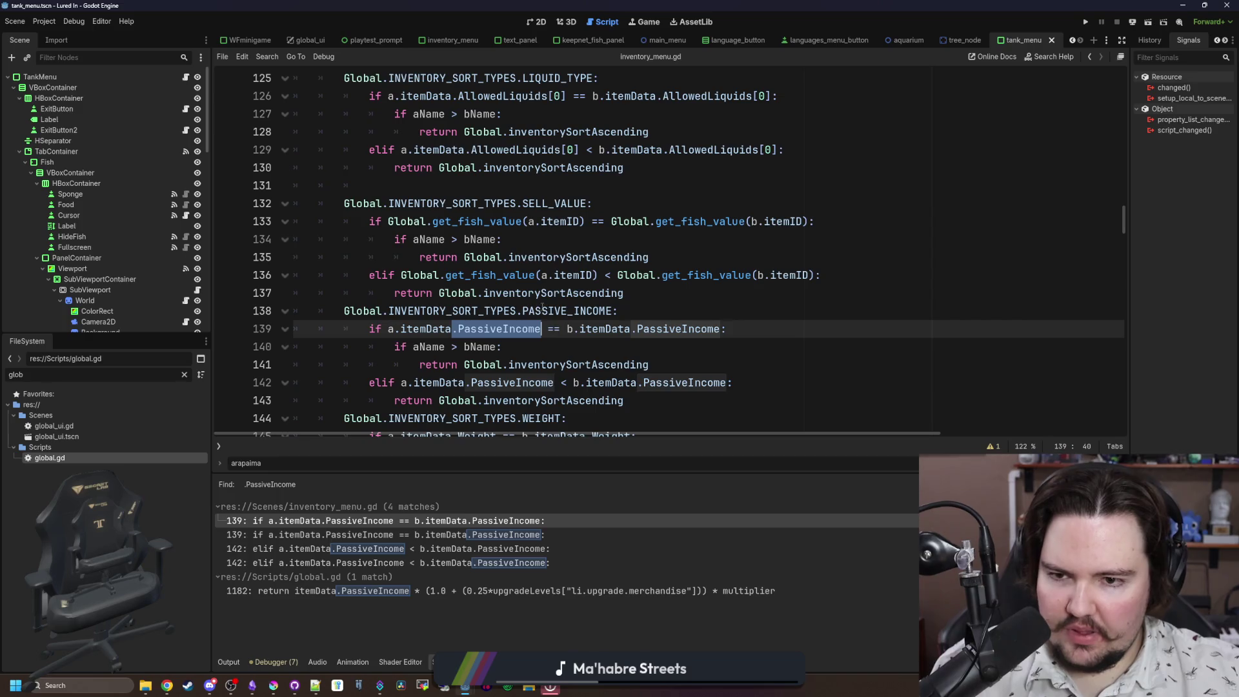
Step: Replace a.itemData.PassiveIncome on line 139 with a get_fish_income(a.itemID) call
drag(595, 275, 401, 274)
key(ctrl+c)
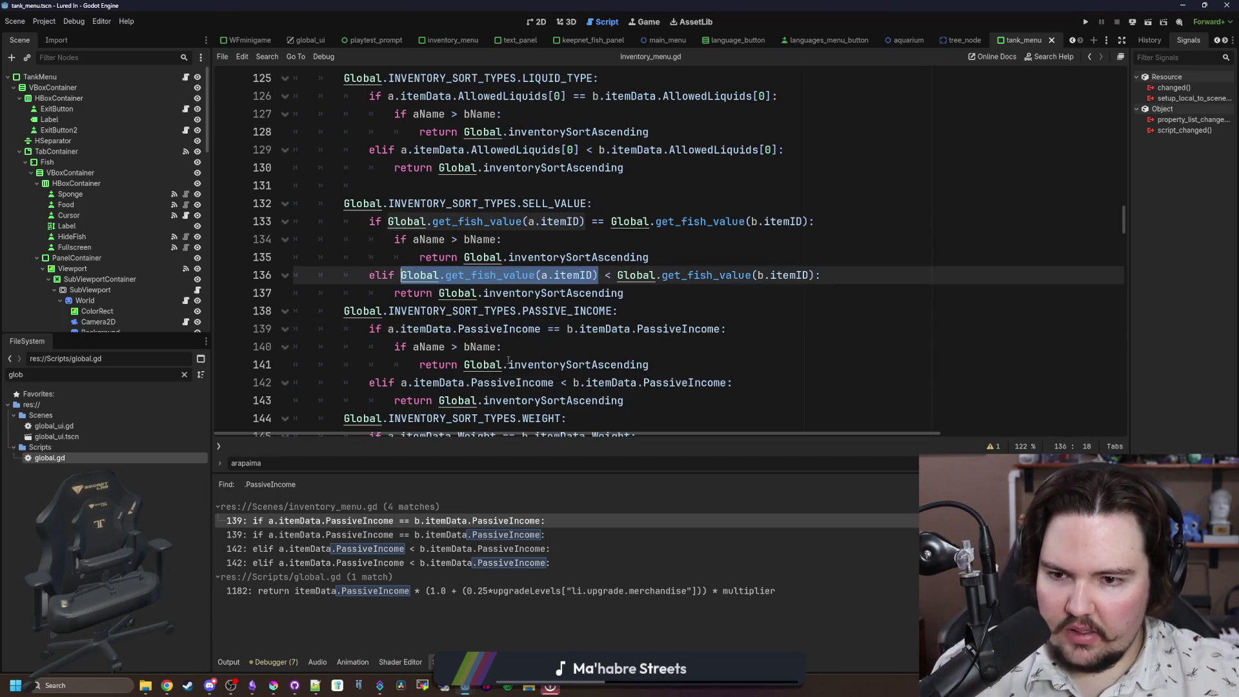
click(536, 330)
drag(540, 329, 390, 333)
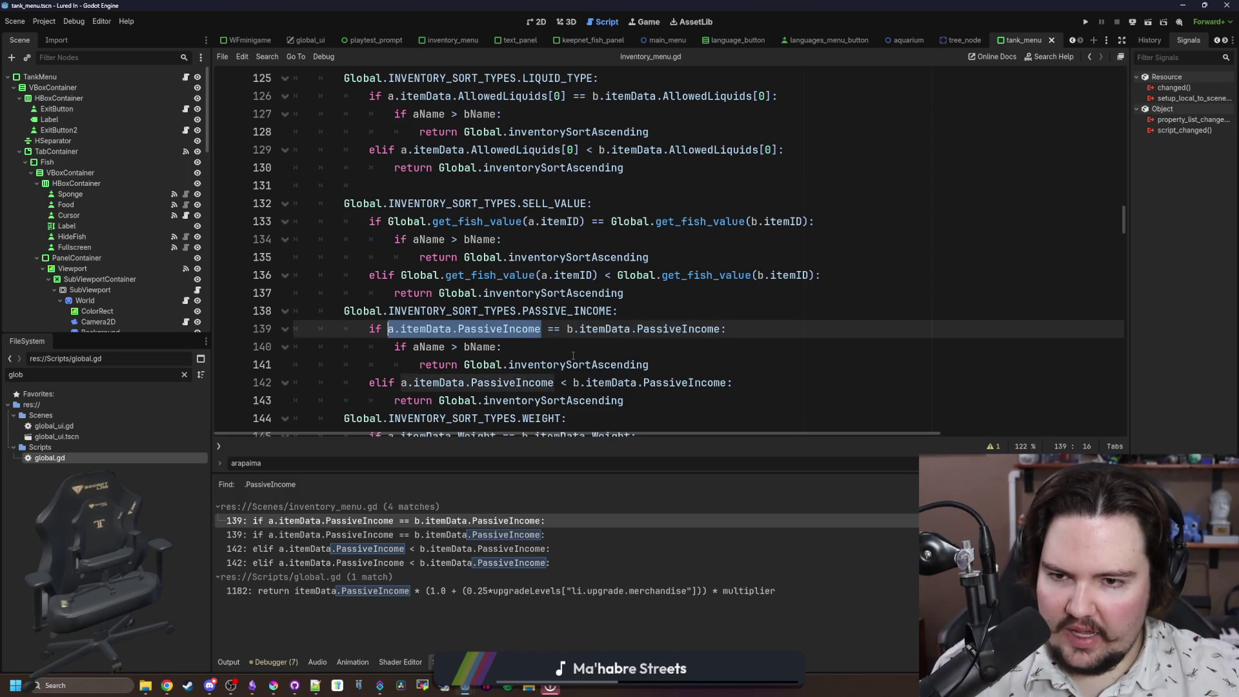
key(ctrl+v)
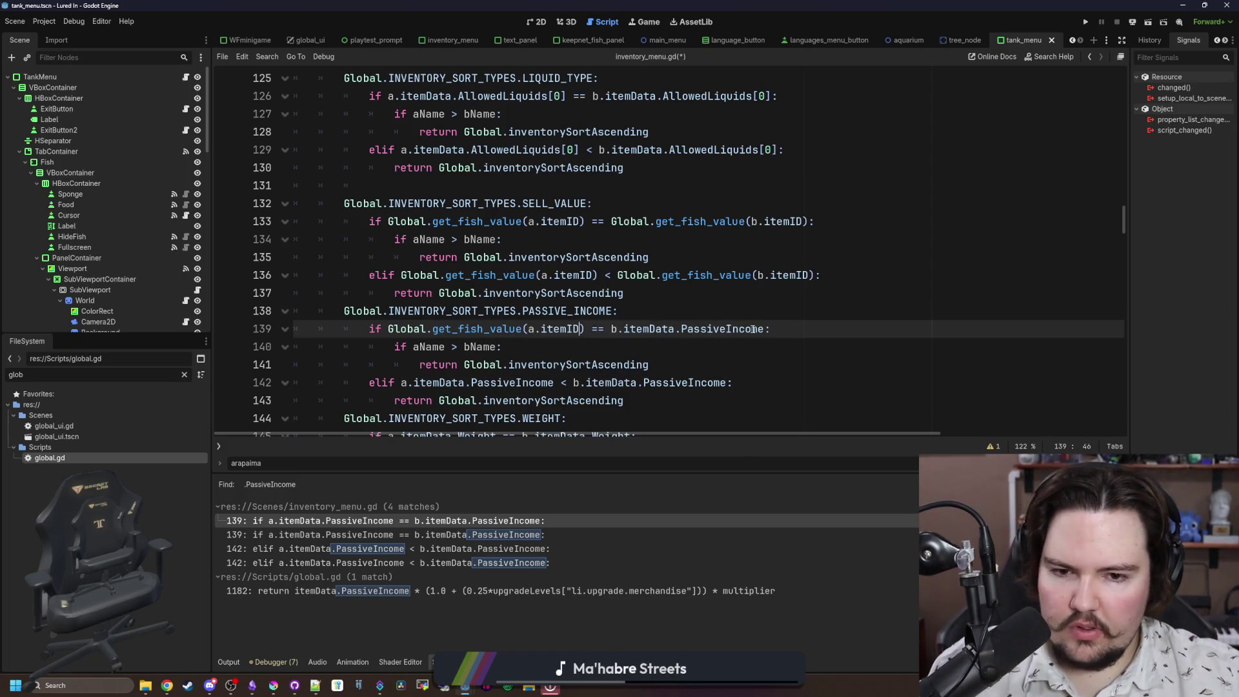
drag(521, 330, 497, 329)
text(income)
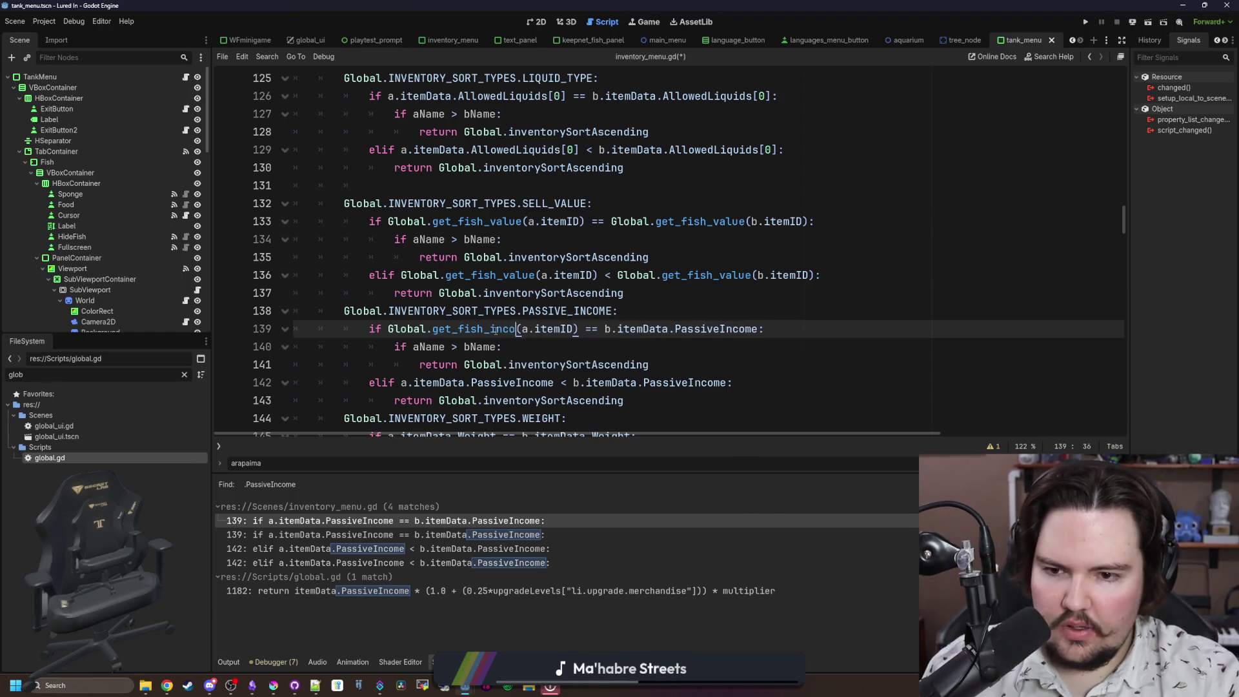
Step: Replace b.itemData.PassiveIncome on line 139 with get_fish_income(b.itemID)
click(569, 354)
click(592, 329)
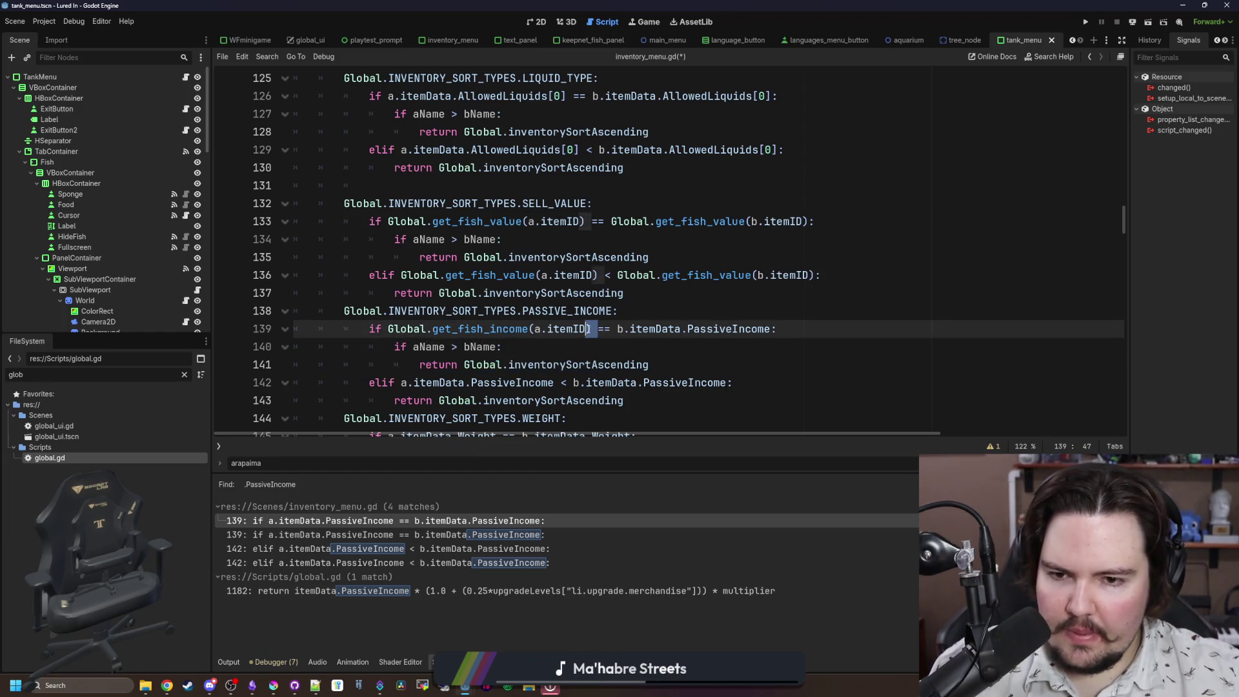
drag(592, 329, 388, 329)
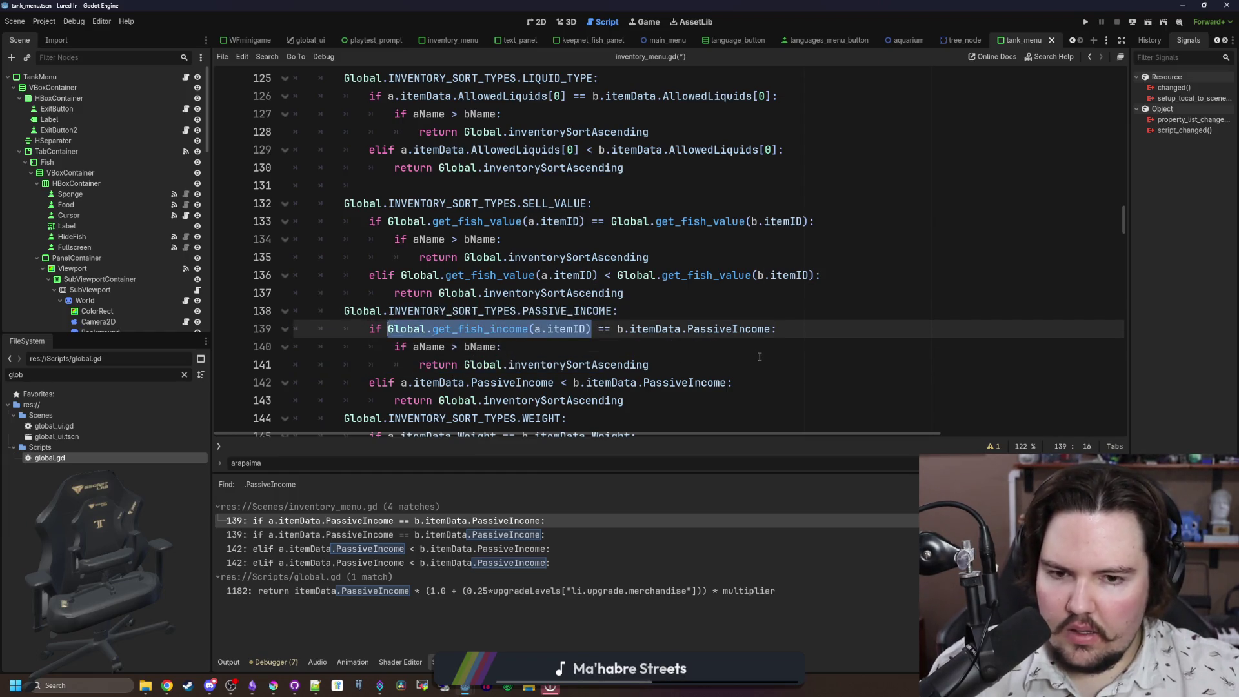
key(ctrl+c)
drag(774, 329, 617, 329)
key(ctrl+v)
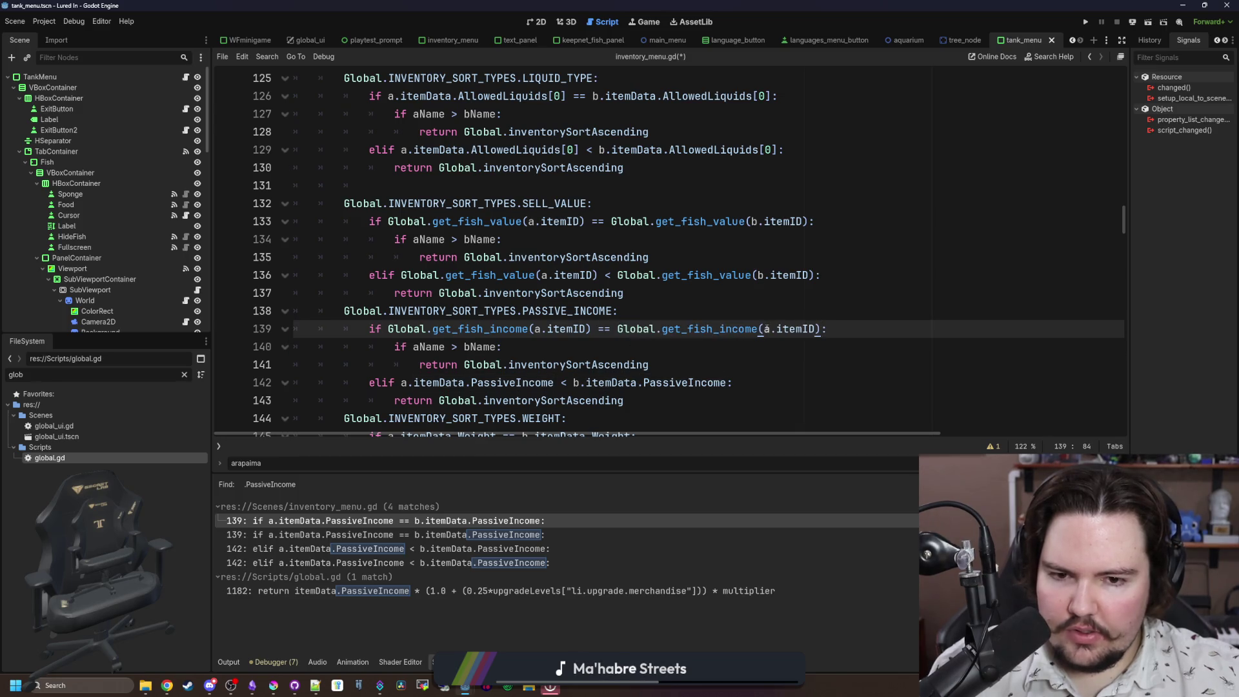
key(BackSpace)
text(b)
Step: Use the fish income call for both sides of the line 142 comparison and save inventory_menu.gd
scroll(595, 359, down, 1)
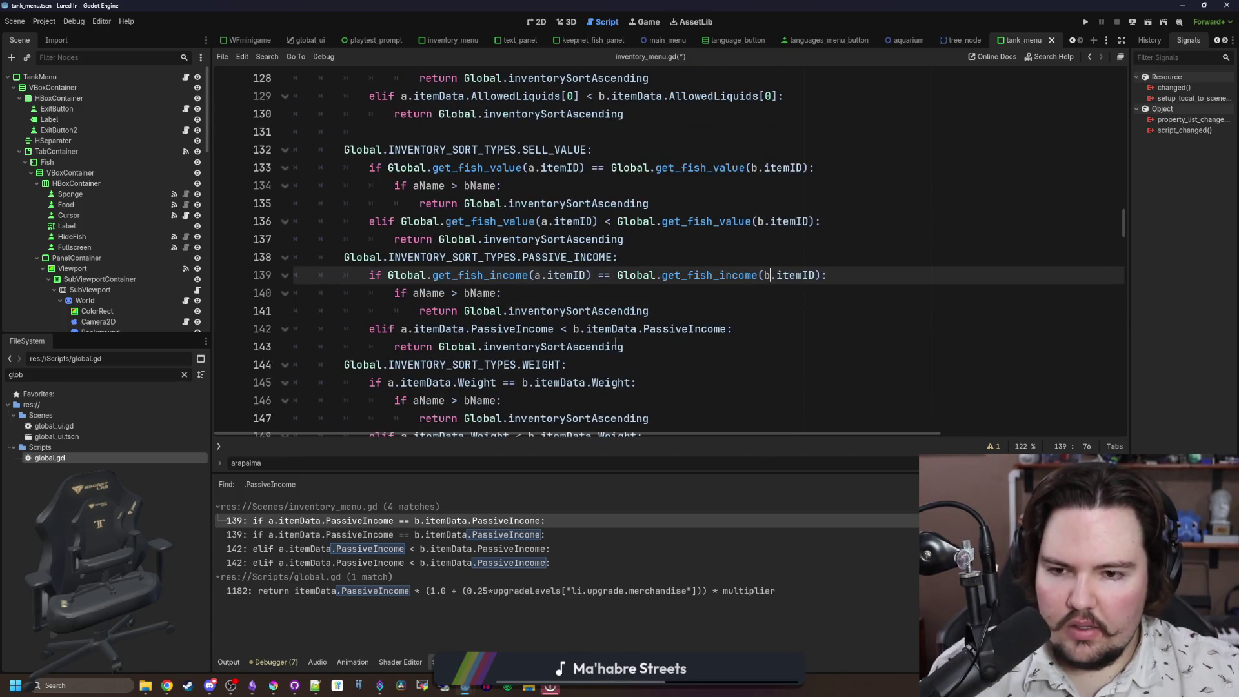
click(595, 360)
drag(726, 330, 573, 329)
key(ctrl+v)
drag(400, 329, 554, 329)
key(ctrl+v)
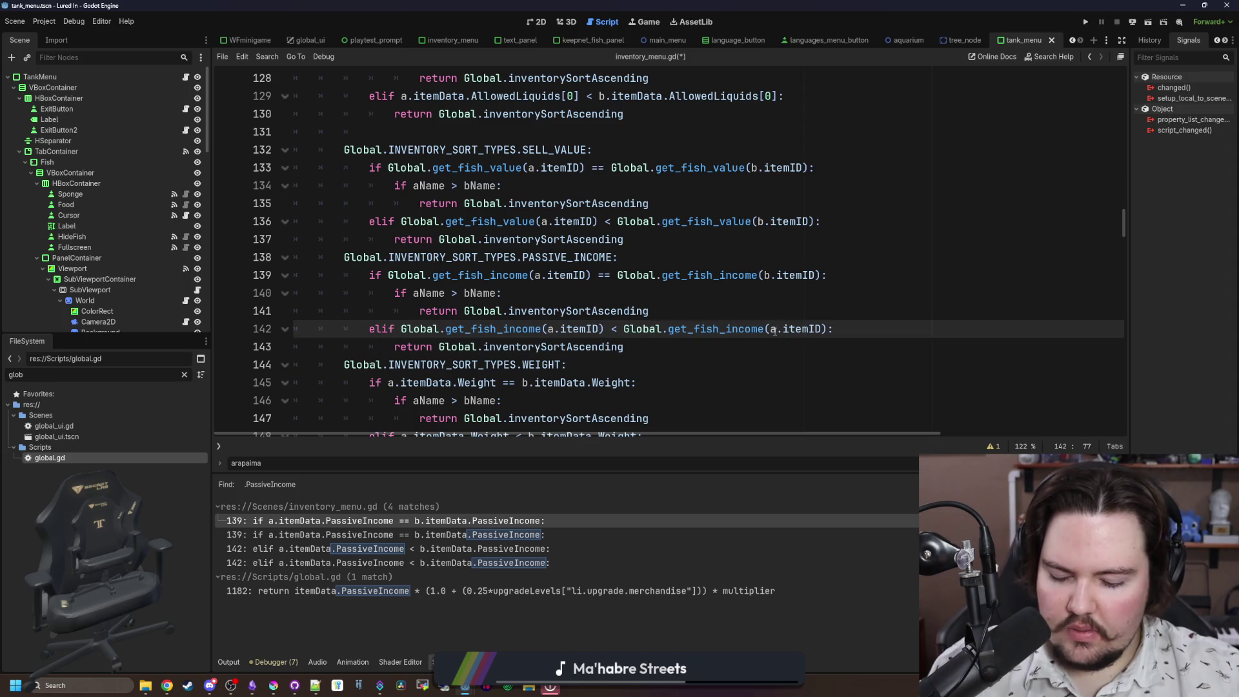
click(685, 321)
key(ctrl+s)
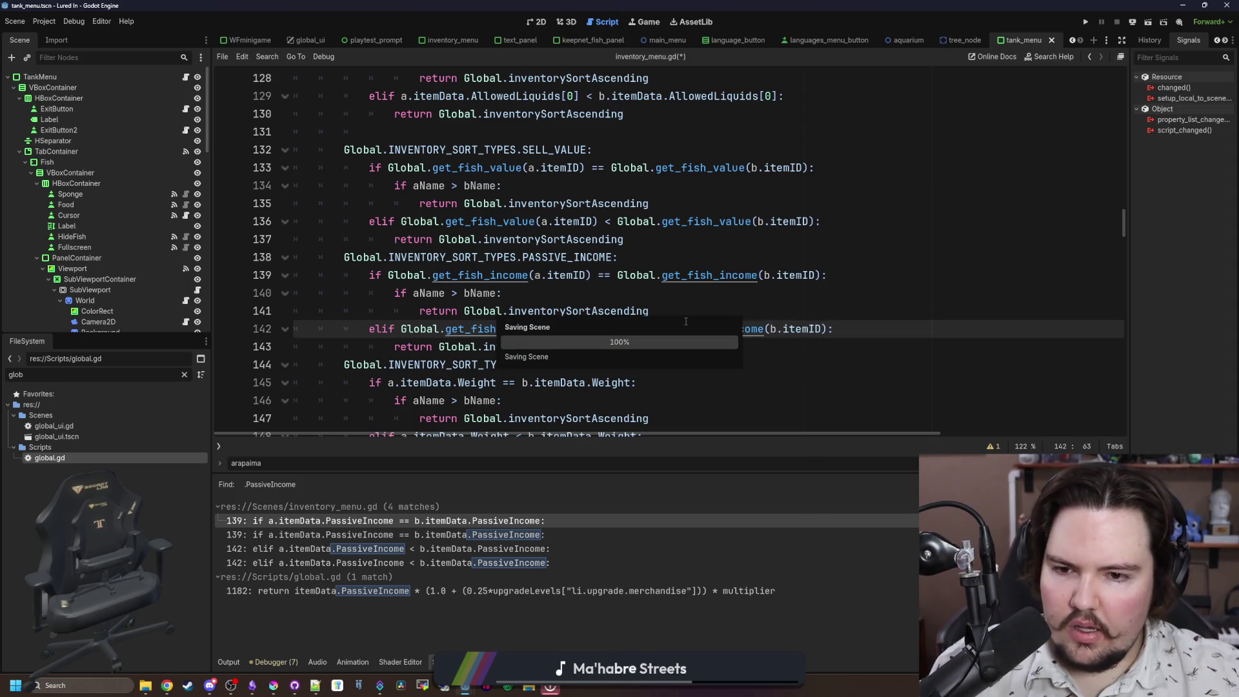
Step: Rerun the PassiveIncome search across the project to refresh results
click(675, 360)
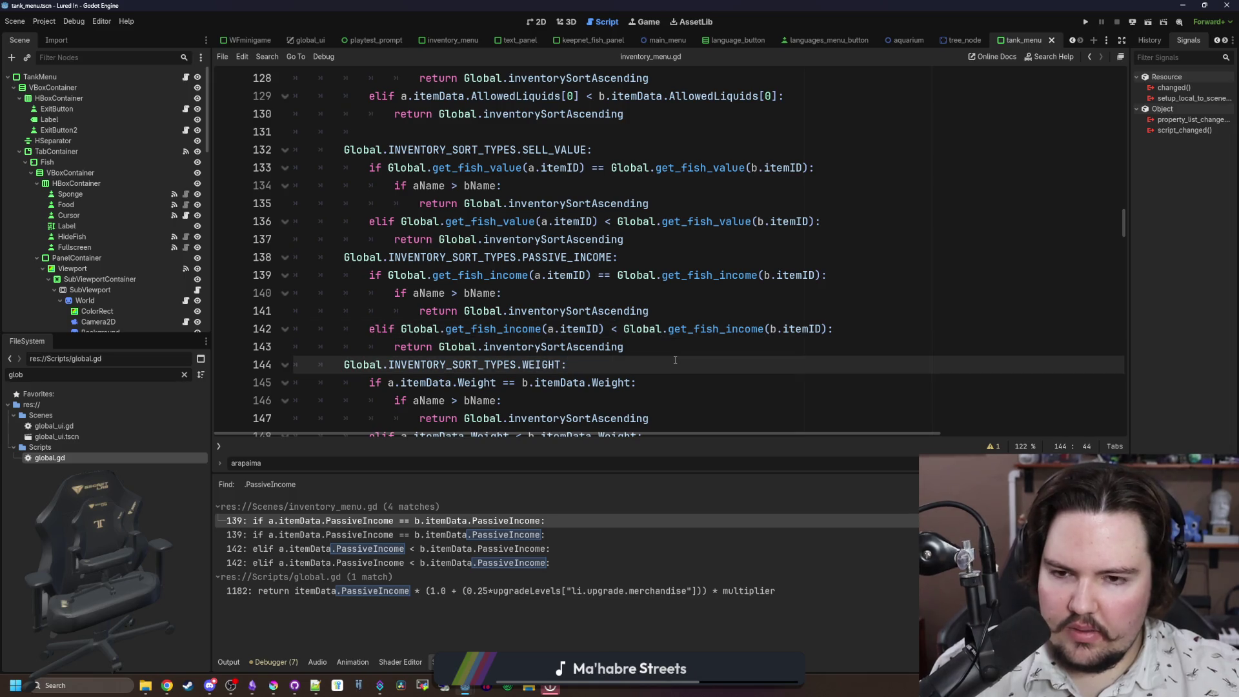
key(ctrl+shift+f)
key(Return)
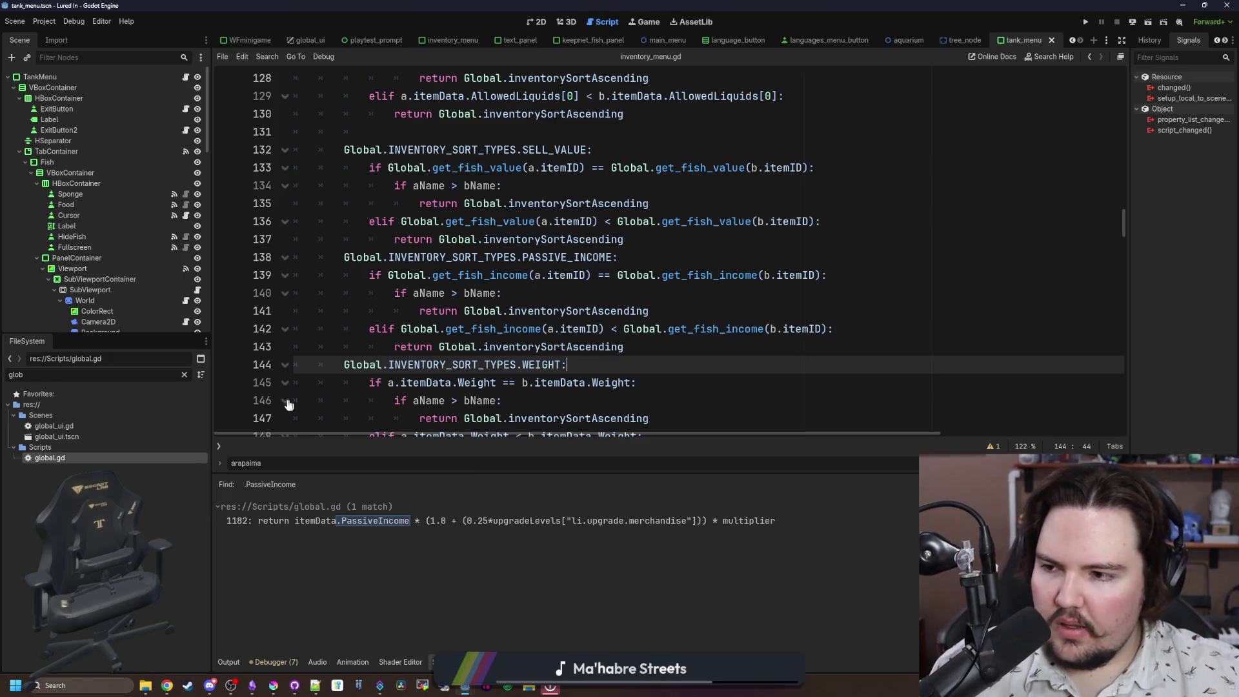
Step: Filter the FileSystem for 'glob' and open global.gd
click(185, 375)
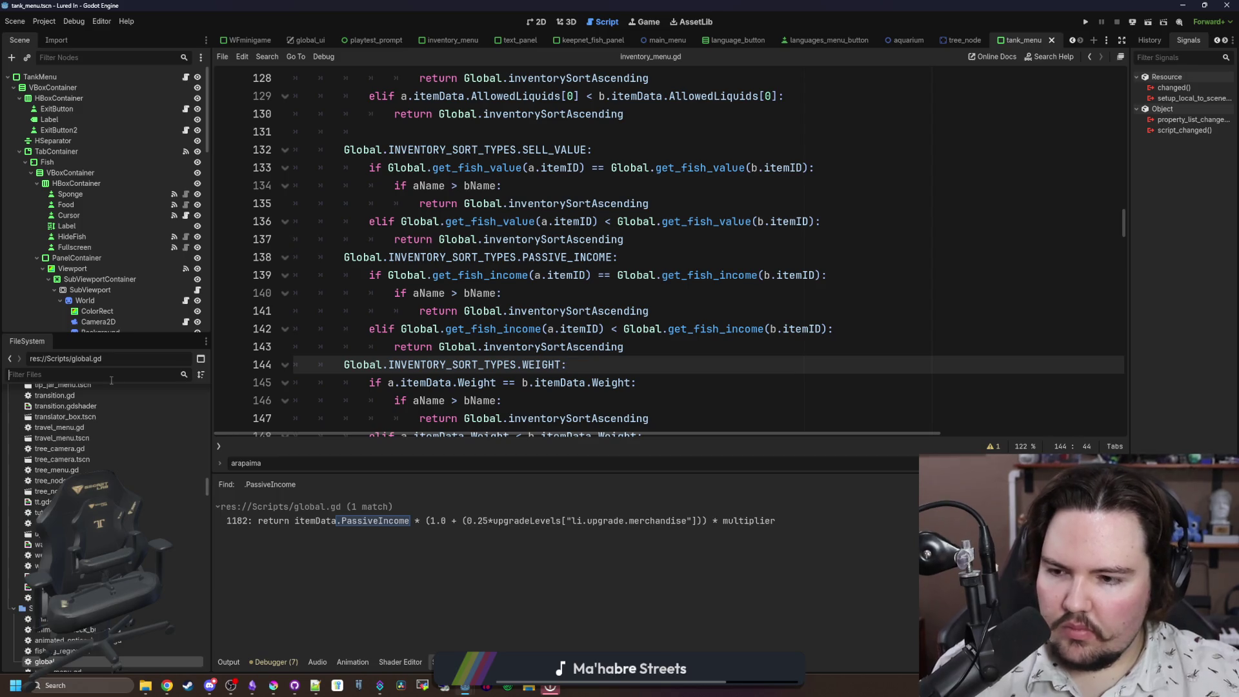
text(items)
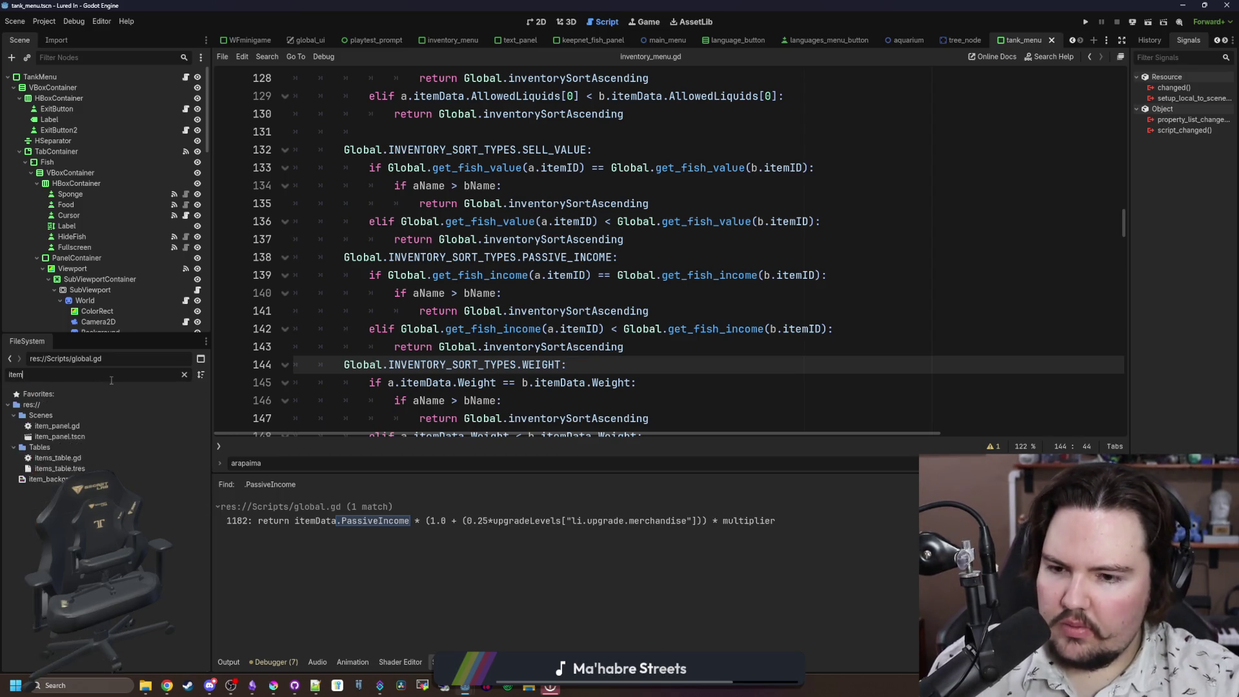
click(184, 375)
text(glob)
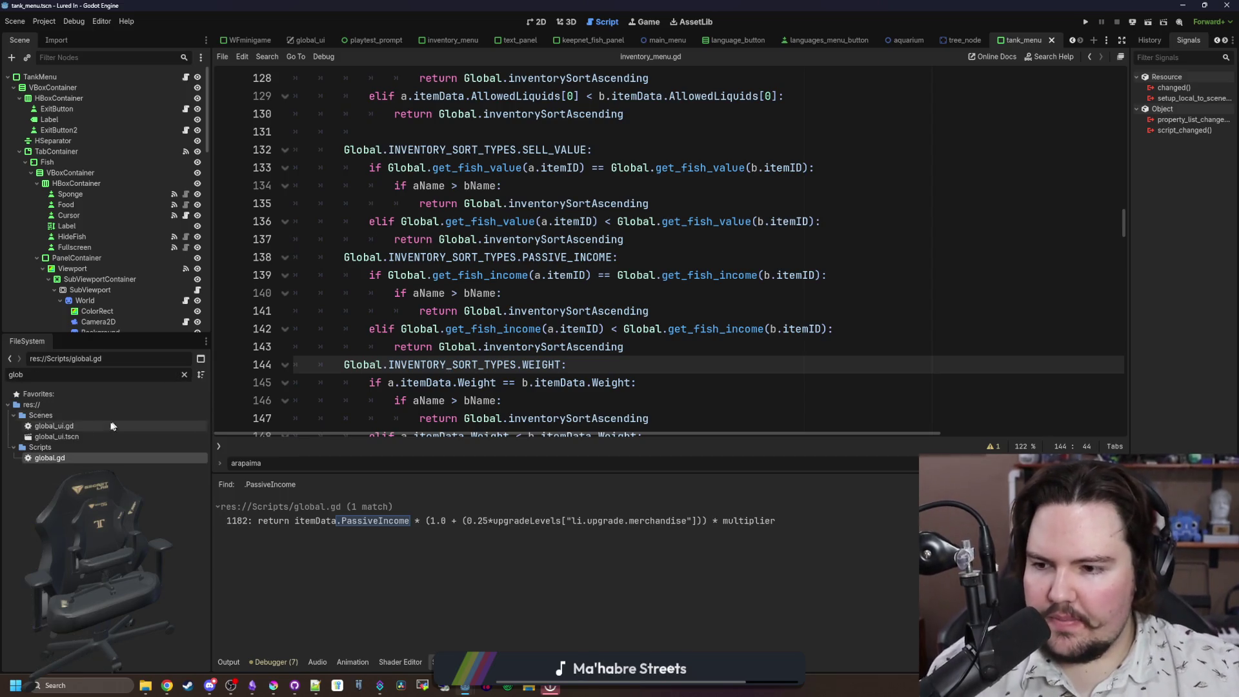
double_click(81, 456)
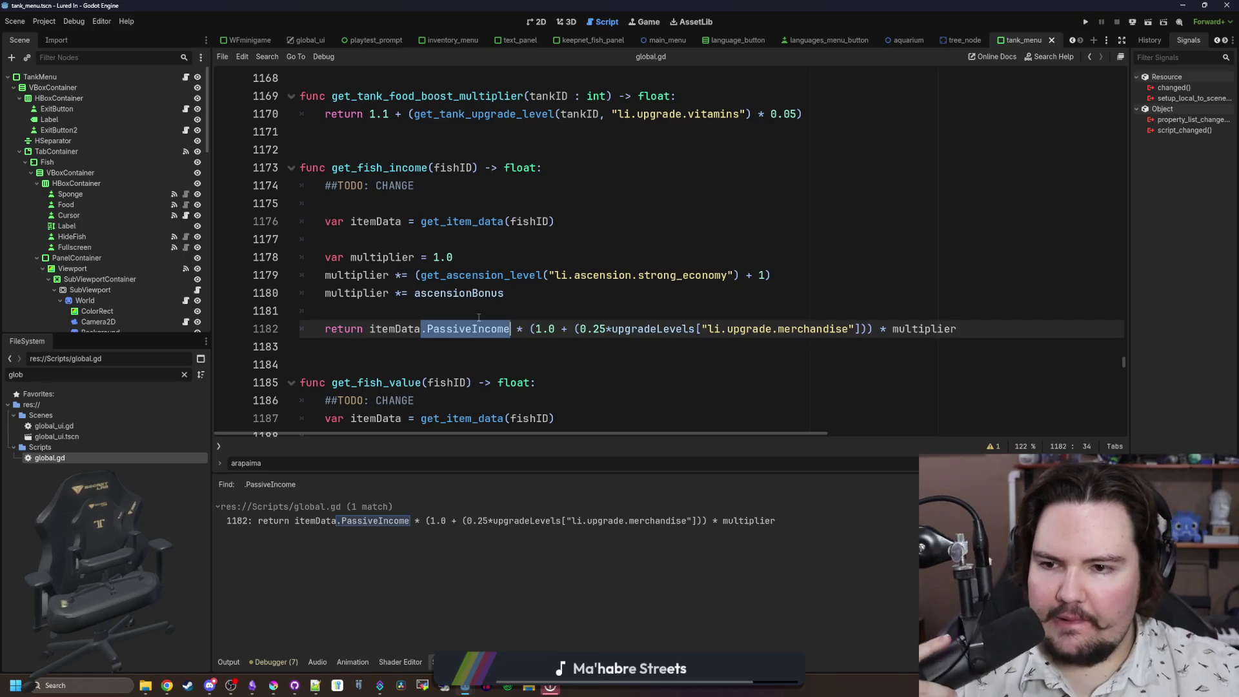
Step: Copy the Value lookup from get_fish_value into get_fish_income above its return
scroll(510, 329, down, 4)
click(525, 336)
drag(525, 341, 302, 311)
scroll(479, 272, up, 3)
click(416, 256)
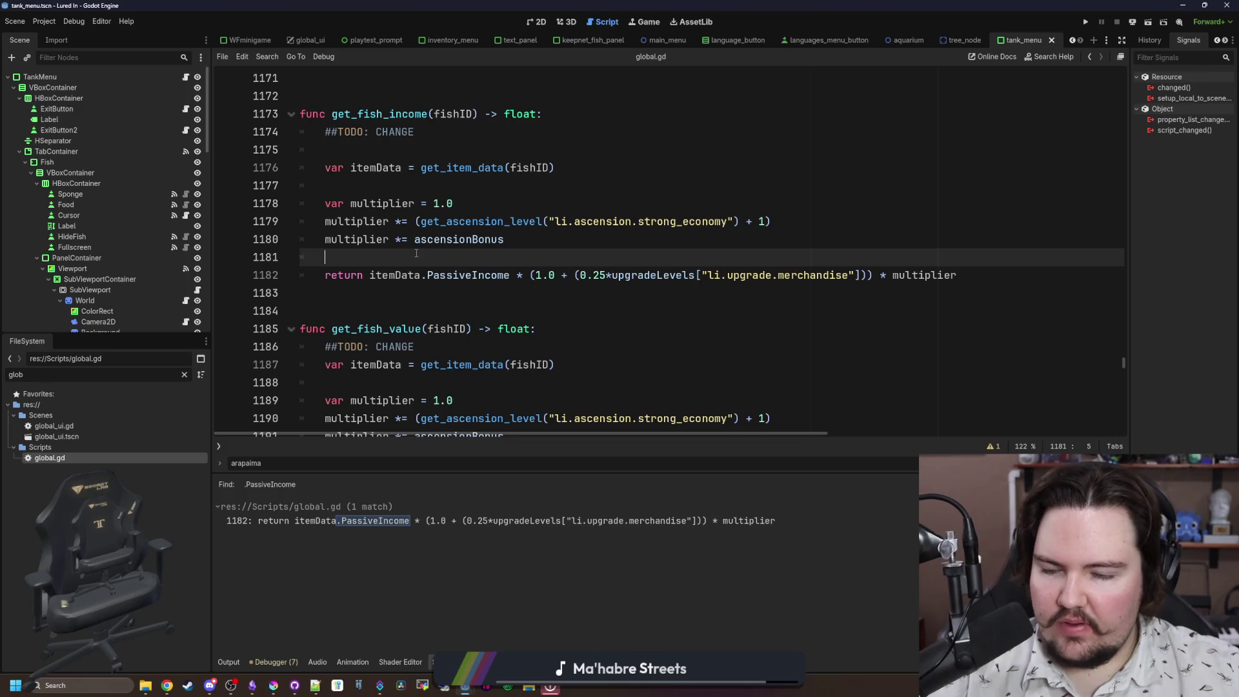
key(Return)
key(ctrl+v)
click(352, 271)
key(shift+Tab)
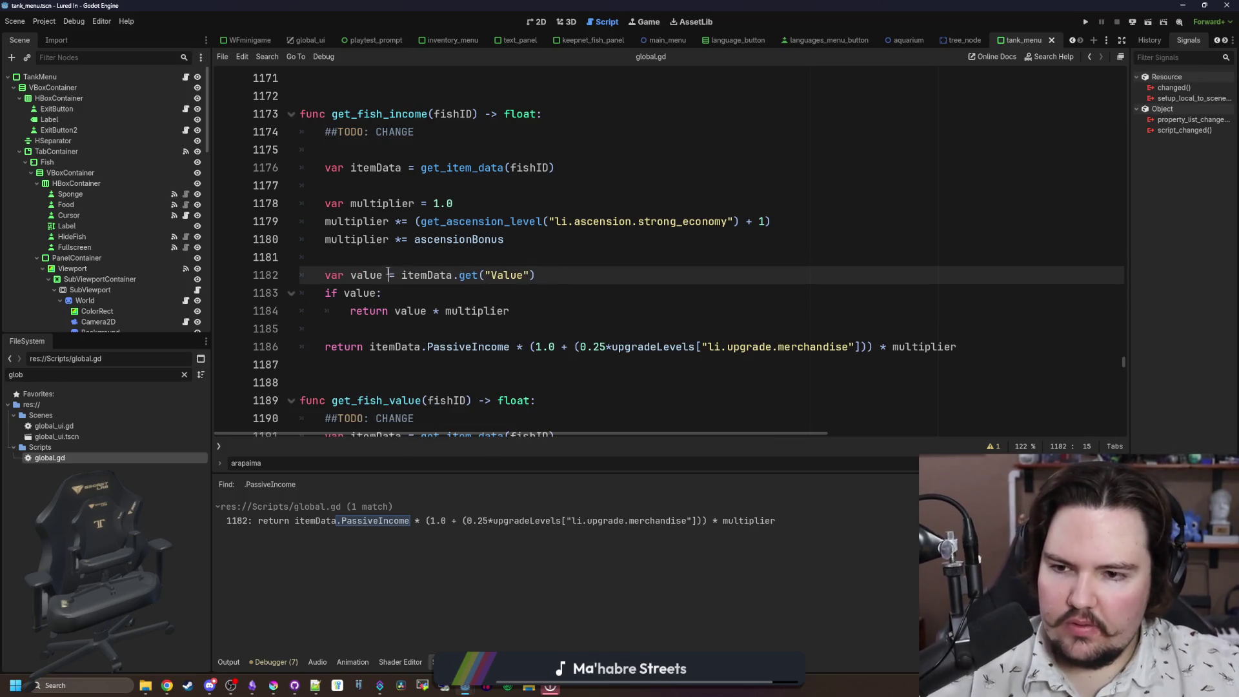
Step: Rename the pasted variable value to income and the Value key to PassiveIncome
double_click(365, 274)
text(income)
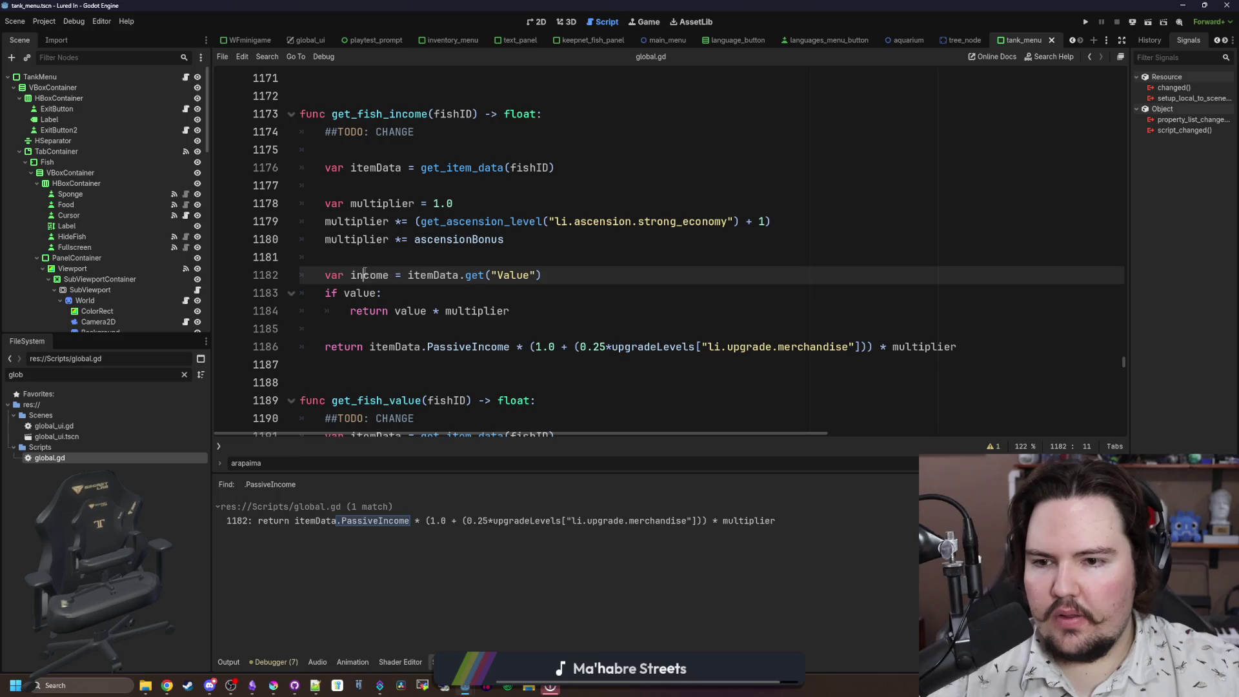
double_click(365, 275)
double_click(359, 293)
text(income)
double_click(410, 311)
text(income)
click(512, 275)
double_click(513, 274)
text(Passive)
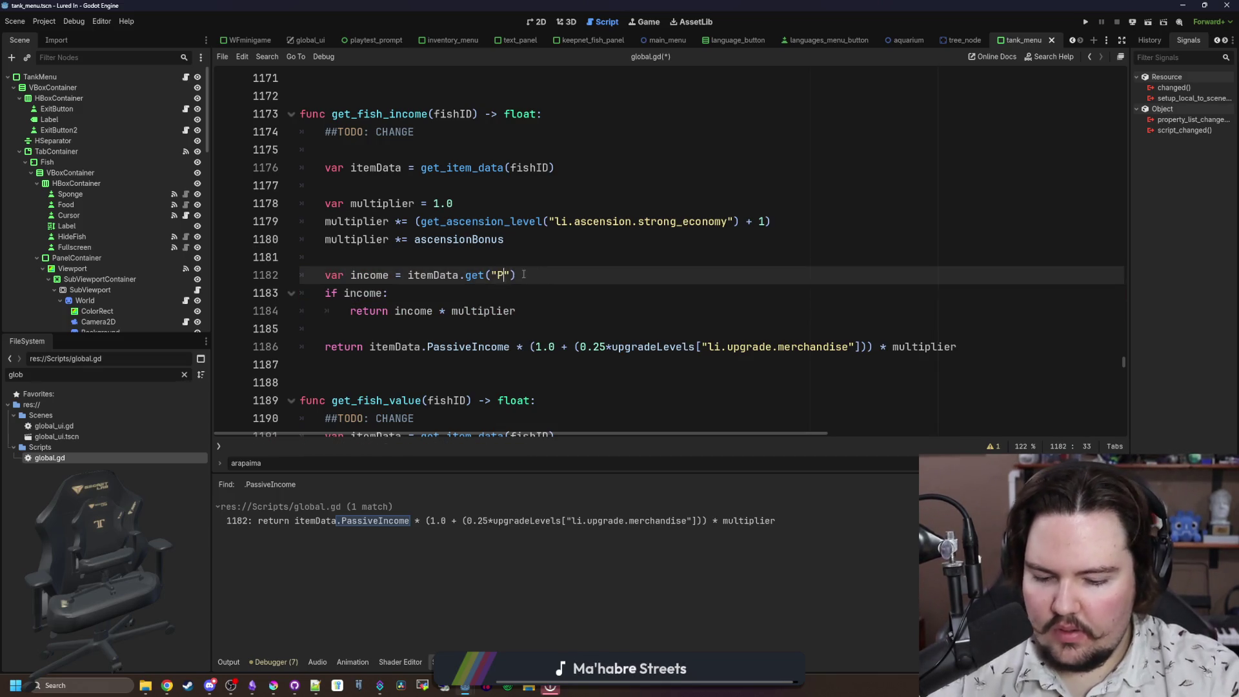
text(Income)
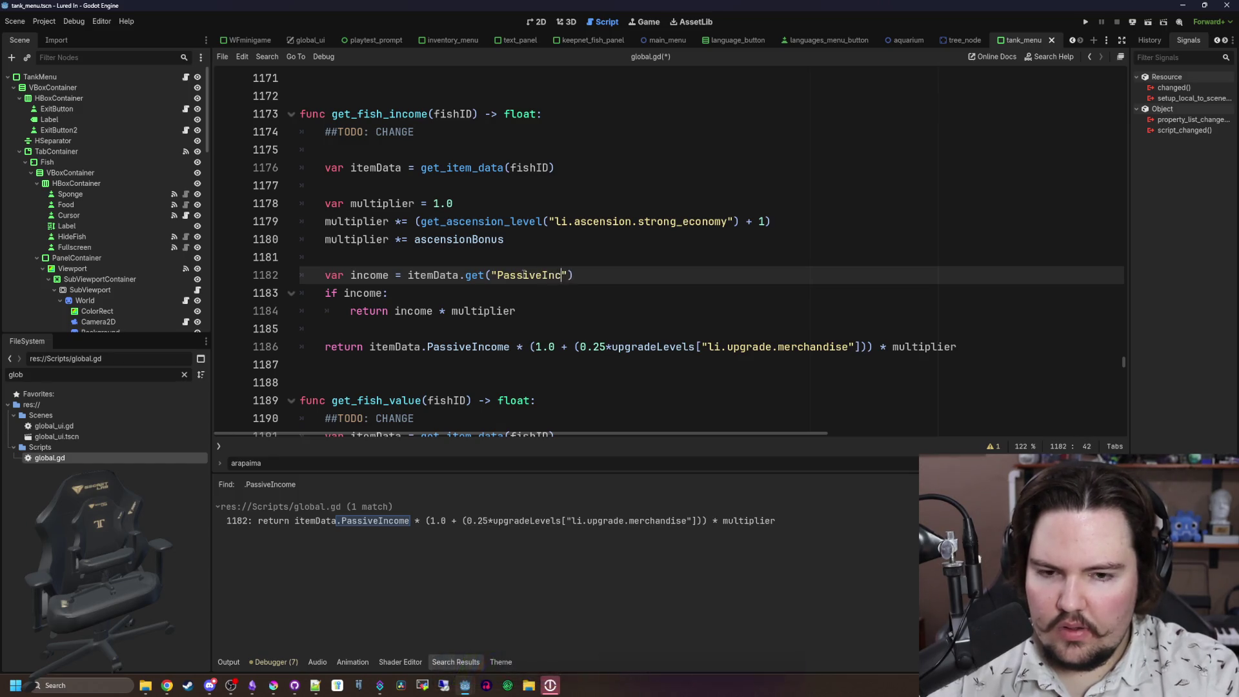
click(598, 260)
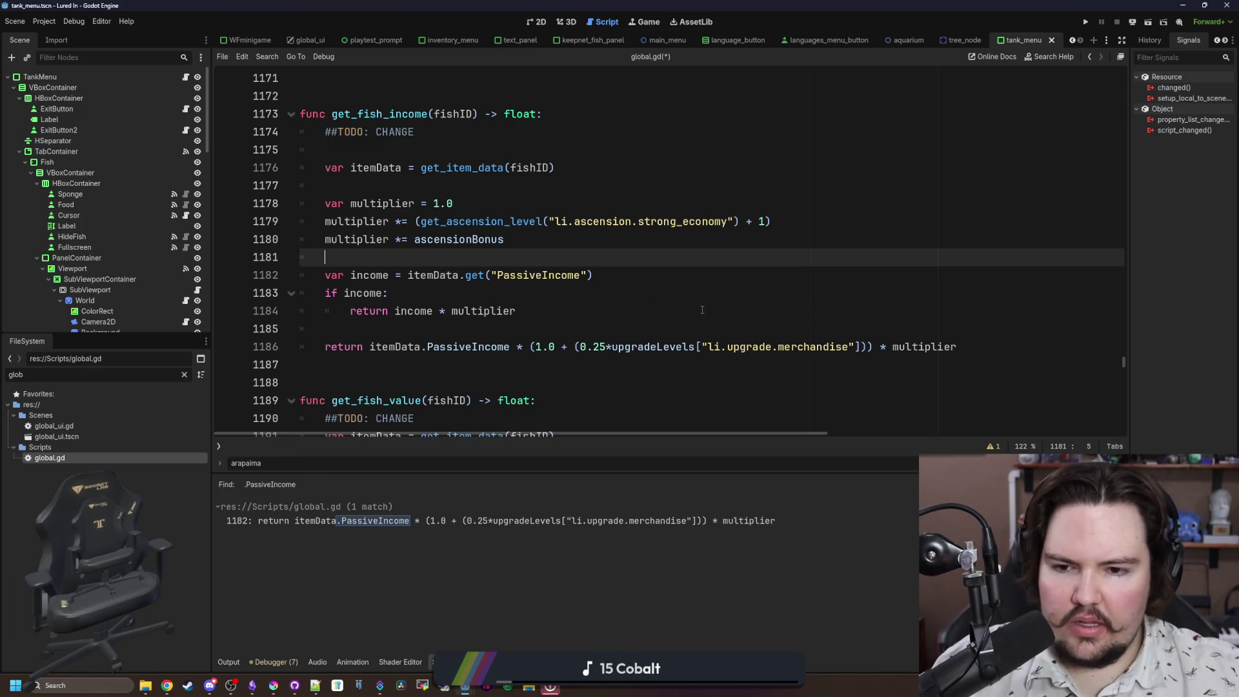
Step: Select the merchandise bonus term in get_fish_income's fallback return
scroll(702, 310, down, 7)
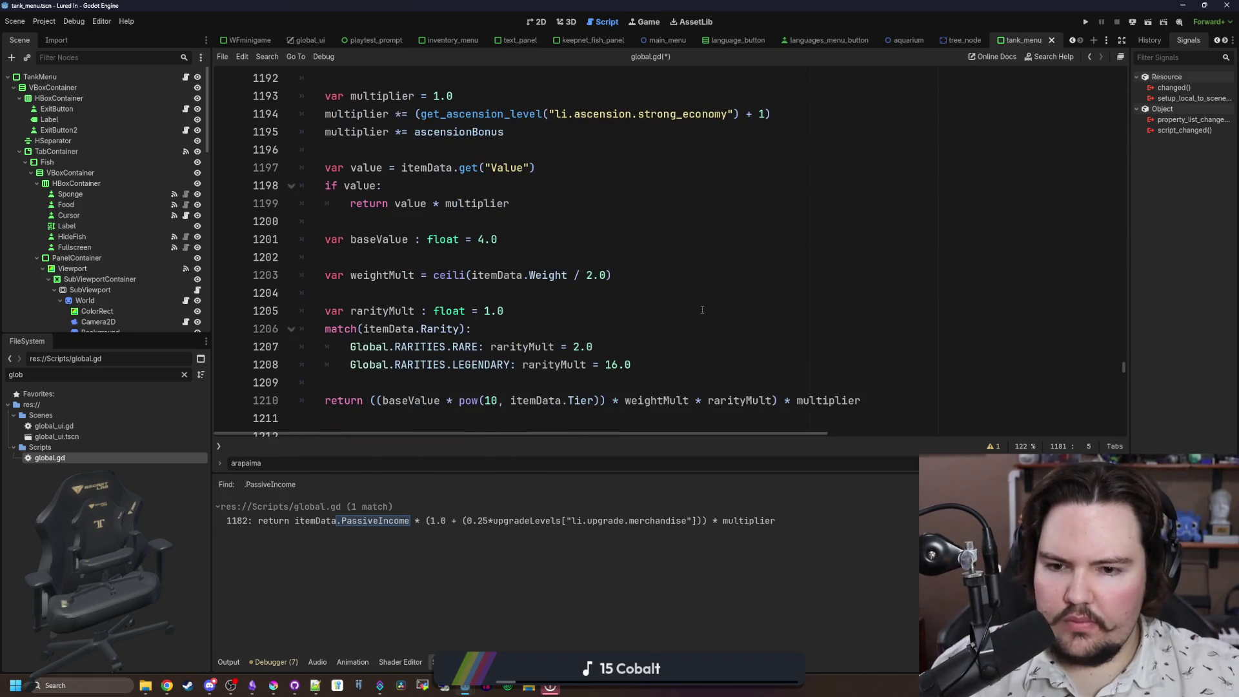
scroll(702, 310, up, 6)
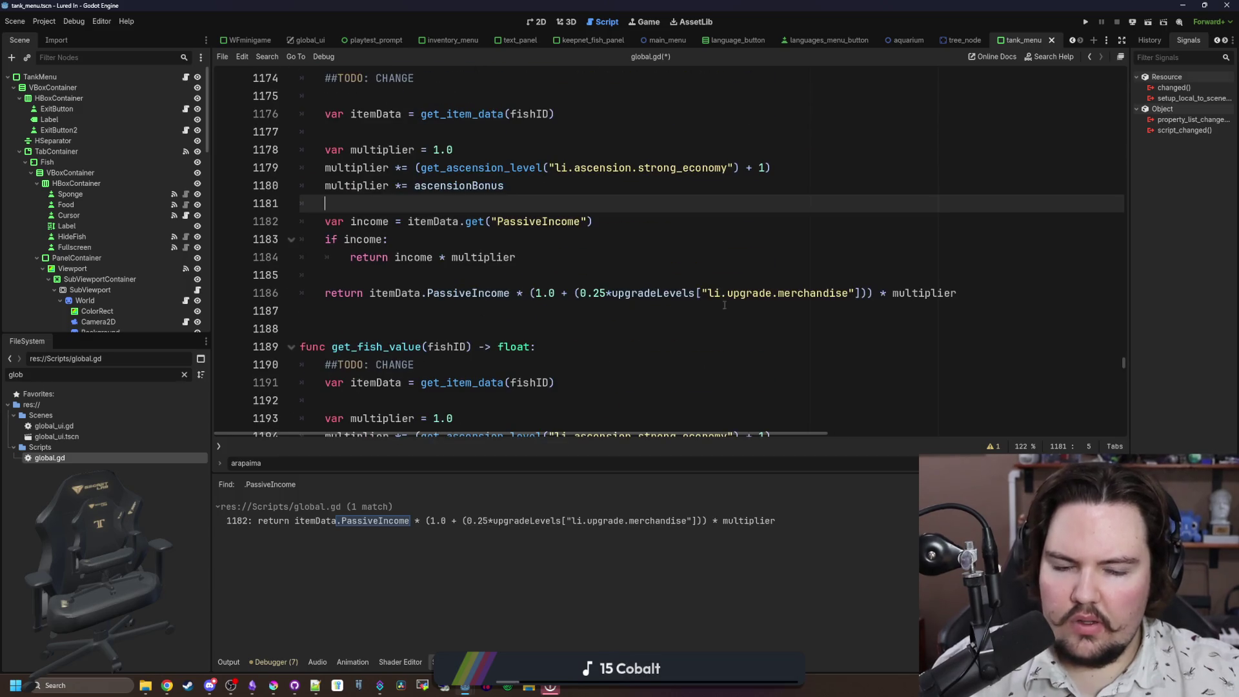
click(750, 314)
scroll(656, 382, up, 1)
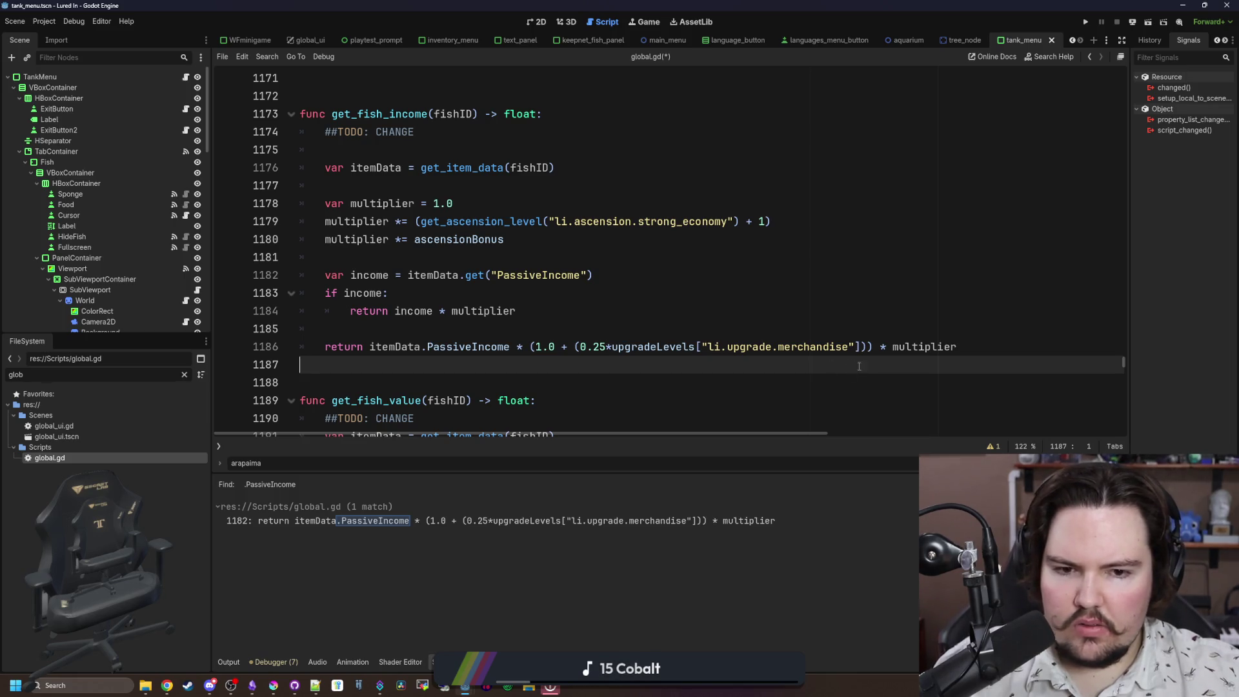
drag(875, 347, 530, 347)
Step: Cut the merchandise bonus into a new 'var merchMult =' line in the multiplier setup
key(BackSpace)
click(527, 229)
key(Down)
key(Return)
key(Return)
text(var merchMult =)
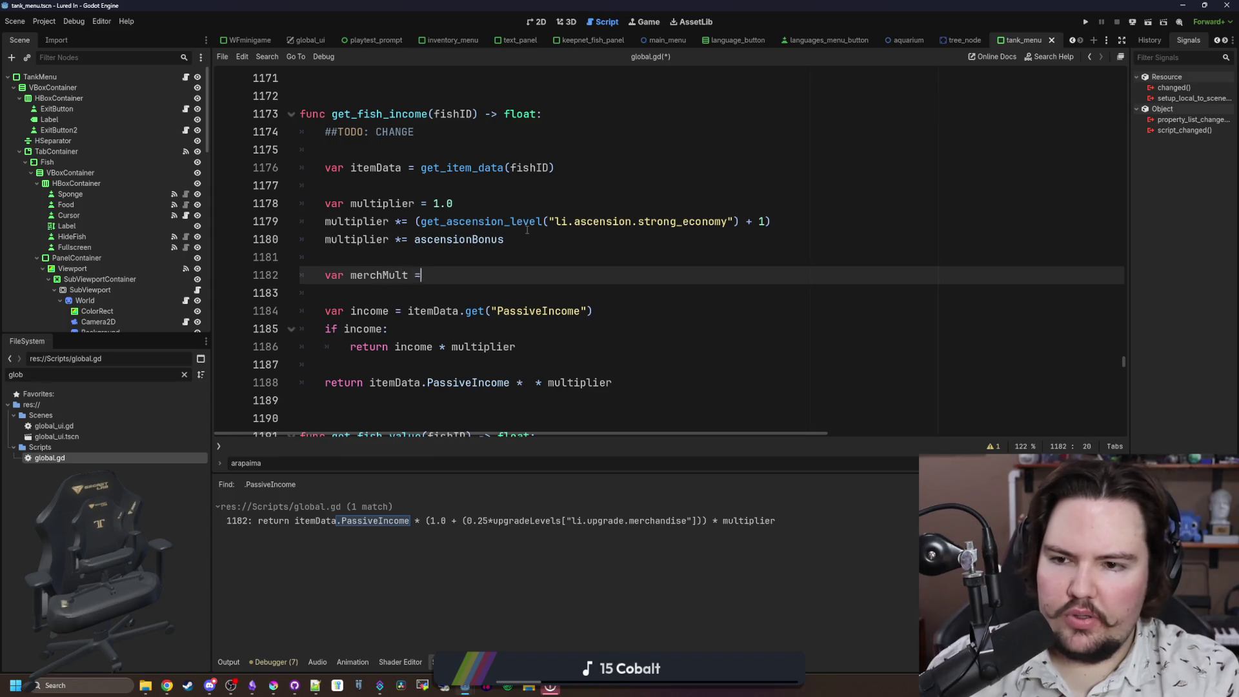
text((1.0 + (0.25*upgradeLevels["li.upgrade.merchandise"])))
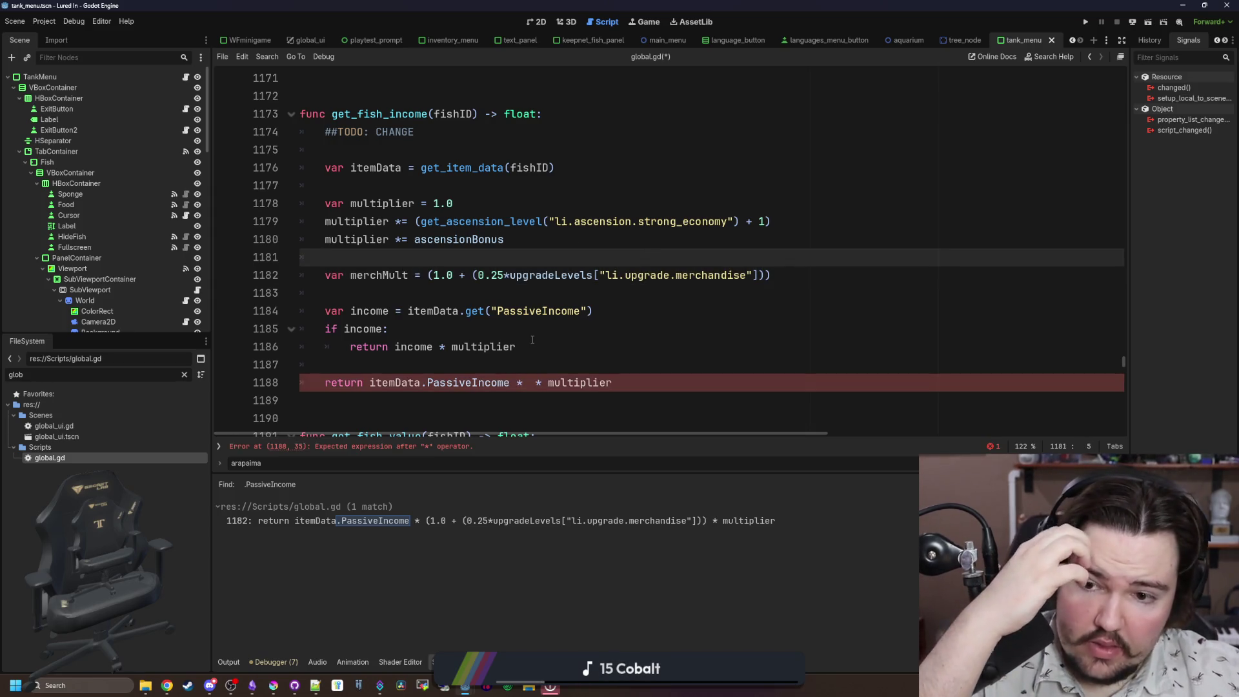
Step: Append '* merchMult' to both the income return and the fallback return
click(533, 340)
text(* merchMult)
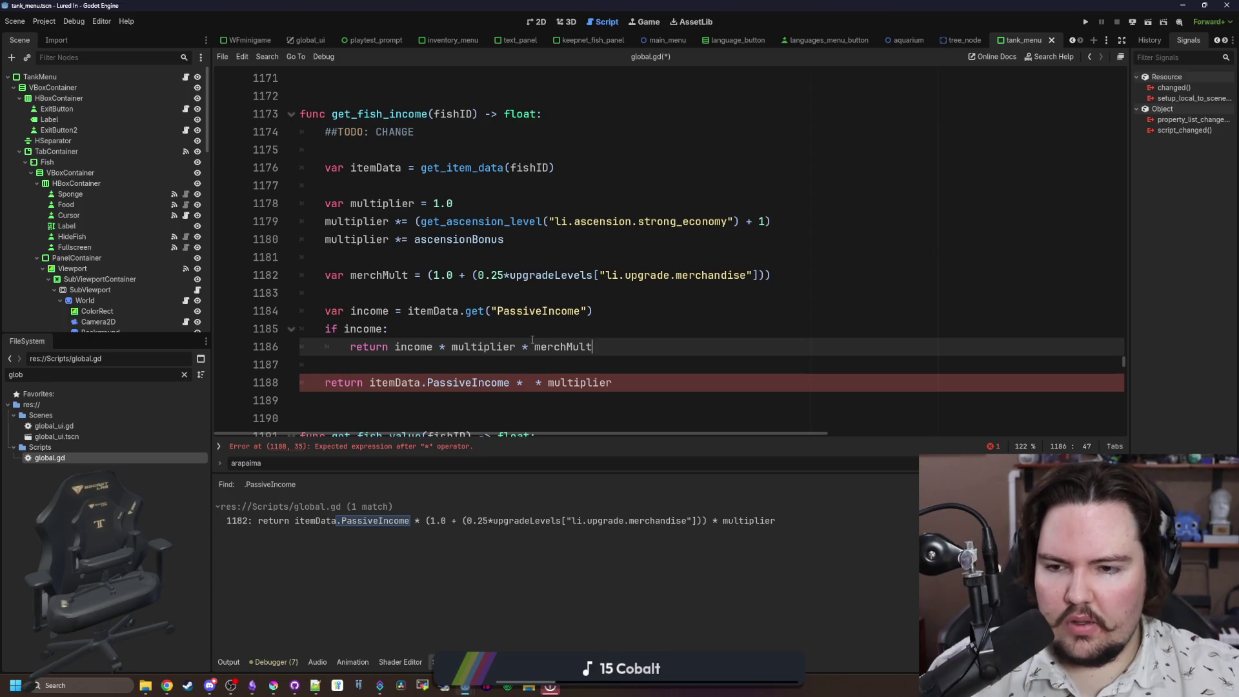
key(Up)
scroll(545, 335, down, 1)
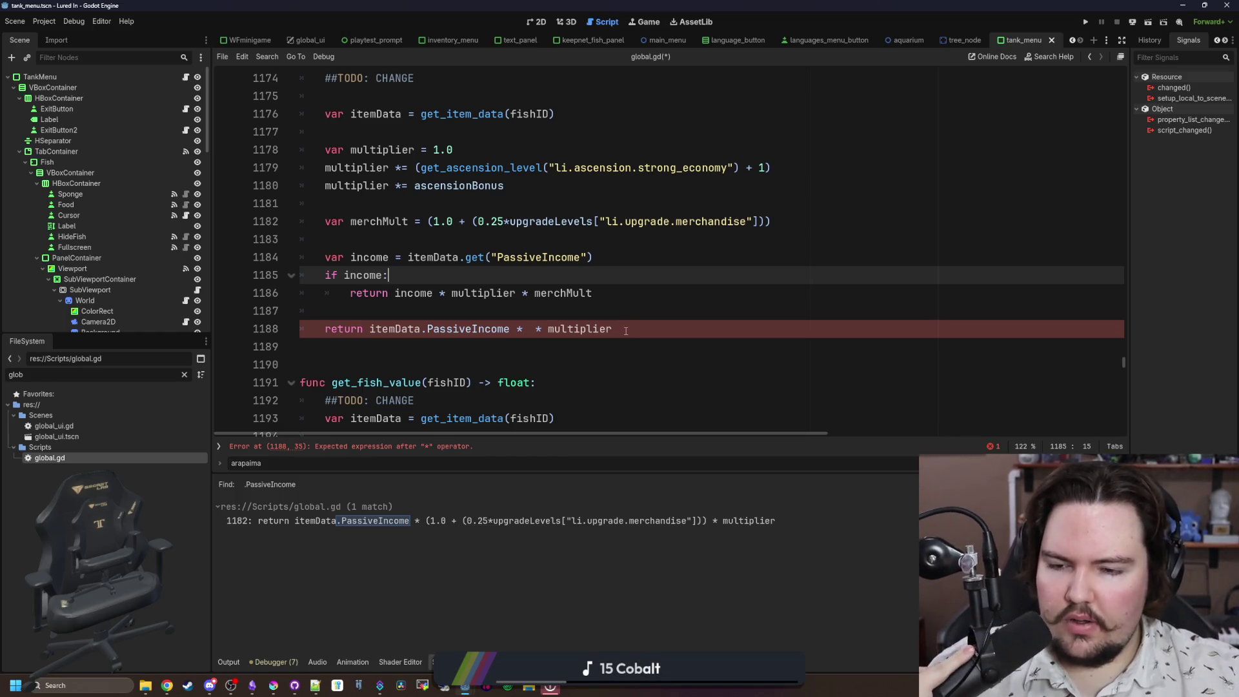
click(524, 329)
text(merchg)
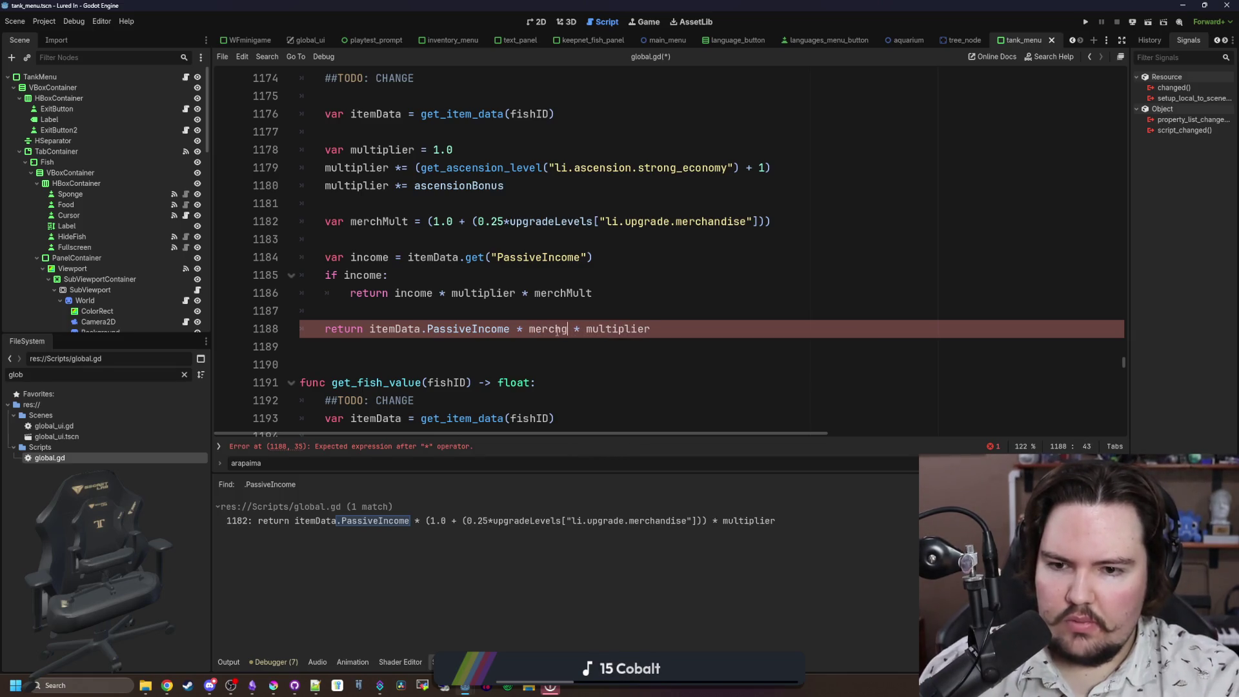
key(BackSpace)
text(M)
key(Return)
click(441, 303)
Step: Copy the tier, weight and rarity return formula into get_fish_income
drag(509, 329, 370, 329)
scroll(470, 310, down, 7)
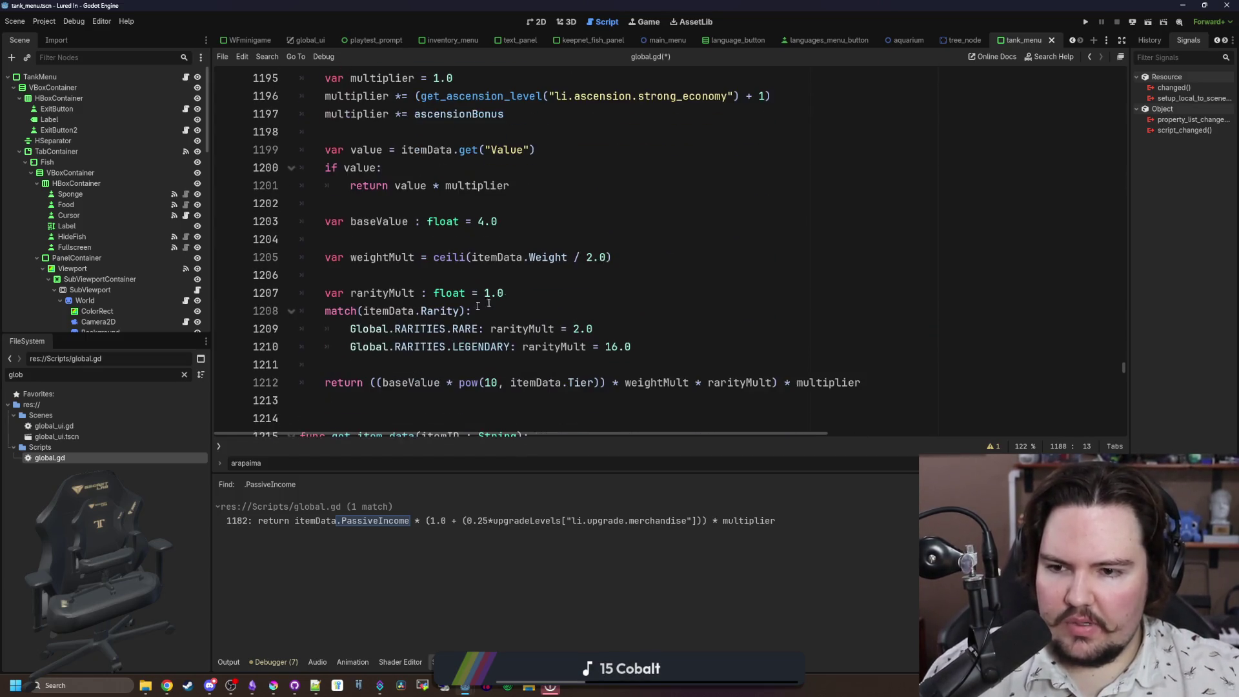
drag(862, 382, 325, 382)
key(ctrl+c)
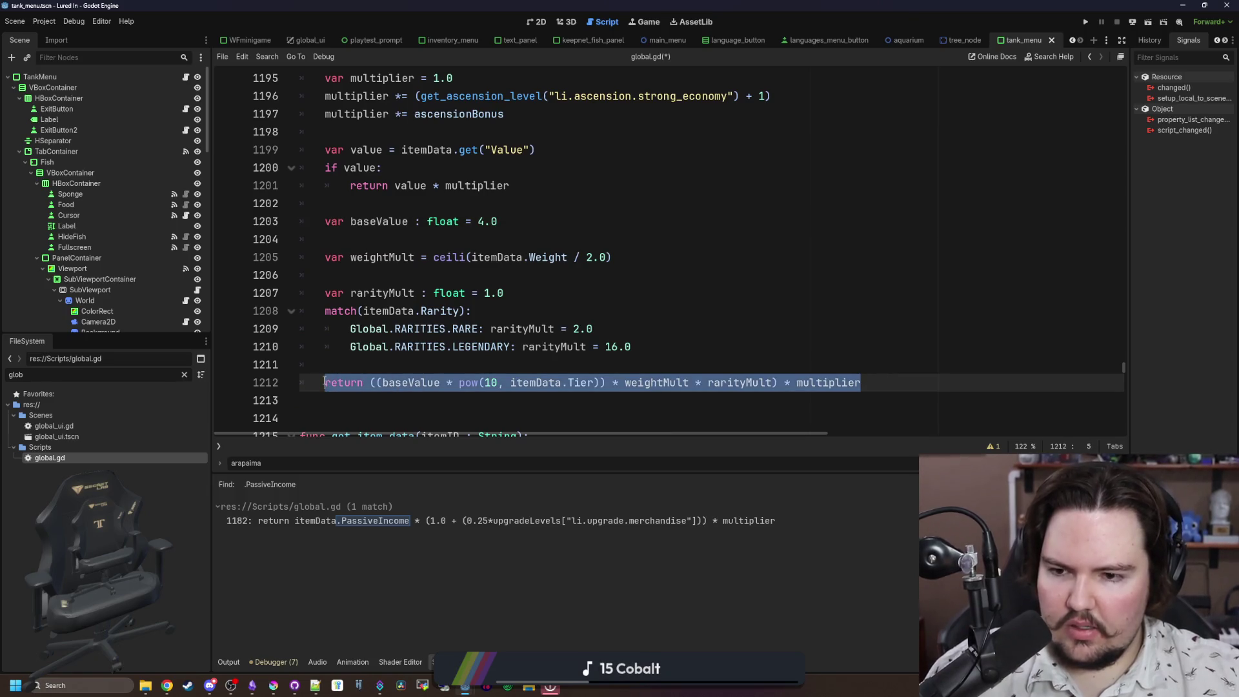
scroll(400, 258, up, 5)
click(400, 205)
key(Return)
key(Return)
key(Up)
key(ctrl+v)
Step: Multiply the pasted formula by merchMult and delete the old PassiveIncome fallback return
scroll(646, 322, up, 2)
double_click(657, 329)
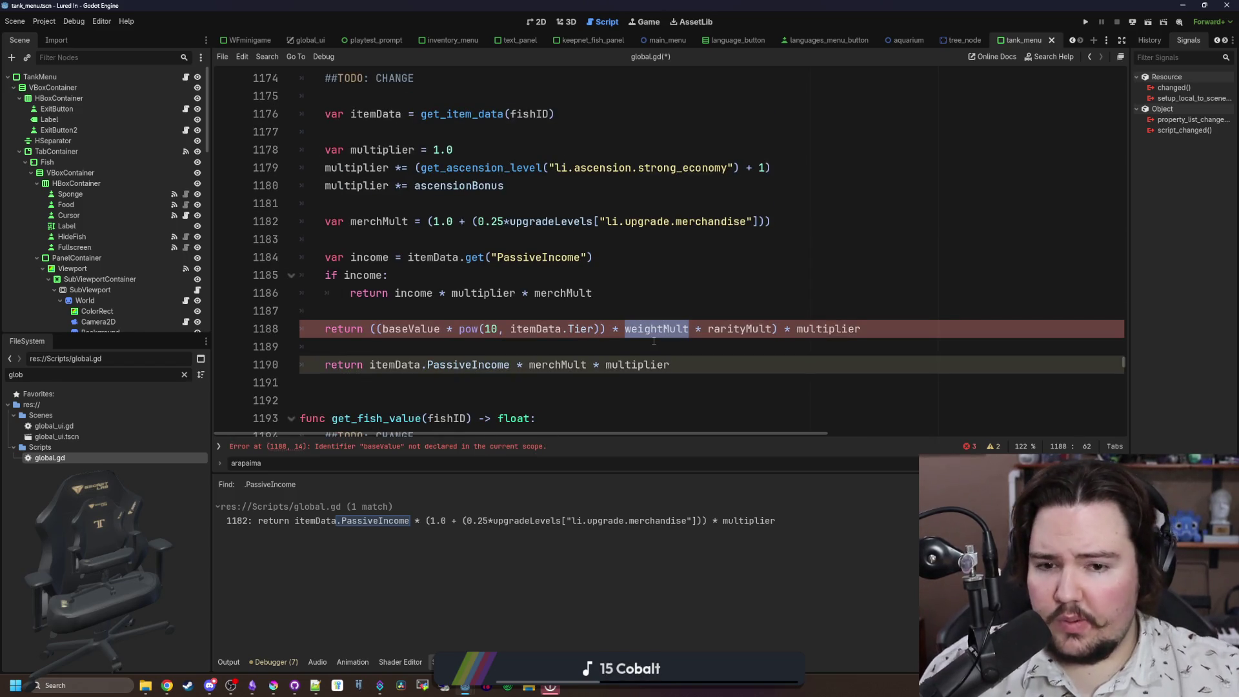
click(654, 341)
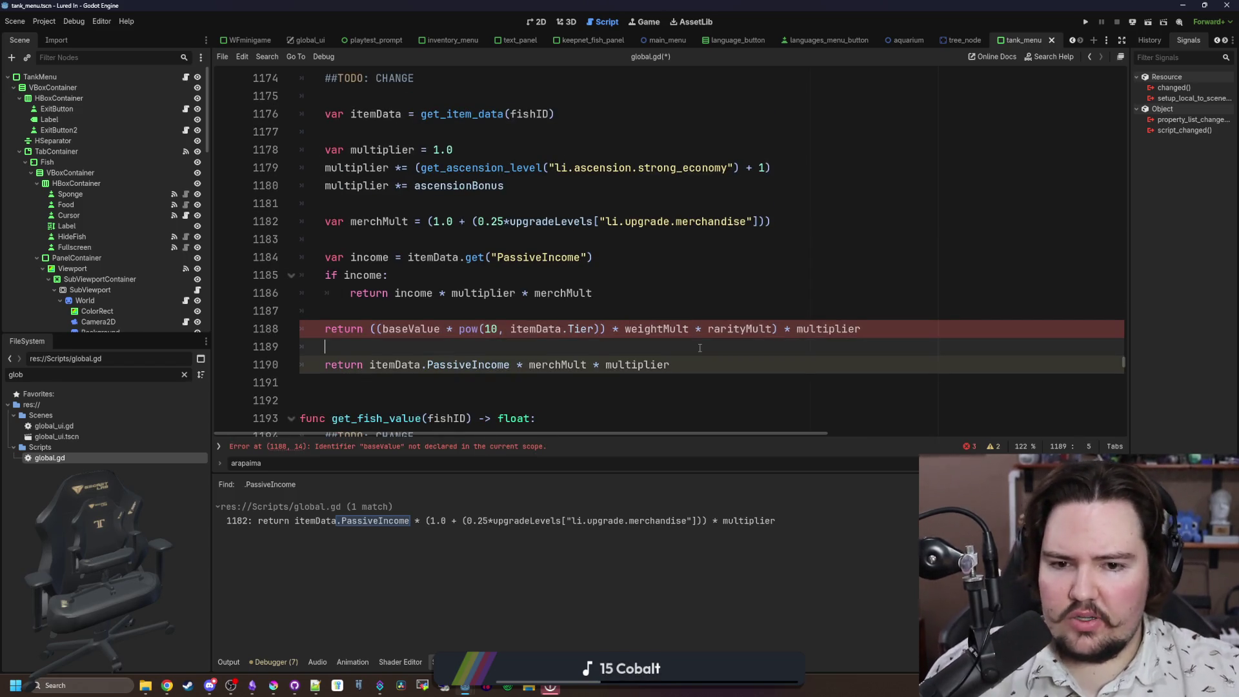
click(843, 329)
key(End)
text(* merchMu)
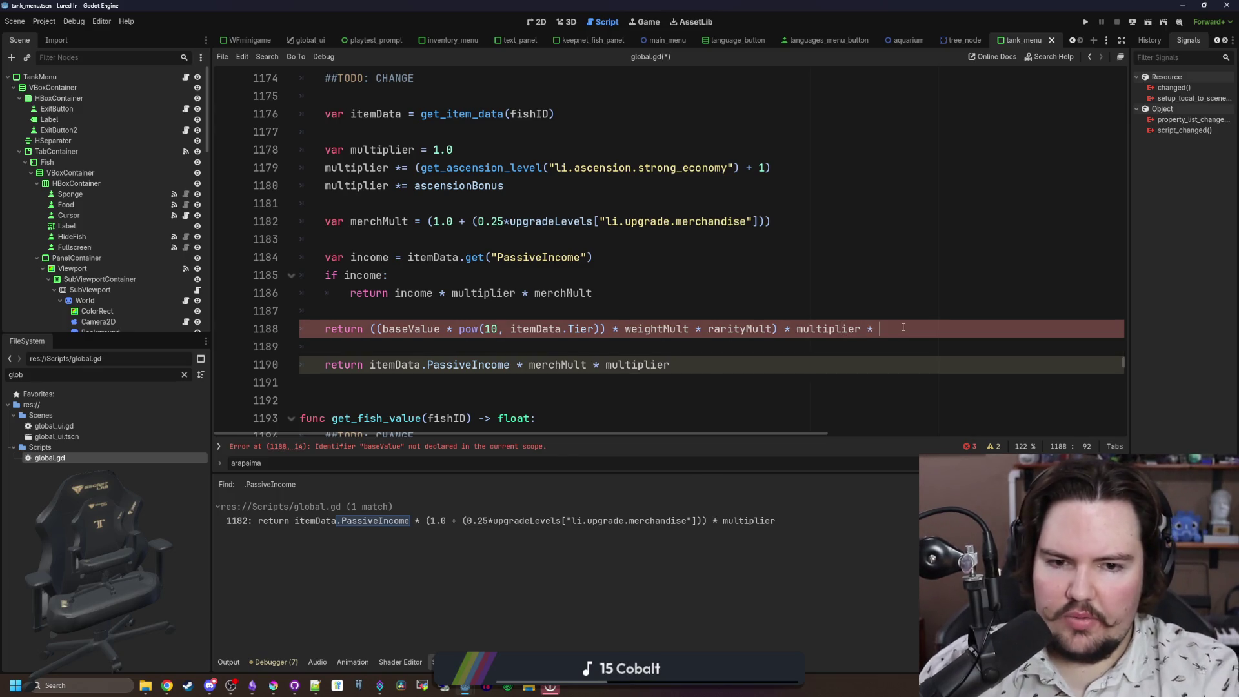
text(lt)
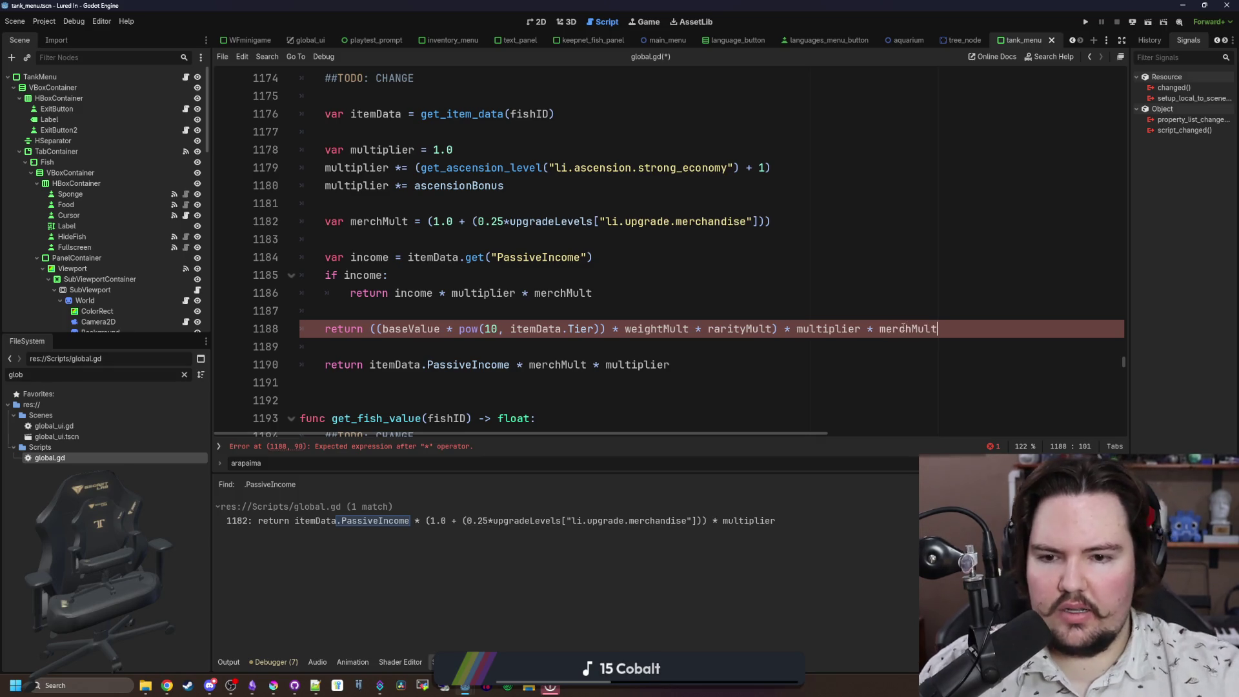
click(509, 352)
drag(720, 362, 303, 348)
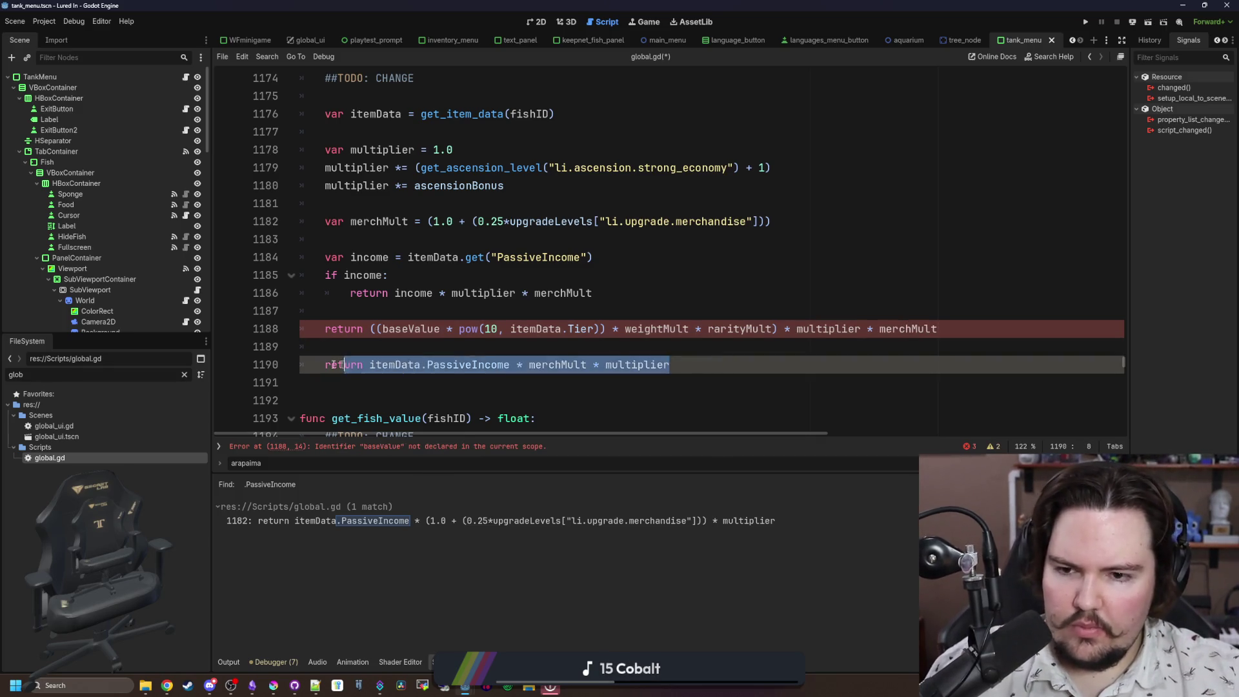
key(BackSpace)
Step: Declare 'var baseIncome : float = 1.0' and use baseIncome instead of baseValue in the formula
double_click(413, 330)
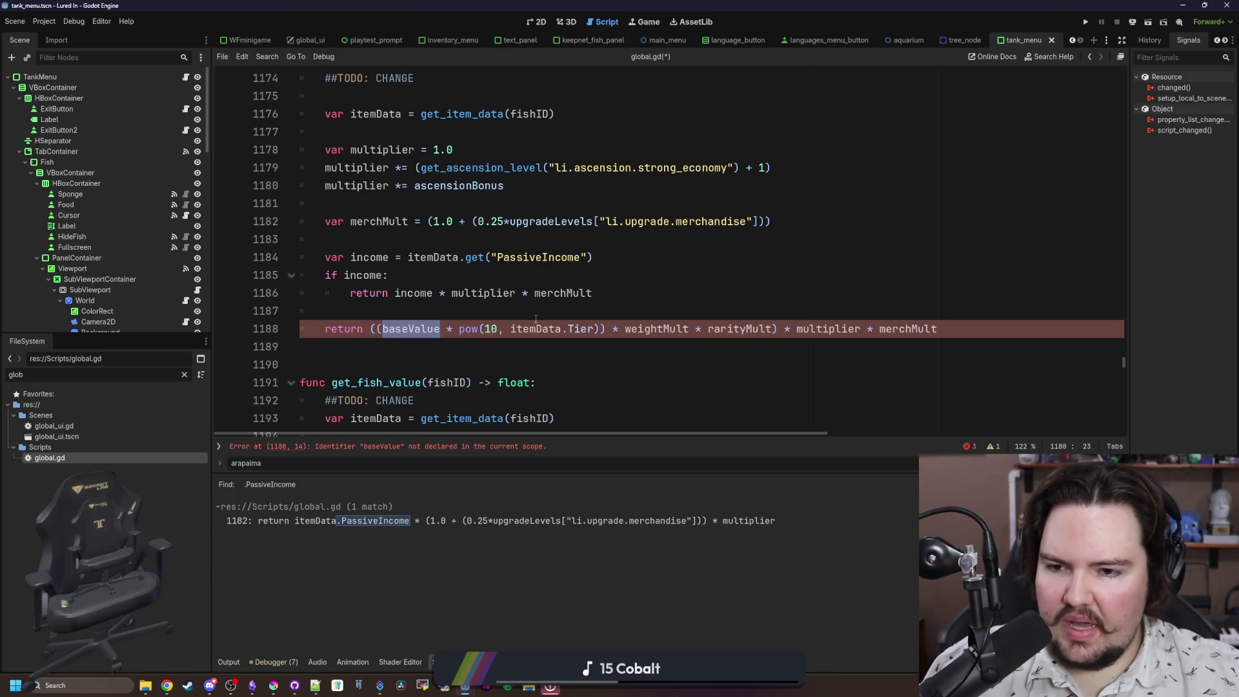
key(Up)
key(Return)
key(Return)
key(Up)
text(var )
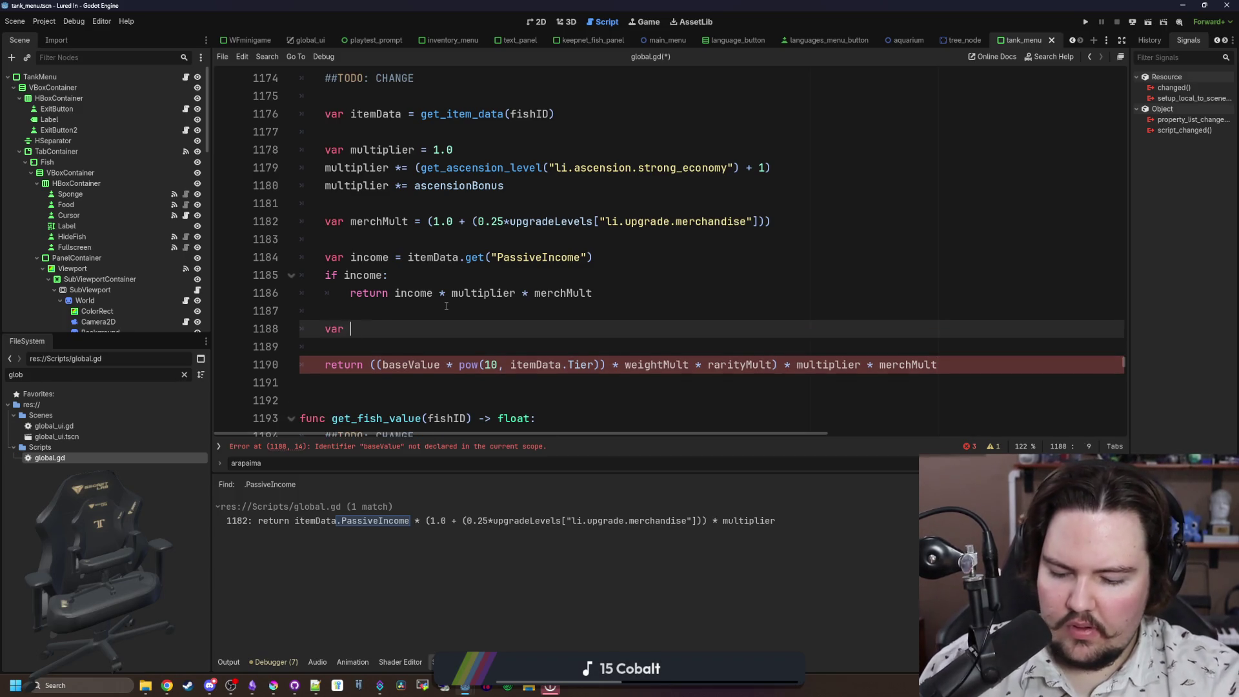
text(baseIncome : flo)
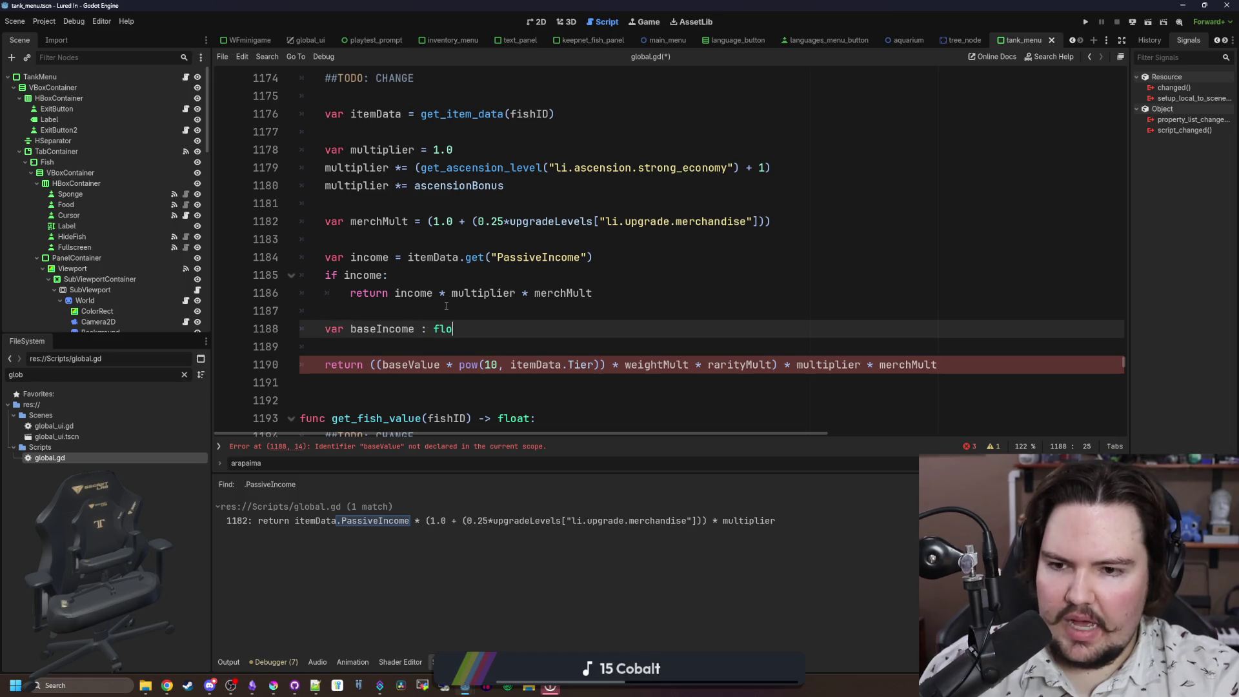
text(at = 1.0)
double_click(433, 361)
text(baseIncome)
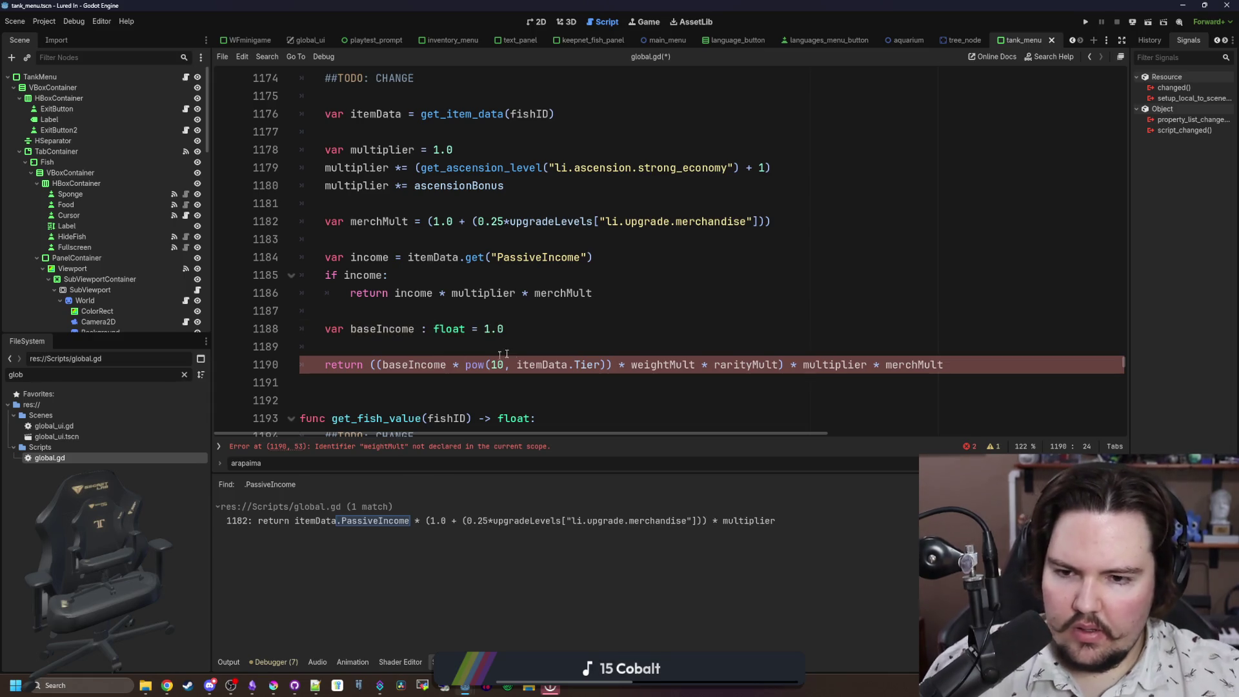
click(539, 349)
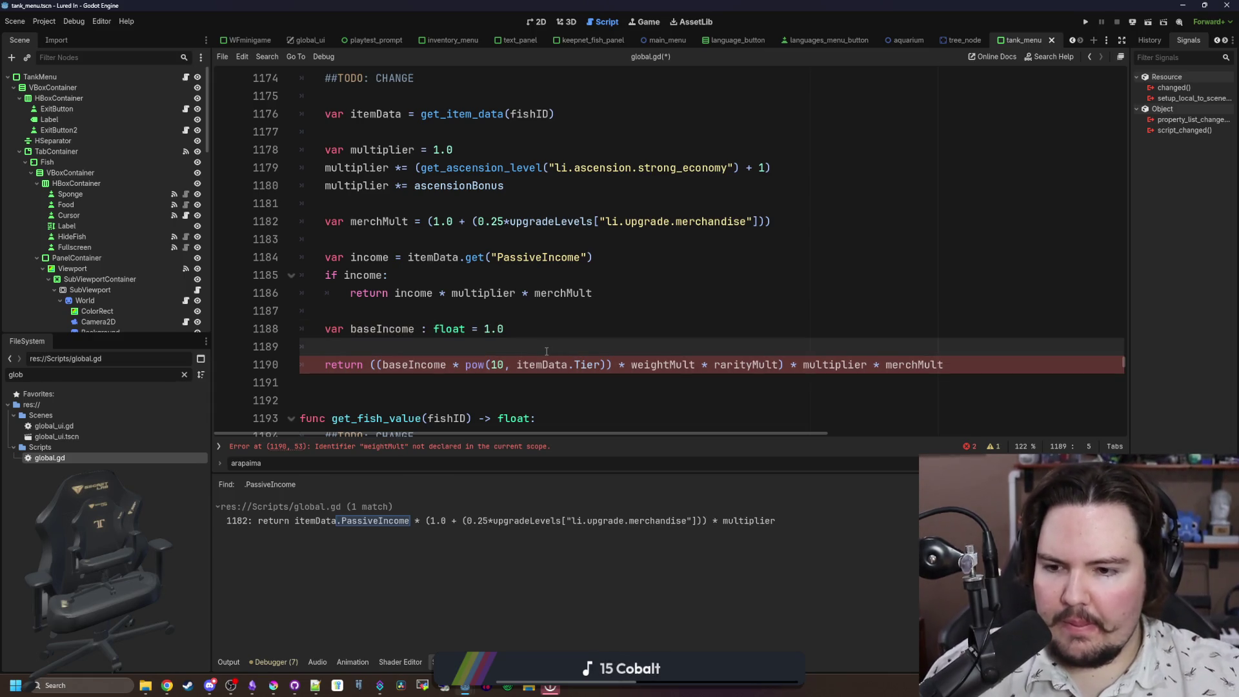
scroll(579, 349, down, 5)
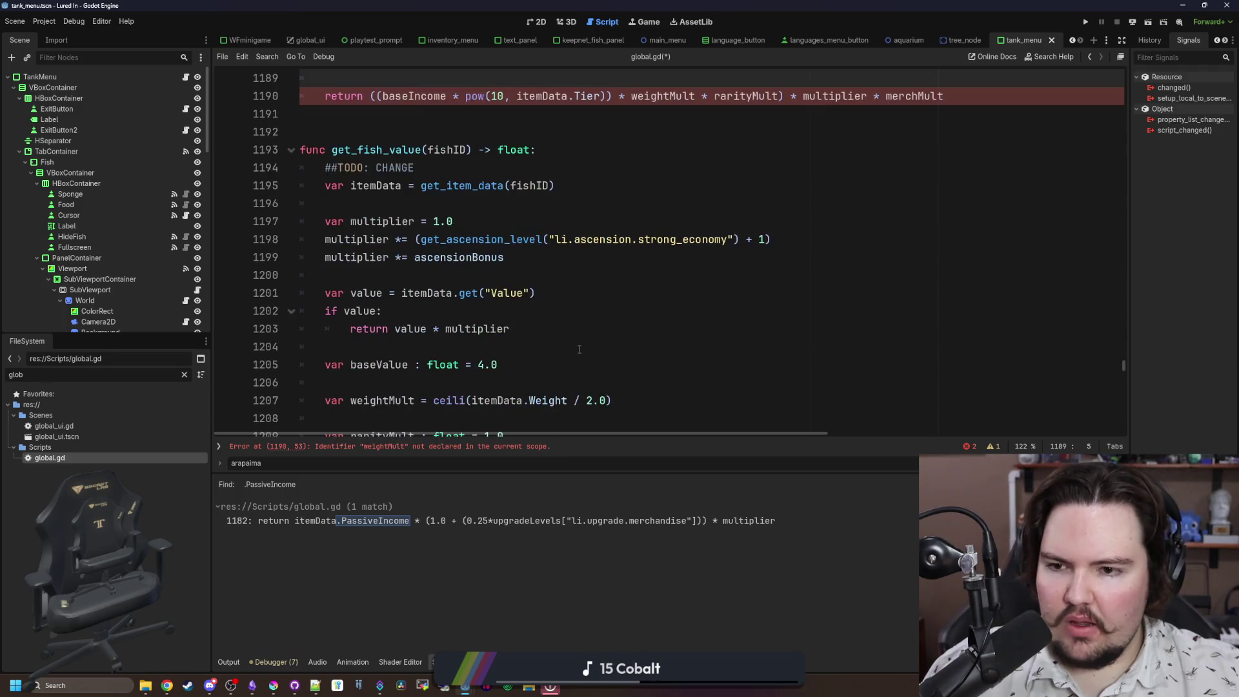
click(483, 275)
Step: Add 'var weightMult = ceili(itemData.Weight)' to the income function, removing the ' / 2.0' division
scroll(483, 273, down, 1)
drag(636, 349, 324, 346)
scroll(379, 294, up, 5)
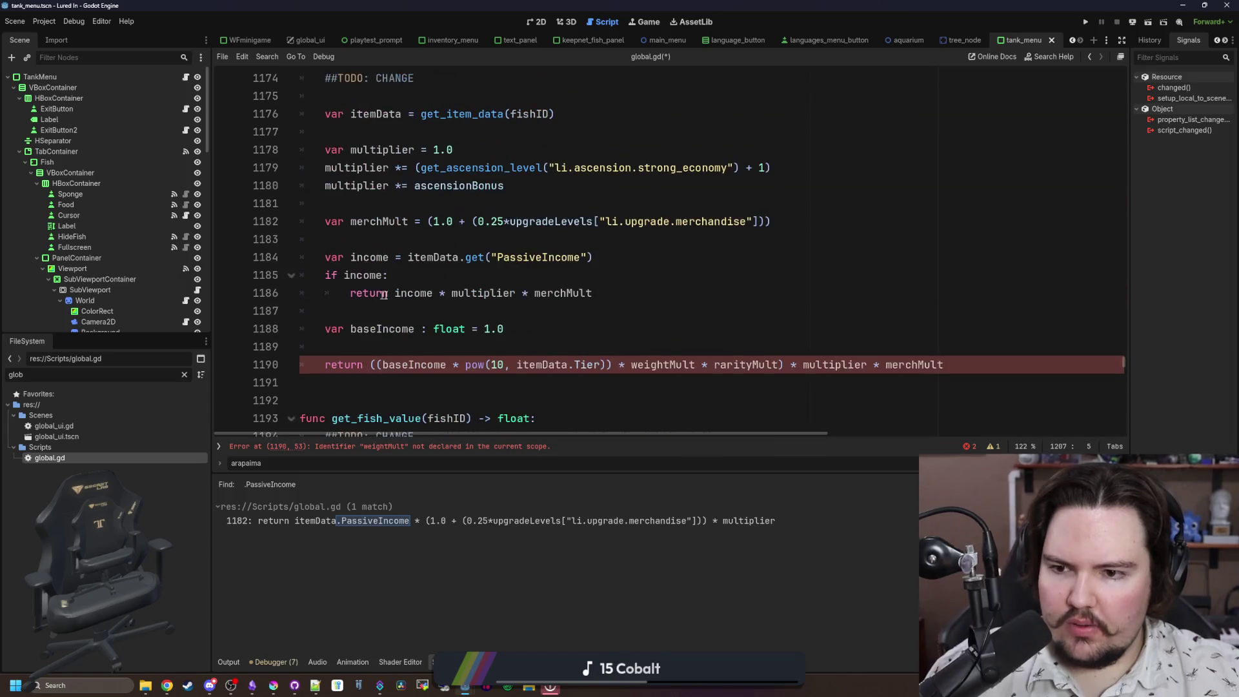
click(359, 347)
text(var weightMult = ceili(itemData.Weight / 2.0))
key(Return)
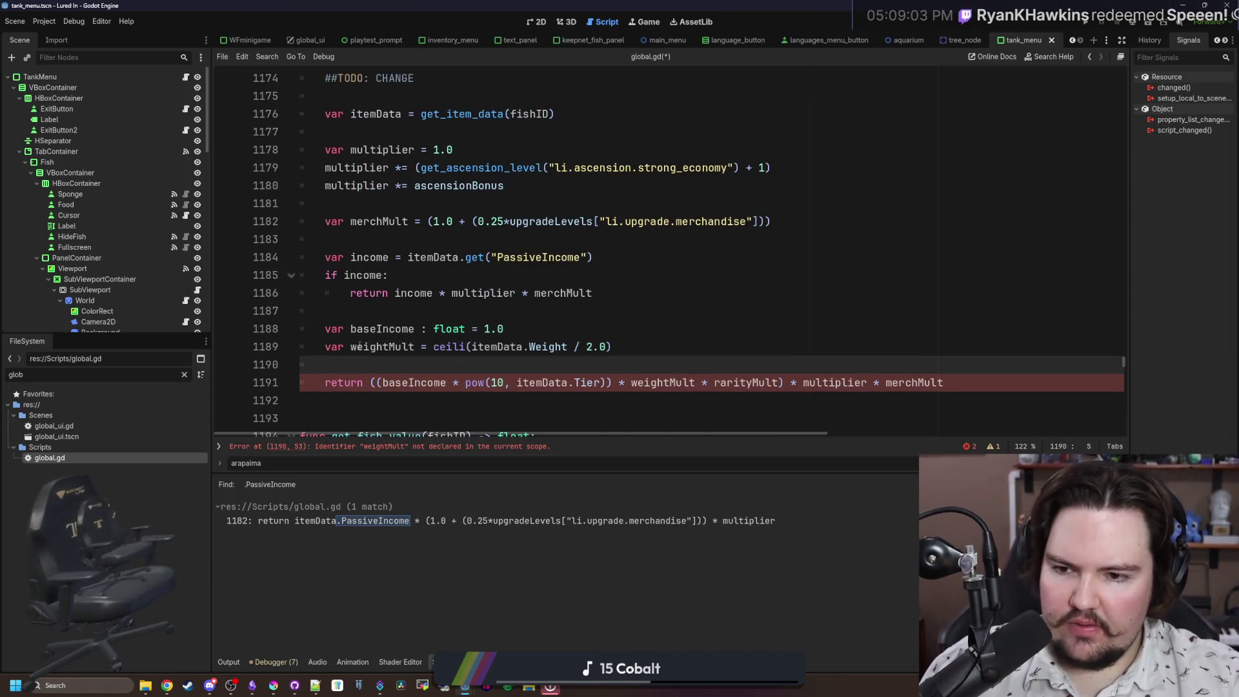
scroll(359, 347, down, 1)
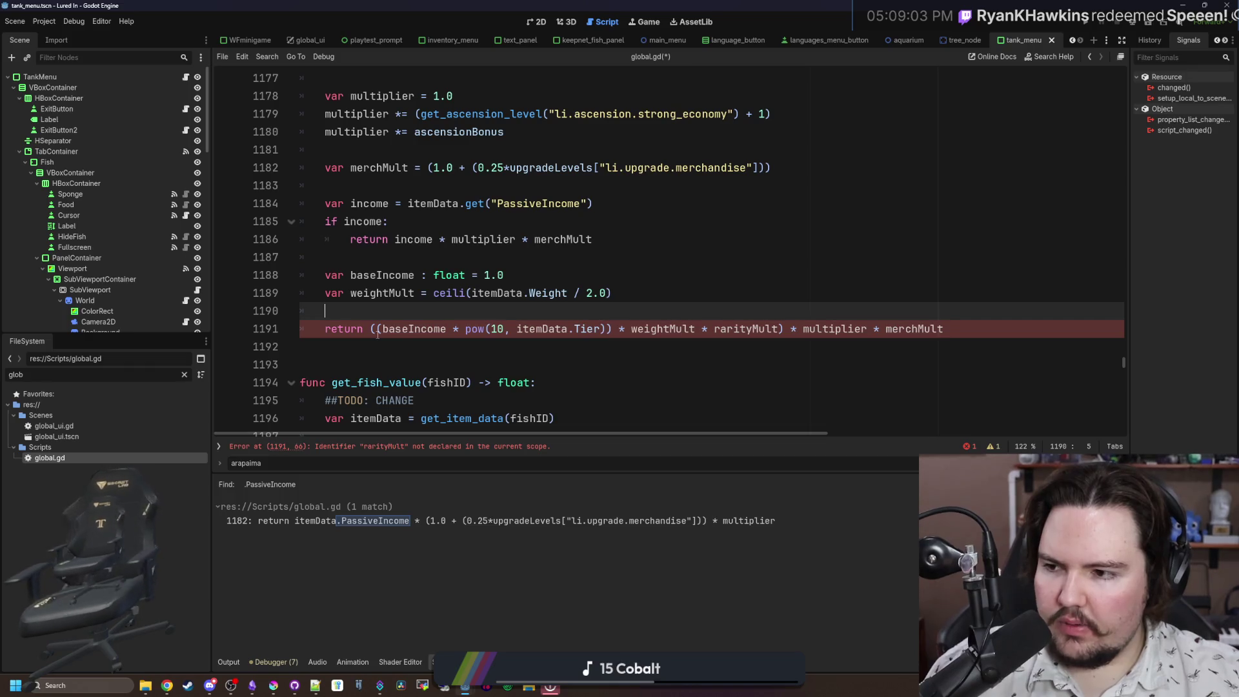
click(589, 293)
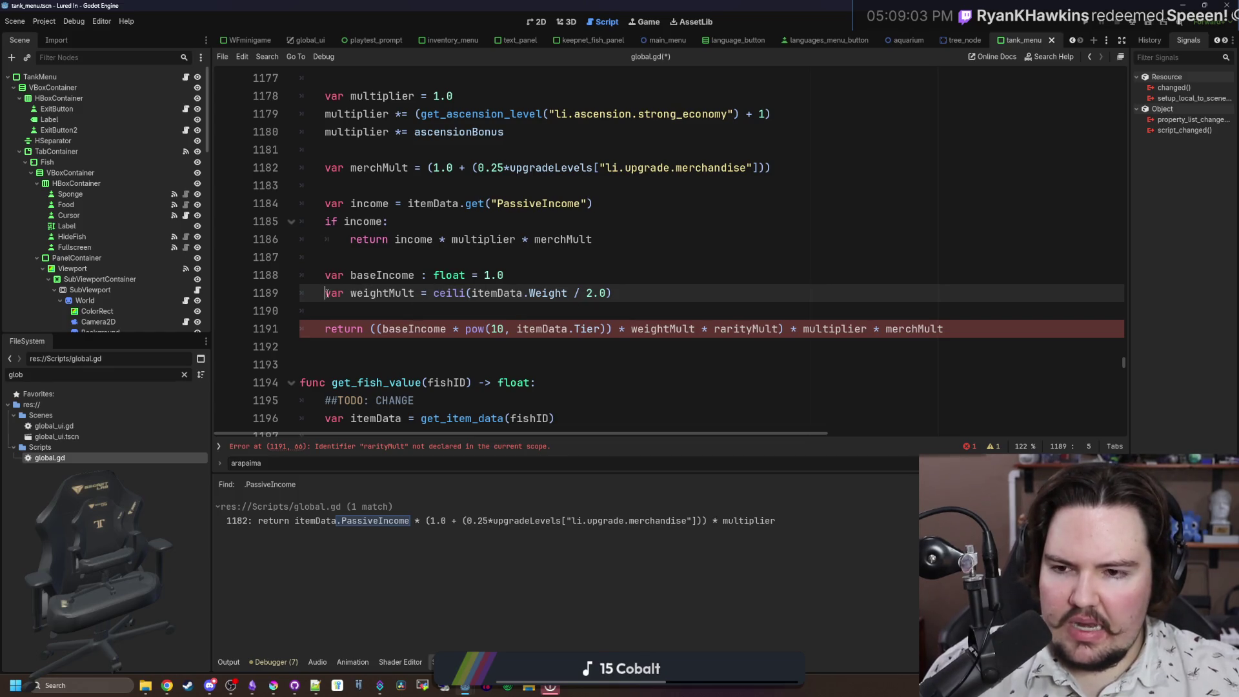
drag(608, 293, 569, 293)
key(BackSpace)
Step: Paste the rarityMult match block (rare 2.0, legendary 16.0) below weightMult and fix its indentation
click(602, 282)
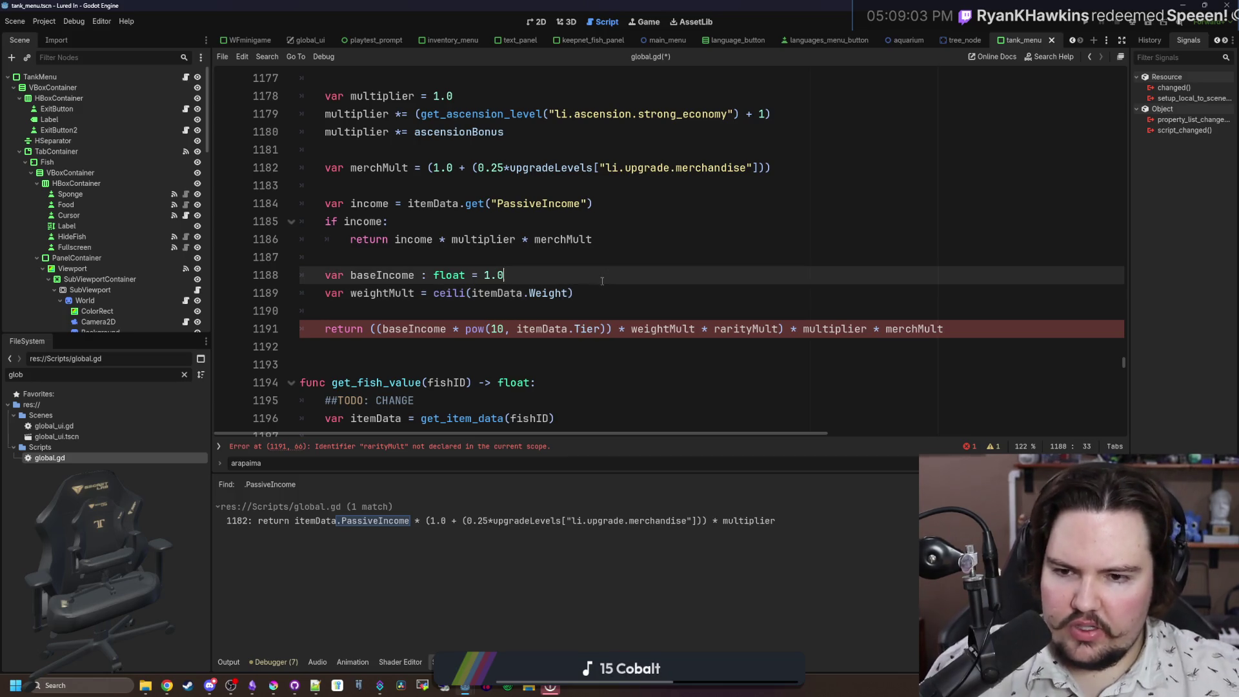
scroll(710, 329, down, 6)
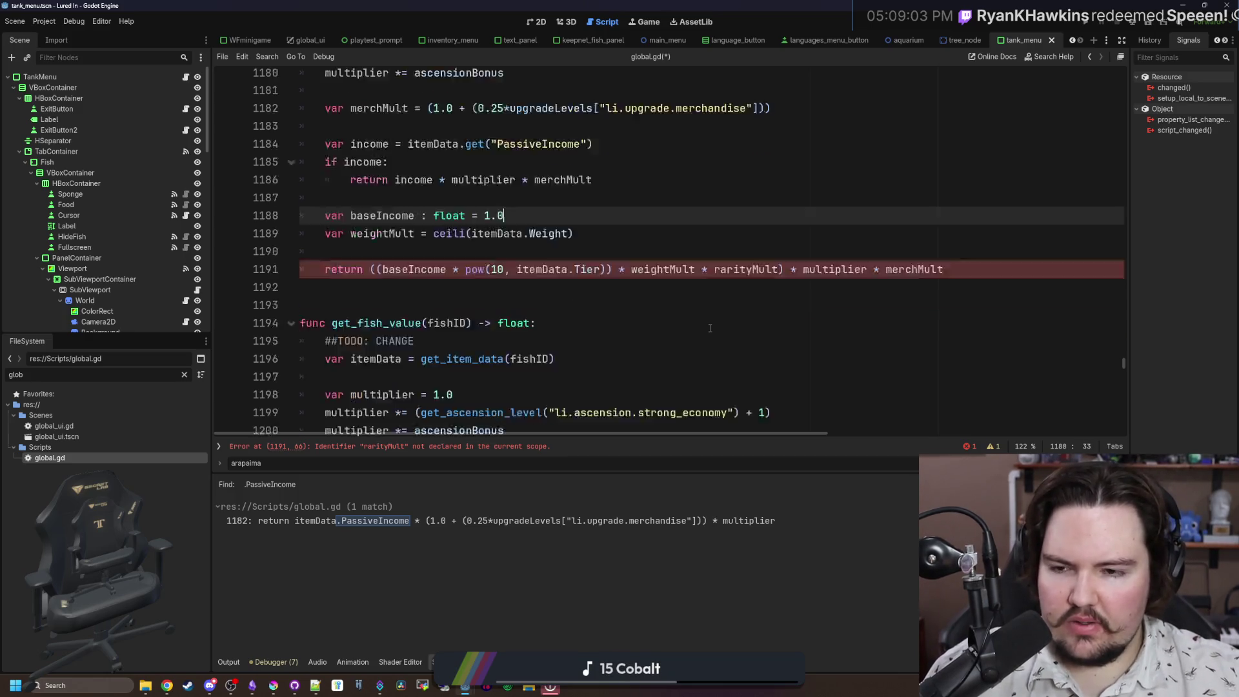
scroll(510, 347, down, 1)
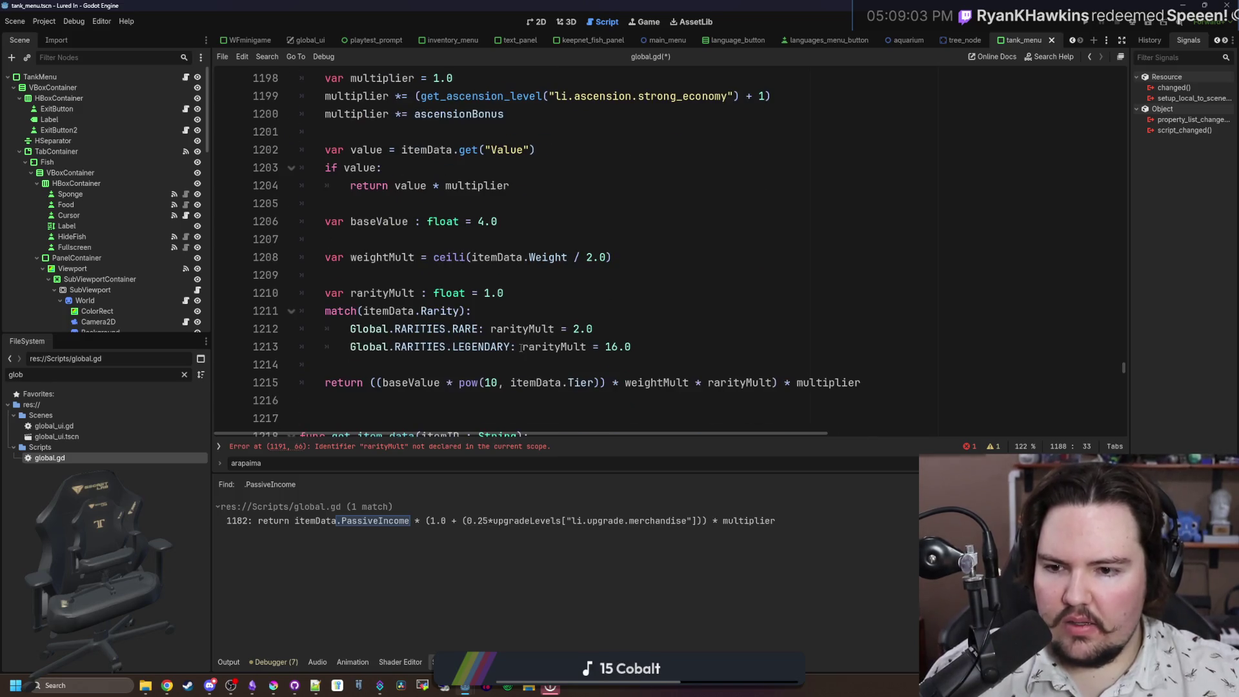
mouse_move(645, 346)
mouse_down()
mouse_move(293, 311)
mouse_move(290, 300)
mouse_up()
key(ctrl+c)
scroll(407, 301, up, 6)
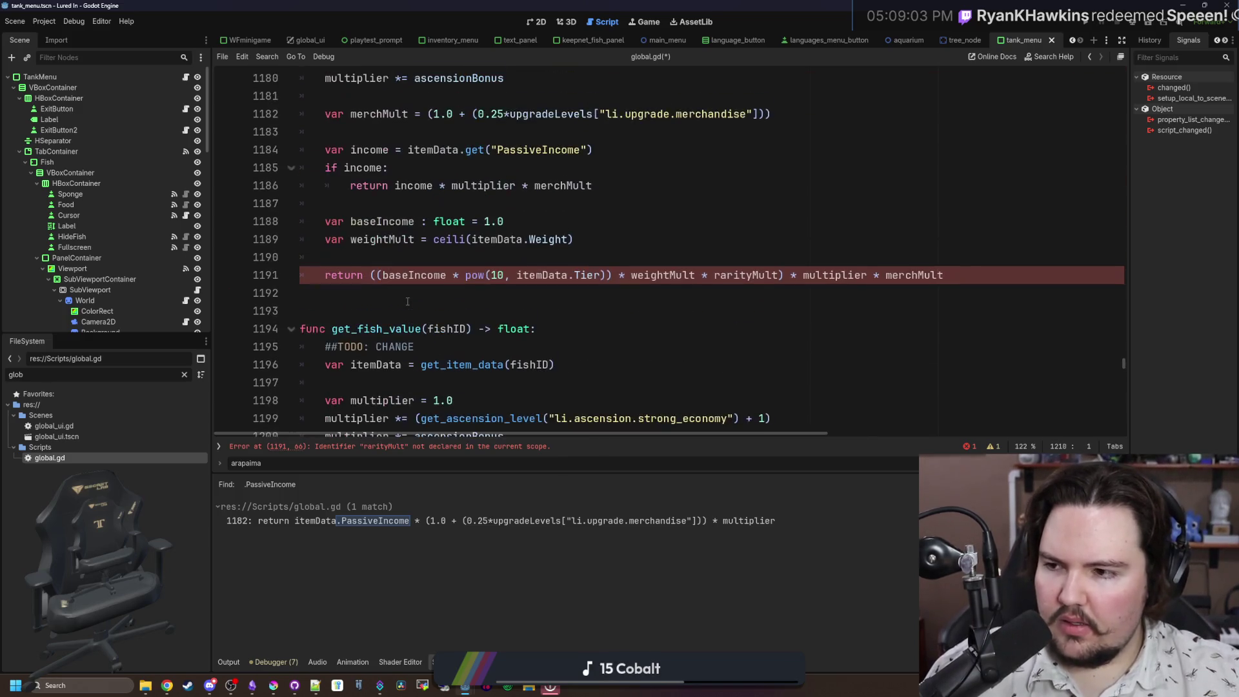
click(375, 249)
key(Return)
key(ctrl+v)
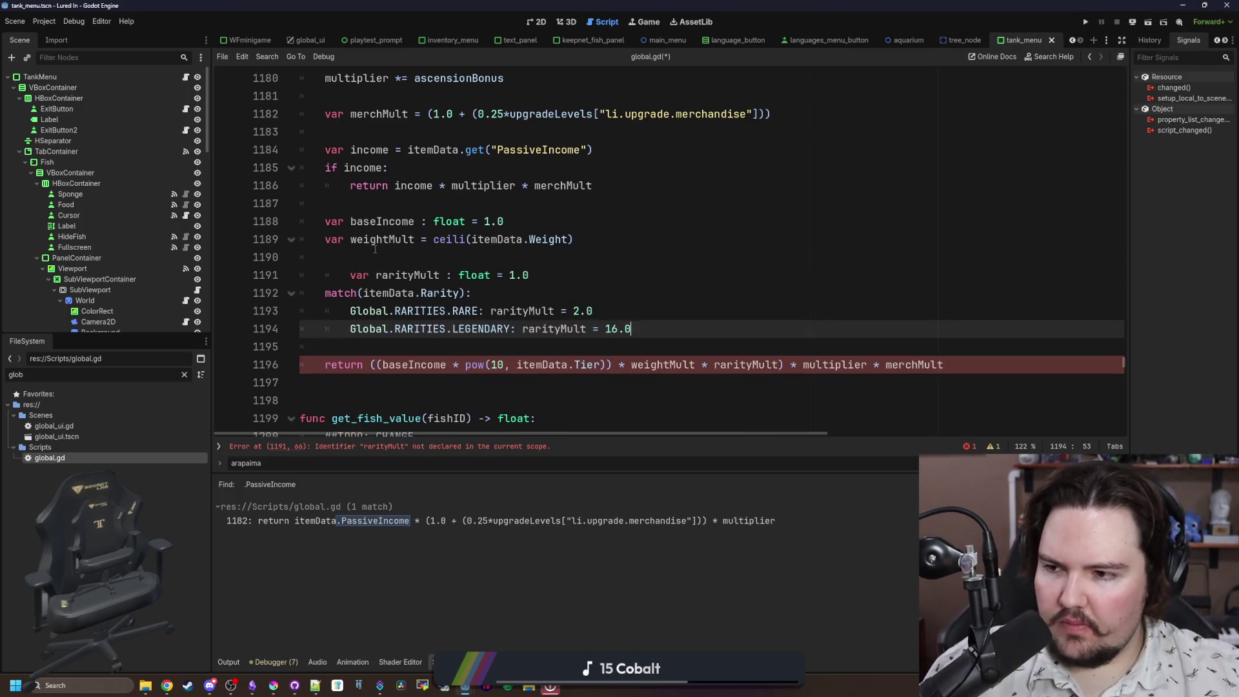
click(359, 271)
key(BackSpace)
click(367, 260)
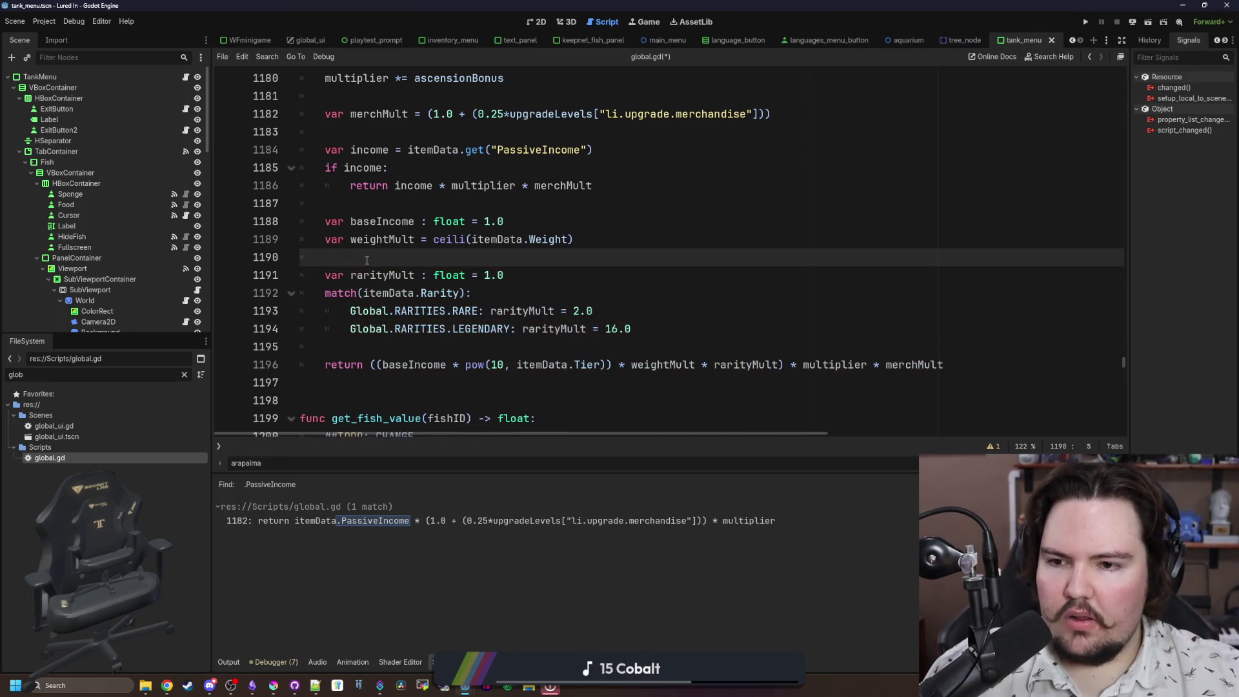
click(505, 364)
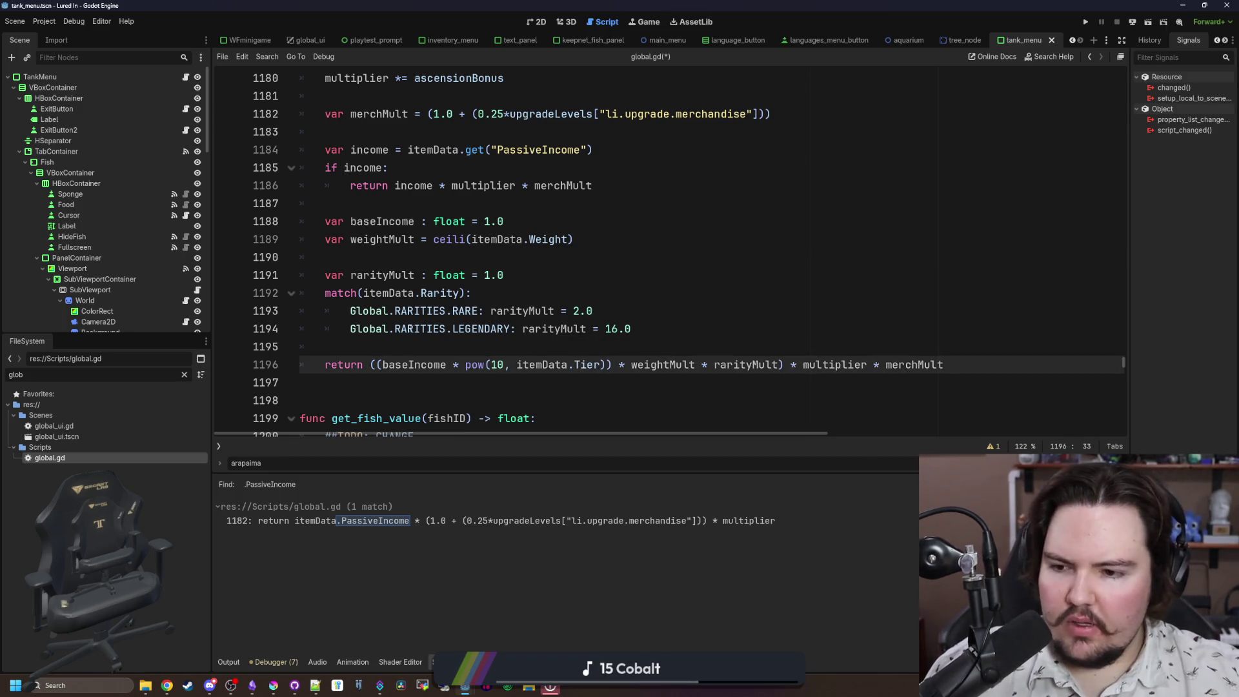
click(184, 374)
Step: Open items_table.gd and scroll through the fish entries down to the river region
text(item)
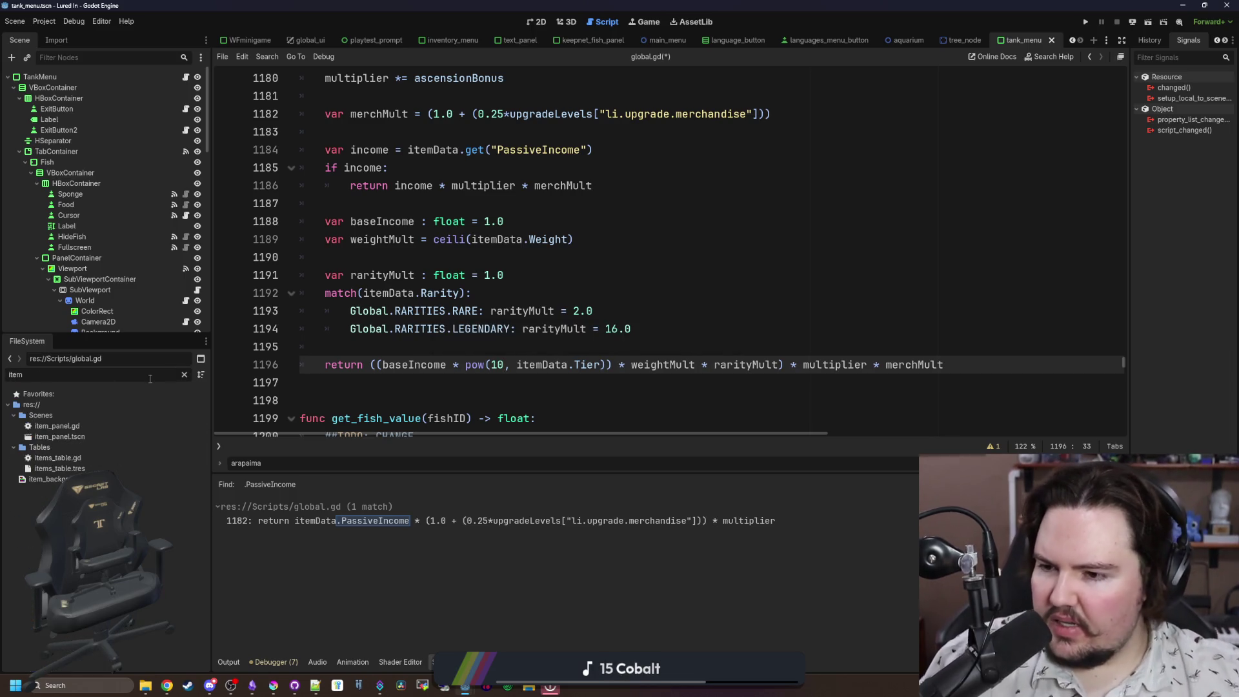
double_click(58, 457)
mouse_move(1125, 384)
mouse_down()
mouse_move(1128, 161)
mouse_move(1150, 130)
mouse_up()
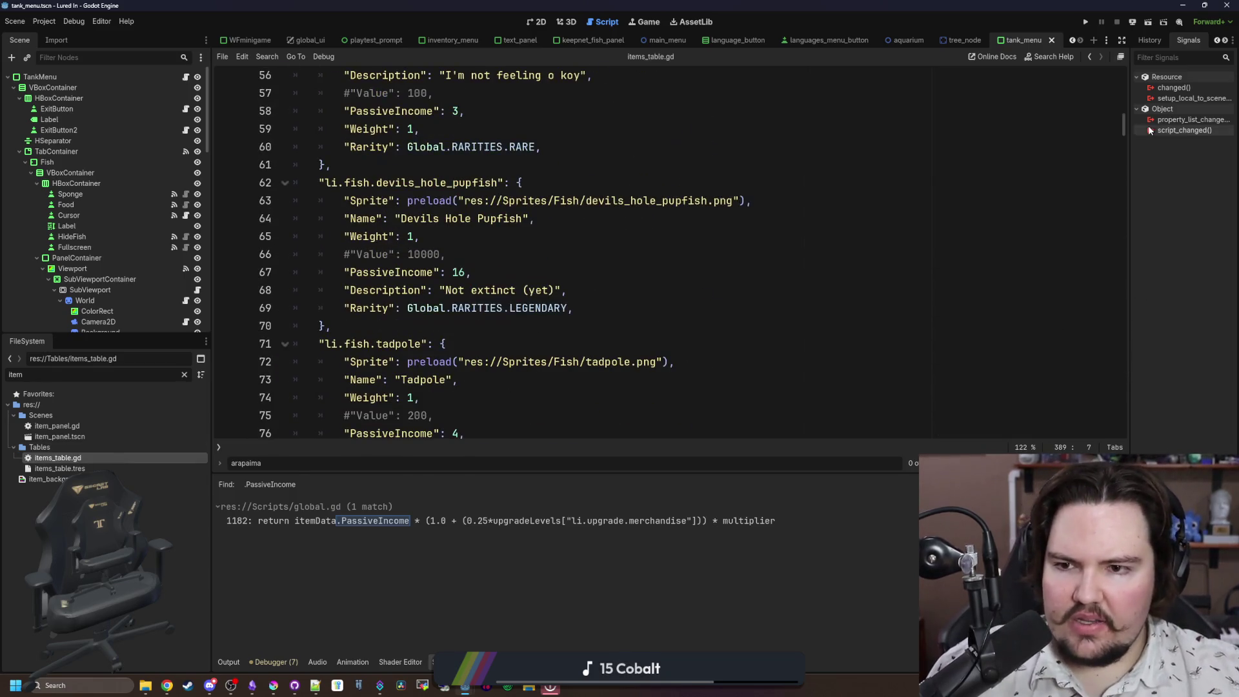
scroll(638, 311, up, 1)
scroll(619, 262, up, 4)
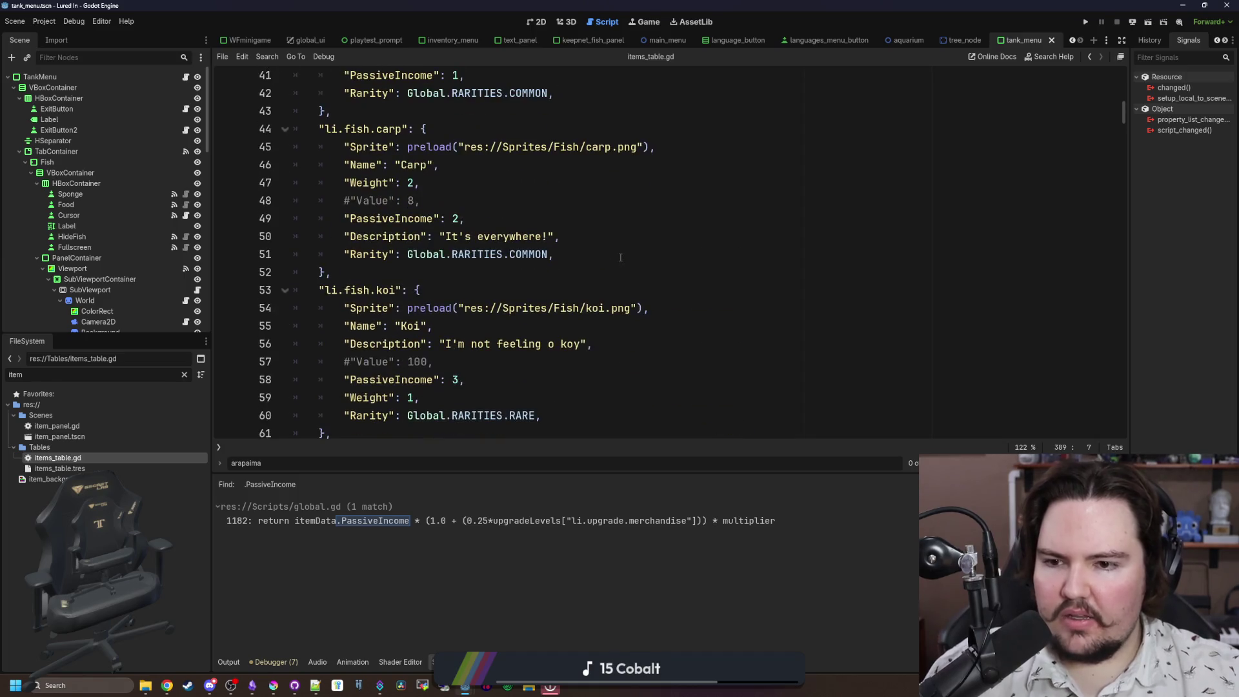
scroll(425, 262, up, 4)
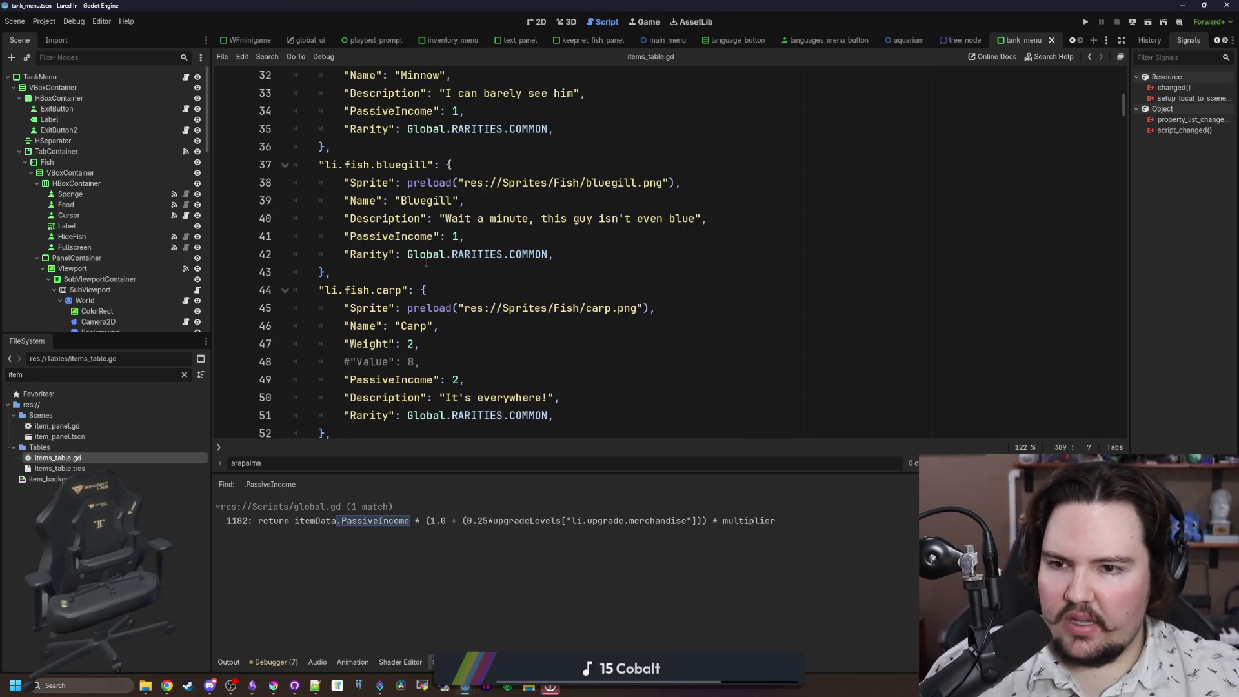
scroll(460, 243, down, 10)
scroll(460, 244, down, 14)
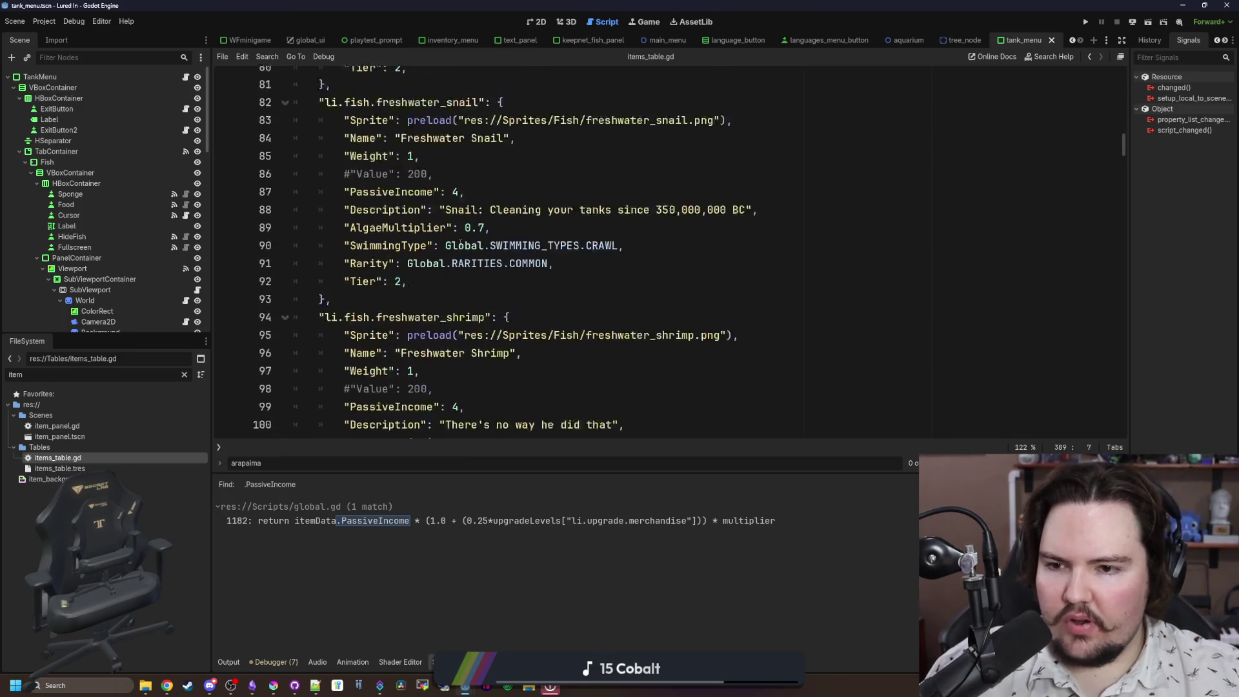
scroll(460, 243, down, 1)
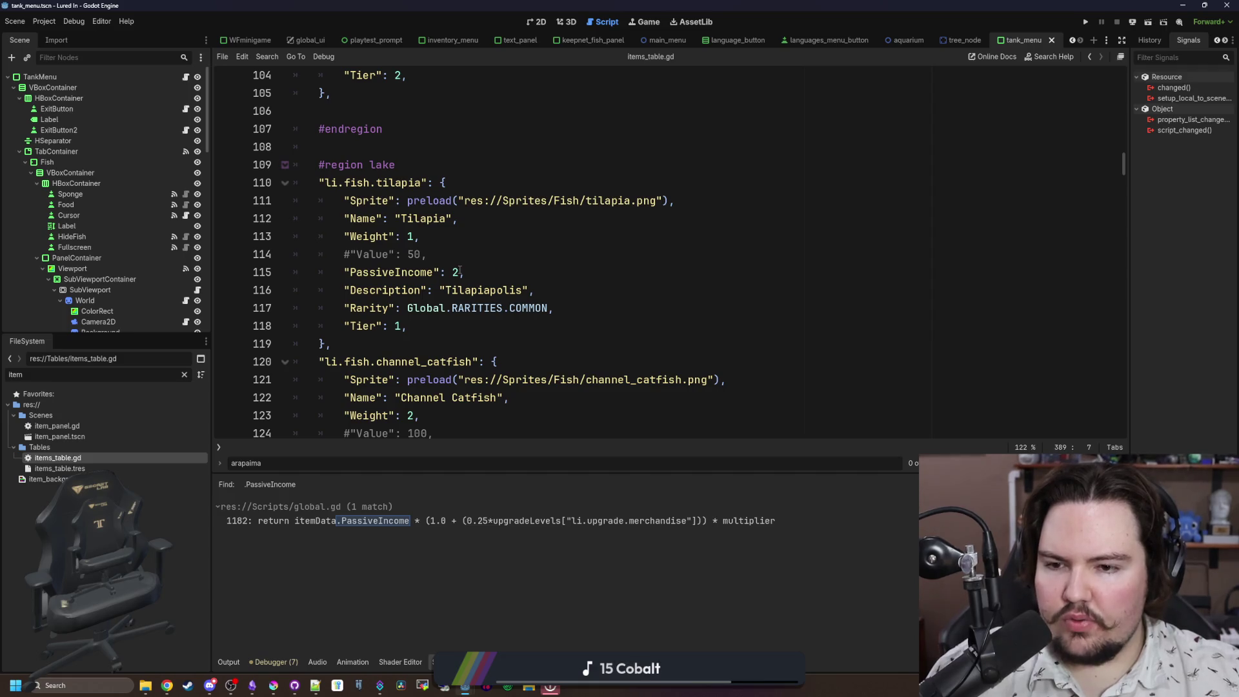
scroll(460, 271, down, 8)
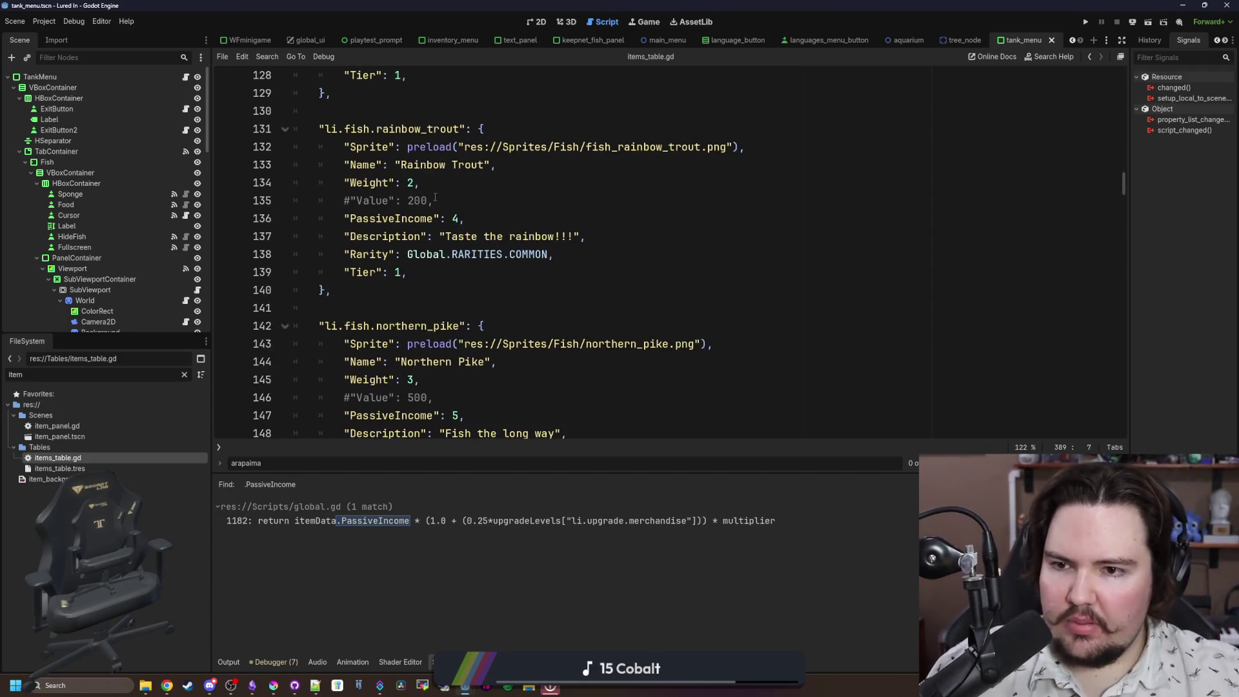
scroll(439, 202, down, 12)
scroll(447, 242, down, 2)
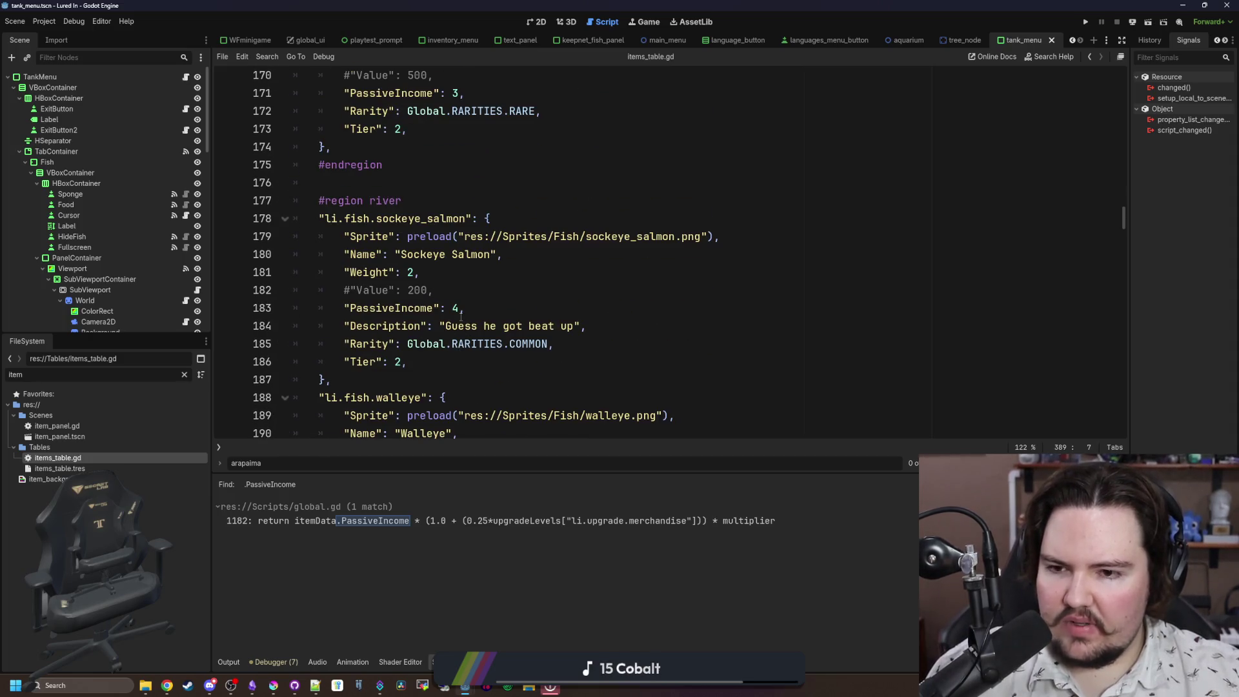
scroll(461, 316, down, 2)
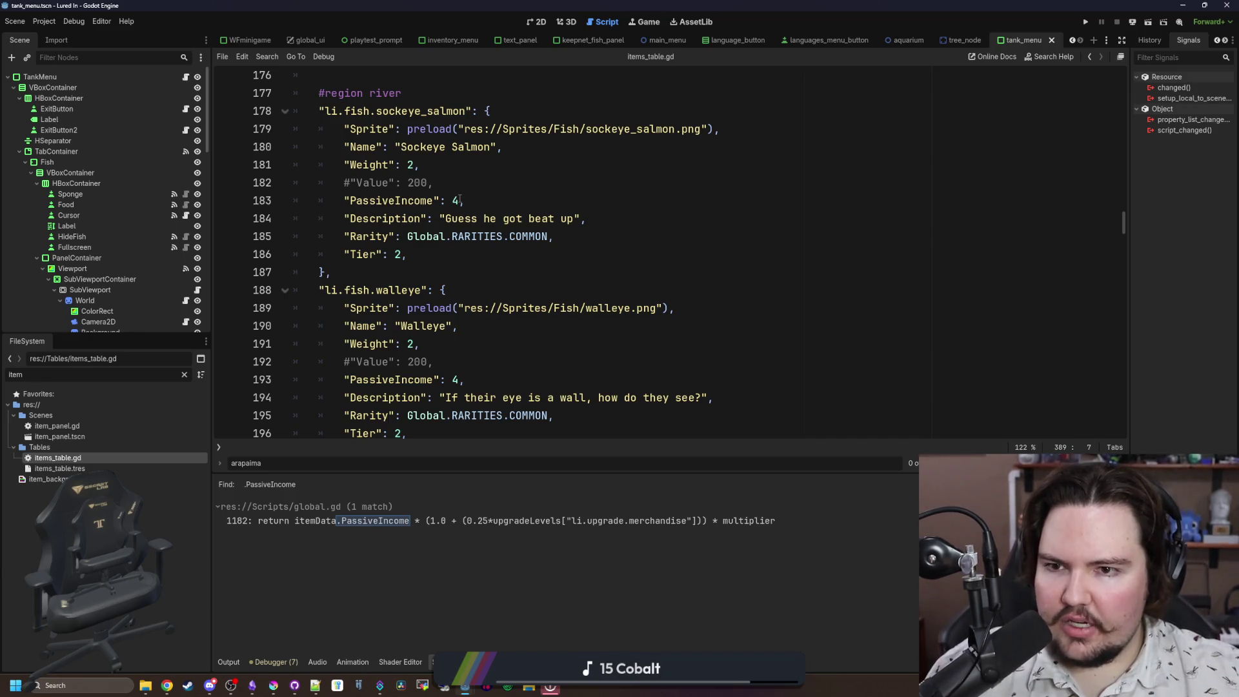
scroll(460, 199, down, 3)
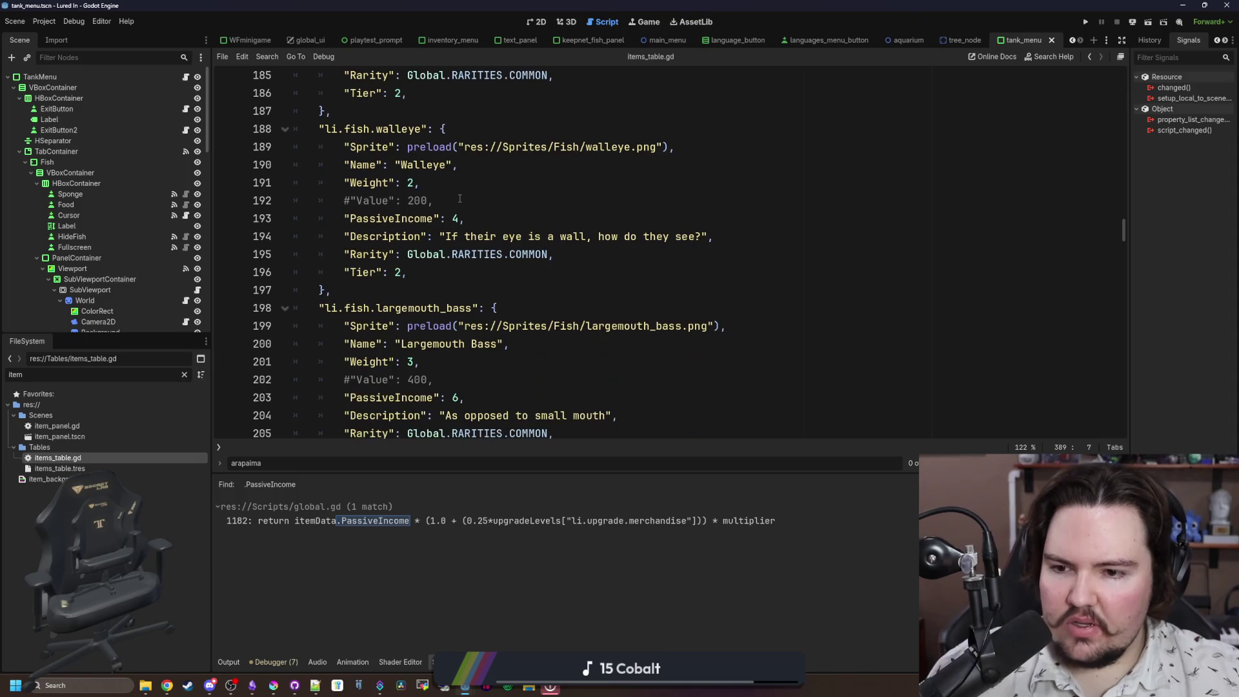
scroll(459, 199, down, 4)
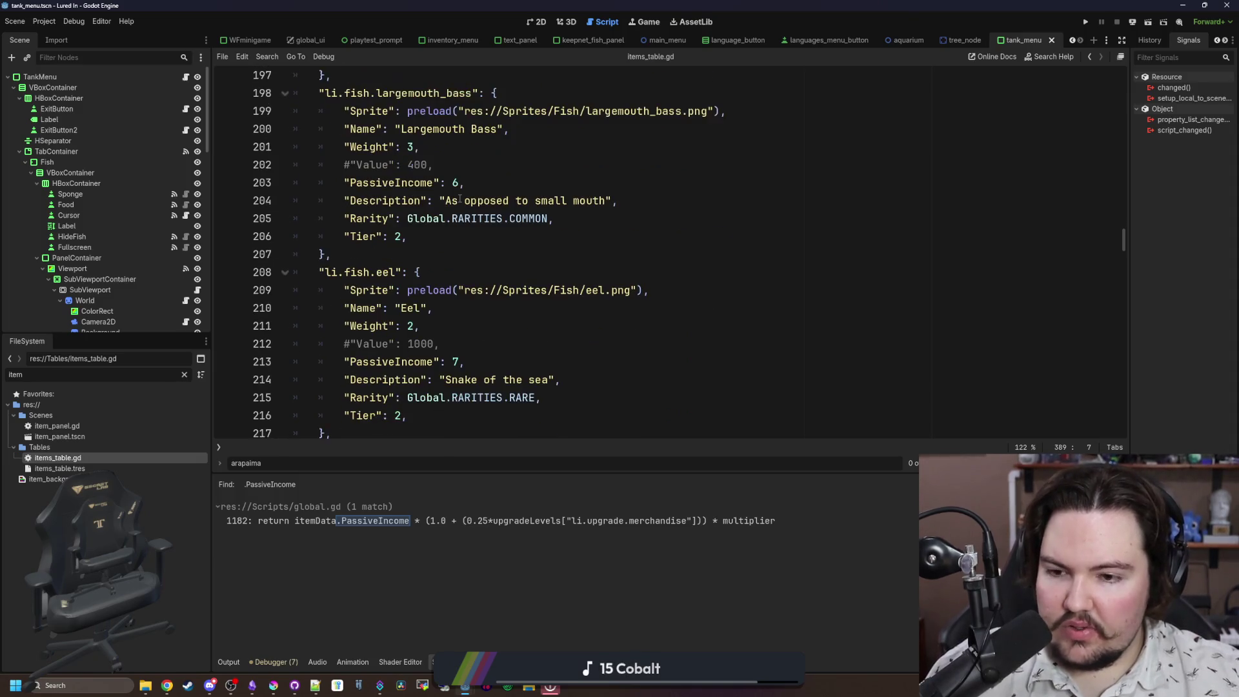
scroll(460, 200, down, 3)
scroll(459, 198, down, 5)
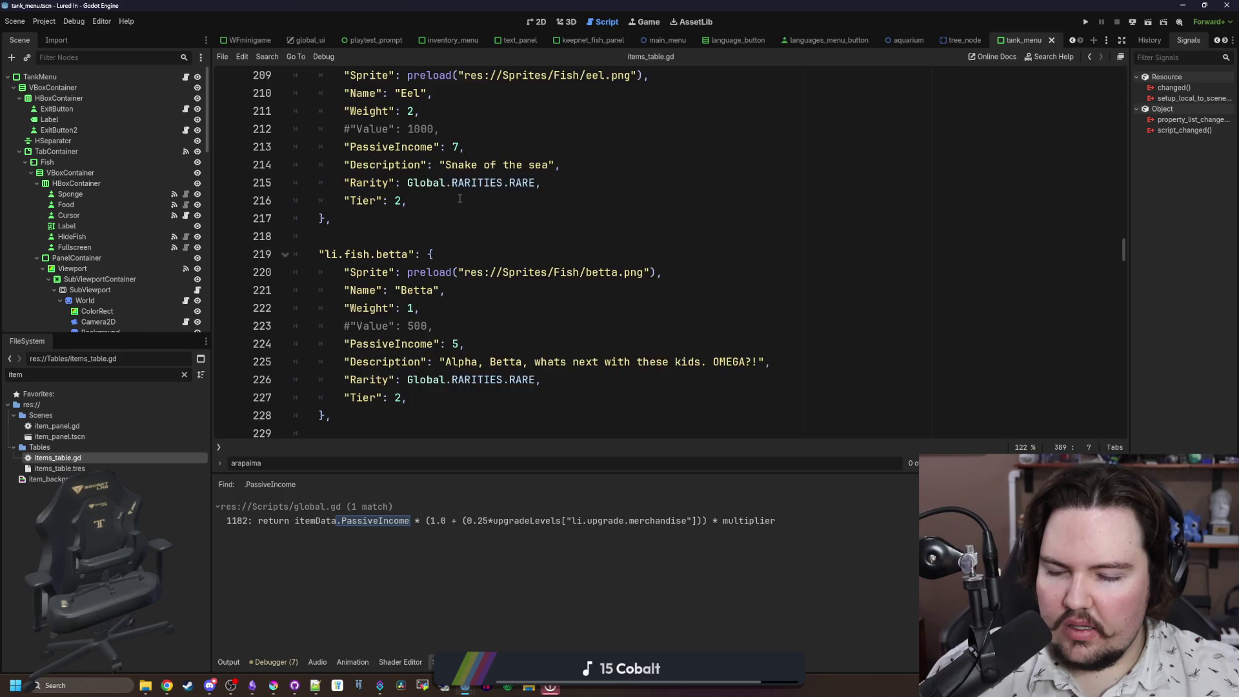
scroll(459, 198, down, 2)
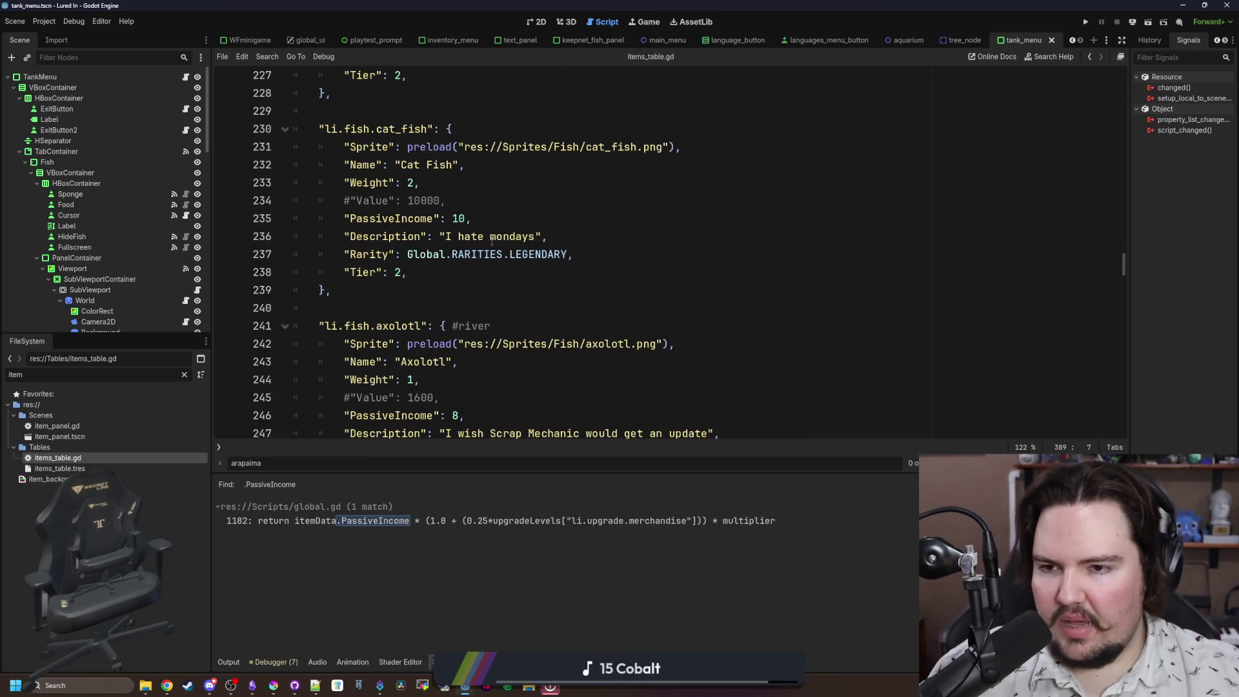
scroll(492, 240, up, 18)
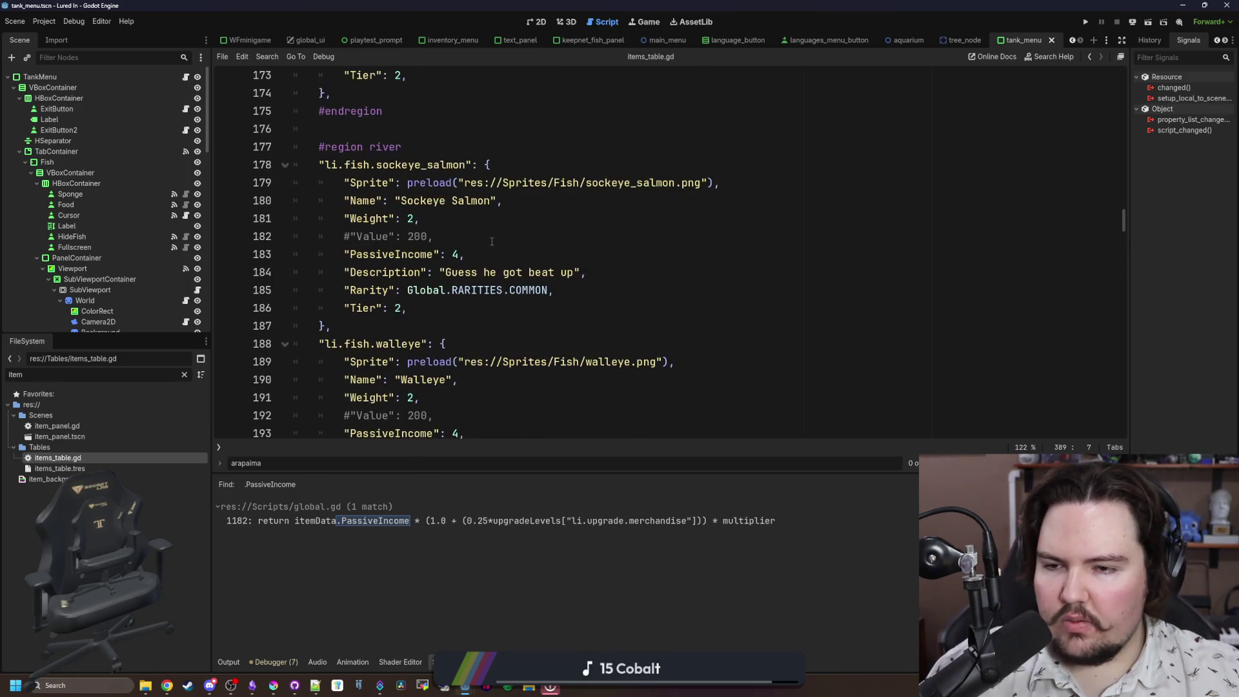
Step: Review the Sockeye Salmon entry (PassiveIncome 4) and save the project
mouse_move(418, 332)
mouse_down()
mouse_move(291, 271)
mouse_move(284, 163)
mouse_up()
click(359, 330)
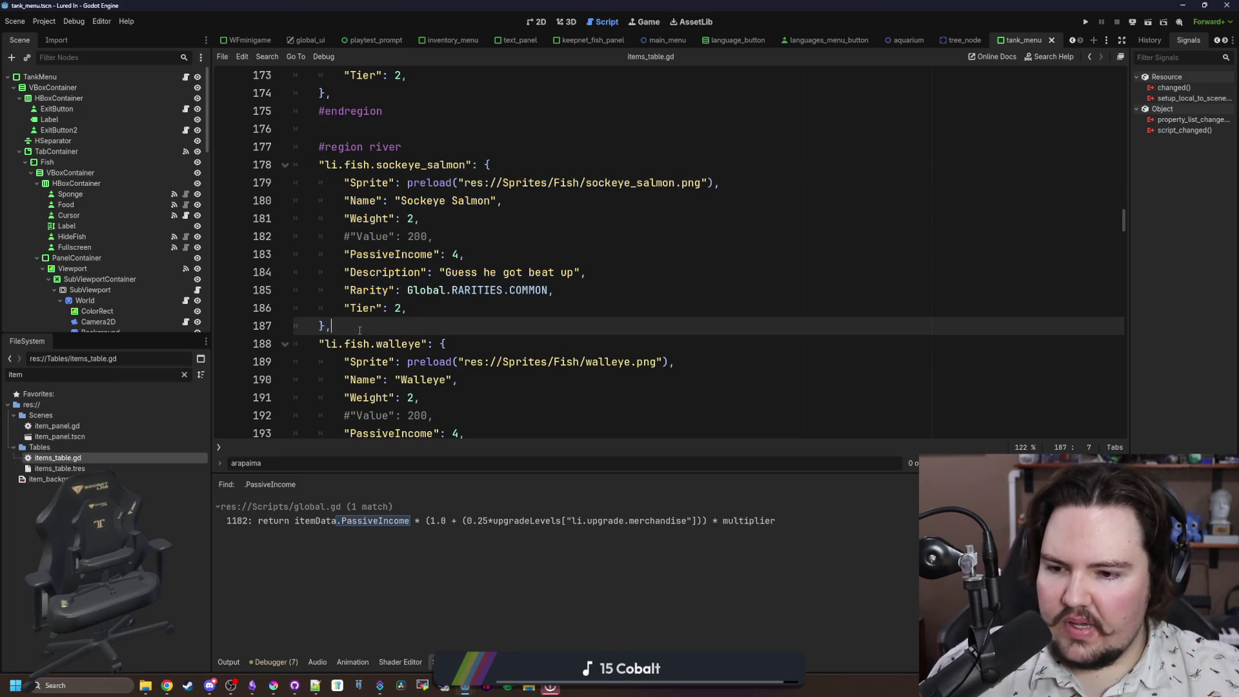
key(ctrl+s)
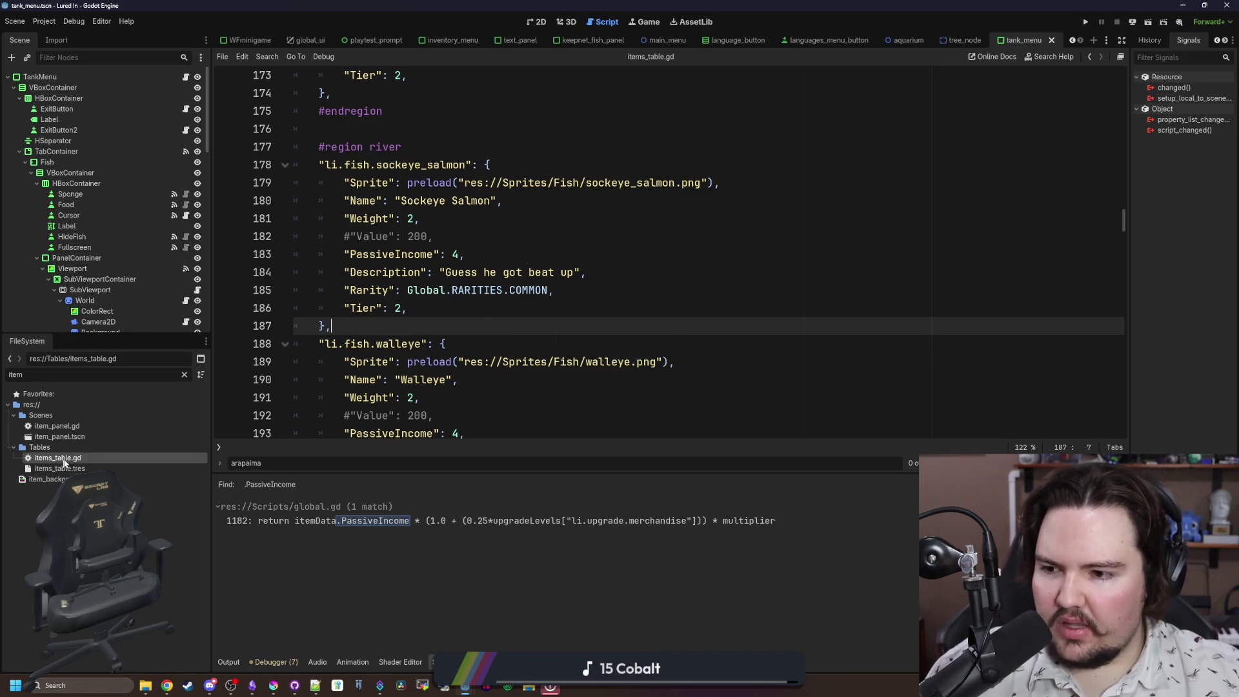
click(184, 374)
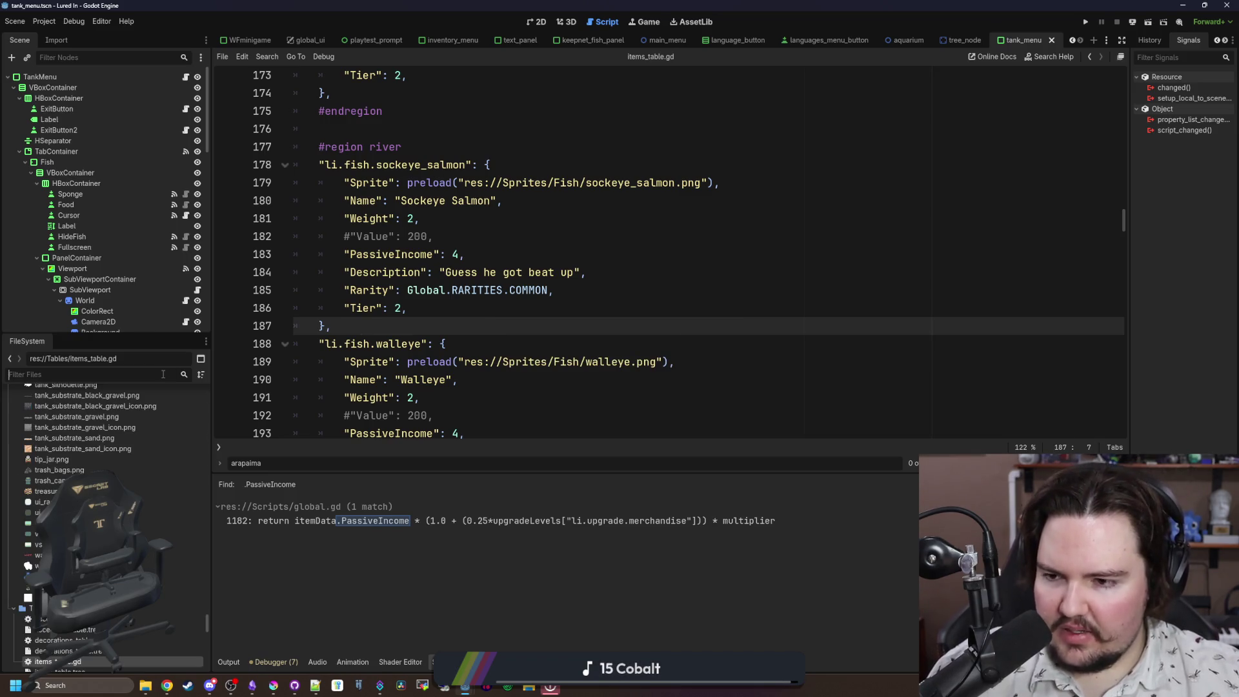
Step: In global.gd, change the income fallback's pow(10, tier) to pow(2, tier) and save
text(glob)
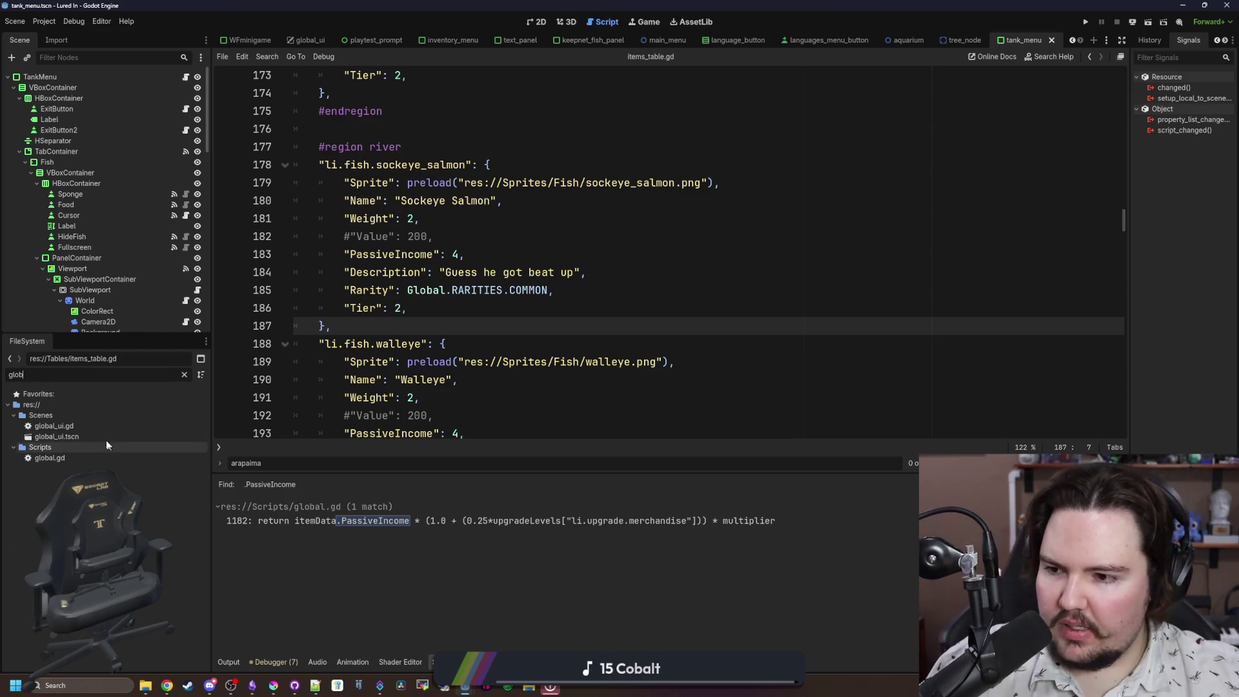
click(86, 458)
double_click(50, 457)
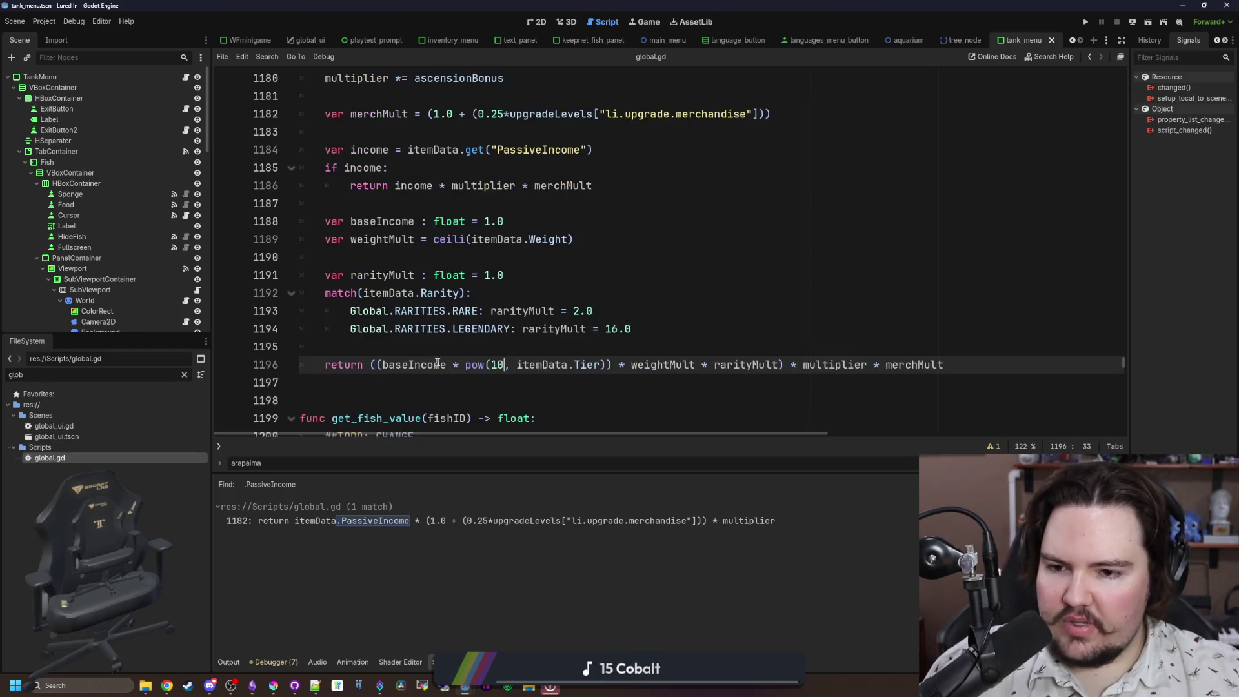
key(BackSpace)
key(BackSpace)
text(2)
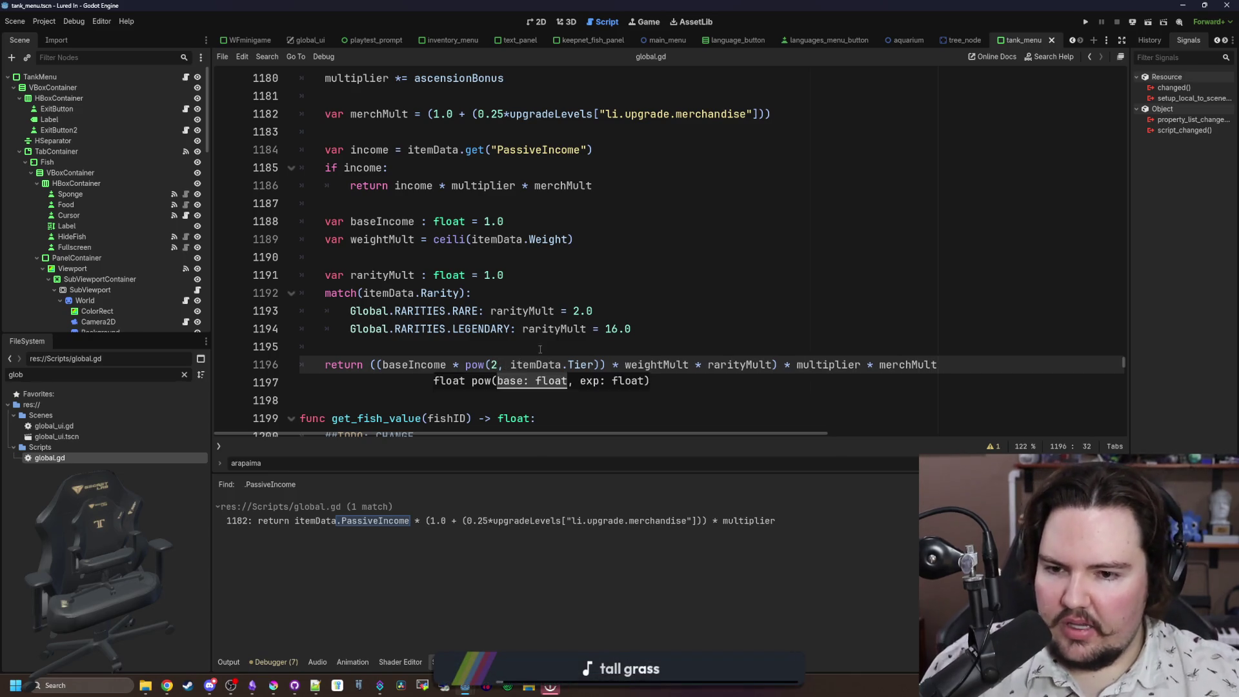
click(545, 348)
key(ctrl+s)
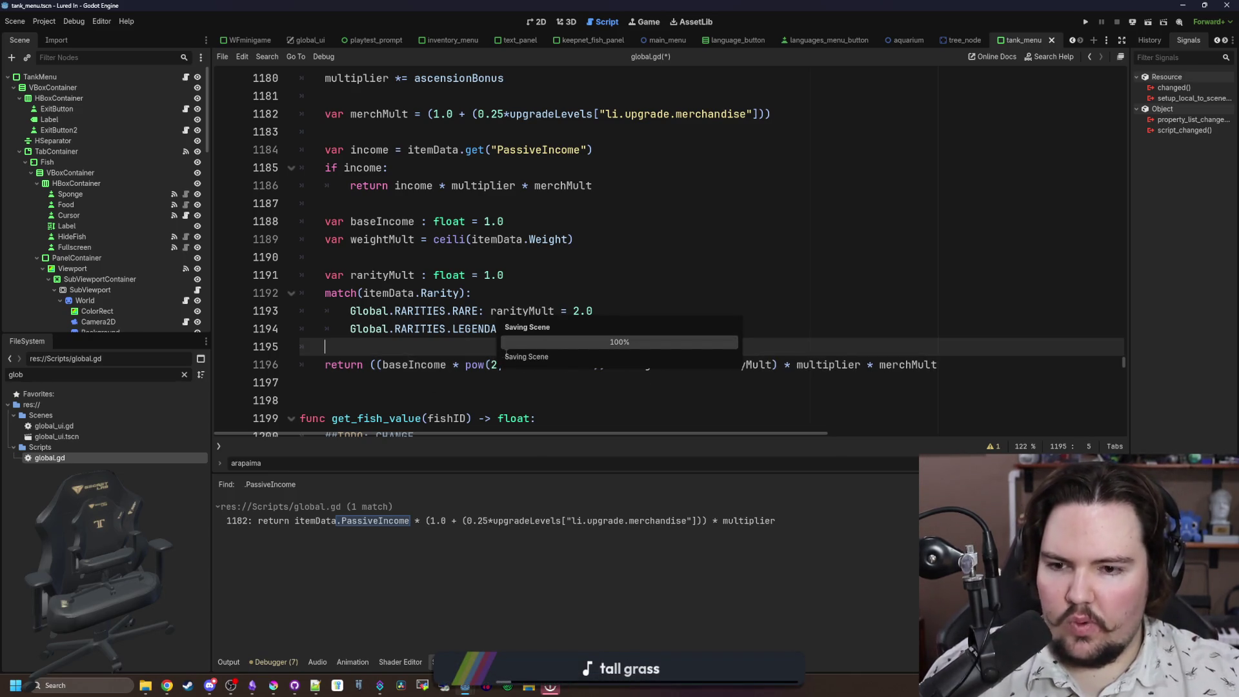
key(ctrl+s)
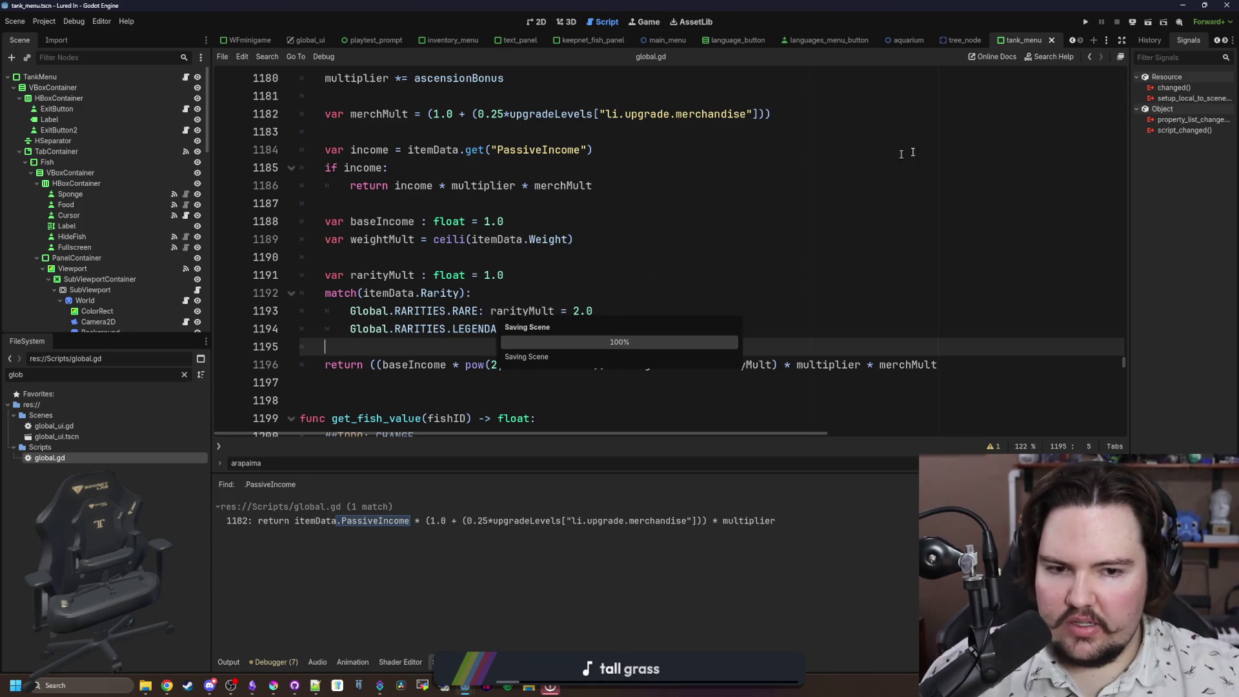
Step: Run the game, check the income sums in Desmos, then return to the game window
click(1086, 20)
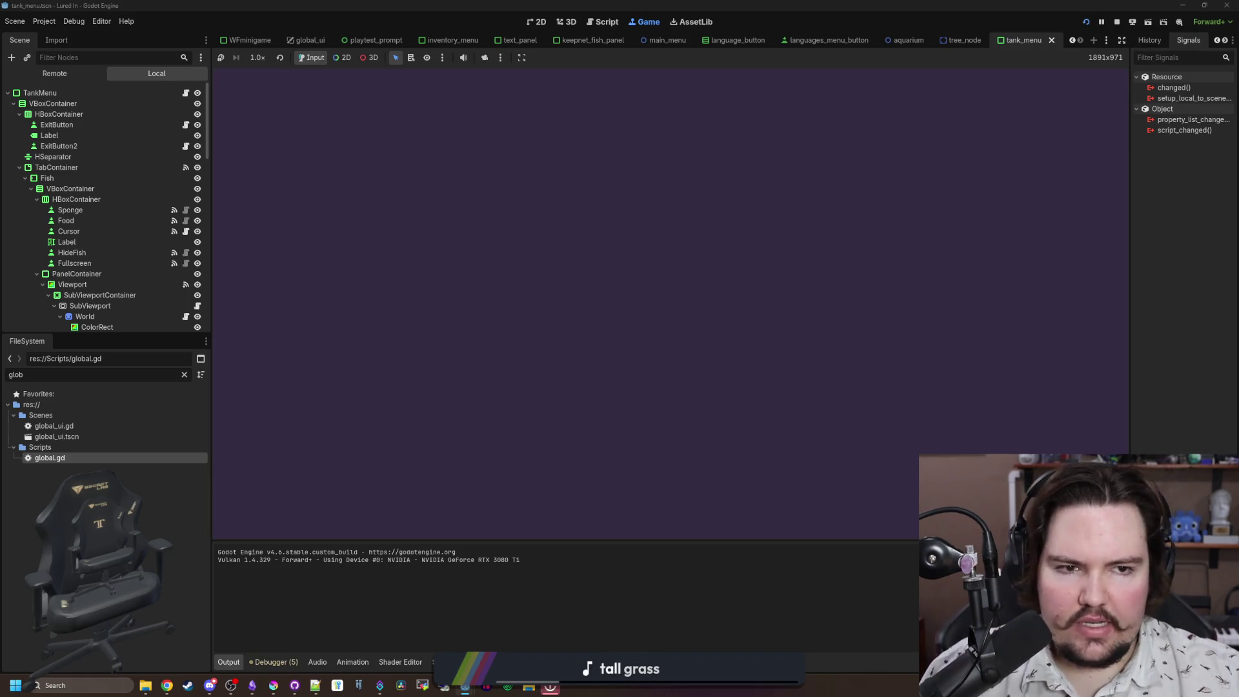
key(alt+Tab)
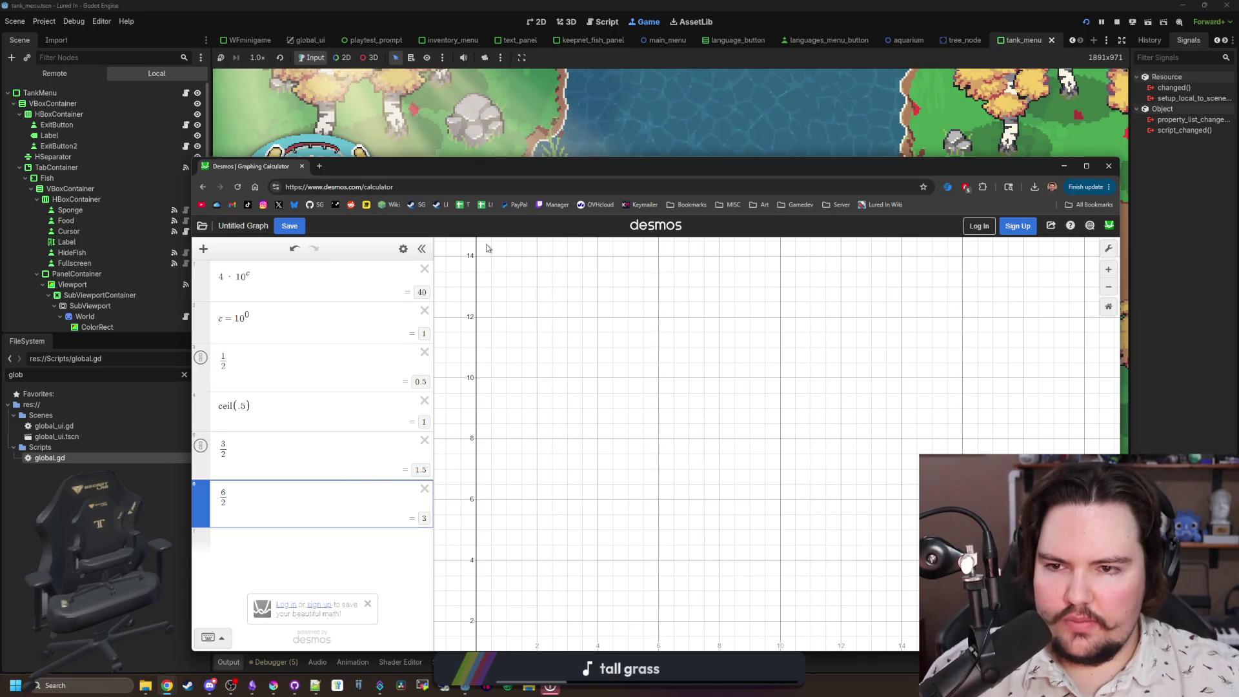
key(alt+Tab)
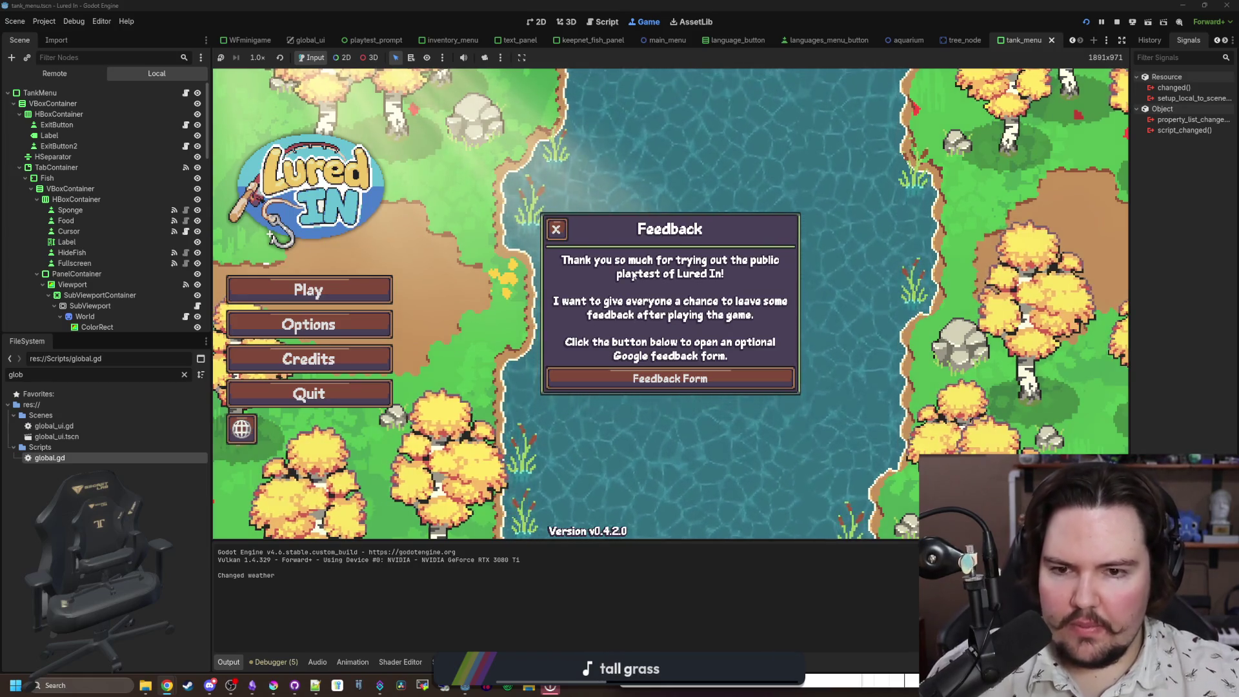
Step: Play the game, confirm Arapaima shows $45/min passive in the inventory, then stop it
click(345, 289)
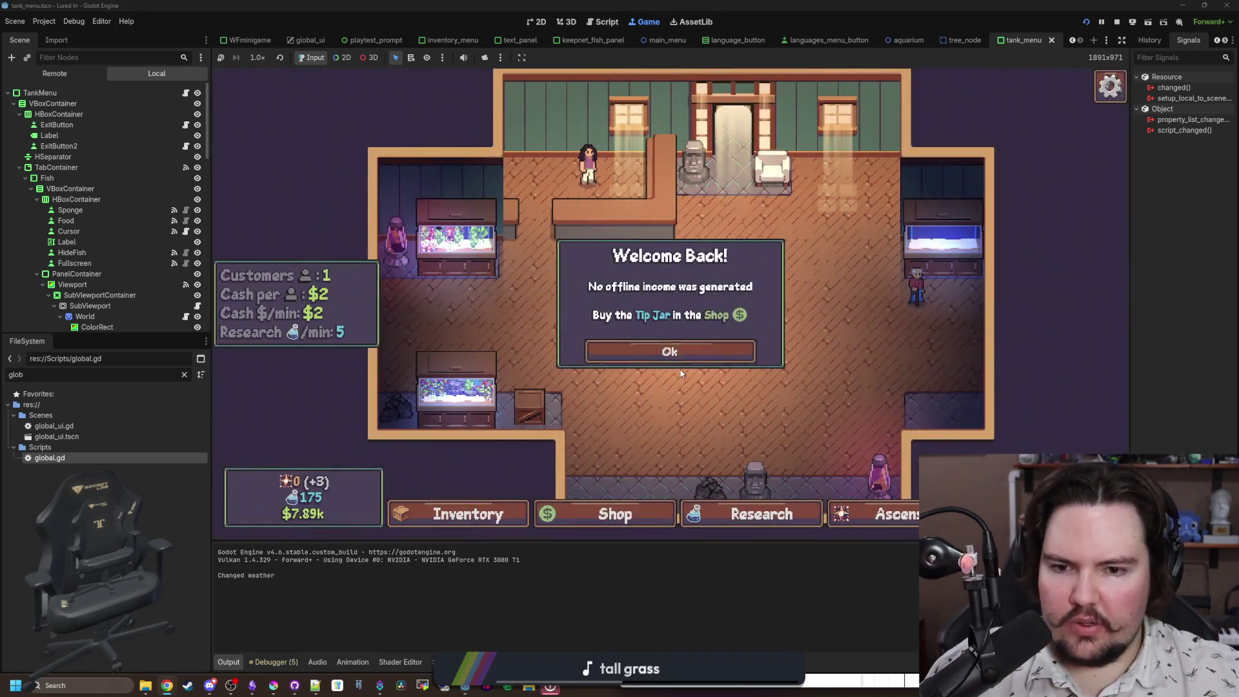
click(674, 353)
click(445, 512)
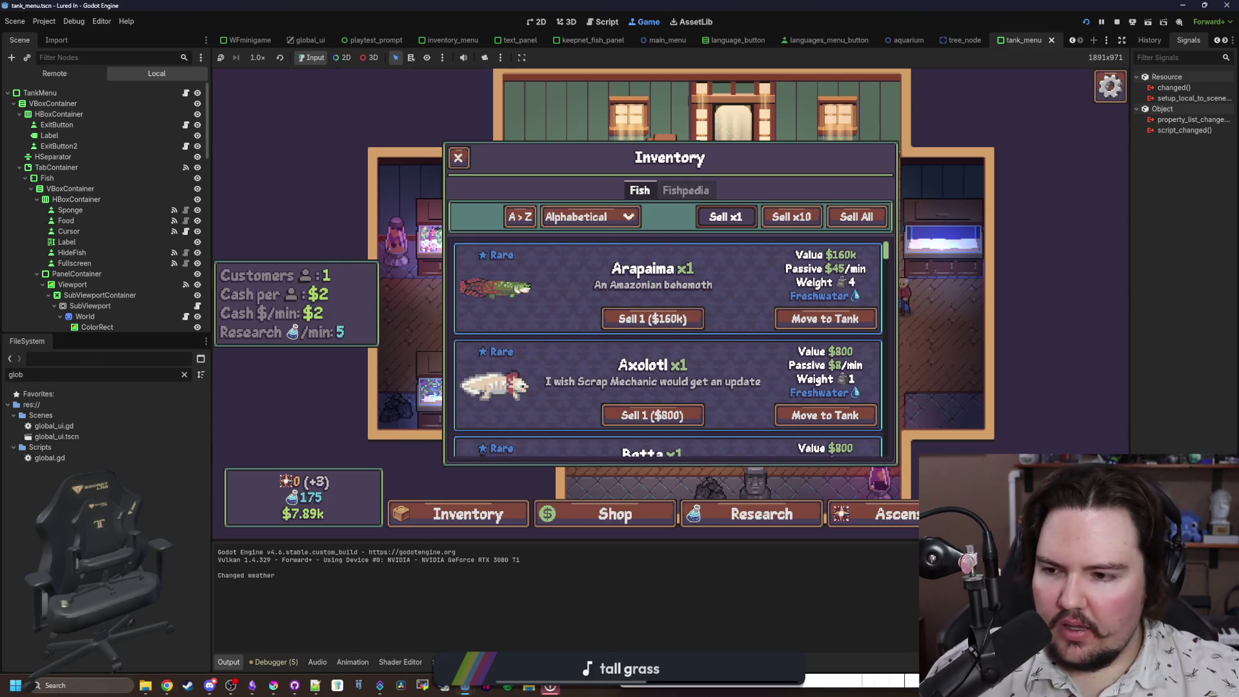
click(1117, 22)
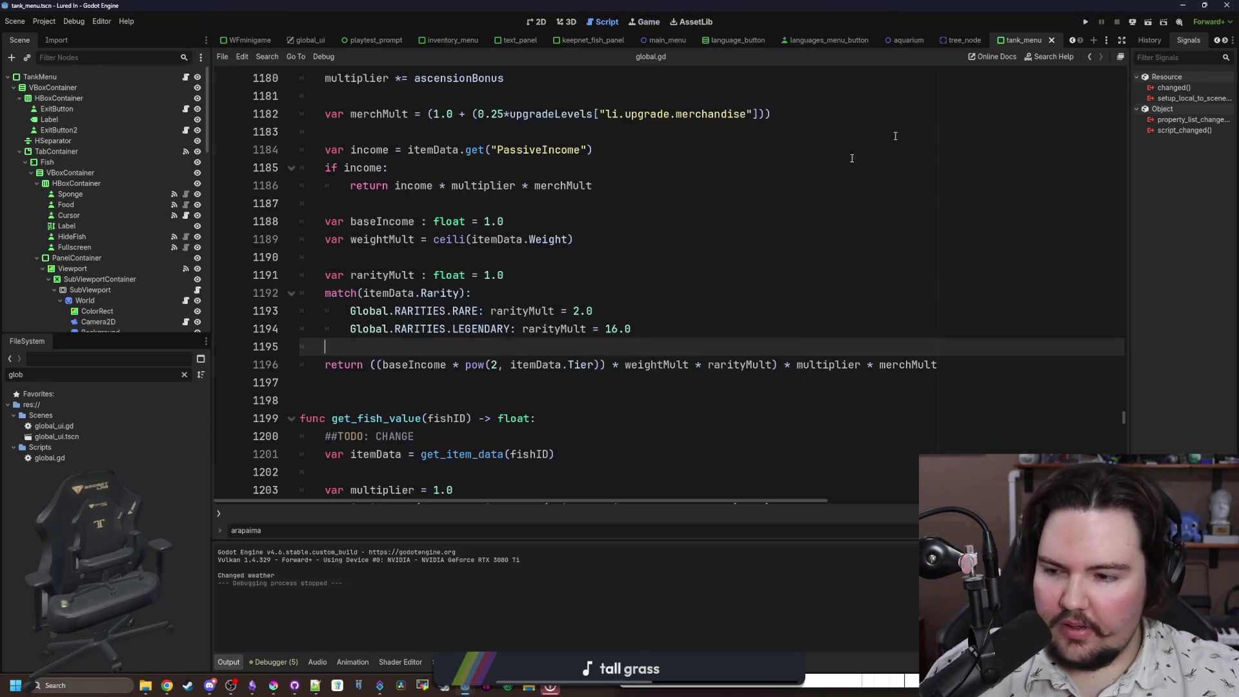
Step: Open items_table.gd and search 'passiveIncome', stepping through matches back to the default on line 10
click(183, 374)
text(item)
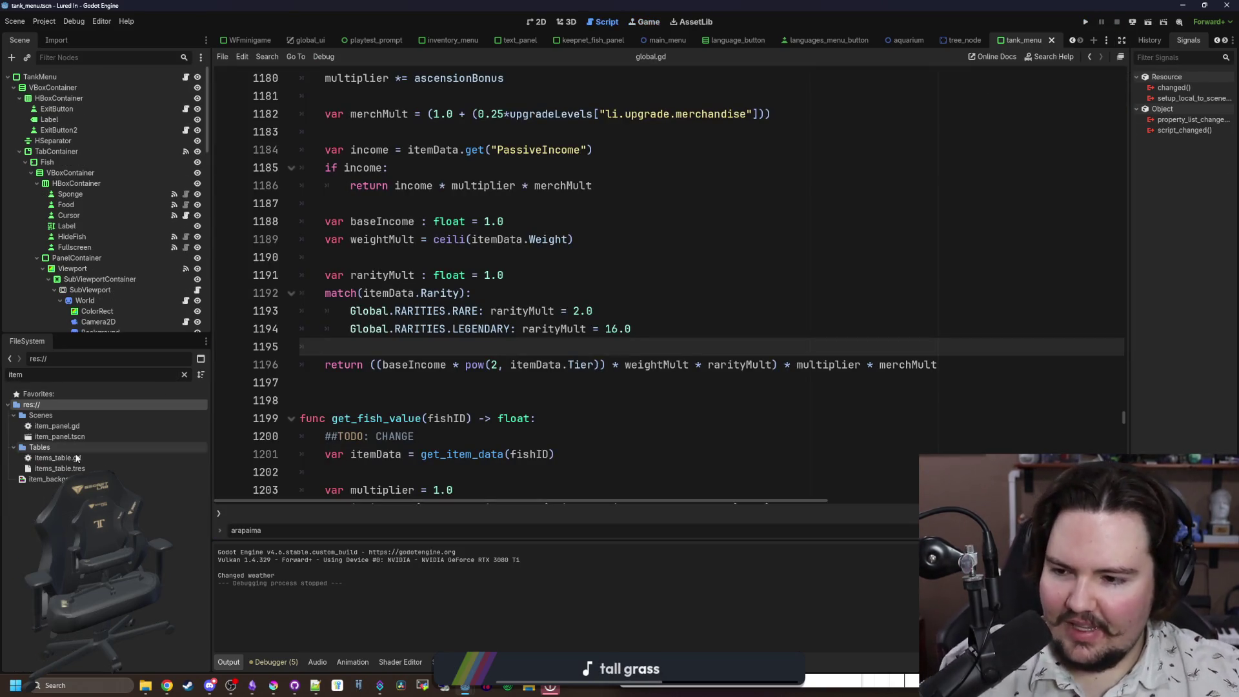
double_click(58, 458)
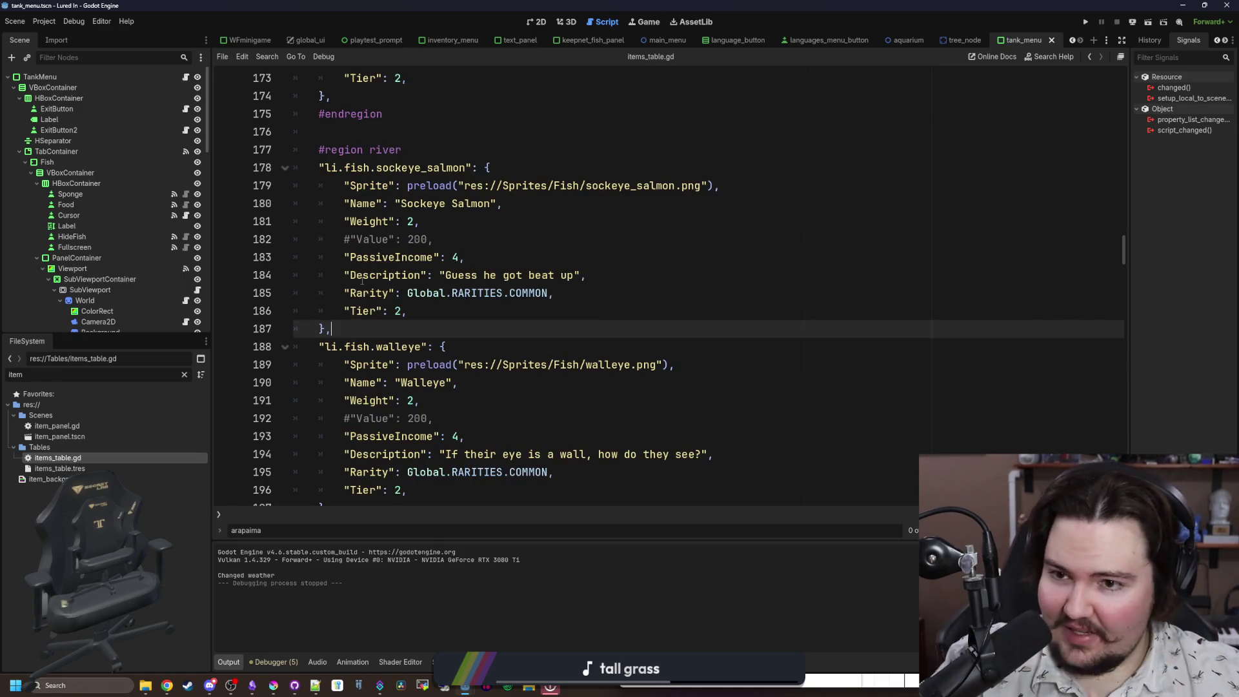
key(ctrl+f)
text(pass)
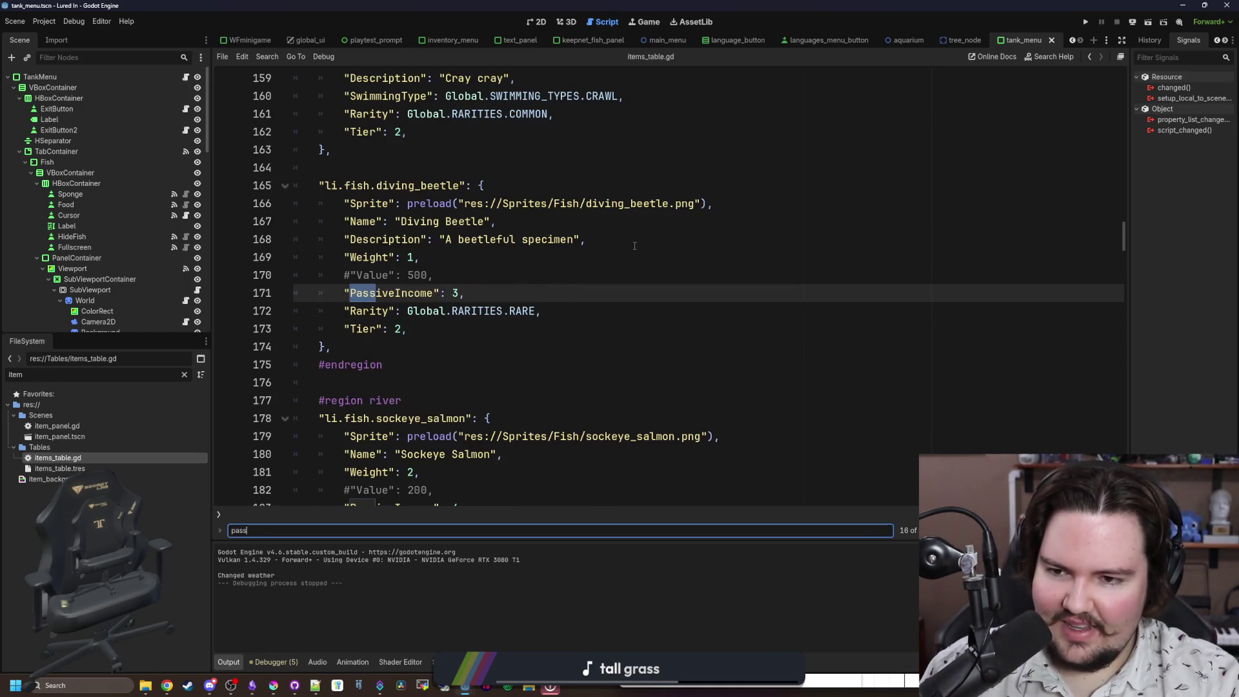
text(iveIncome)
key(Return)
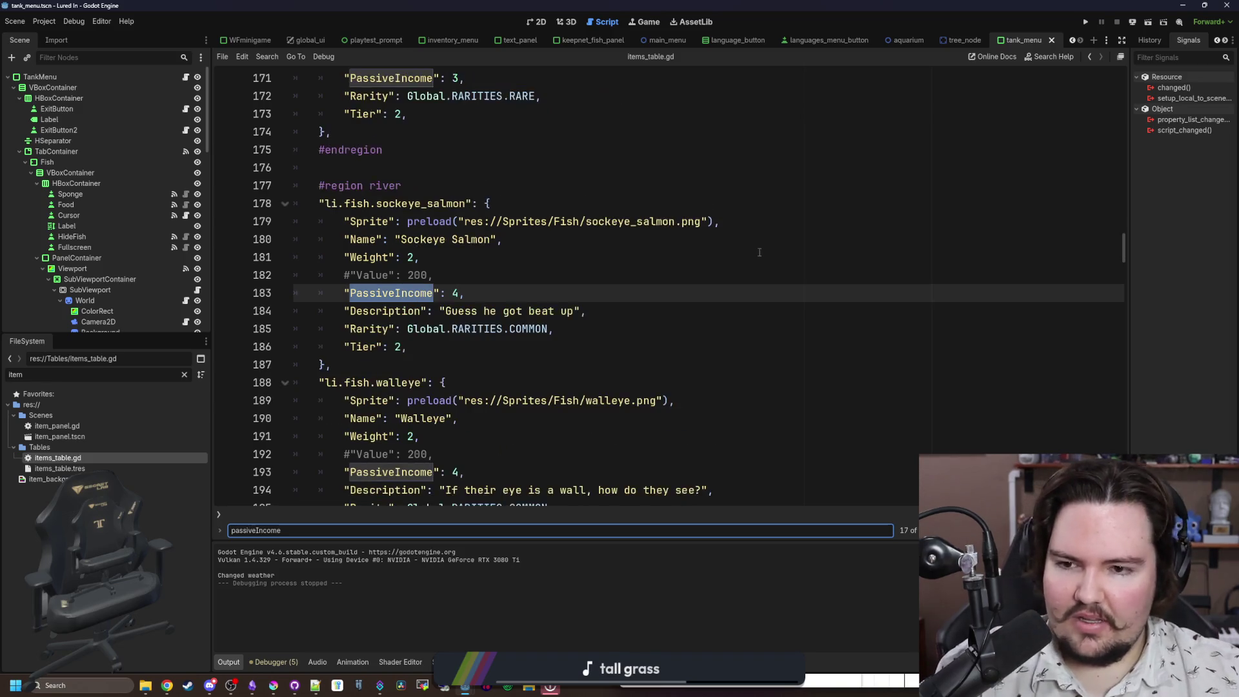
key(Return)
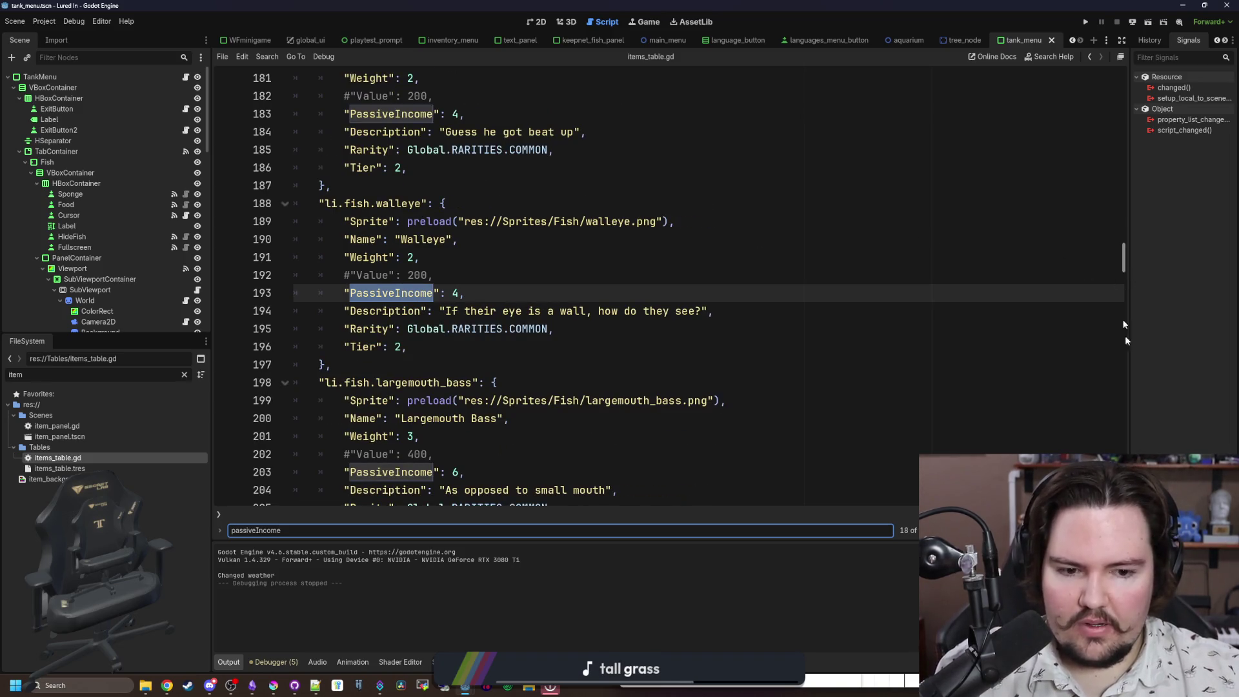
key(Return)
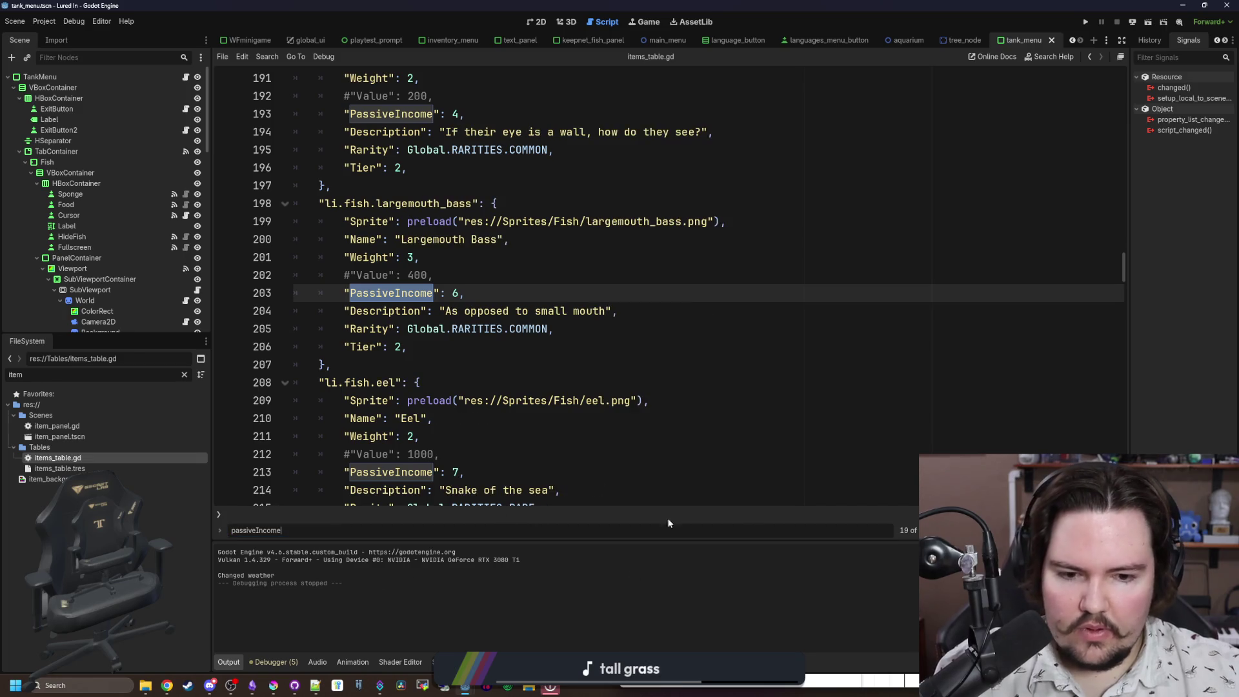
key(shift+Return)
key(shift+Return)
key(shift+Return)
key(shift+Return)
key(shift+Return)
key(shift+Return)
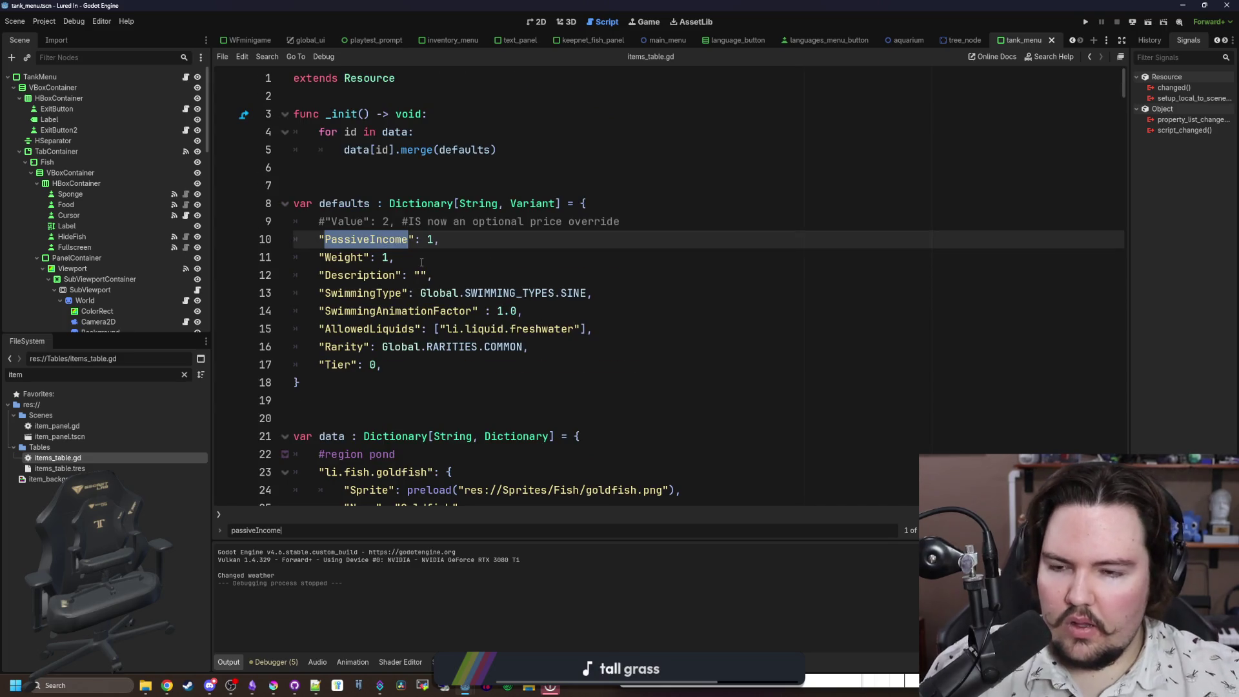
click(319, 239)
Step: Comment out PassiveIncome for Goldfish, Minnow, Bluegill, Carp, Koi, Pupfish, Tadpole, Snail, Shrimp and Tilapia
text(#)
scroll(315, 239, down, 4)
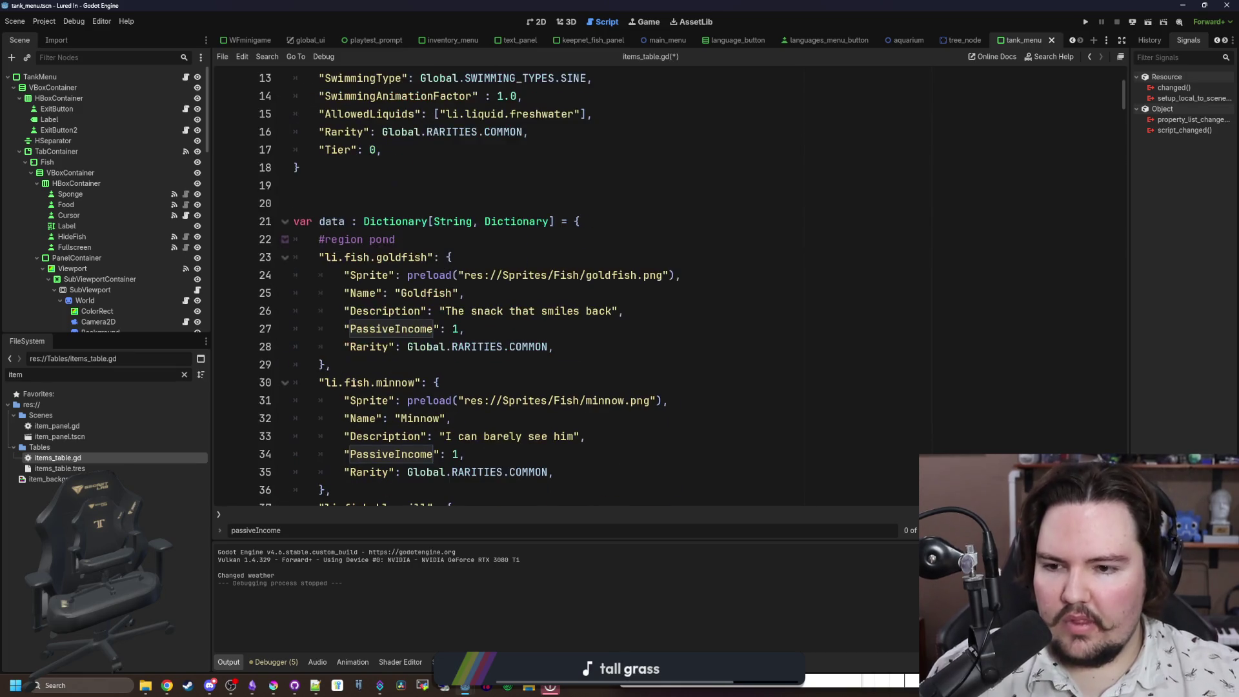
click(346, 328)
text(#)
click(339, 454)
text(#)
scroll(339, 456, down, 4)
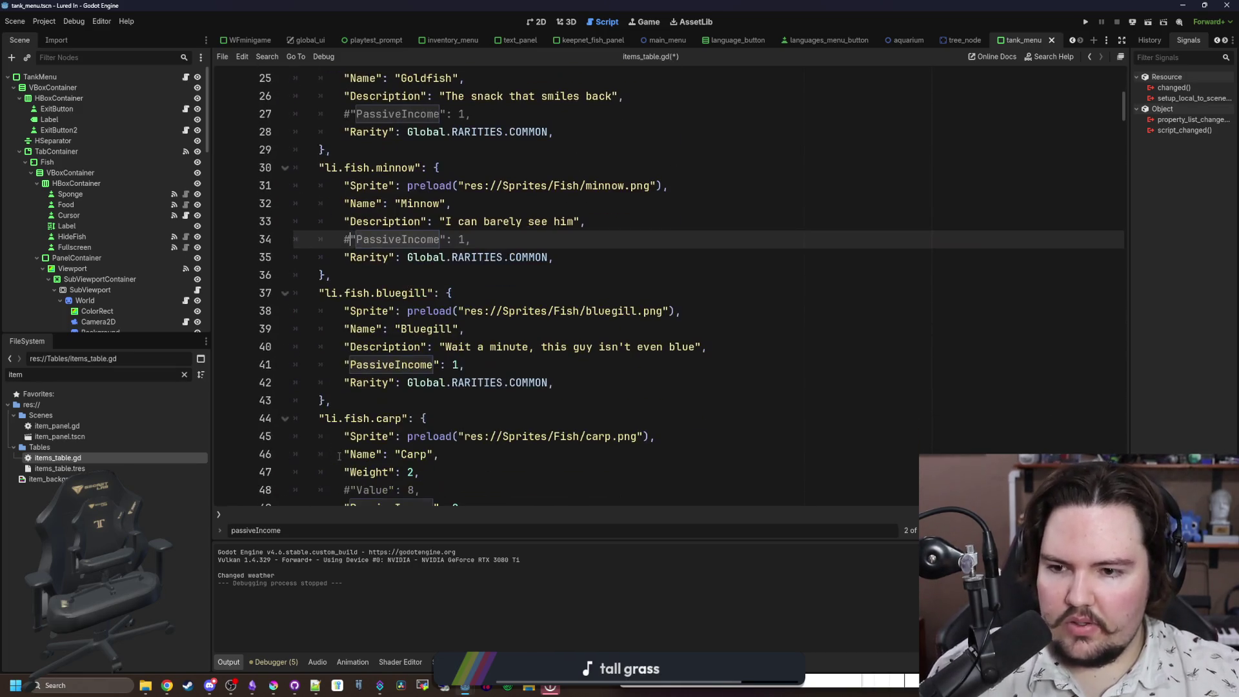
click(345, 365)
text(#)
key(F3)
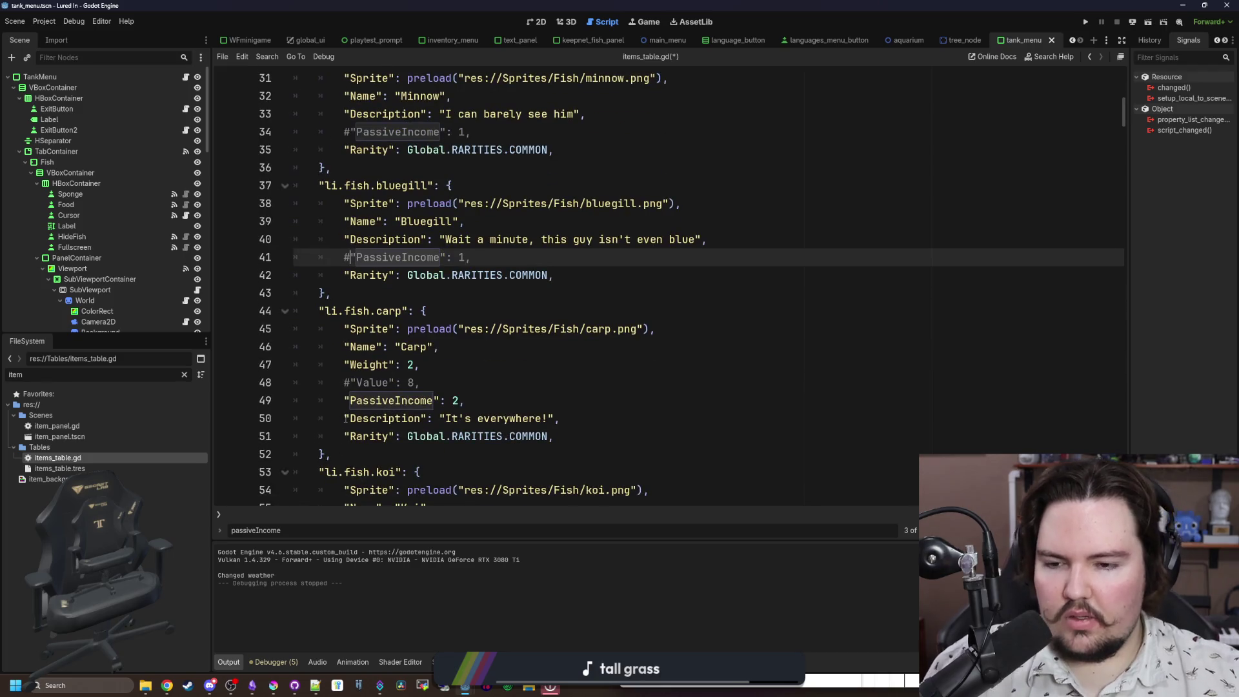
click(345, 400)
text(#)
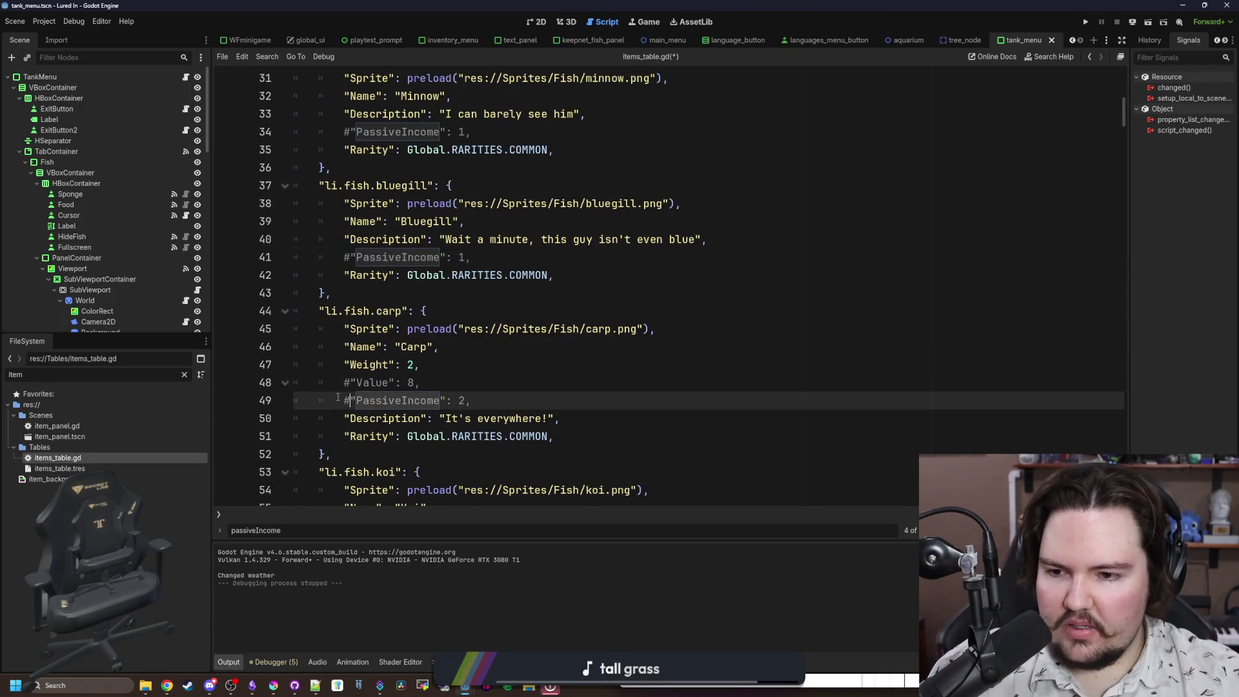
key(F3)
click(344, 400)
text(#)
key(F3)
click(340, 453)
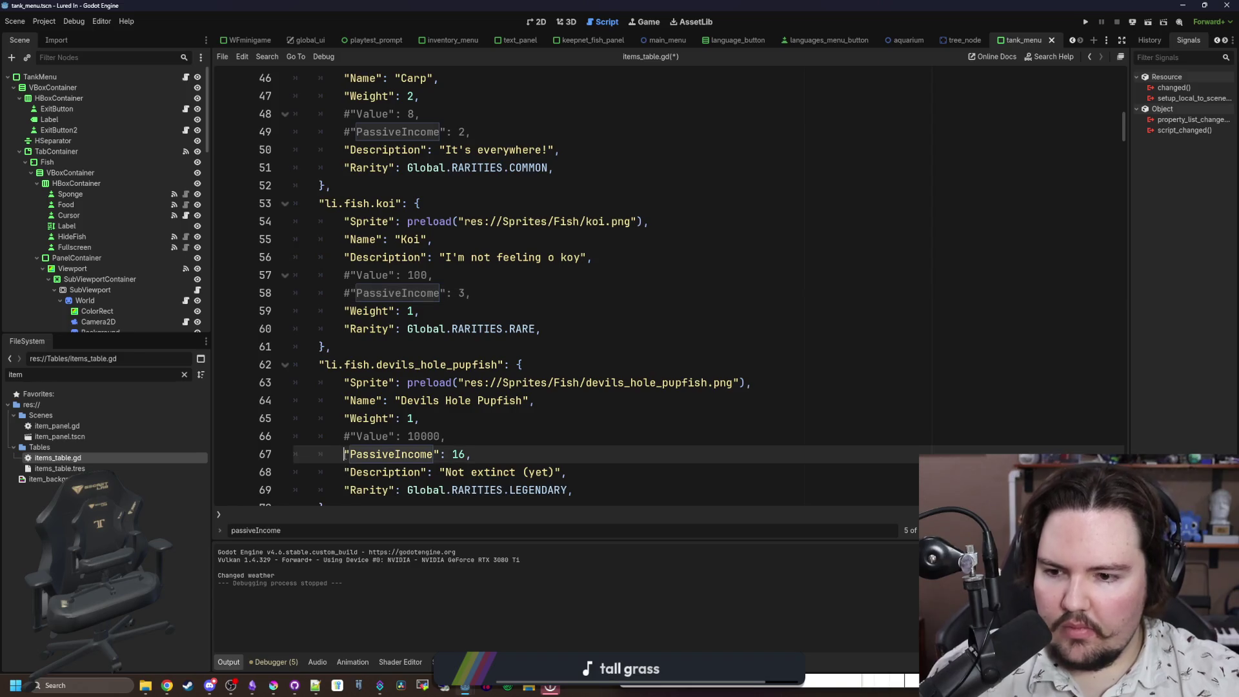
text(#)
key(F3)
click(347, 400)
text(#)
key(F3)
click(346, 436)
text(#)
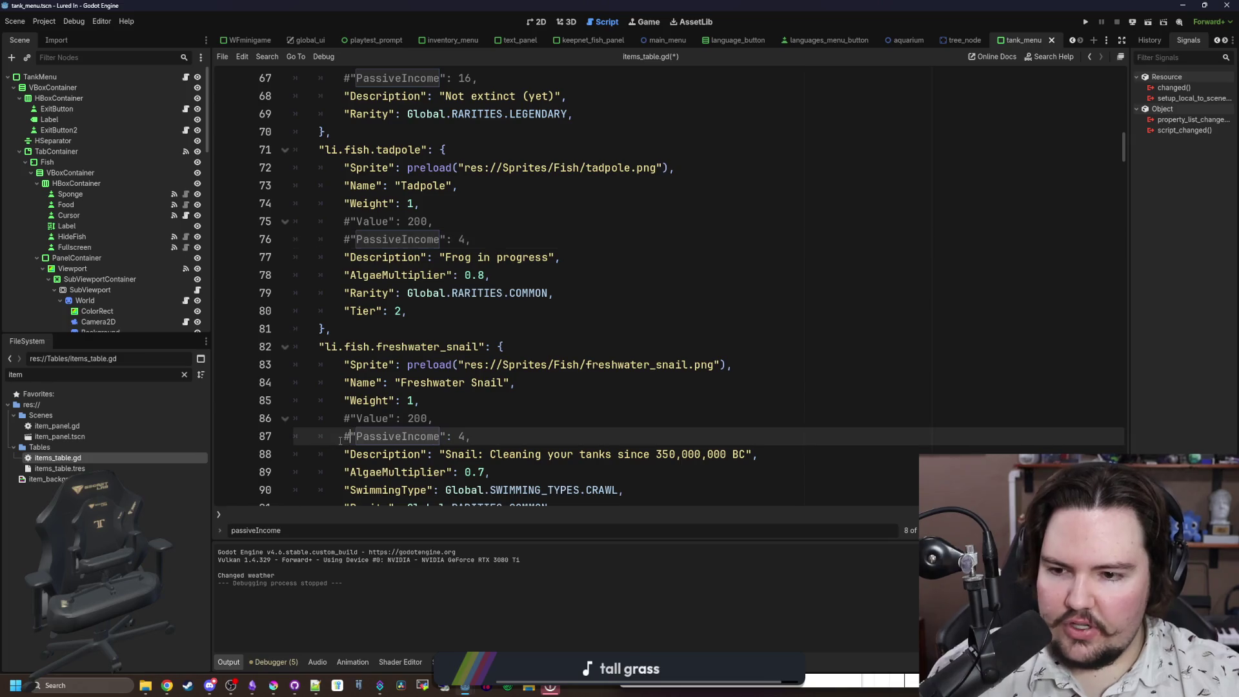
key(F3)
click(345, 436)
text(#)
key(F3)
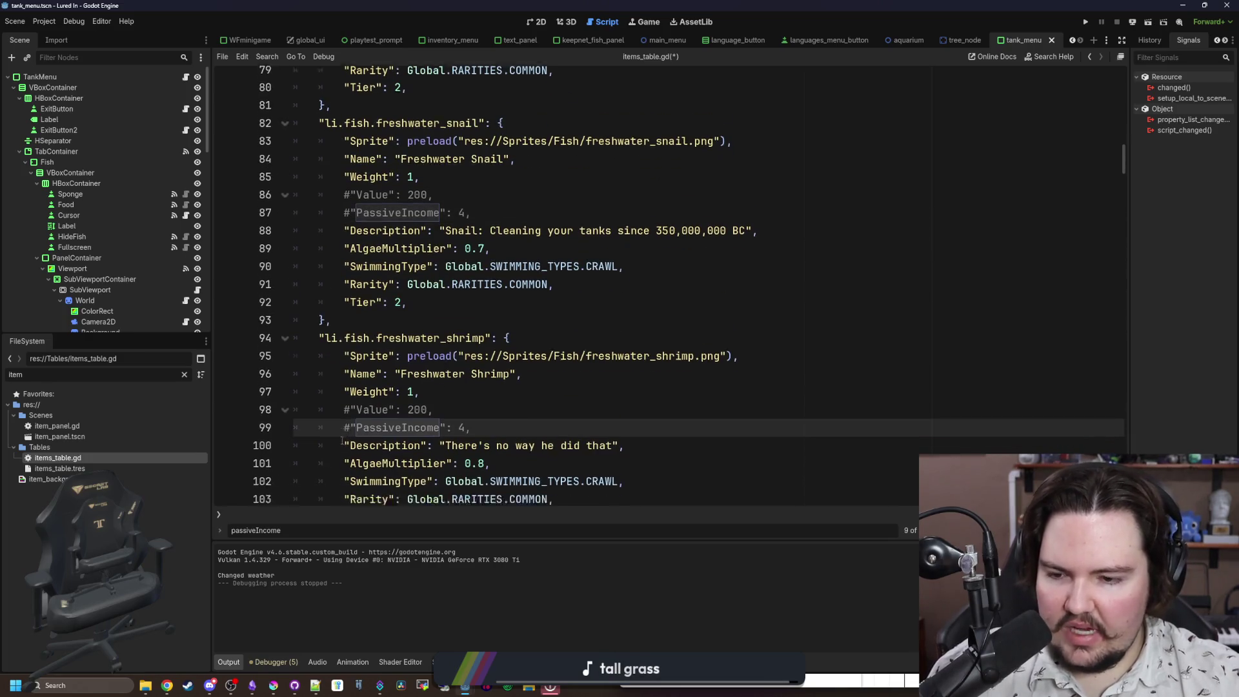
click(337, 400)
text(#"PassiveIncome": 2,)
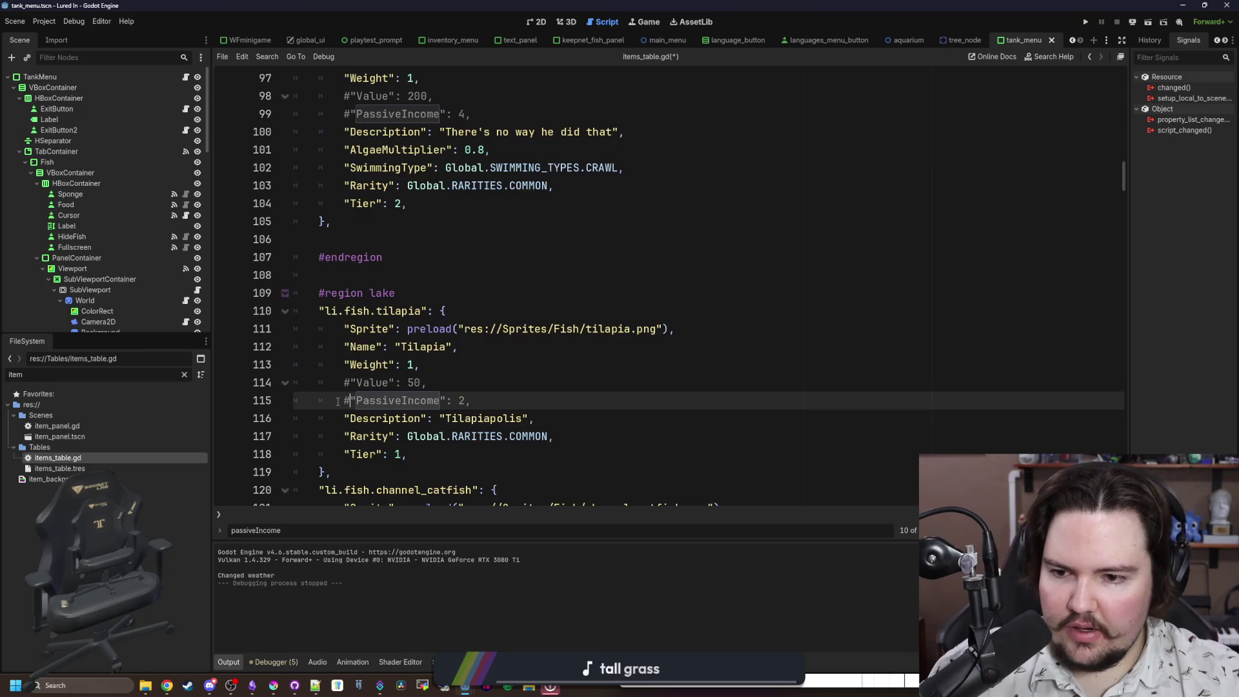
Step: Comment out the following PassiveIncome lines, including Rainbow Trout and line 147, through line 213
key(F3)
text(#)
key(F3)
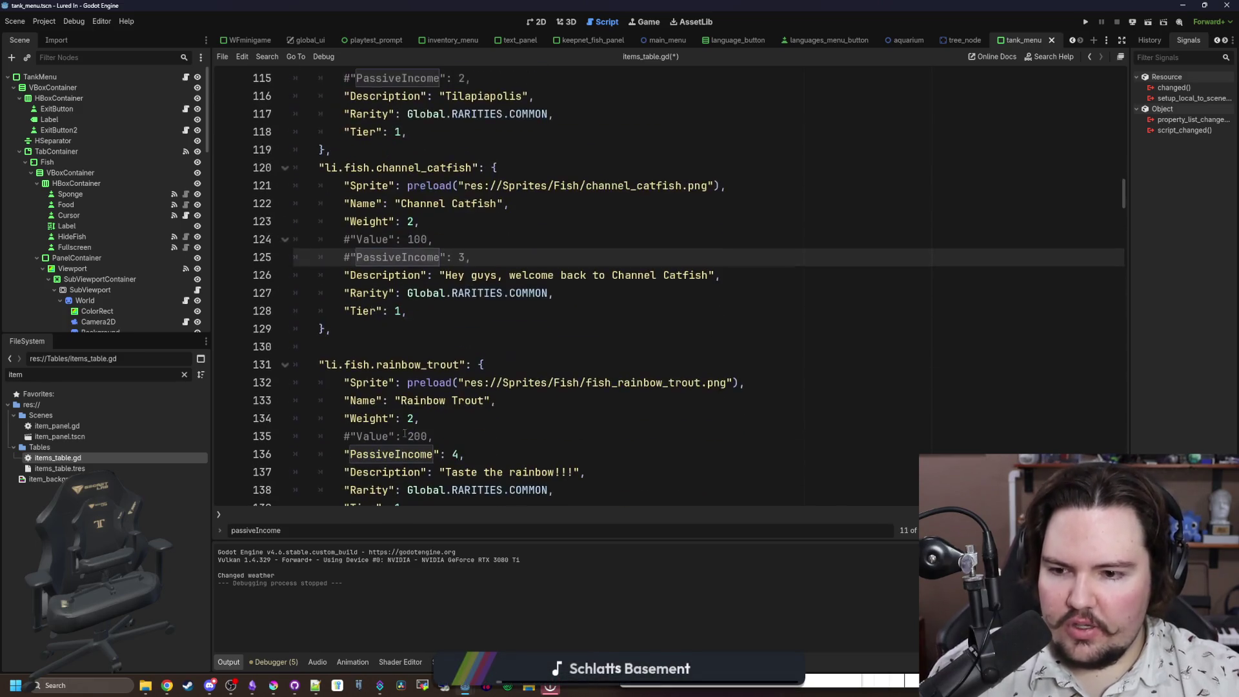
scroll(335, 478, down, 2)
click(347, 346)
text(#)
scroll(345, 387, down, 3)
click(346, 399)
text(#)
scroll(340, 381, down, 2)
scroll(341, 380, down, 3)
key(F3)
key(Home)
text(#)
scroll(341, 381, down, 2)
key(F3)
key(Home)
text(#)
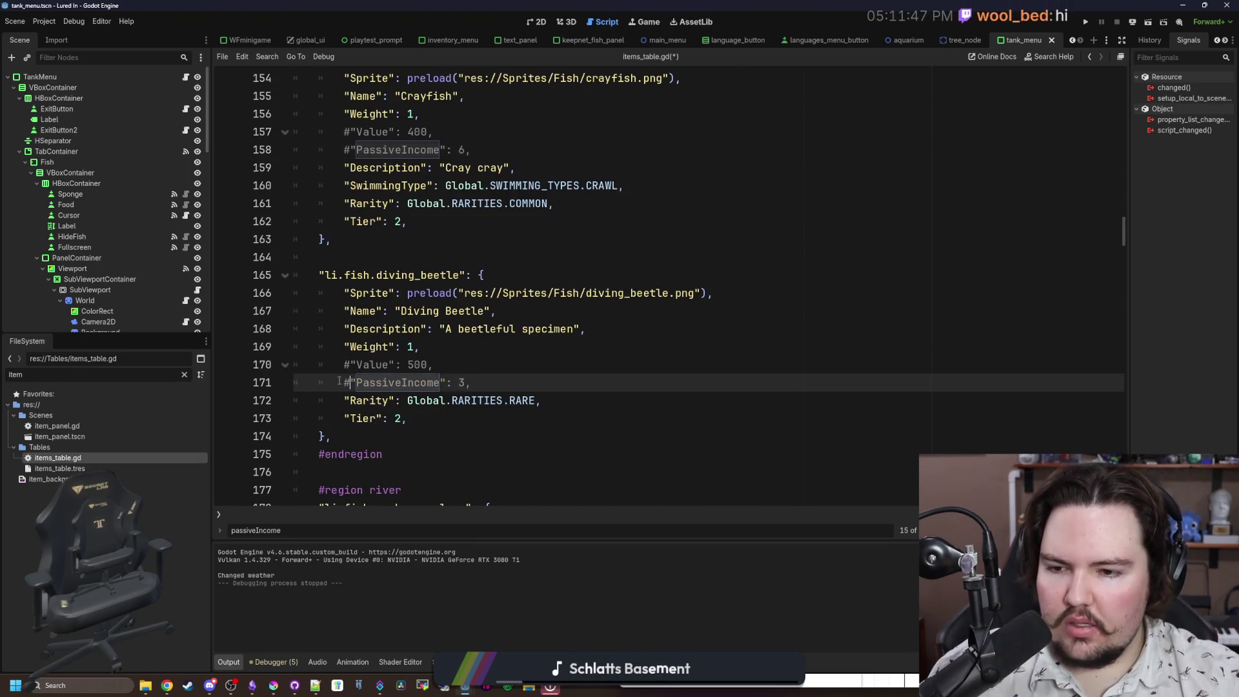
scroll(339, 380, down, 3)
key(F3)
key(Home)
text(#)
scroll(339, 380, down, 2)
scroll(339, 380, down, 3)
key(F3)
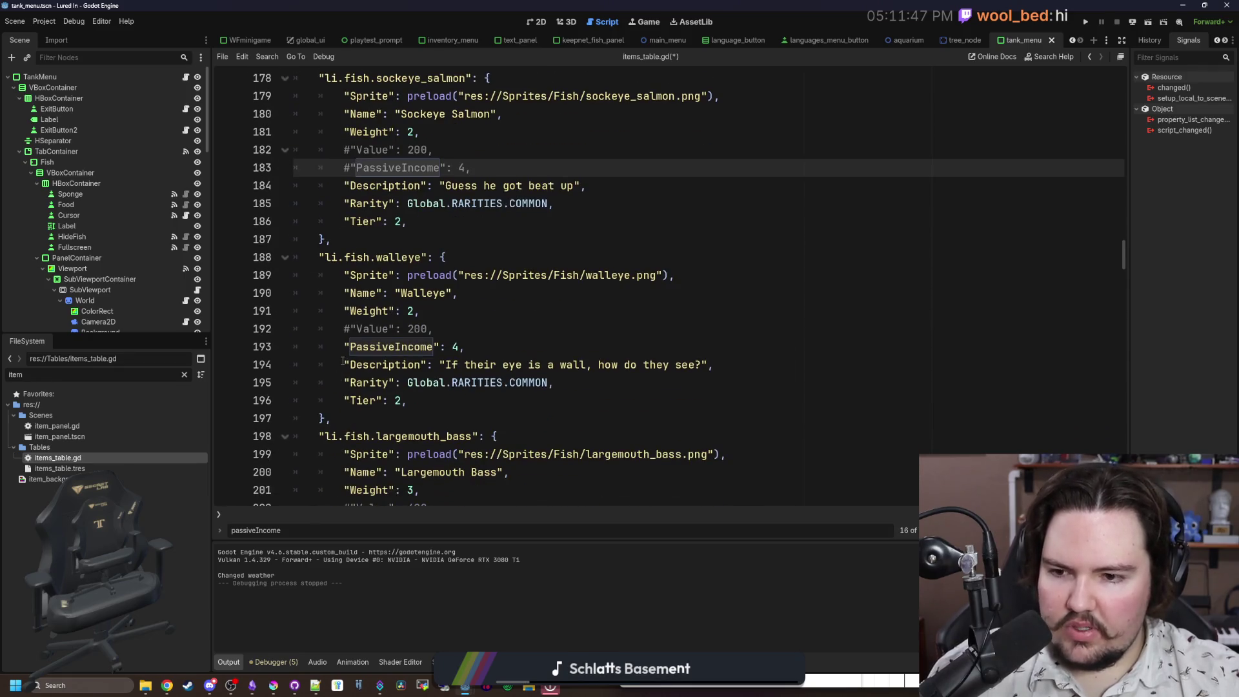
key(Home)
text(#)
scroll(345, 361, down, 3)
key(F3)
key(Home)
text(#)
scroll(343, 375, down, 3)
key(F3)
key(Home)
text(#)
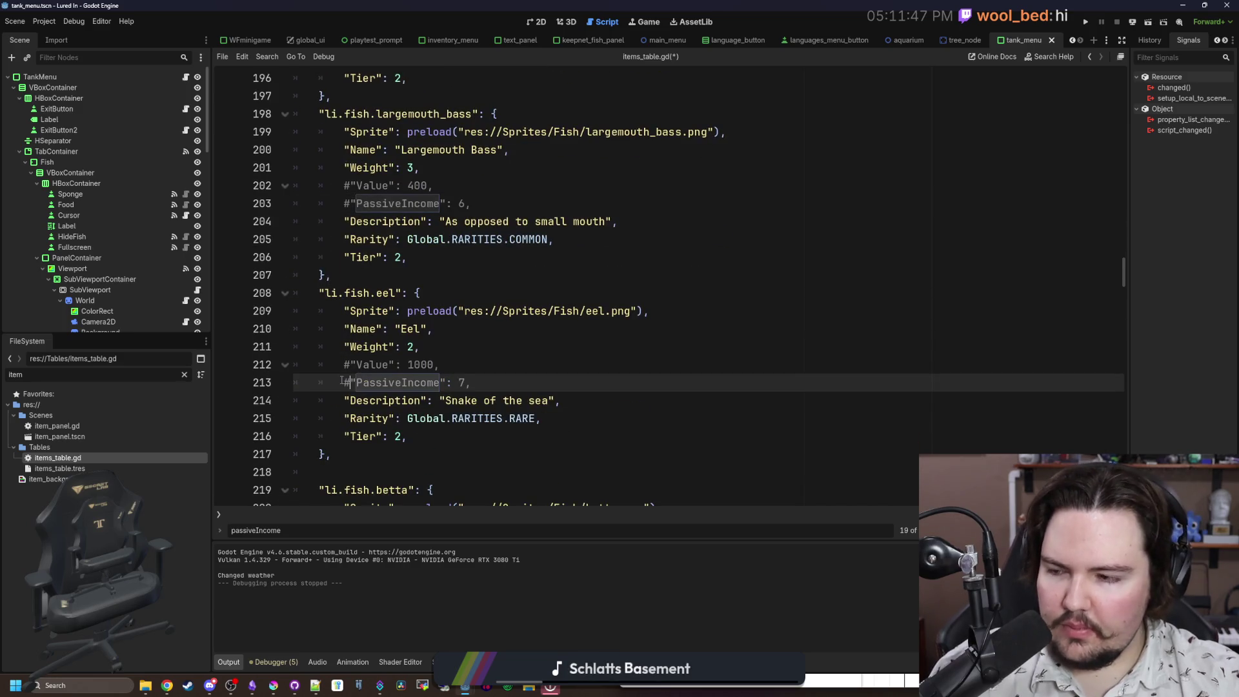
scroll(341, 380, down, 3)
Step: Comment out the PassiveIncome lines 224, 235, 246, 257, 270, 281, 292 and 304
key(F3)
key(Home)
text(#)
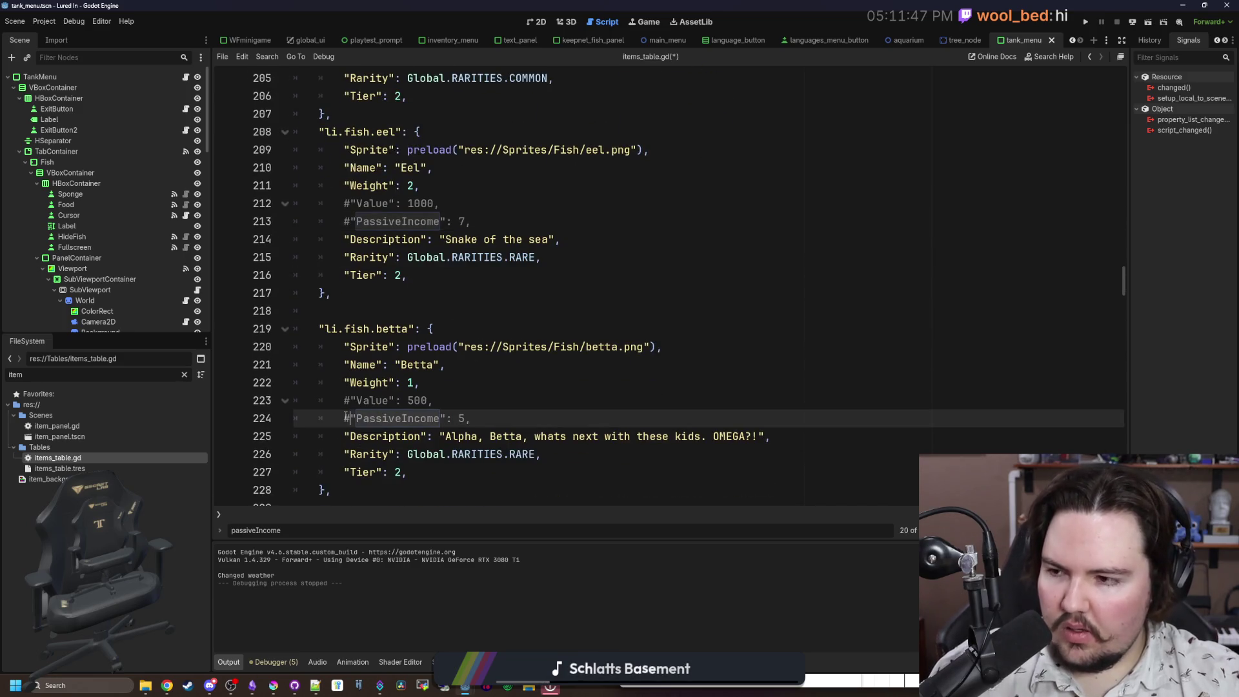
scroll(349, 404, down, 5)
key(F3)
key(Home)
text(#)
scroll(347, 381, down, 3)
key(F3)
key(Home)
text(#)
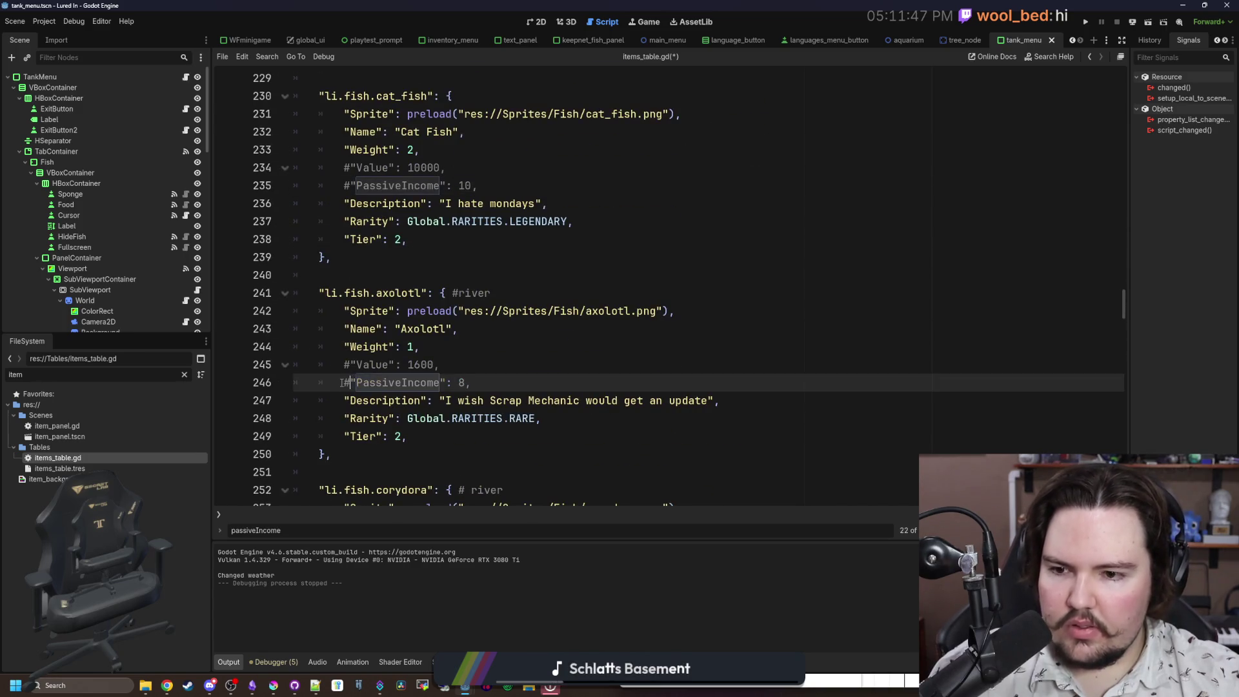
scroll(346, 381, down, 3)
key(F3)
key(Home)
text(#)
scroll(339, 412, down, 4)
key(F3)
key(Home)
text(#)
scroll(339, 411, down, 4)
key(F3)
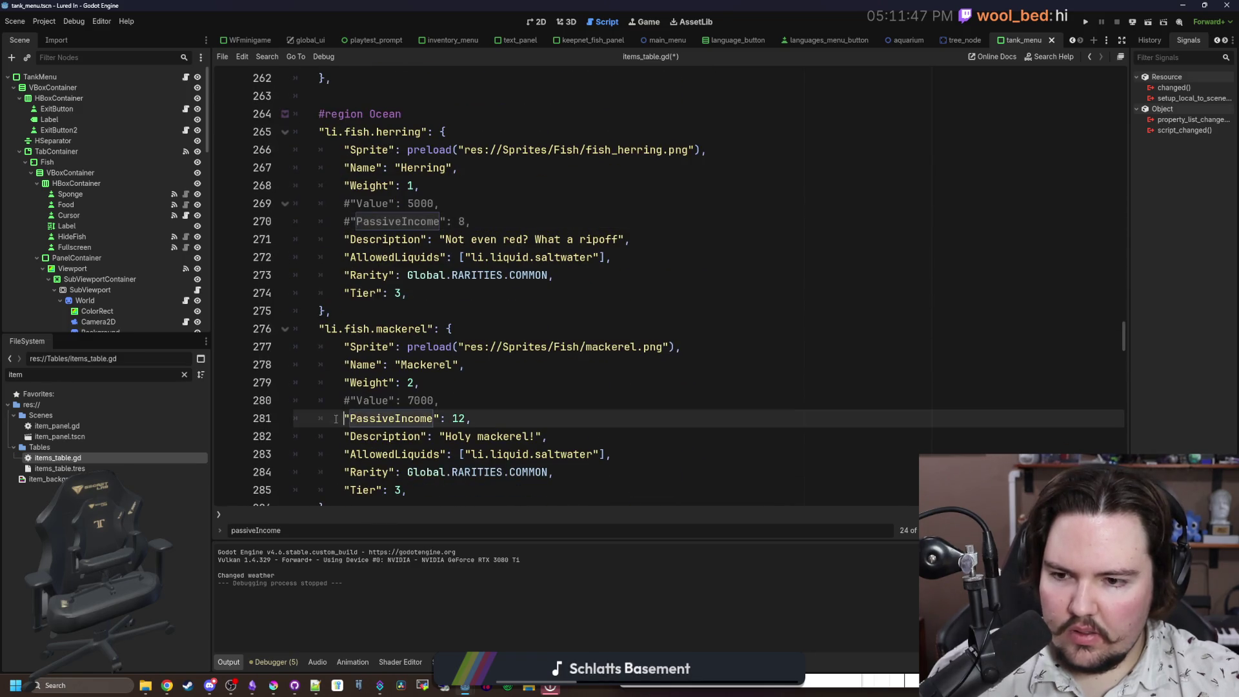
key(Home)
text(#)
scroll(348, 413, down, 3)
key(F3)
key(Home)
text(#)
scroll(341, 453, down, 4)
key(F3)
key(Home)
text(#)
scroll(345, 454, down, 4)
Step: Comment out the remaining PassiveIncome lines 317, 331, 345, 358, 374, 385, 396, 407, 420 and 433
key(F3)
key(Home)
text(#)
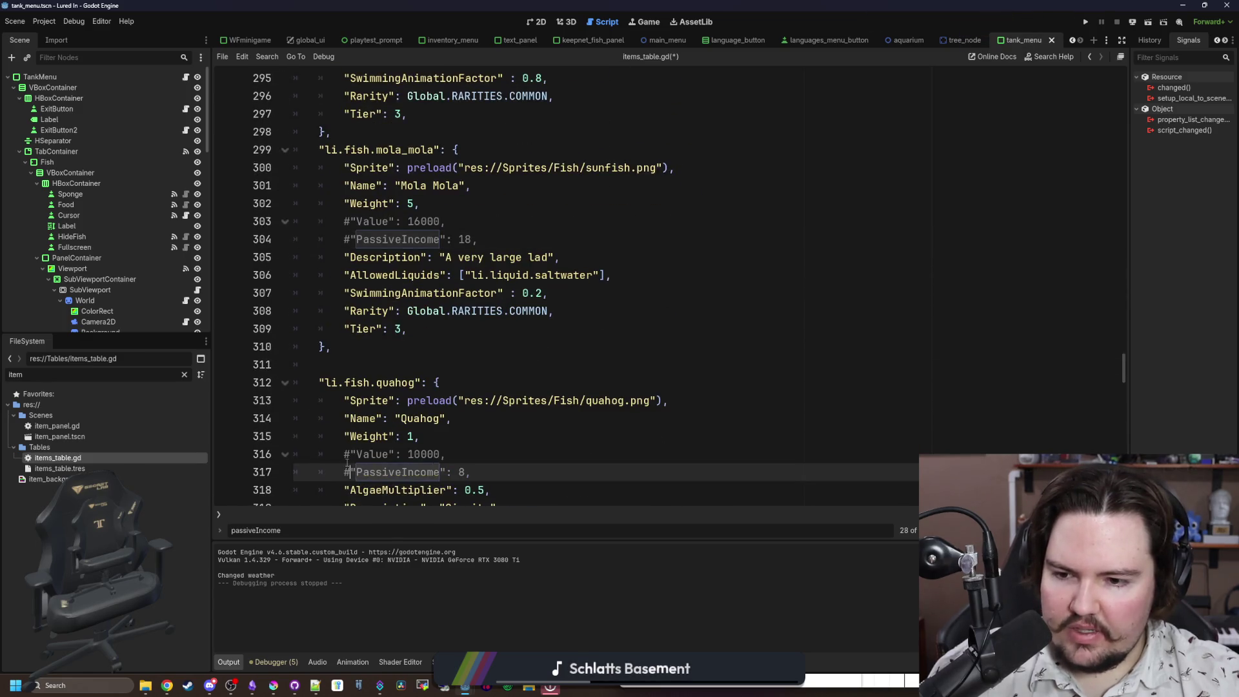
scroll(342, 439, down, 3)
key(F3)
key(Home)
text(#)
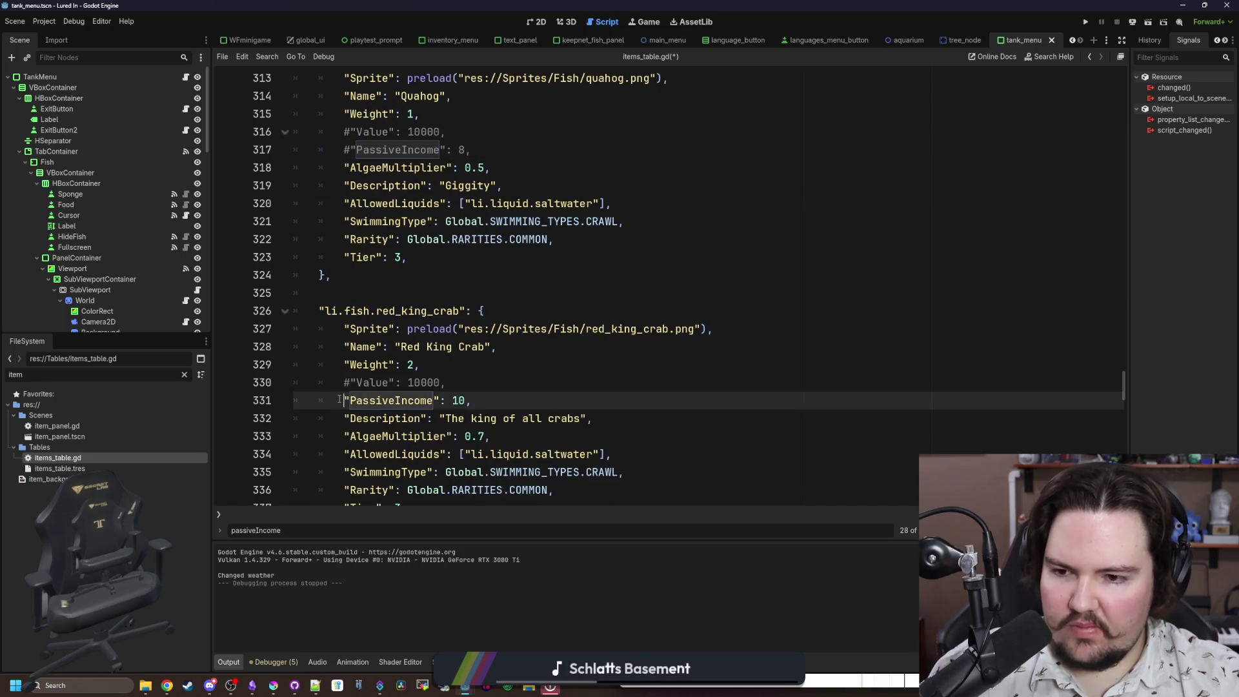
scroll(340, 429, down, 4)
key(F3)
key(Home)
text(#)
scroll(341, 431, down, 5)
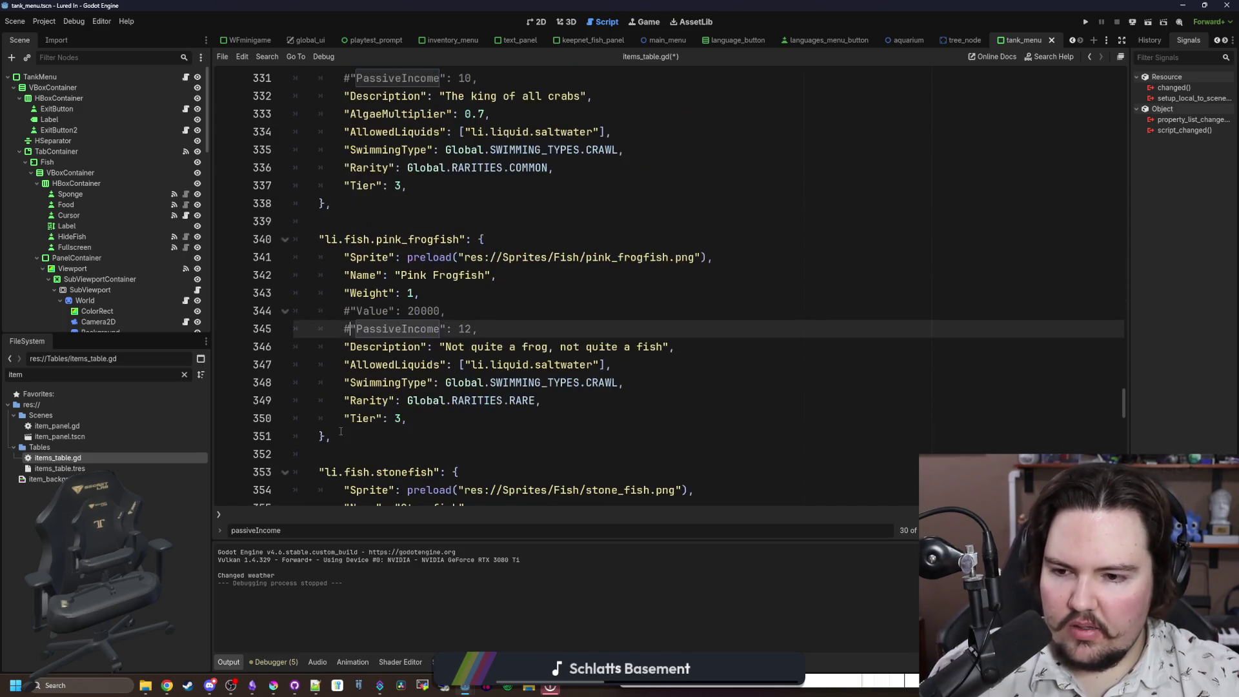
key(F3)
key(Home)
text(#)
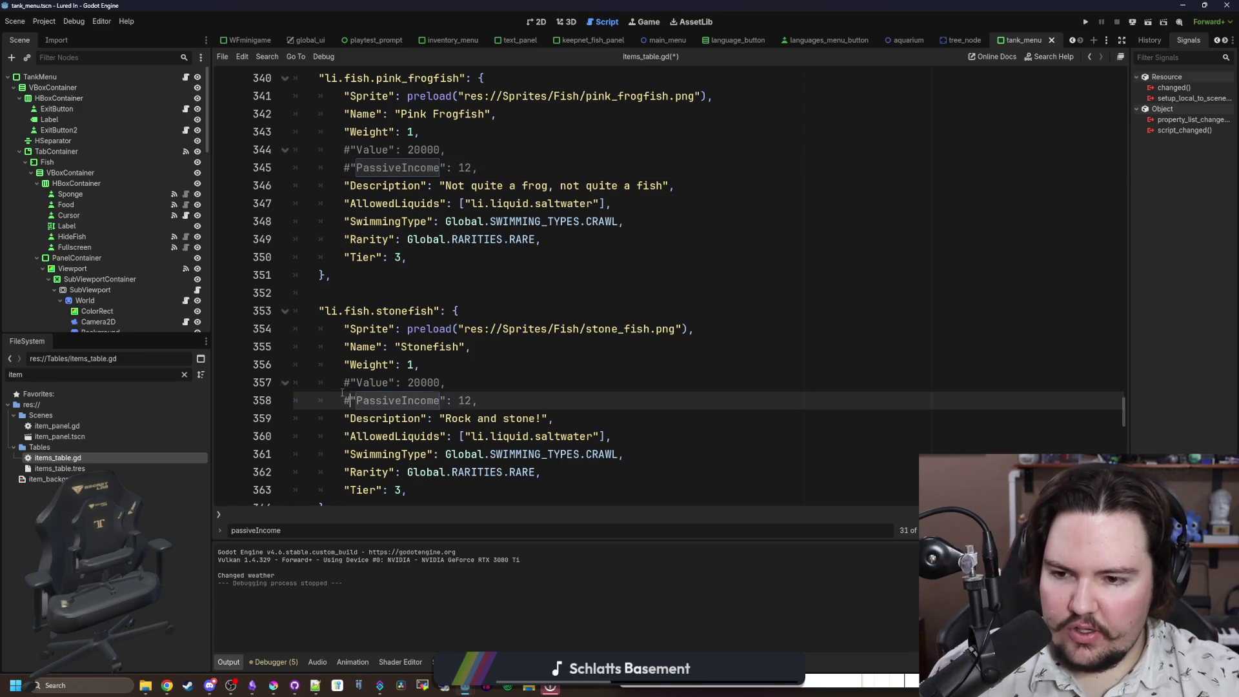
scroll(341, 400, down, 5)
key(F3)
key(Home)
text(#)
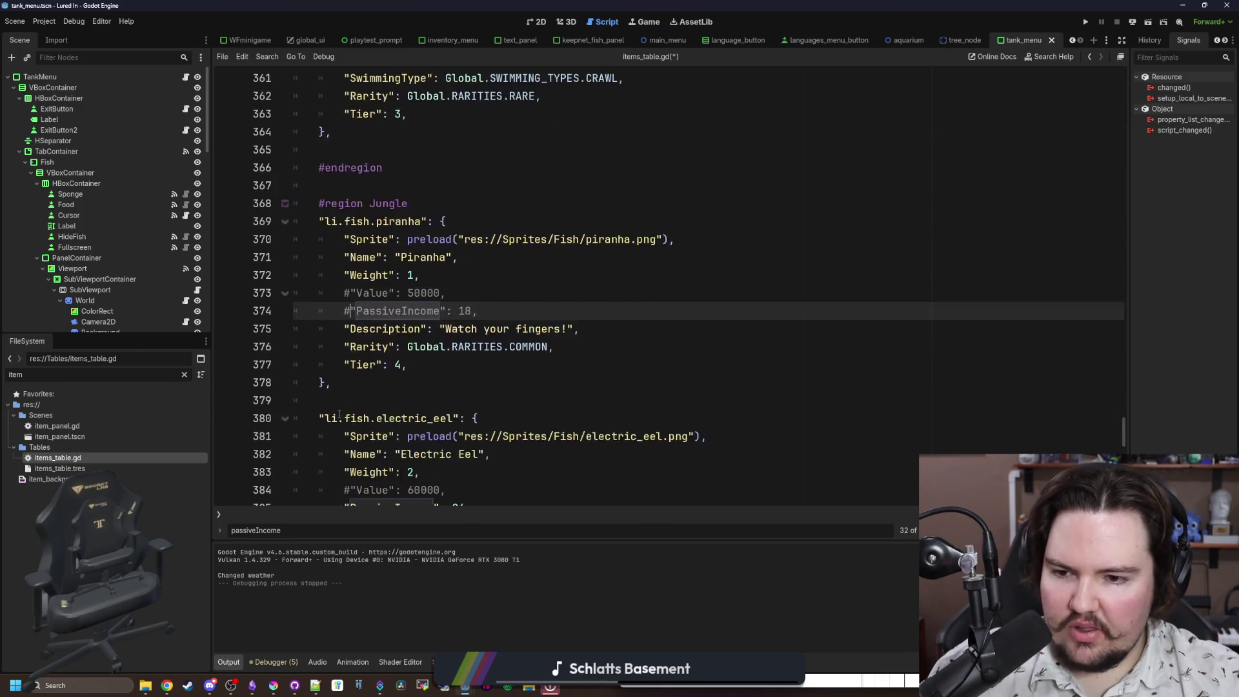
scroll(340, 407, down, 4)
key(F3)
key(Home)
text(#)
scroll(343, 400, down, 3)
scroll(344, 398, down, 1)
click(344, 398)
click(338, 390)
scroll(339, 388, down, 3)
key(F3)
key(Home)
text(#)
scroll(344, 417, down, 4)
click(343, 430)
text(#)
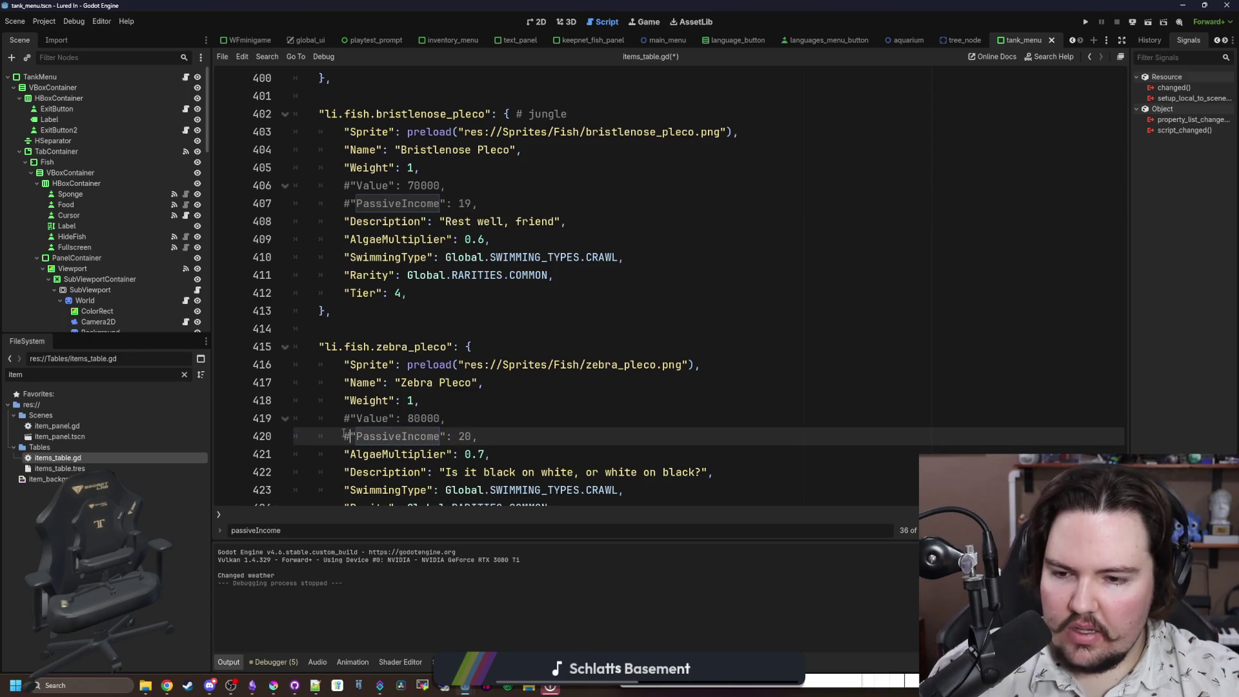
scroll(344, 430, down, 4)
click(341, 449)
text(#)
scroll(342, 442, down, 2)
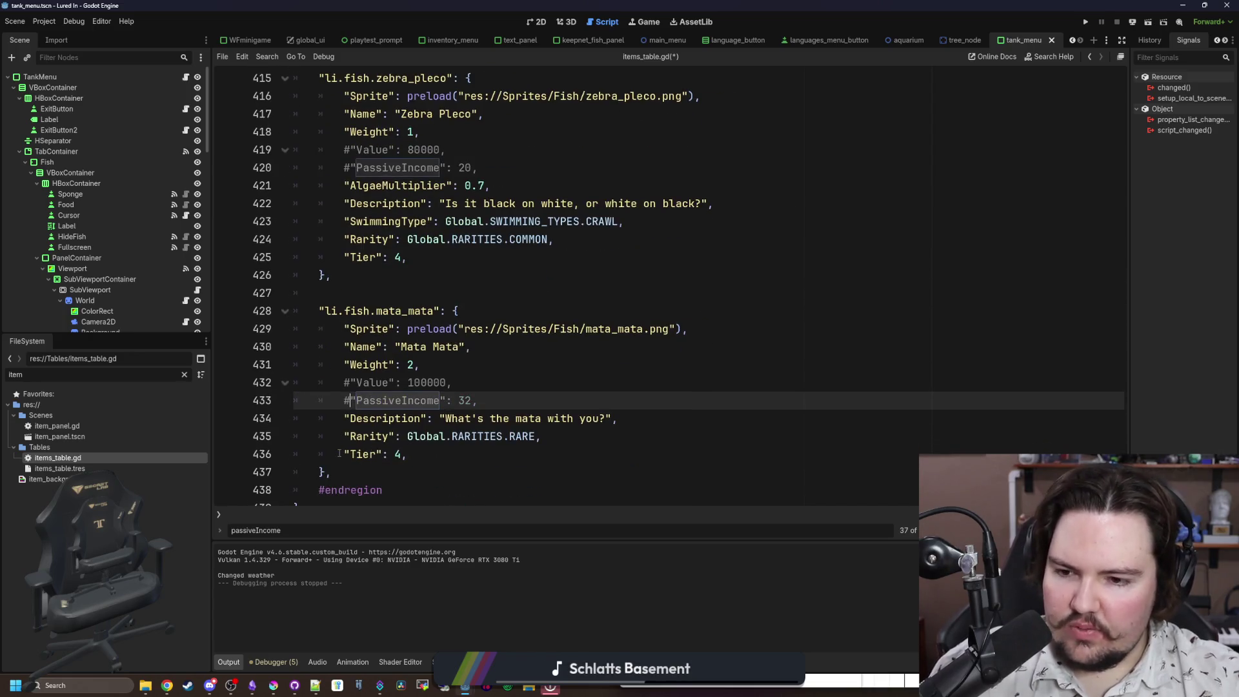
Step: Save items_table.gd and run the game to test the changes
click(351, 443)
key(ctrl+s)
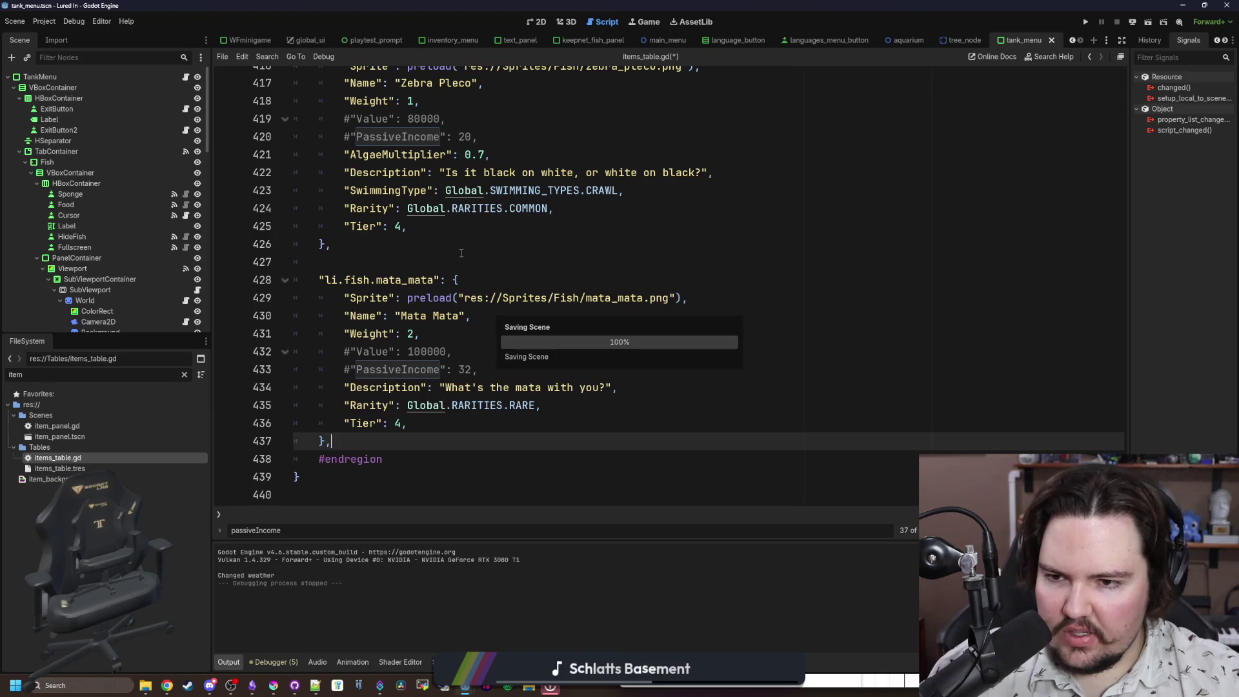
click(450, 252)
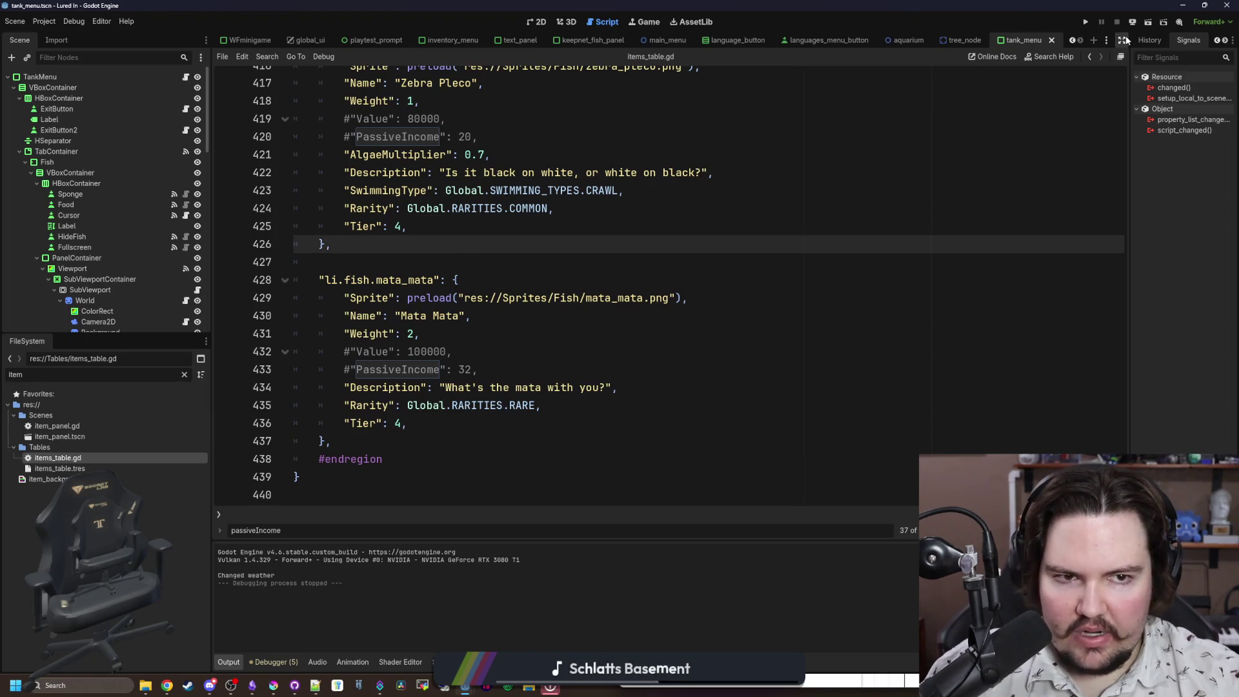
click(1090, 25)
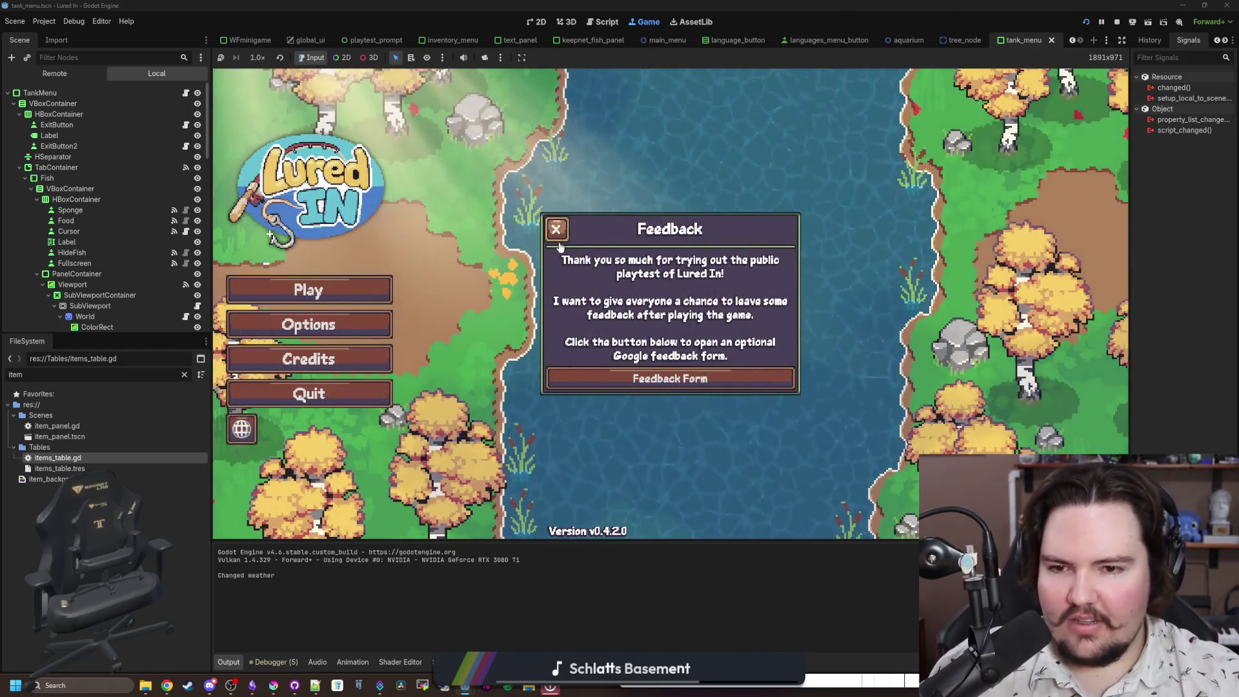
Step: In the launched game, dismiss the feedback popup, start playing and close the Welcome Back message
click(560, 241)
click(381, 286)
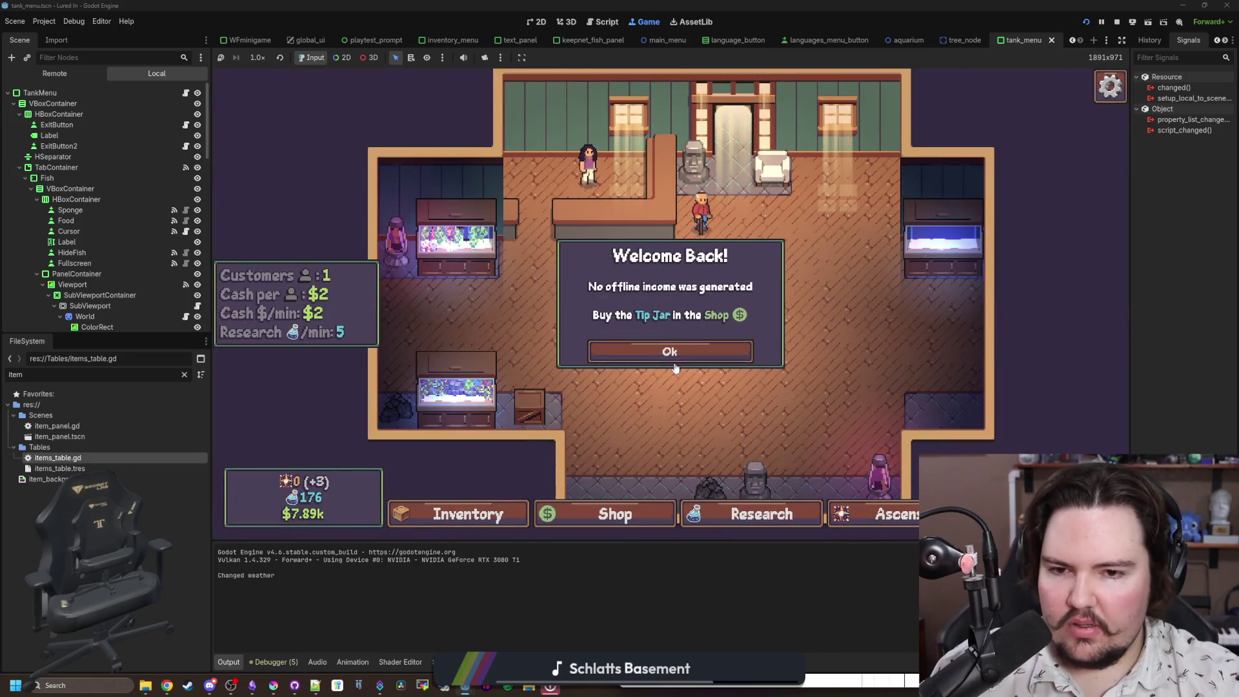
click(685, 356)
Step: Review the fish inventory's passive incomes: Arapaima $129/min, Axolotl $8/min, Bluefin Tuna $32/min
click(464, 514)
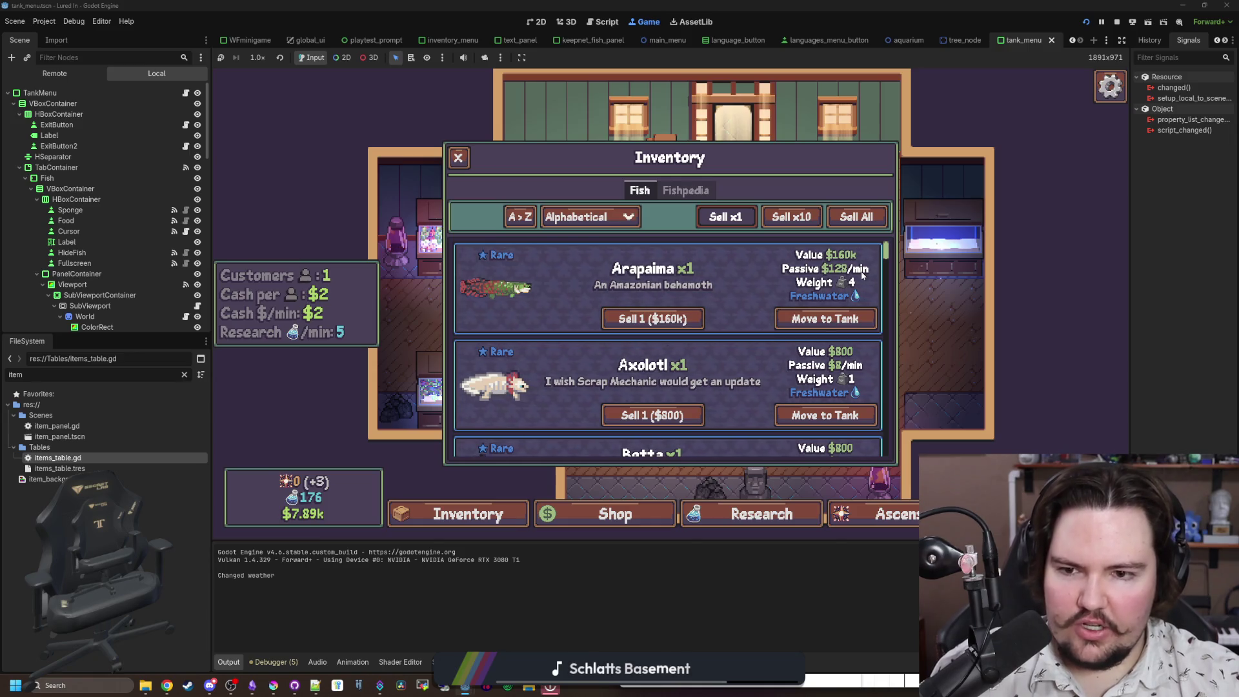
scroll(862, 276, down, 3)
scroll(868, 278, down, 2)
scroll(583, 271, up, 1)
scroll(582, 268, up, 2)
click(589, 217)
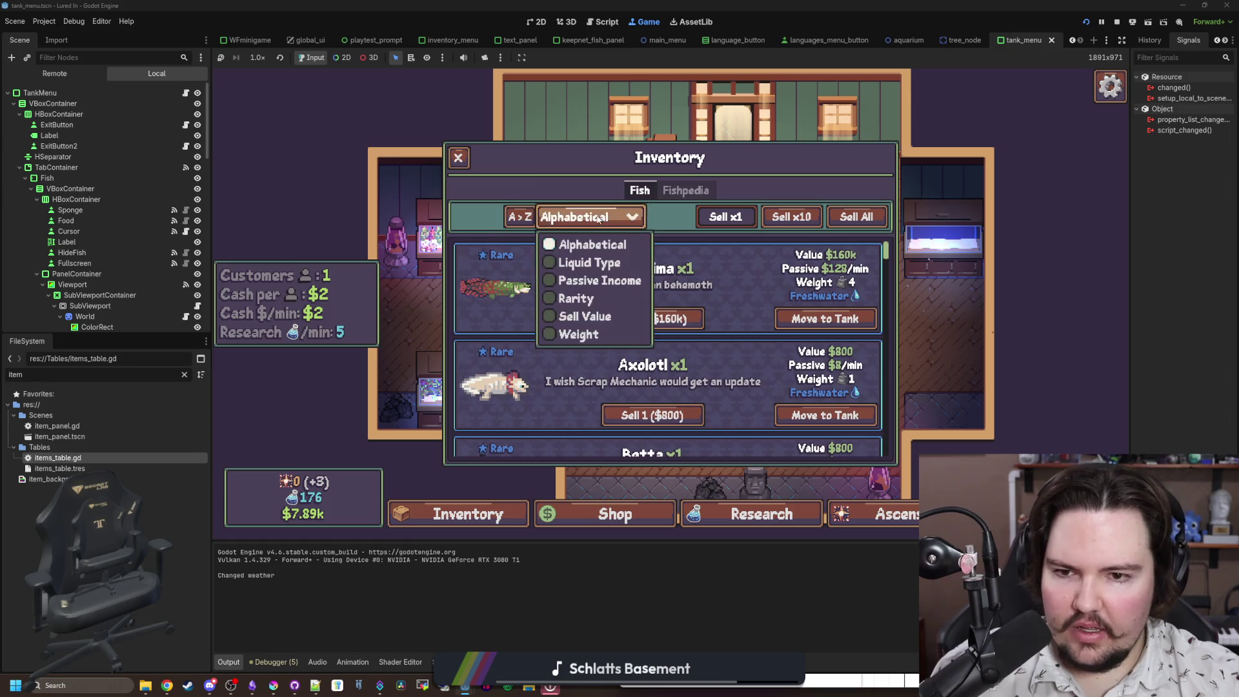
click(609, 280)
scroll(783, 292, down, 4)
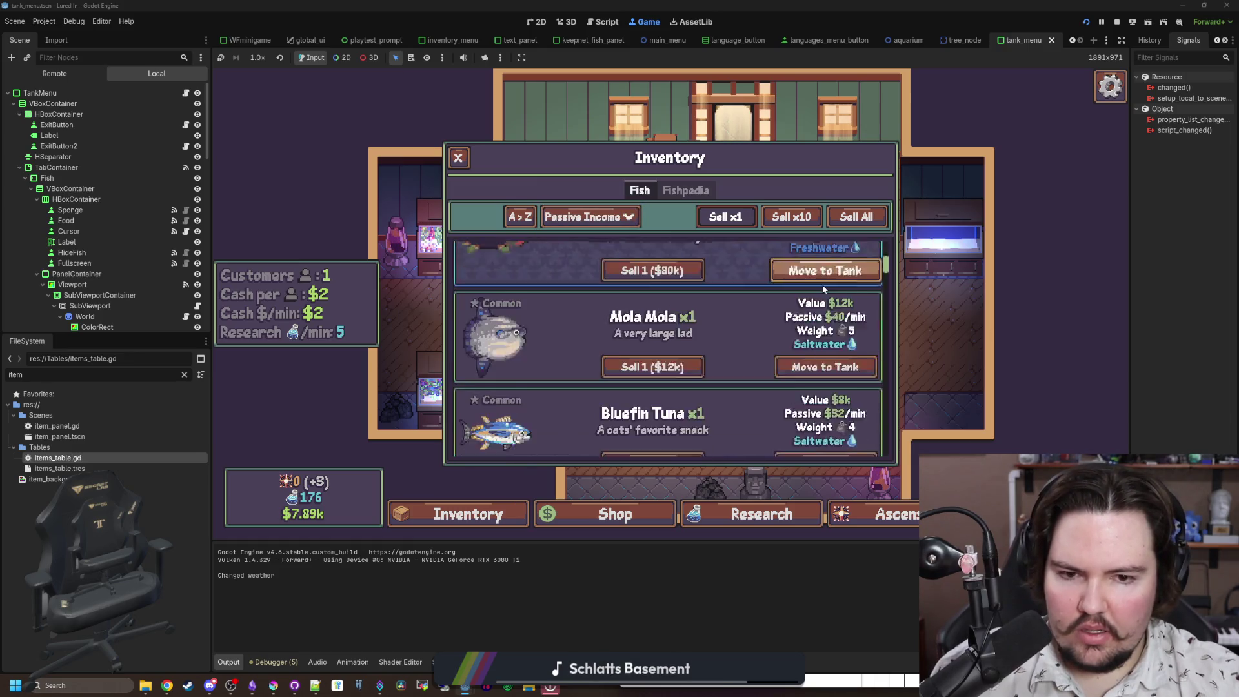
drag(886, 280, 884, 472)
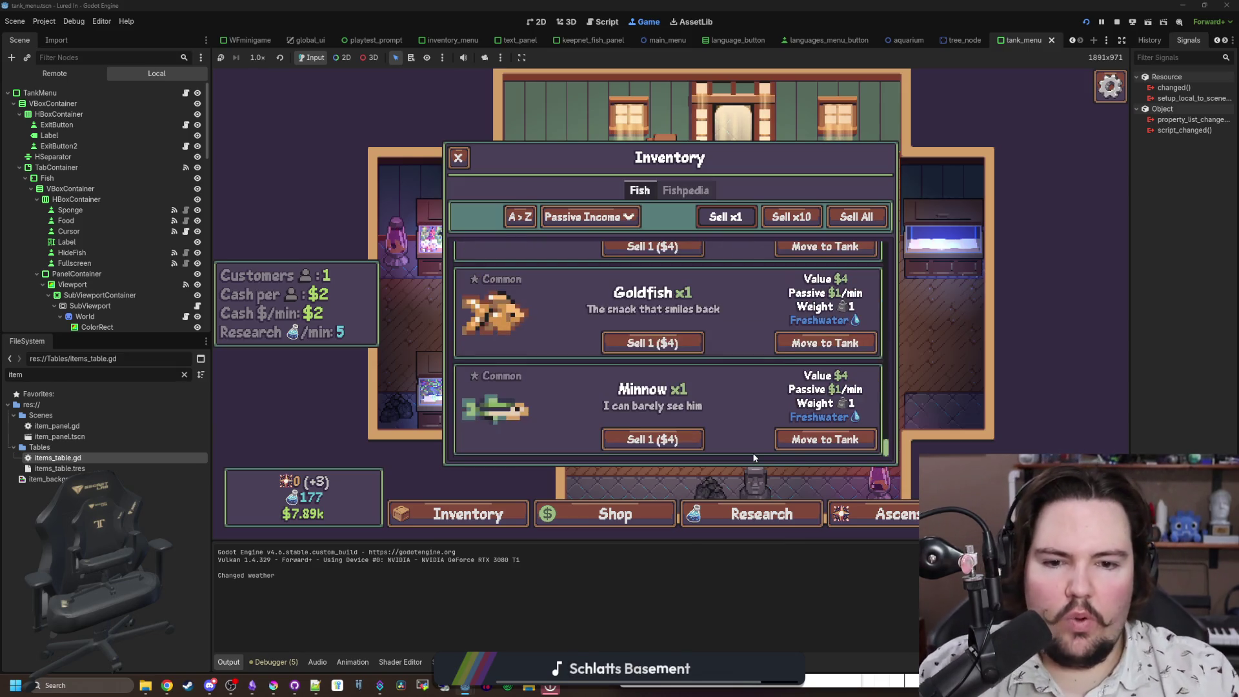
scroll(762, 400, up, 3)
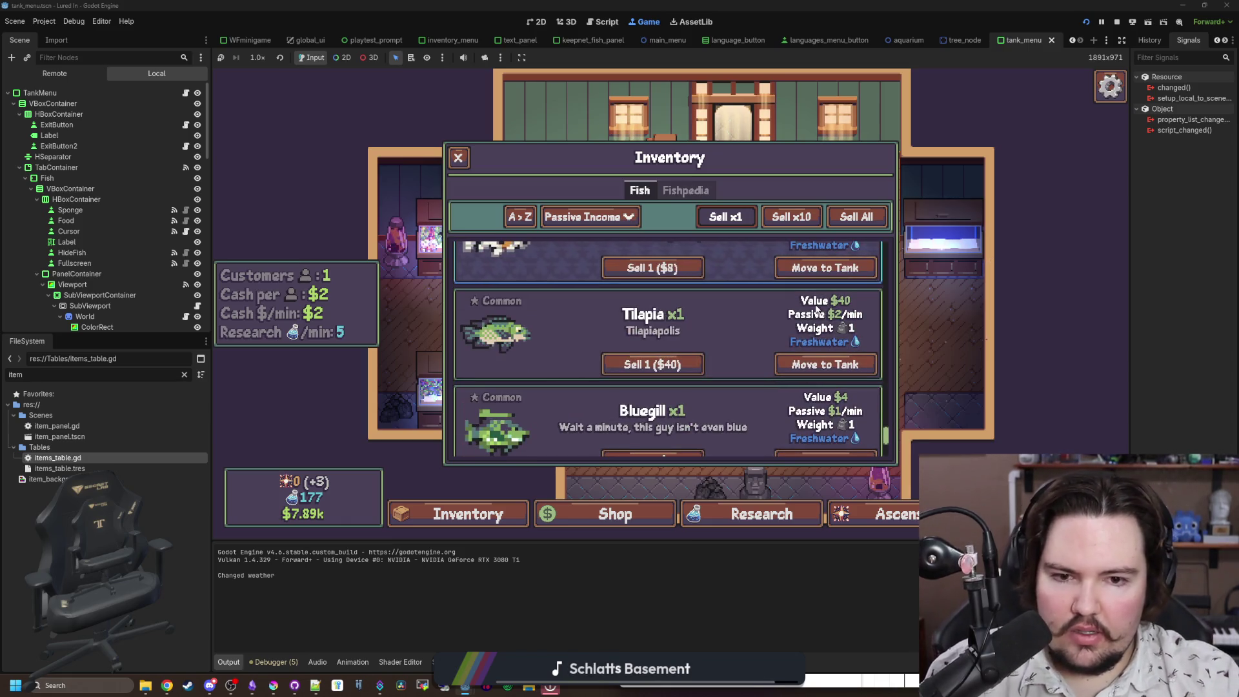
scroll(848, 316, up, 2)
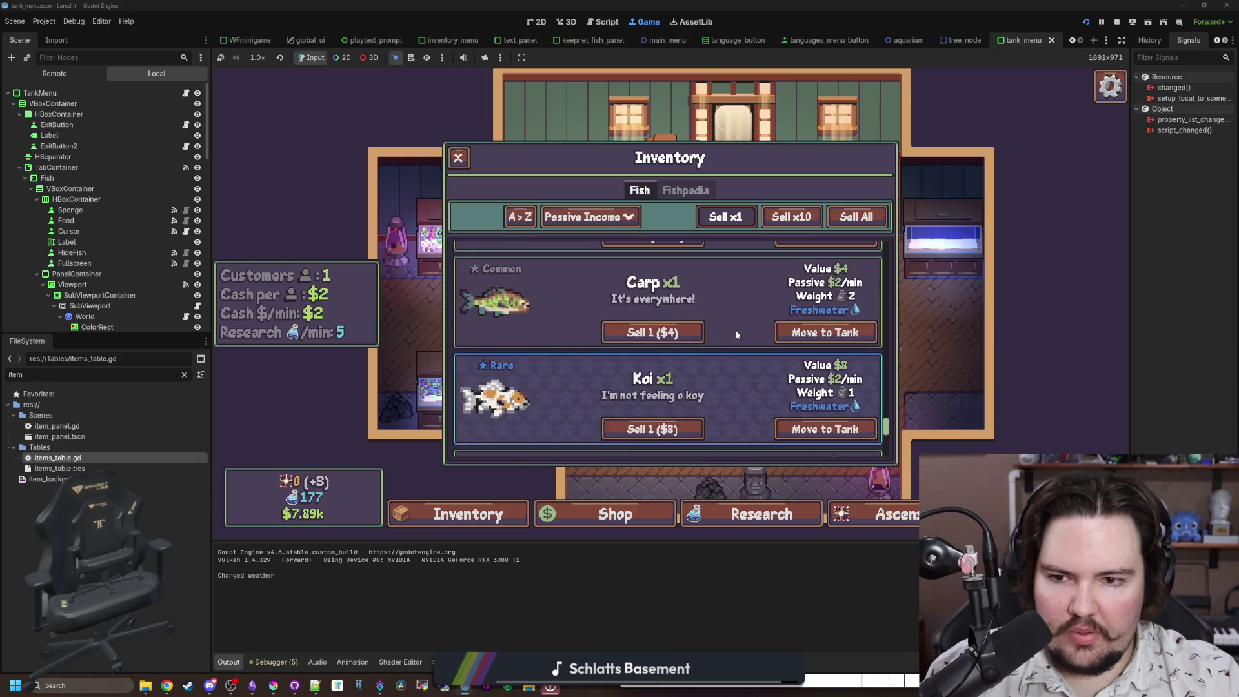
scroll(835, 286, down, 1)
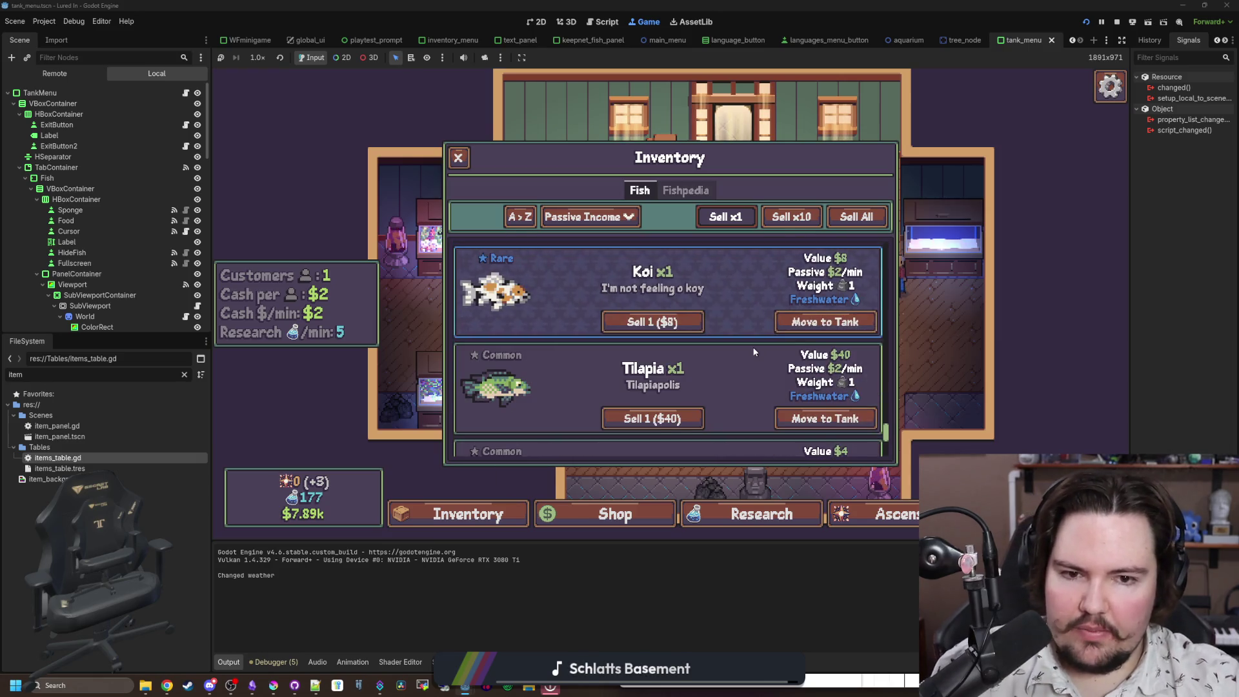
scroll(793, 311, up, 1)
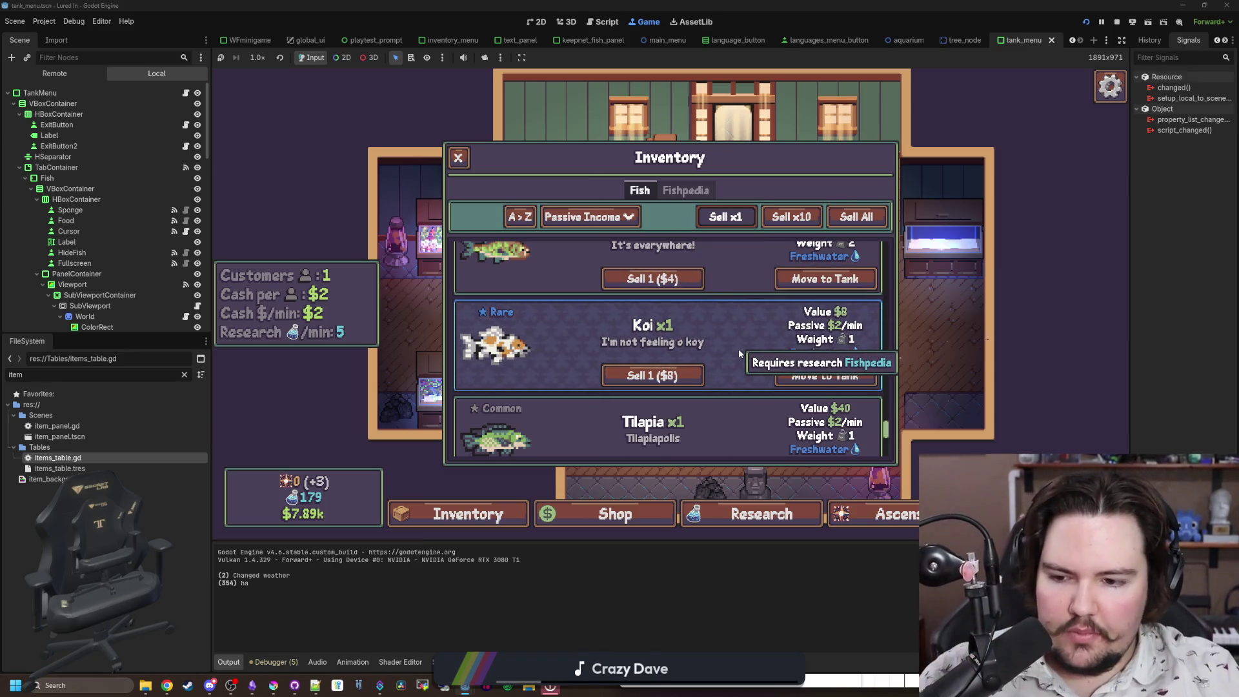
scroll(736, 361, up, 2)
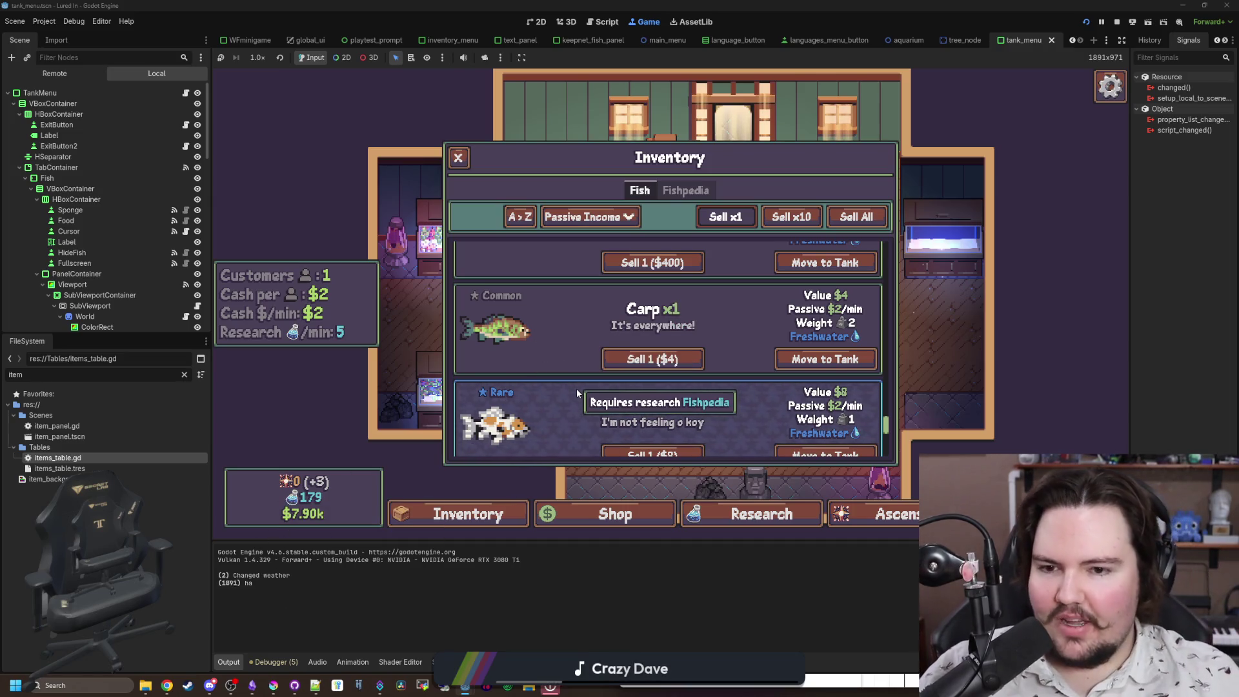
scroll(577, 393, up, 3)
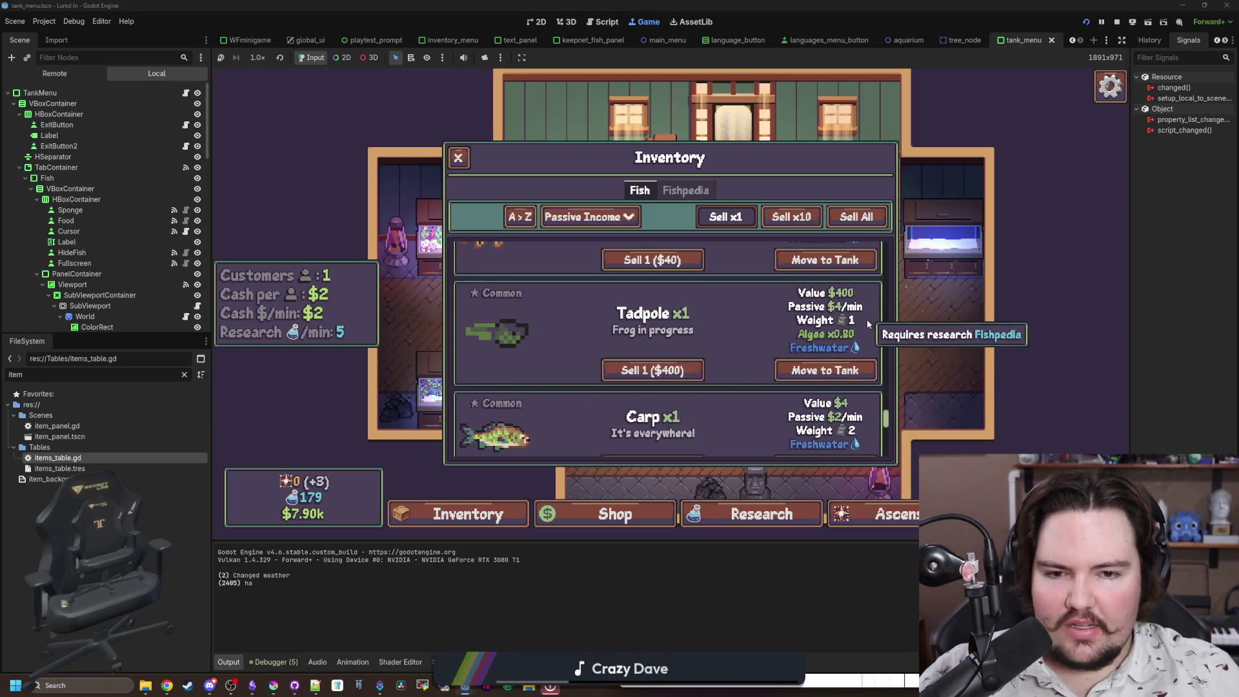
scroll(845, 364, up, 3)
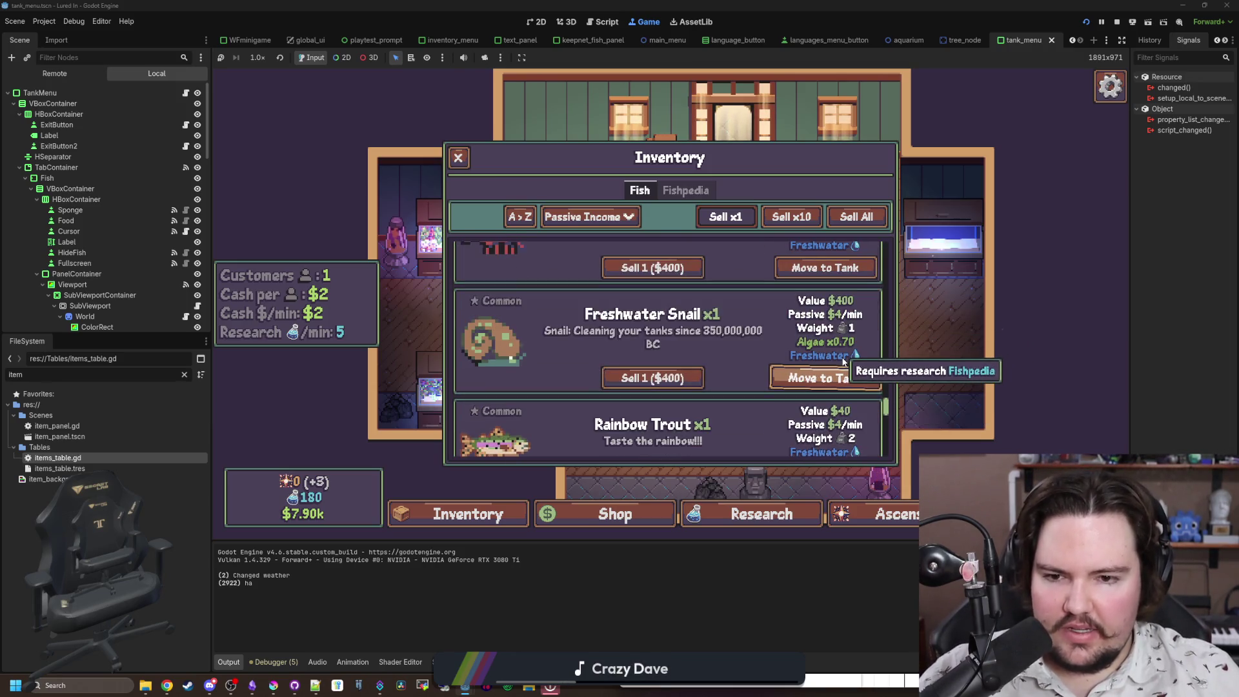
scroll(843, 361, down, 2)
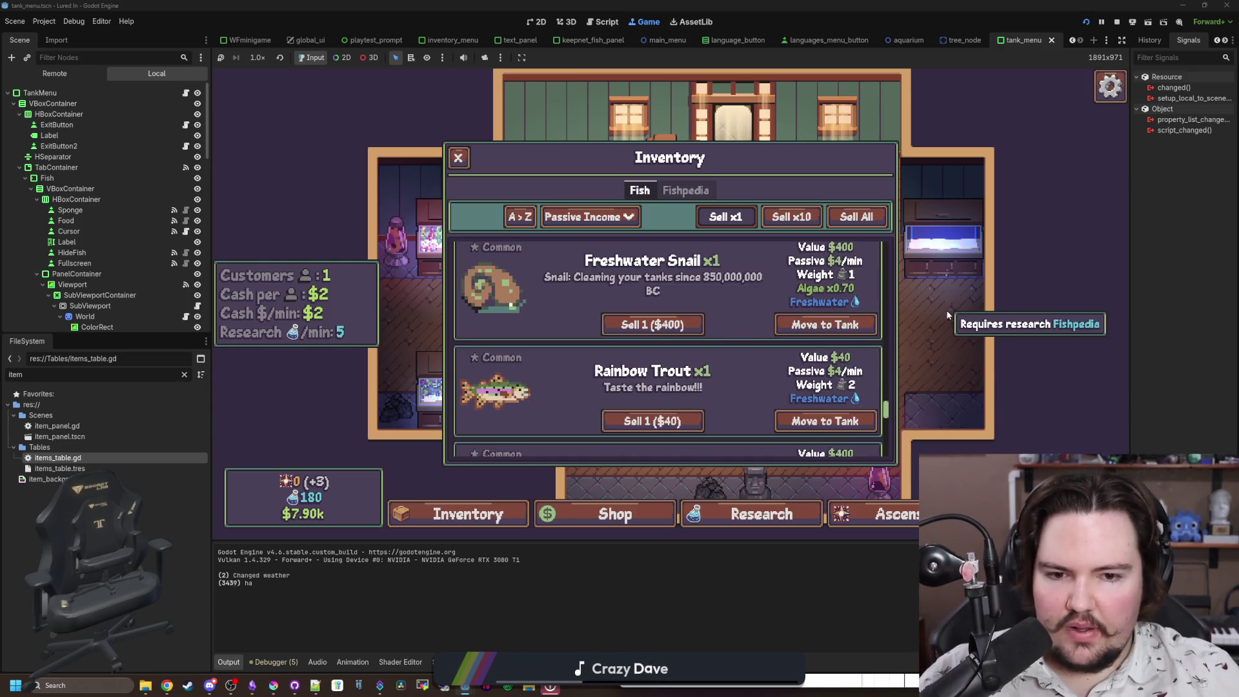
scroll(876, 408, up, 3)
scroll(876, 410, up, 4)
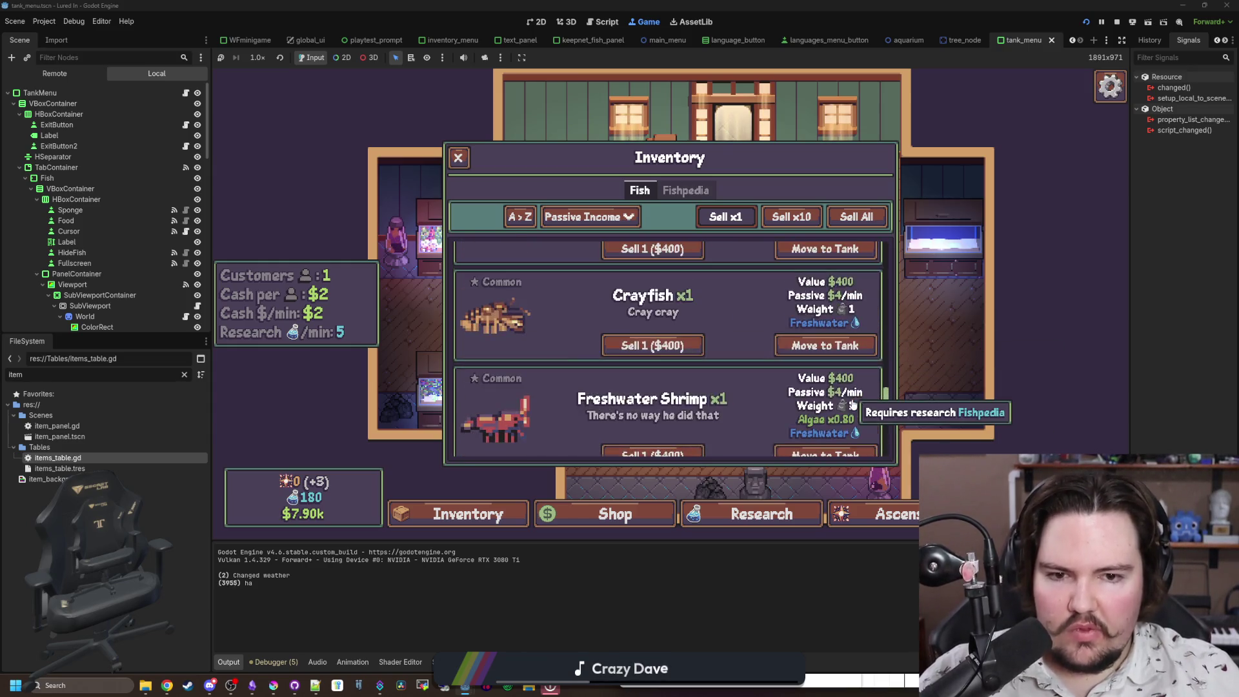
scroll(849, 431, up, 4)
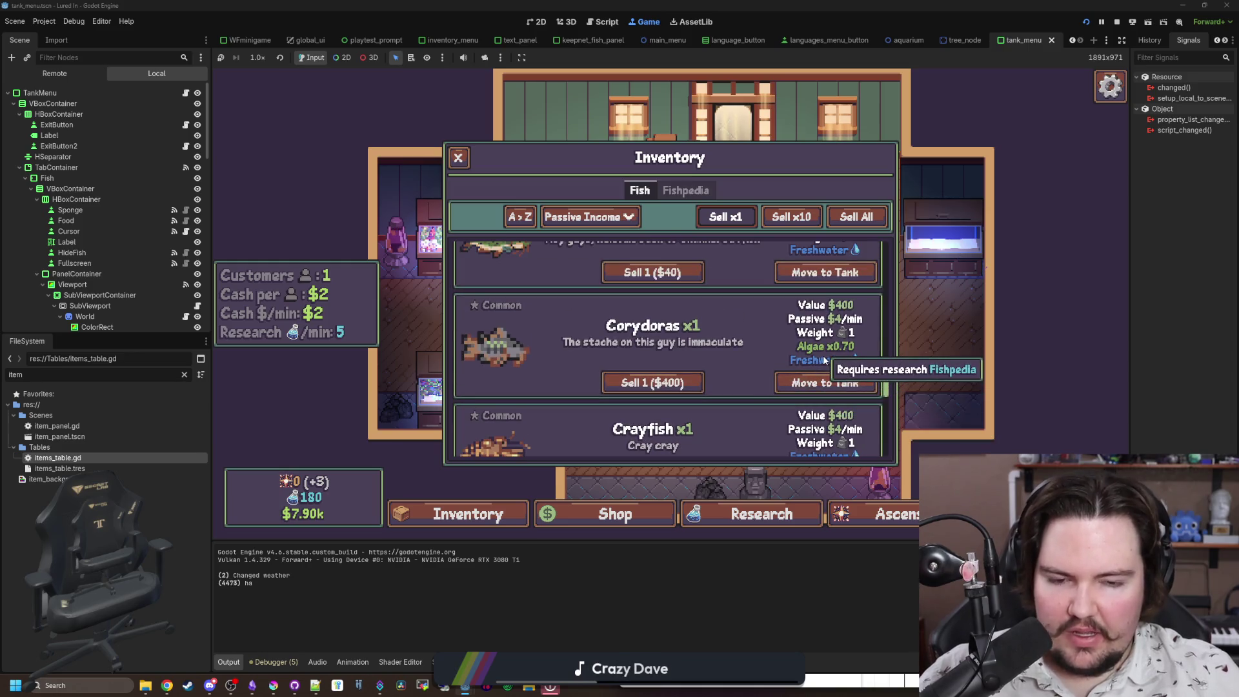
scroll(825, 358, up, 2)
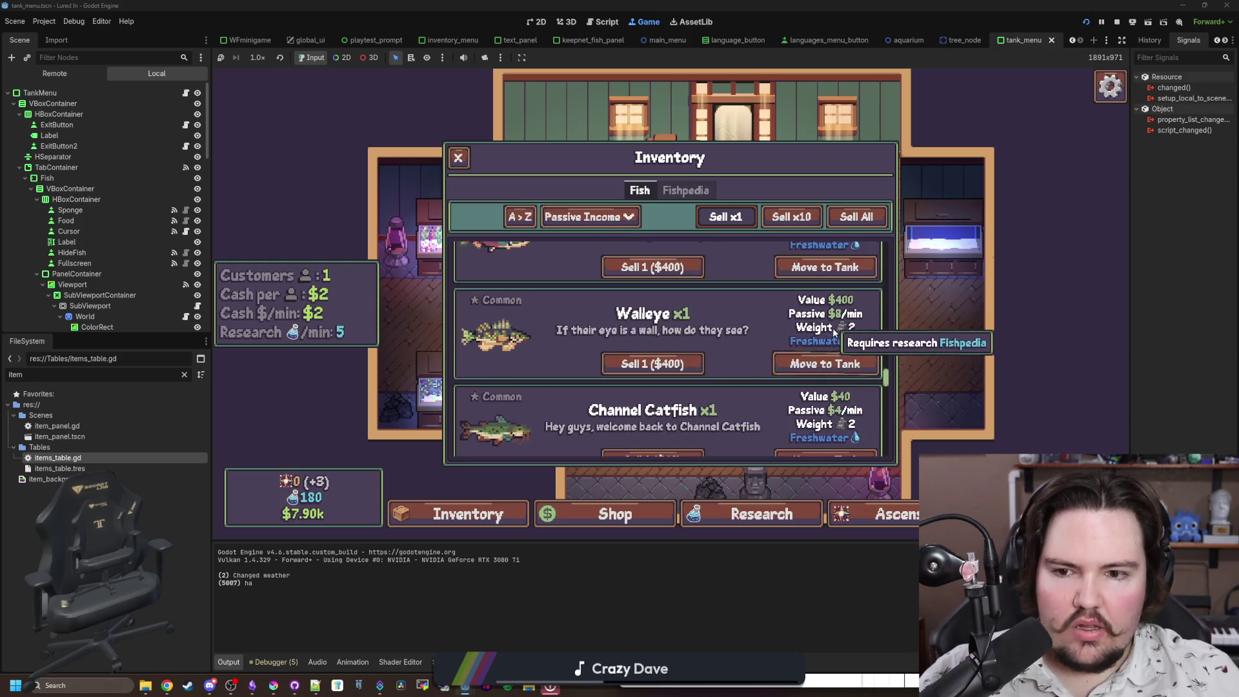
scroll(834, 328, up, 3)
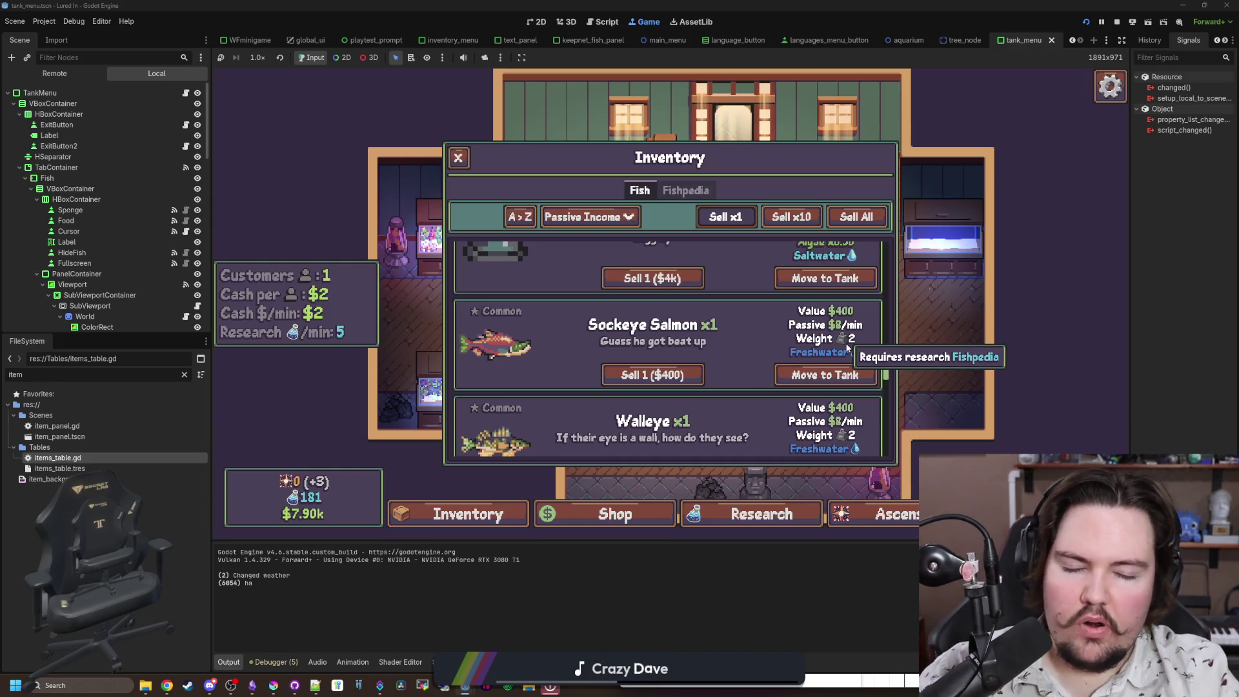
scroll(847, 349, up, 1)
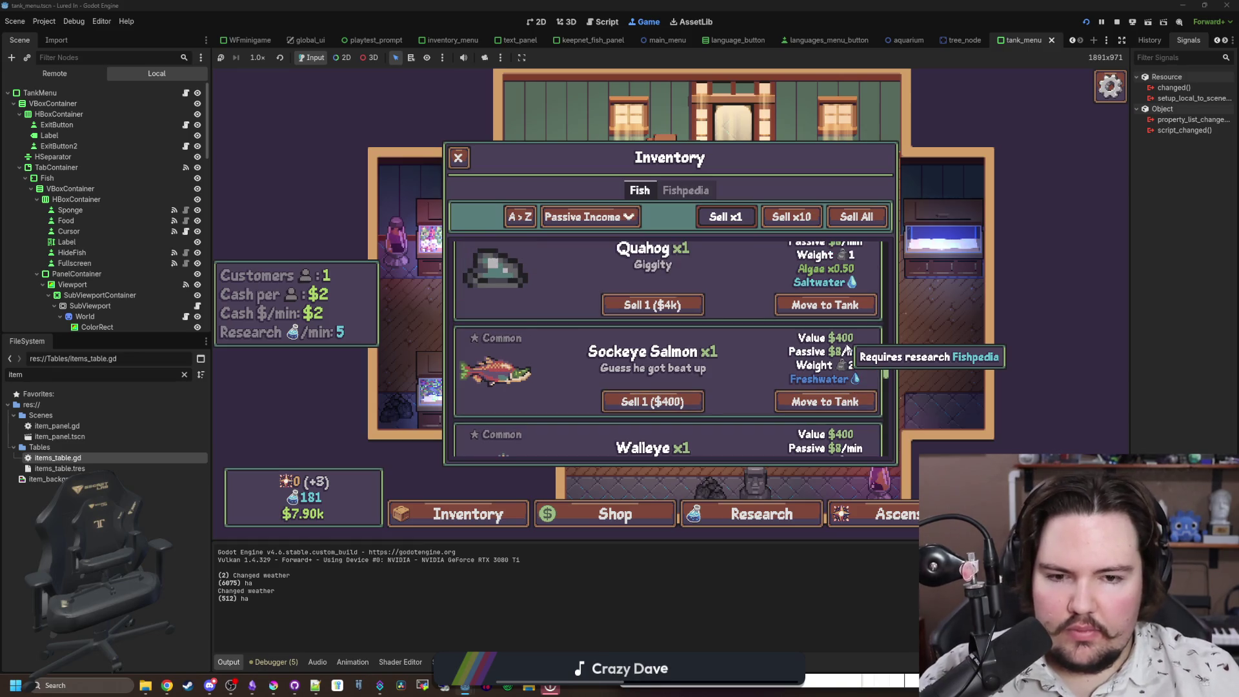
scroll(847, 352, up, 2)
scroll(856, 325, up, 2)
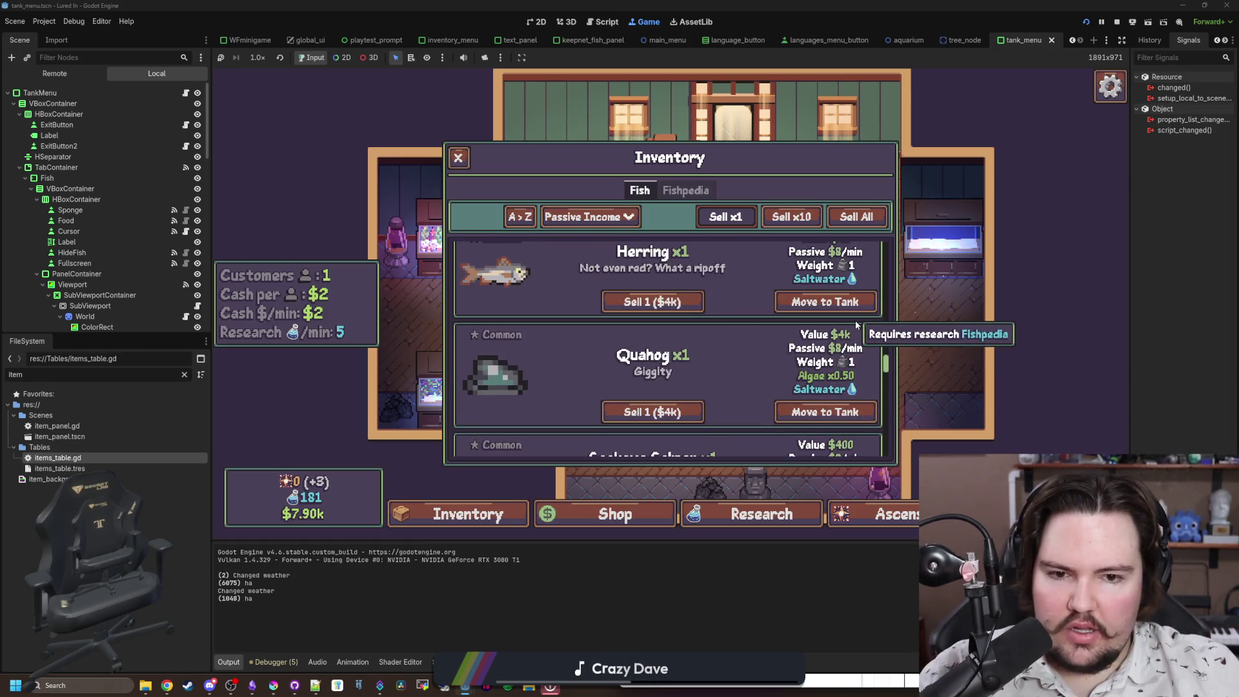
scroll(855, 321, down, 3)
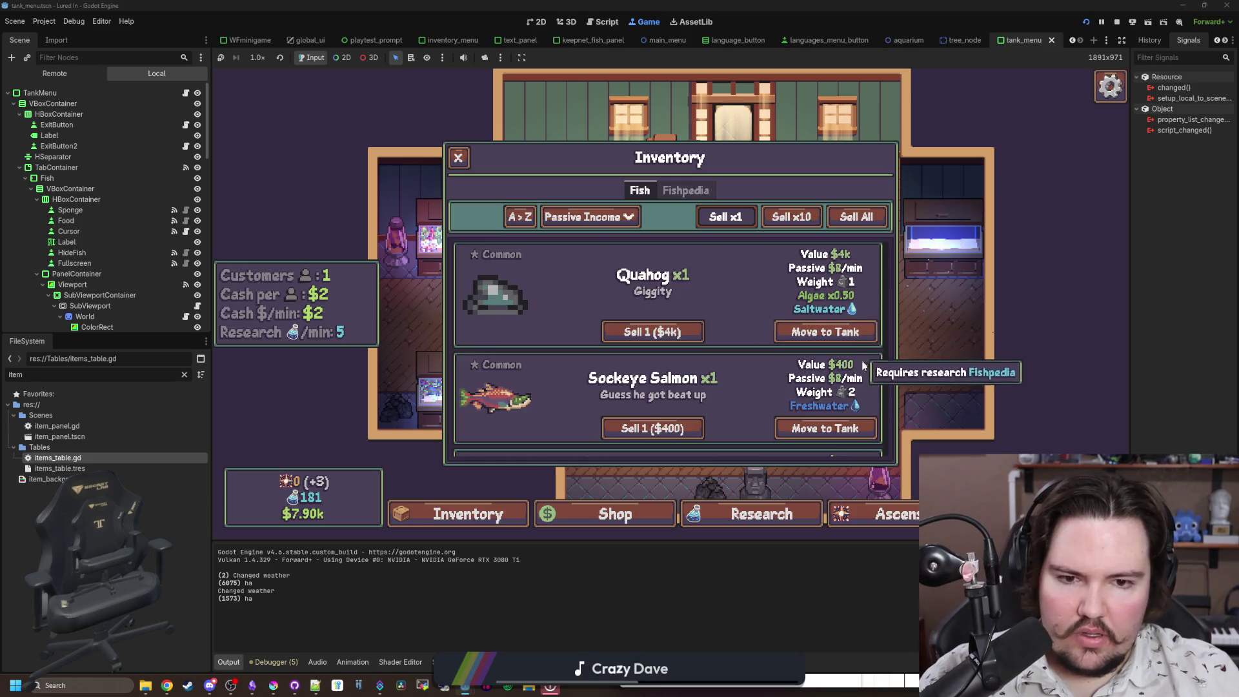
scroll(858, 363, up, 3)
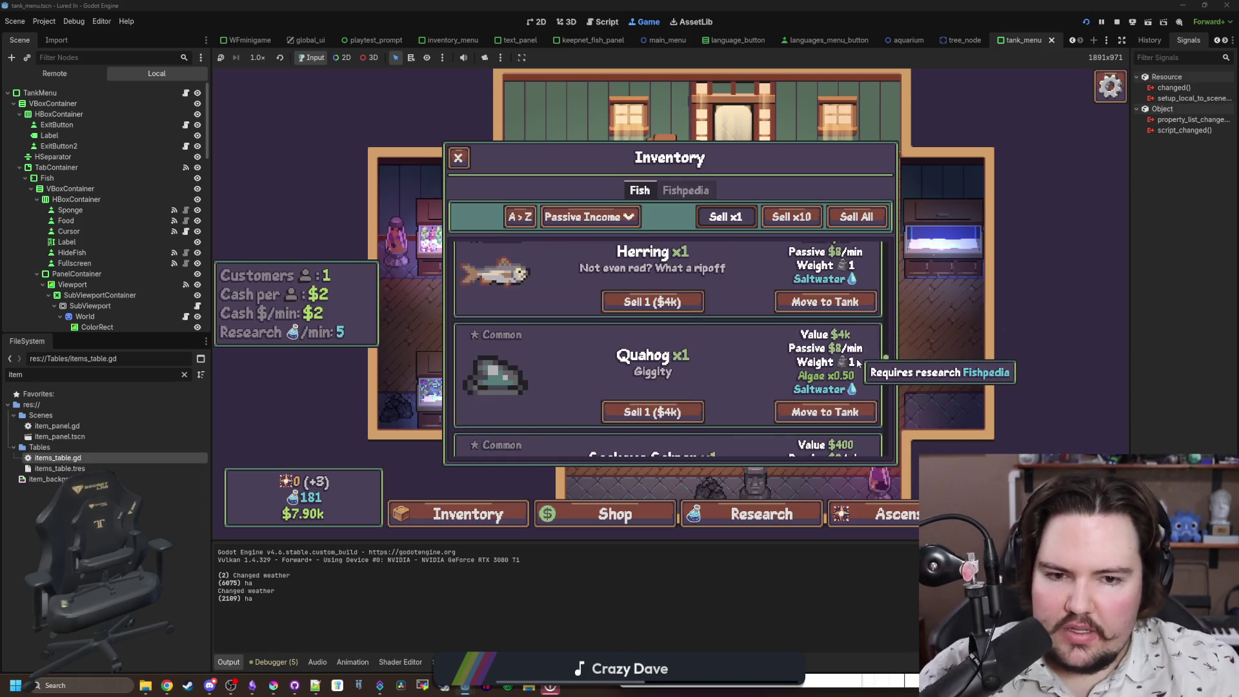
scroll(857, 362, up, 1)
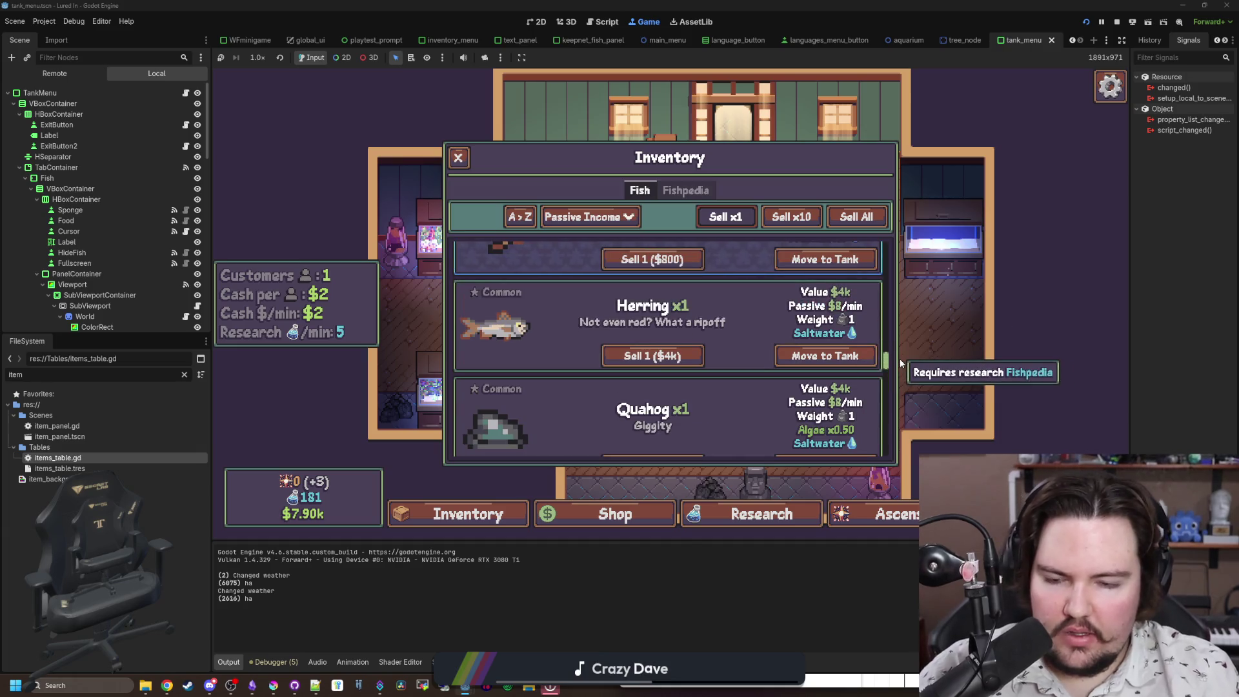
scroll(850, 341, up, 2)
scroll(842, 377, up, 2)
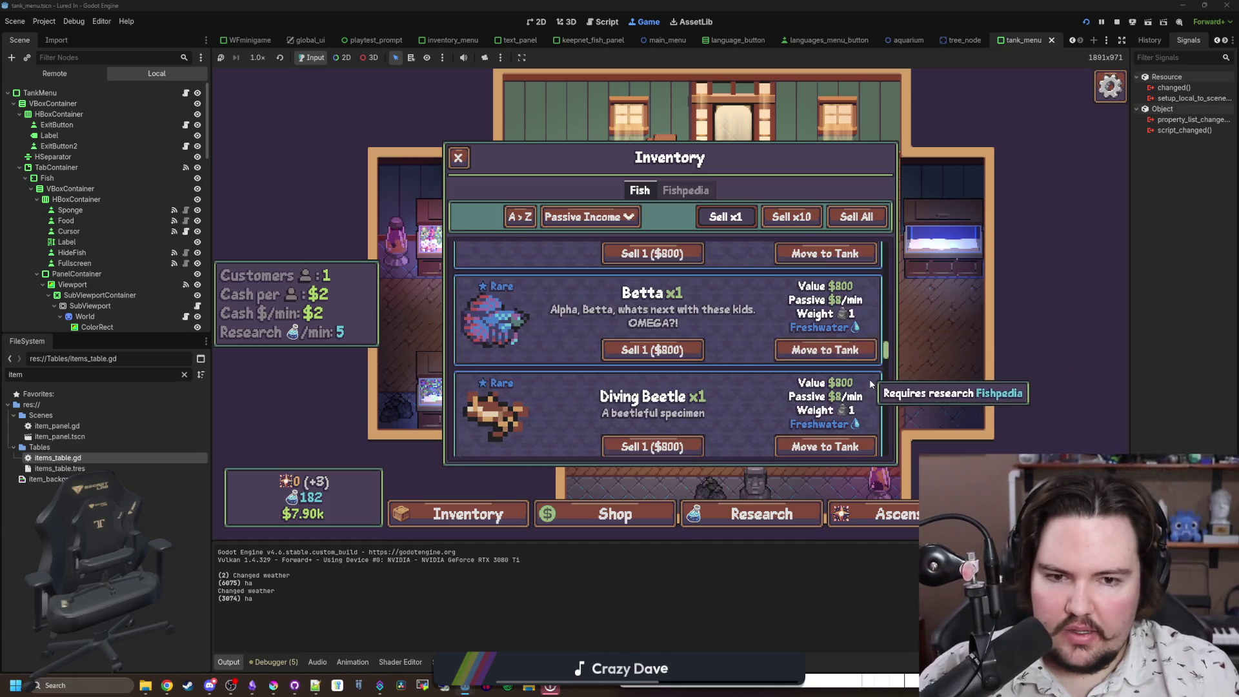
scroll(839, 380, up, 3)
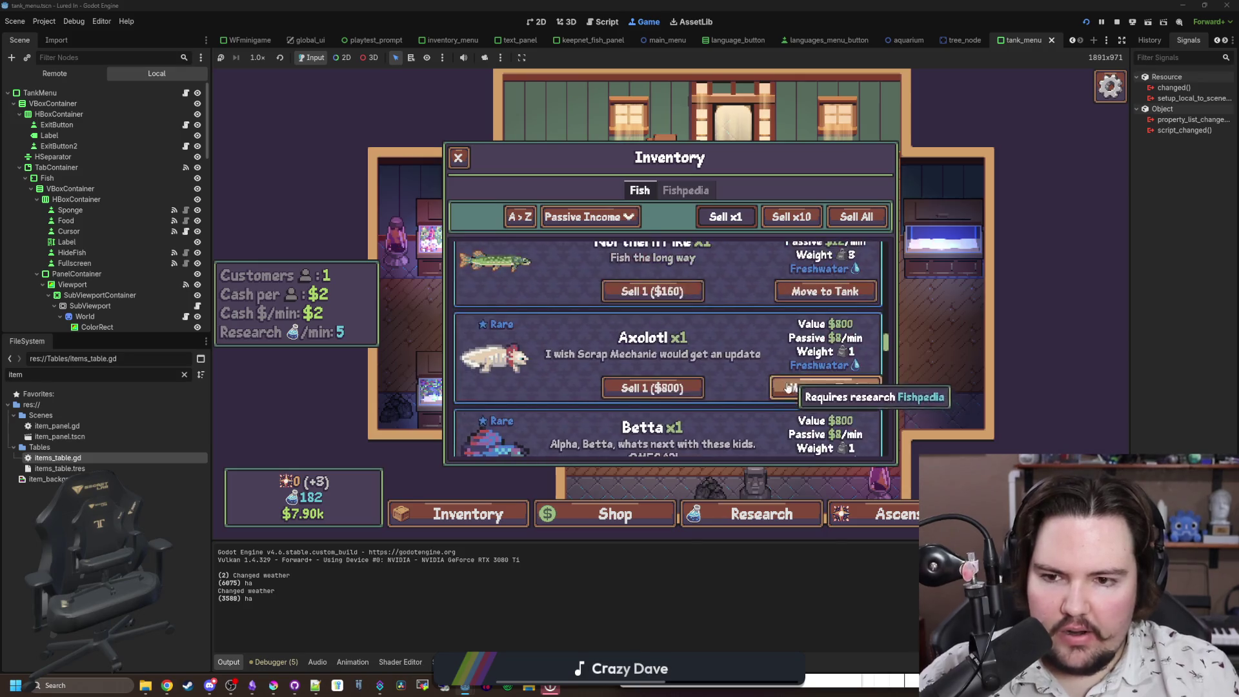
scroll(751, 379, up, 1)
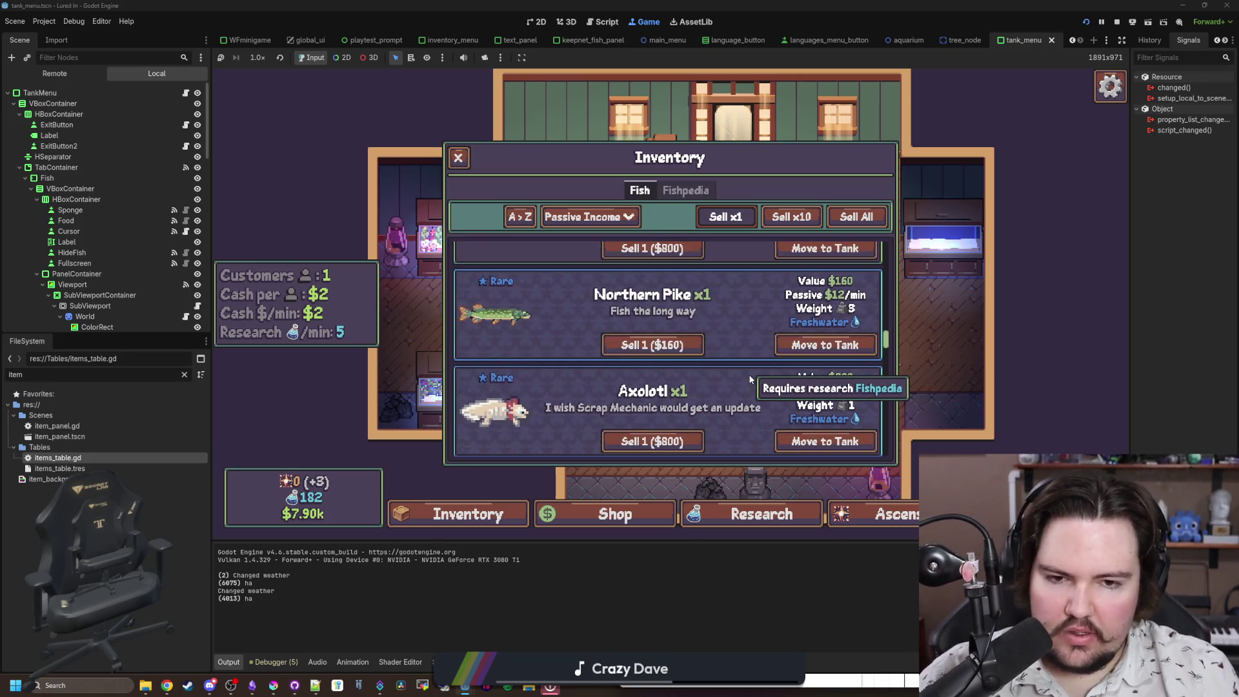
scroll(833, 361, up, 1)
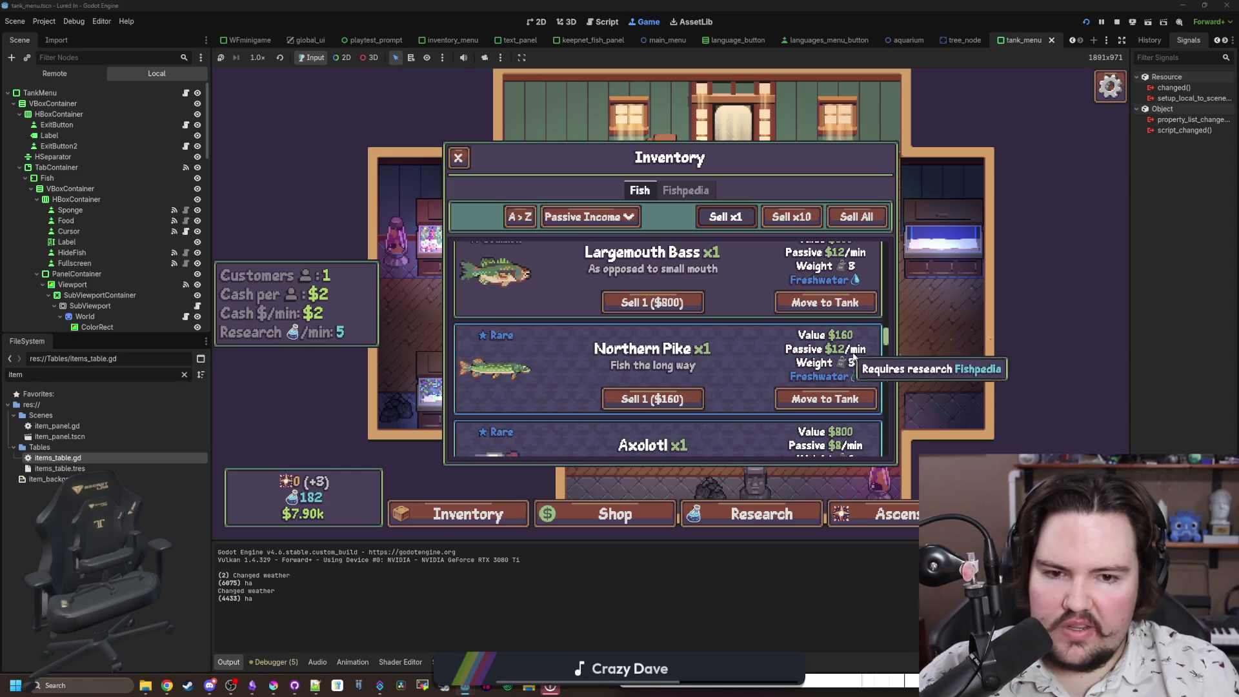
scroll(854, 351, up, 1)
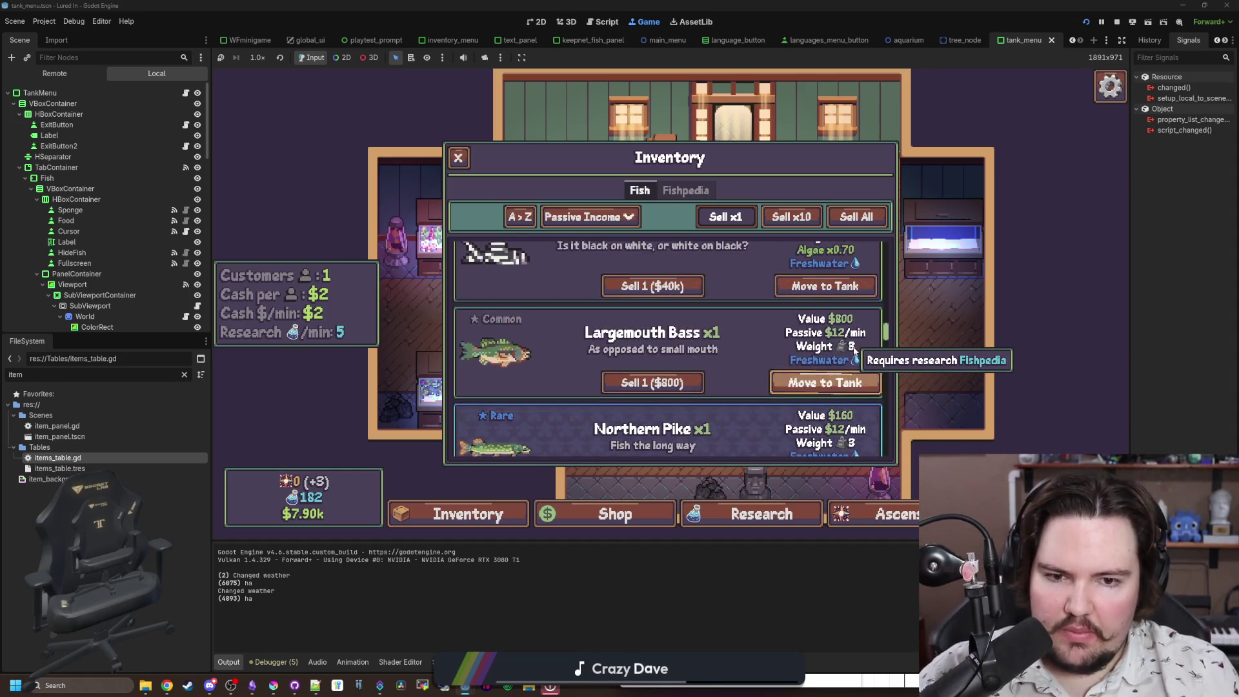
scroll(865, 361, up, 1)
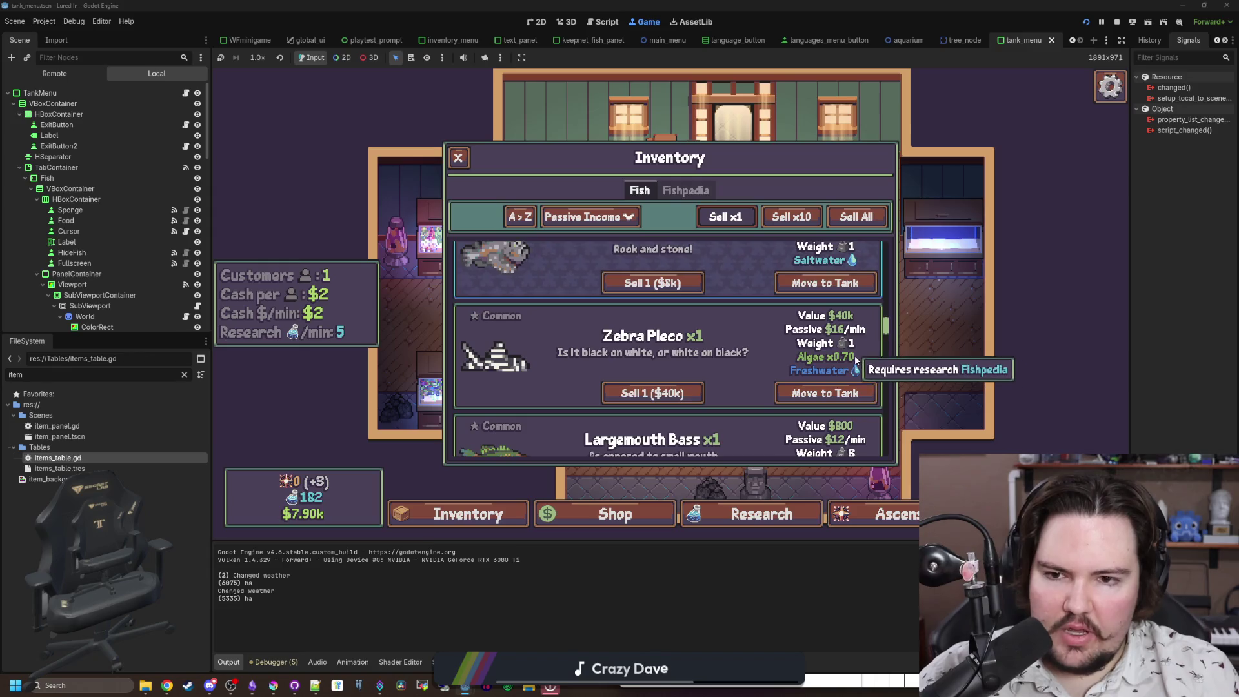
scroll(855, 354, up, 1)
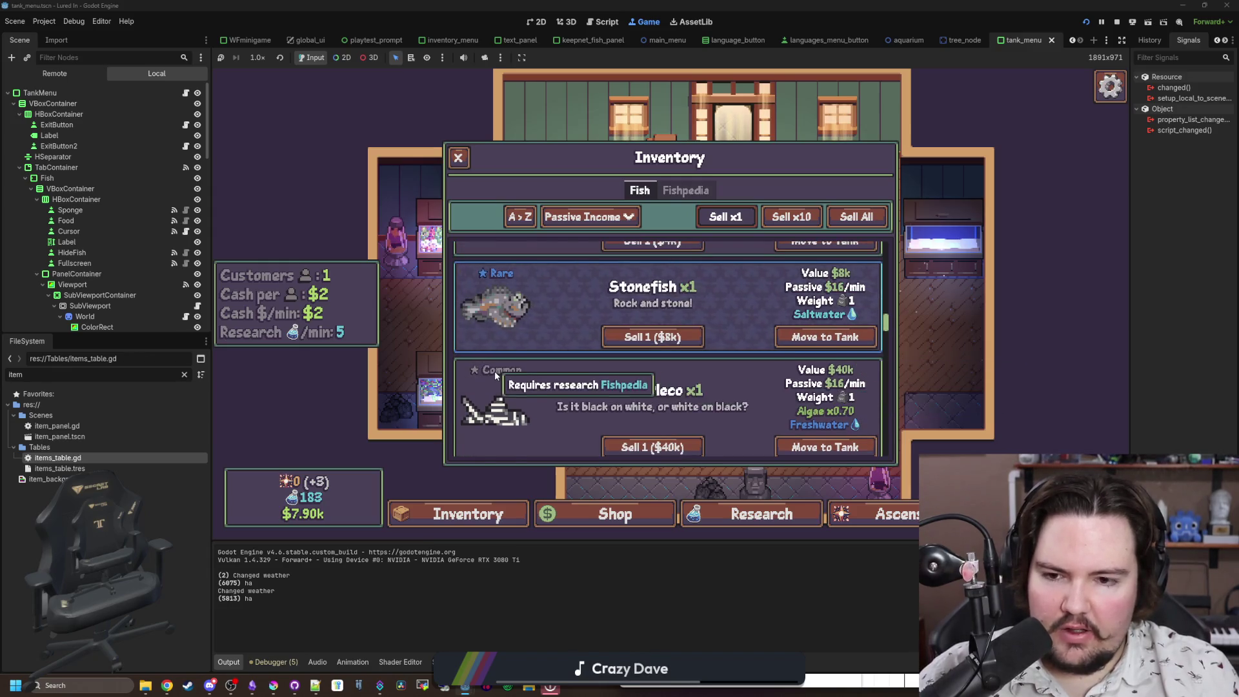
scroll(494, 370, down, 1)
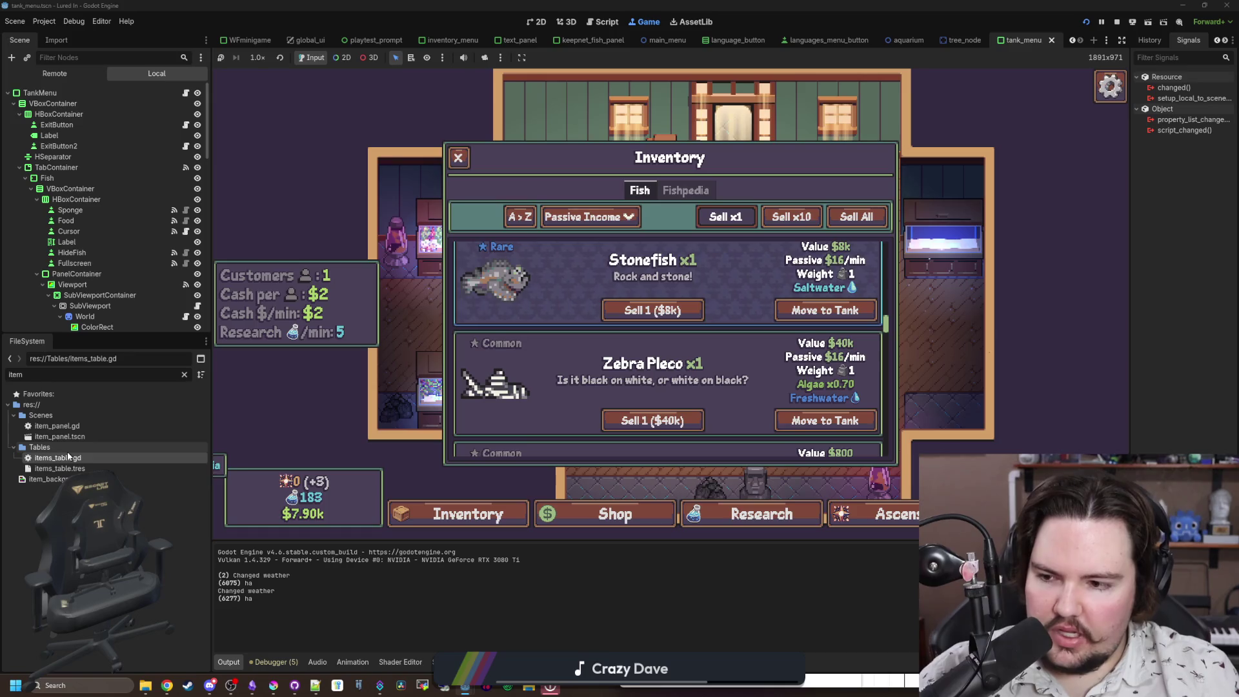
double_click(83, 456)
click(632, 330)
key(ctrl+f)
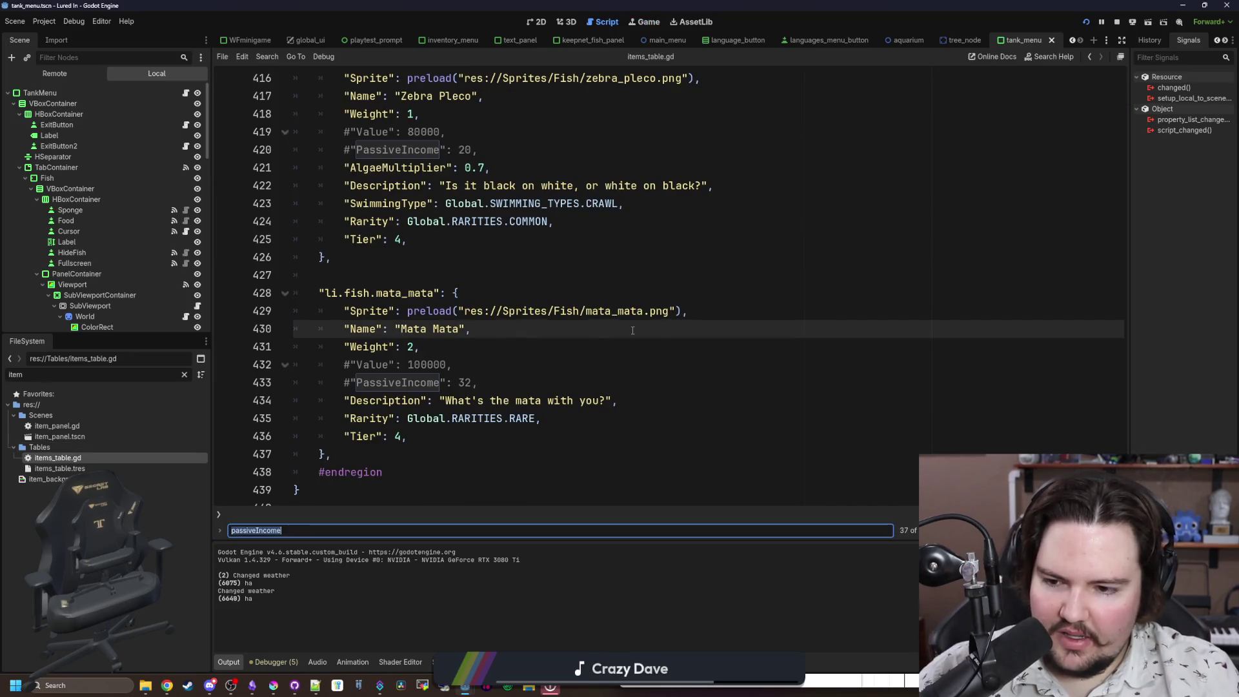
text(zebra)
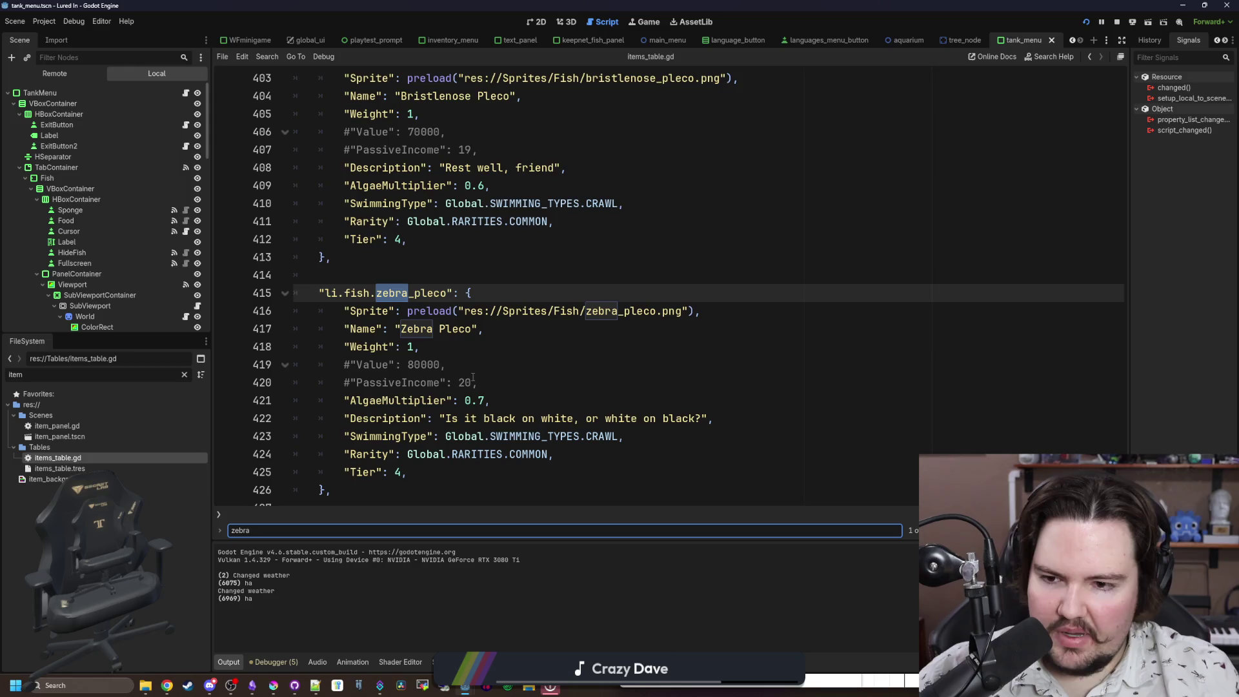
scroll(485, 356, down, 1)
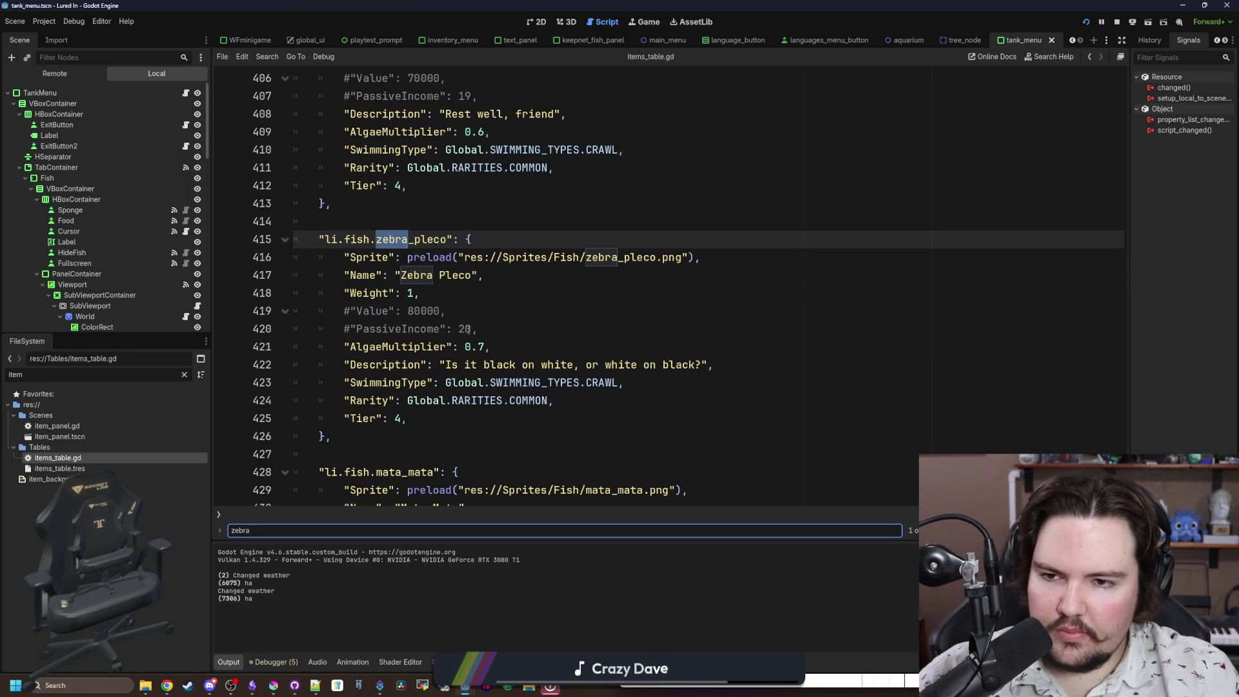
scroll(469, 329, up, 3)
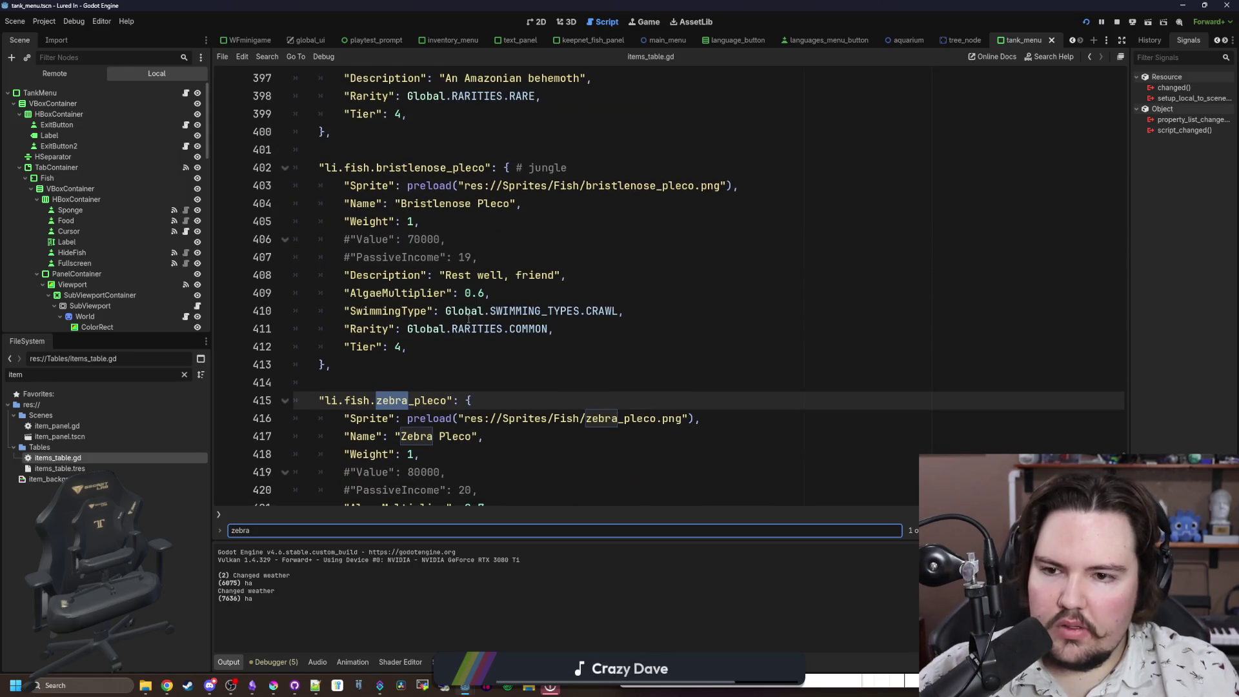
scroll(468, 318, down, 7)
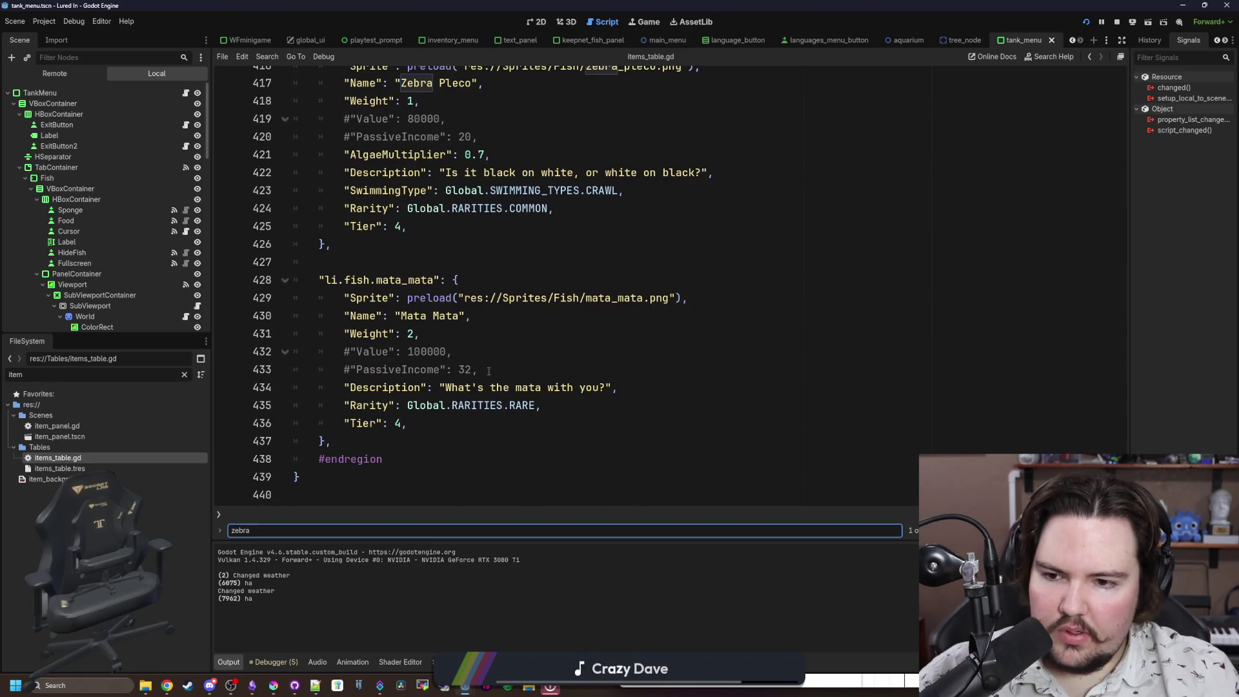
scroll(438, 343, up, 20)
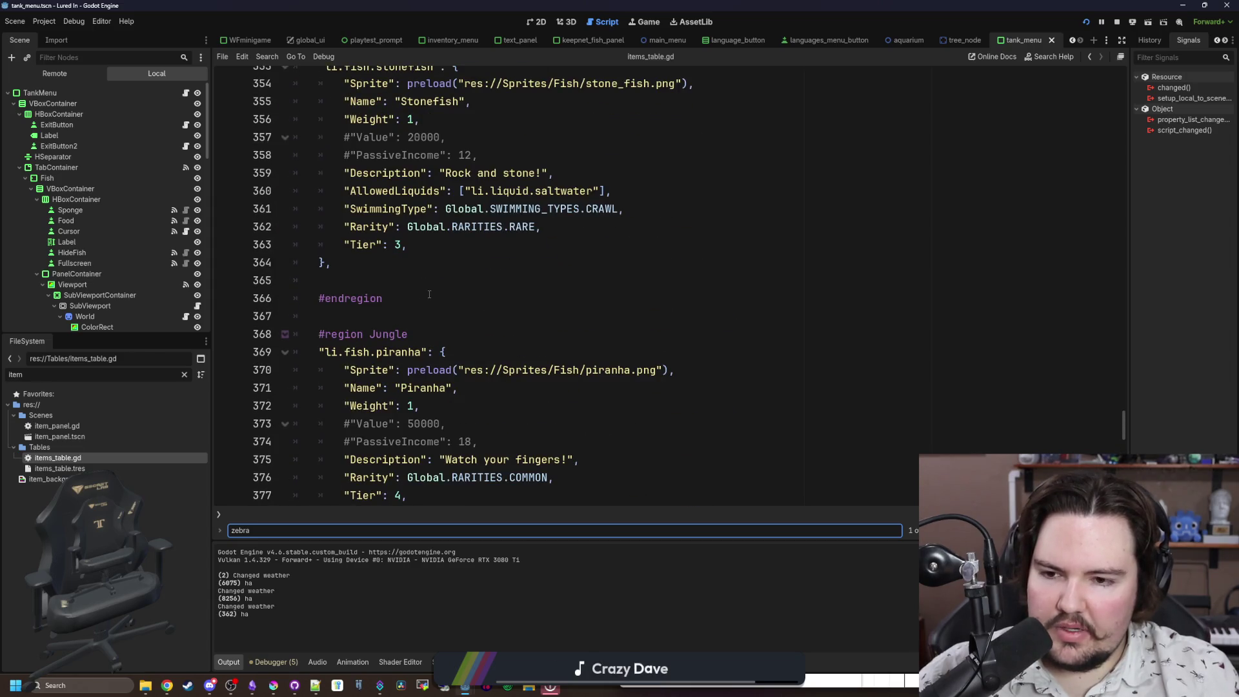
click(429, 294)
scroll(429, 295, down, 1)
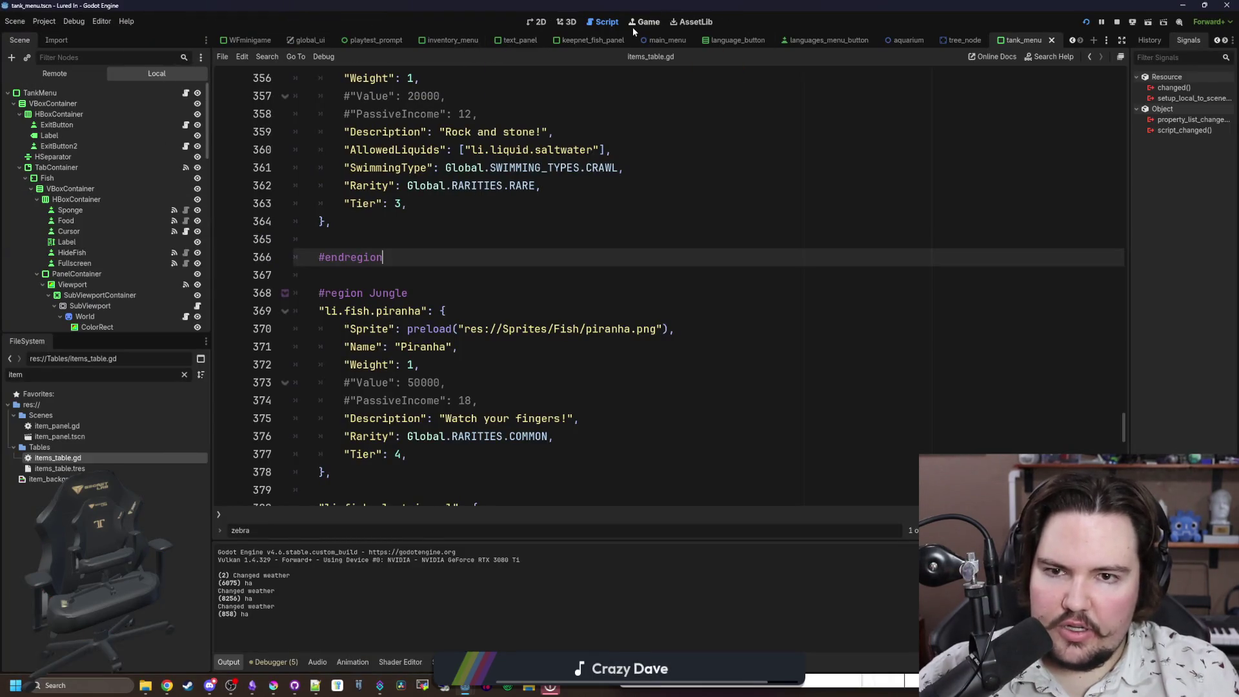
click(633, 25)
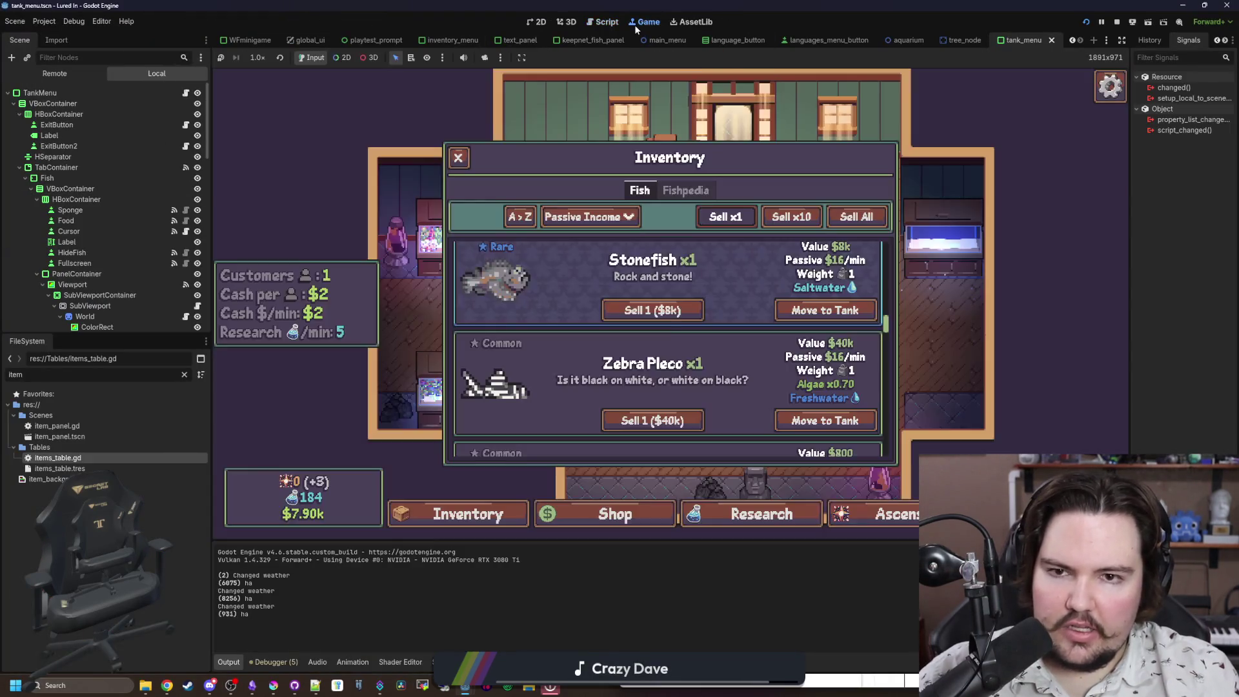
scroll(509, 324, up, 5)
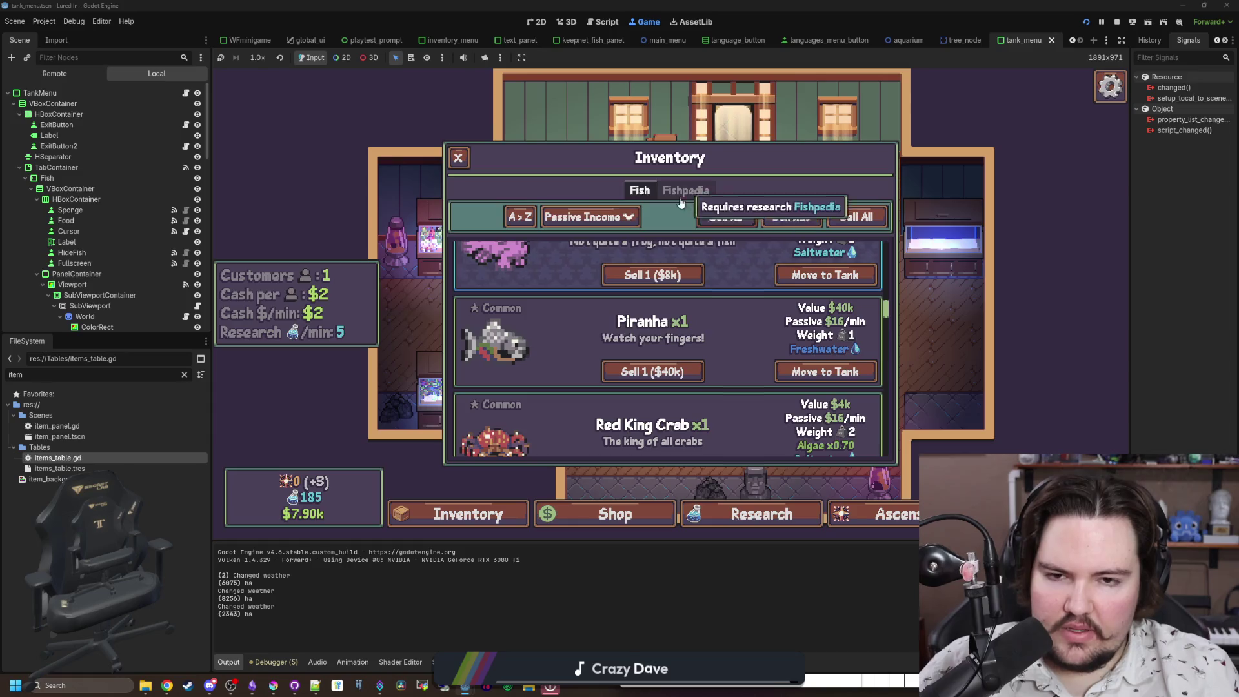
scroll(738, 307, down, 2)
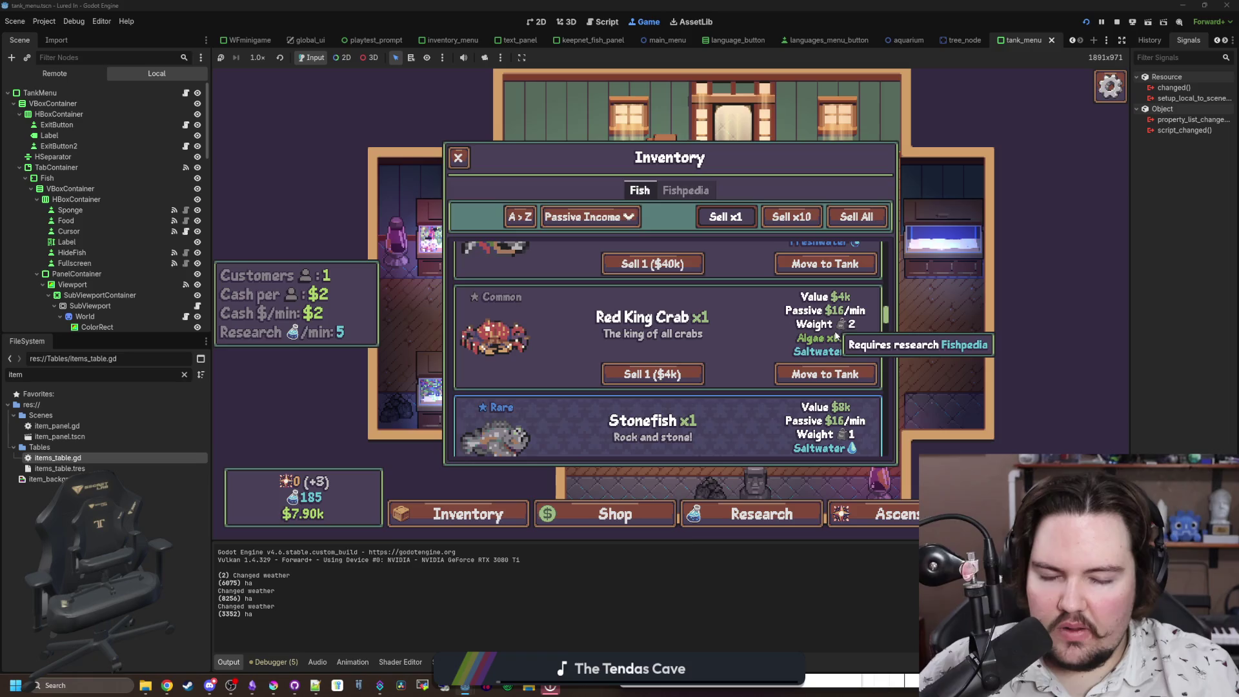
scroll(868, 411, up, 3)
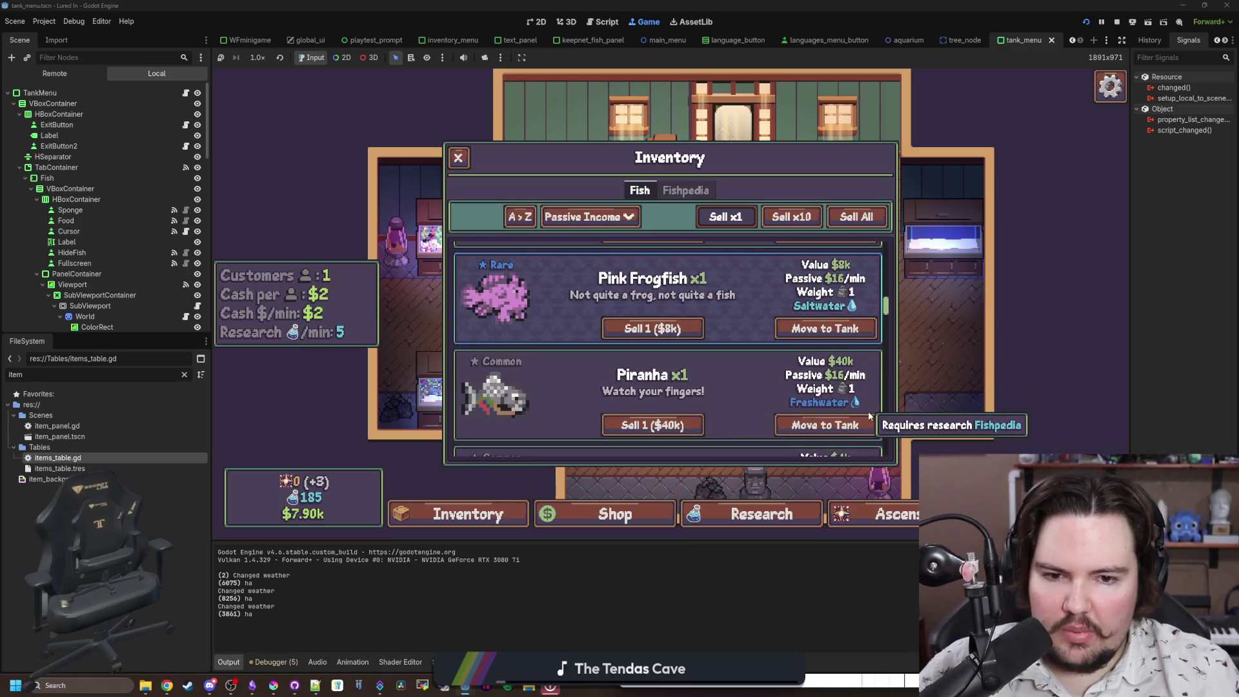
scroll(868, 413, down, 2)
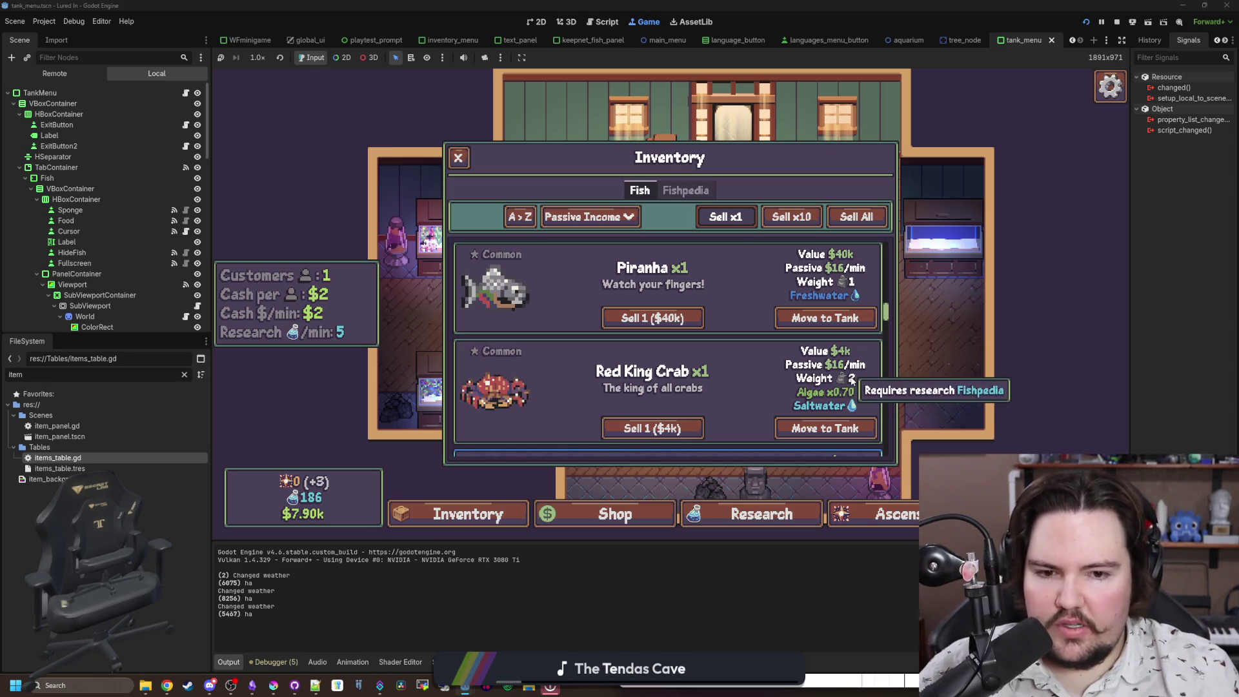
scroll(854, 381, up, 1)
scroll(853, 381, up, 3)
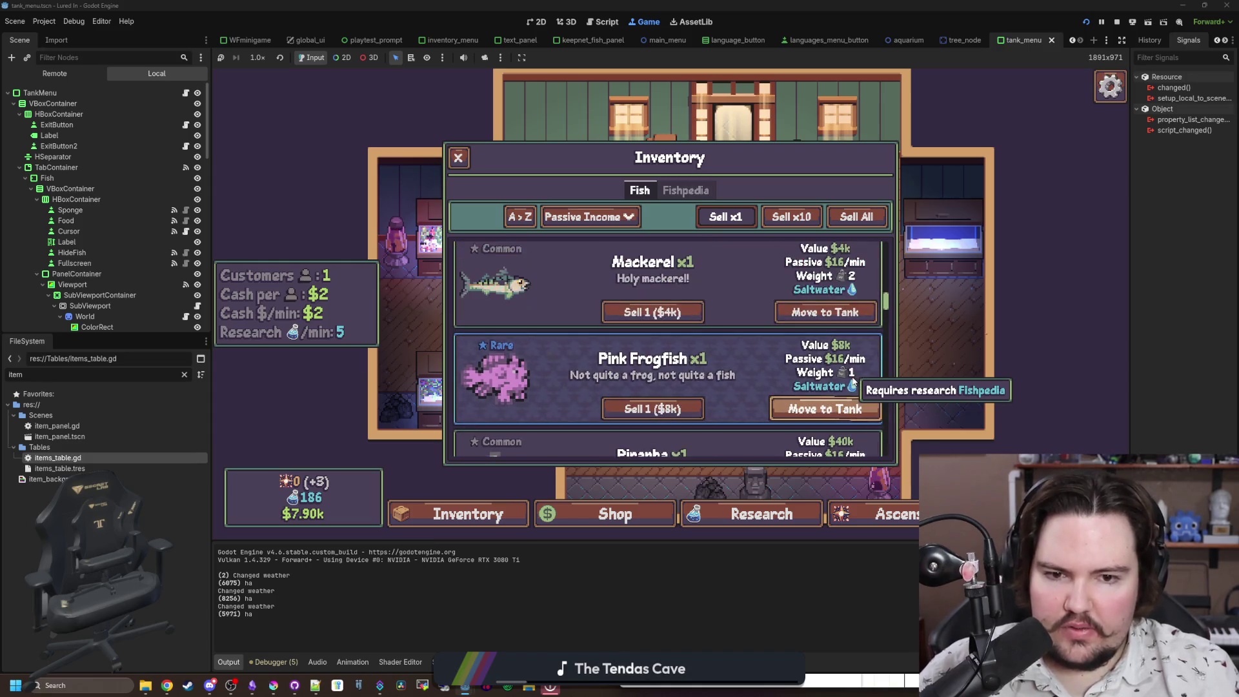
scroll(833, 374, up, 3)
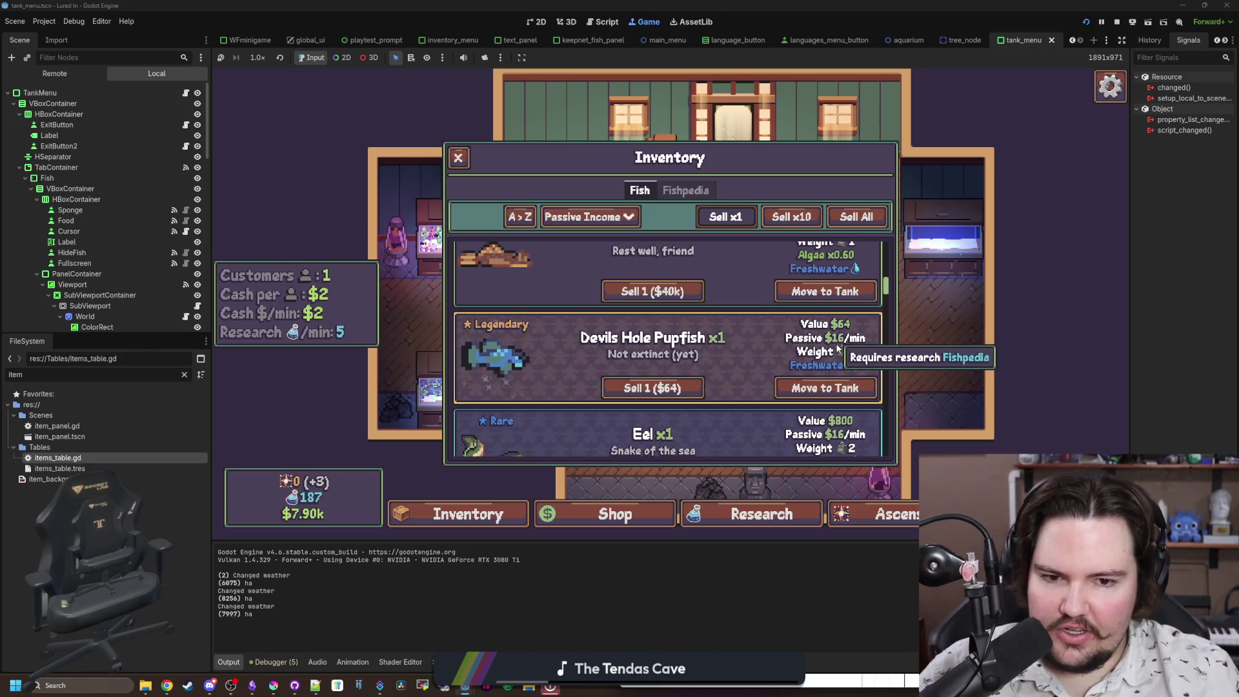
scroll(807, 339, down, 2)
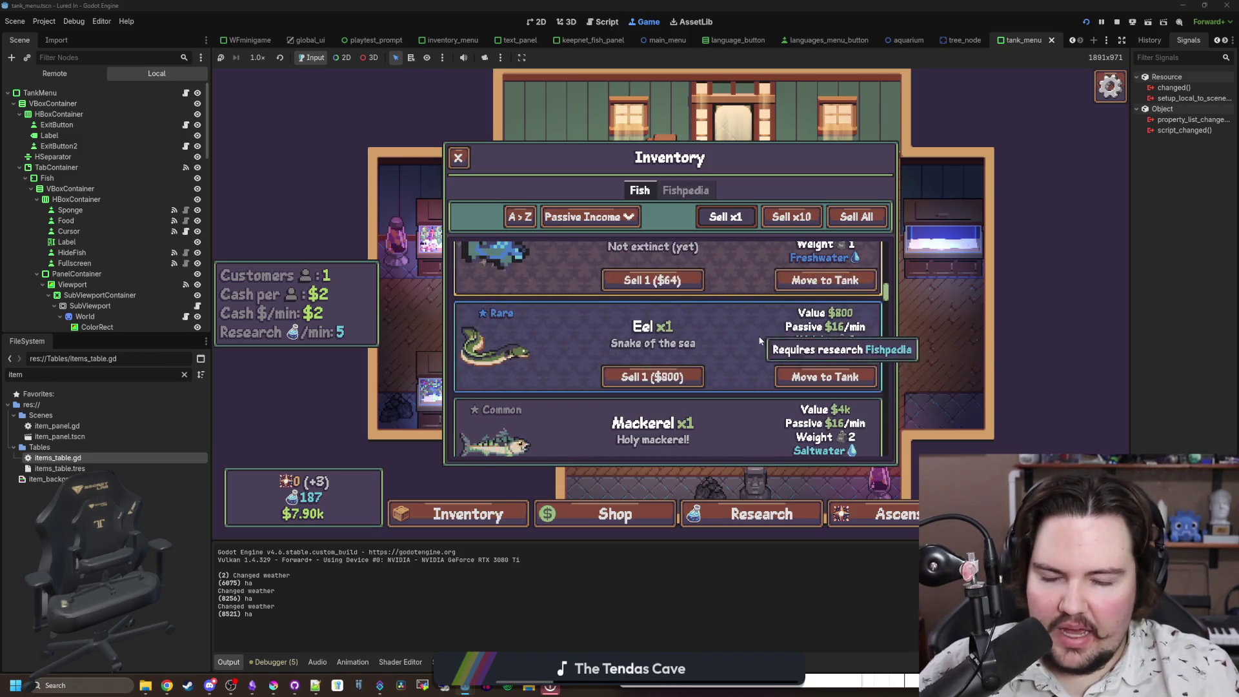
scroll(735, 332, down, 3)
scroll(740, 356, down, 1)
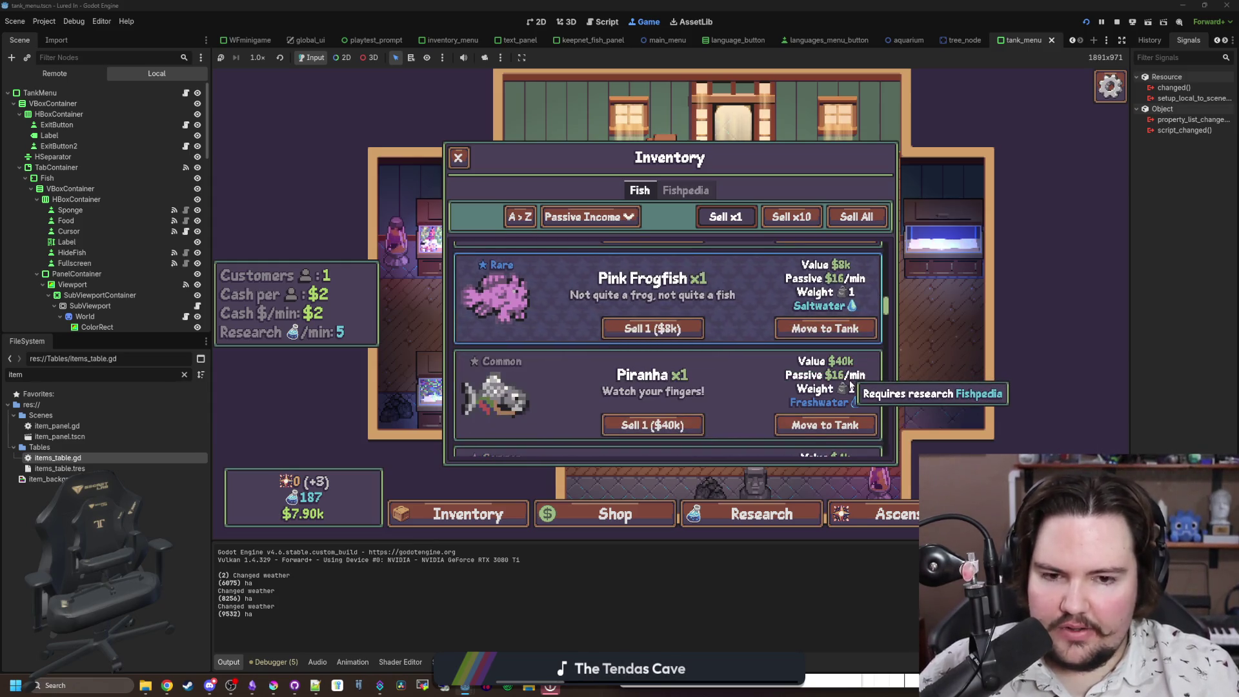
scroll(714, 365, up, 2)
scroll(714, 365, up, 3)
scroll(738, 414, up, 1)
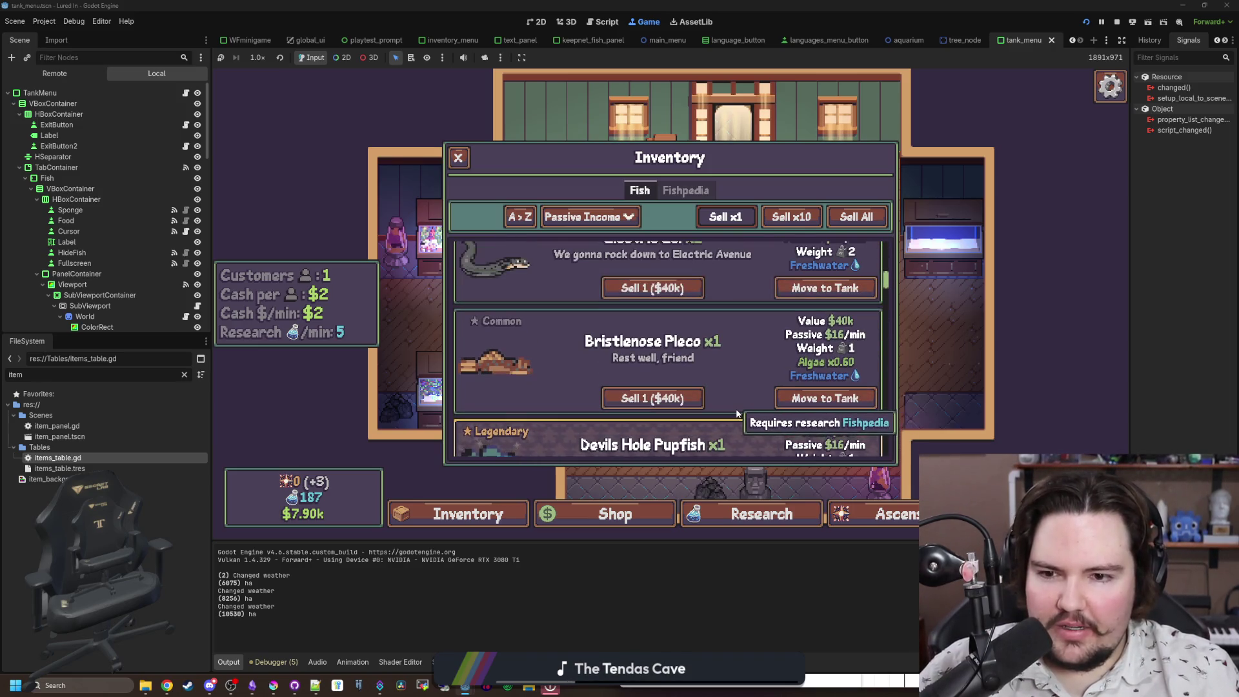
scroll(736, 409, up, 2)
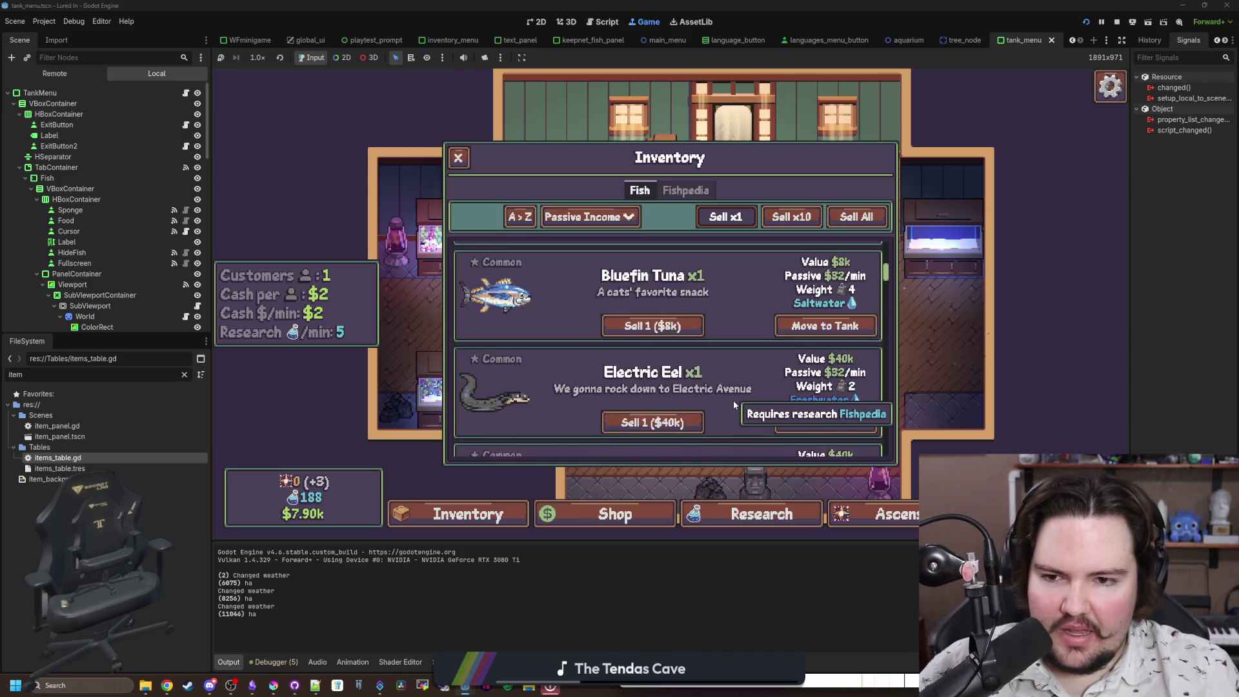
scroll(734, 404, up, 2)
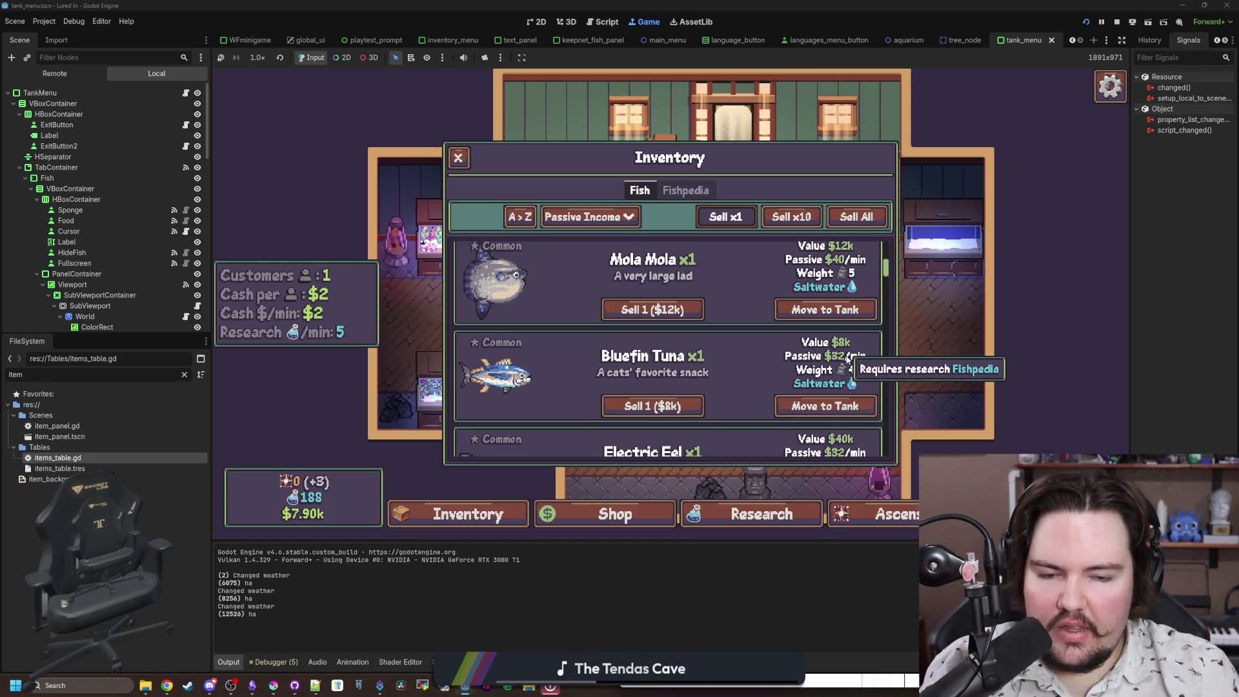
scroll(848, 359, up, 1)
scroll(842, 358, up, 2)
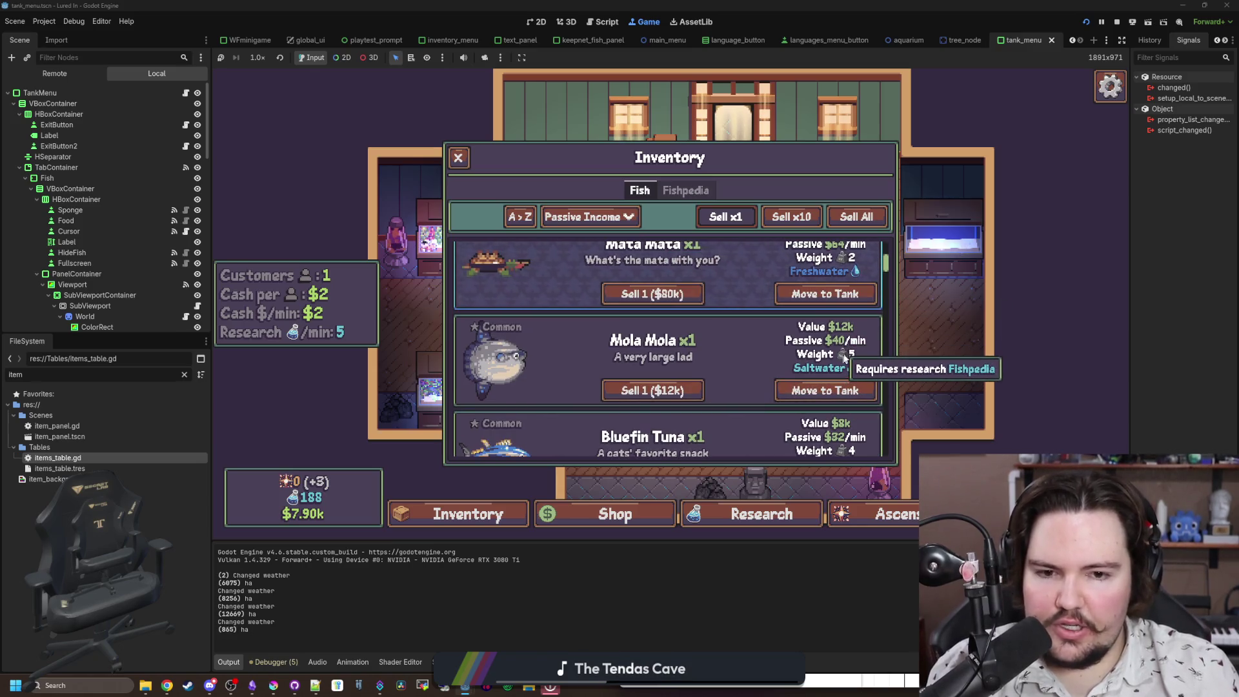
scroll(849, 353, up, 5)
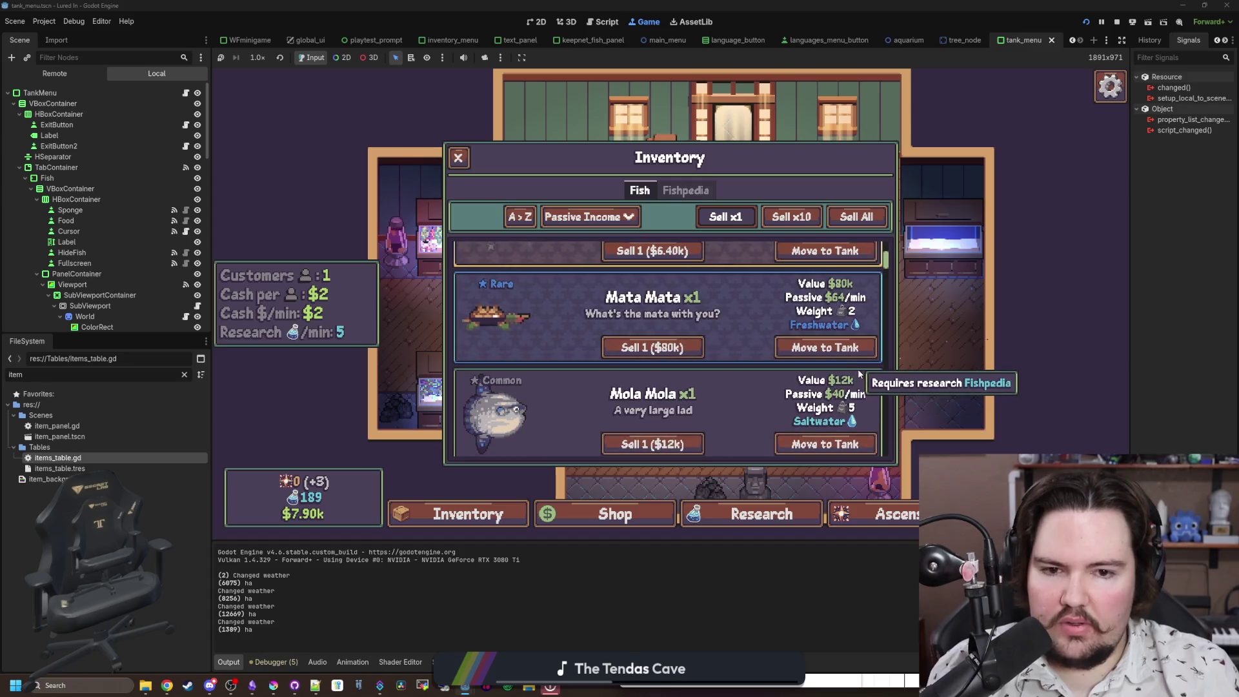
scroll(741, 388, up, 2)
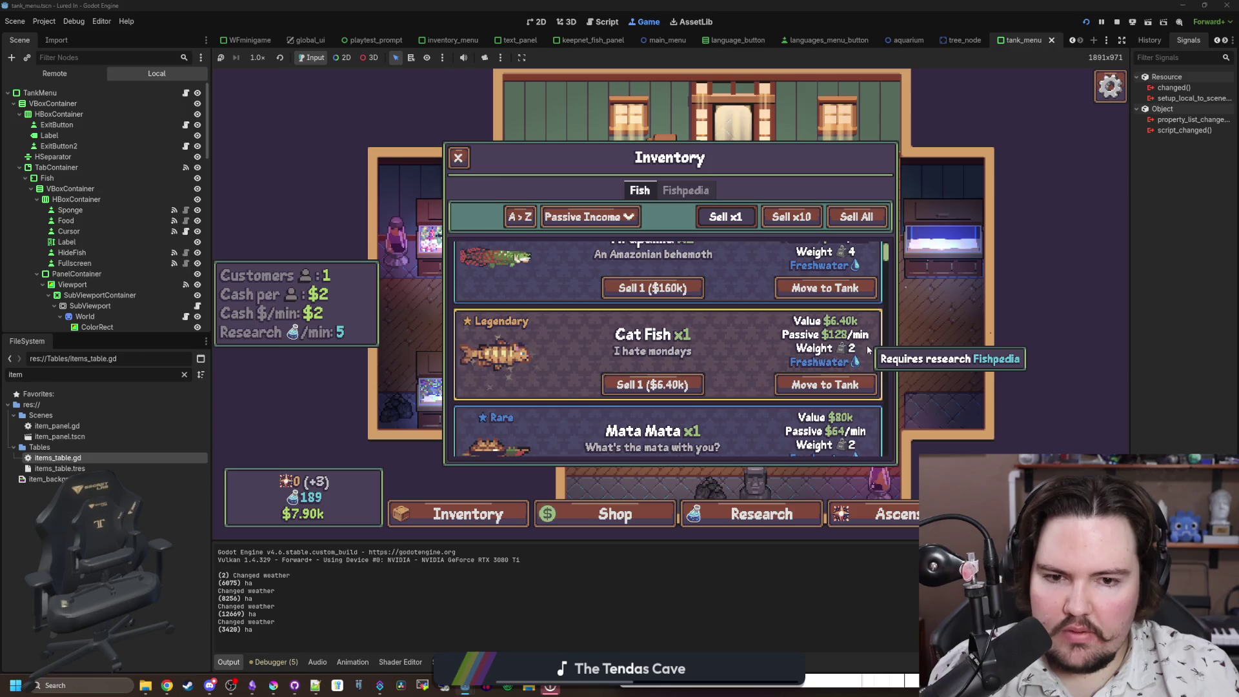
scroll(849, 366, up, 1)
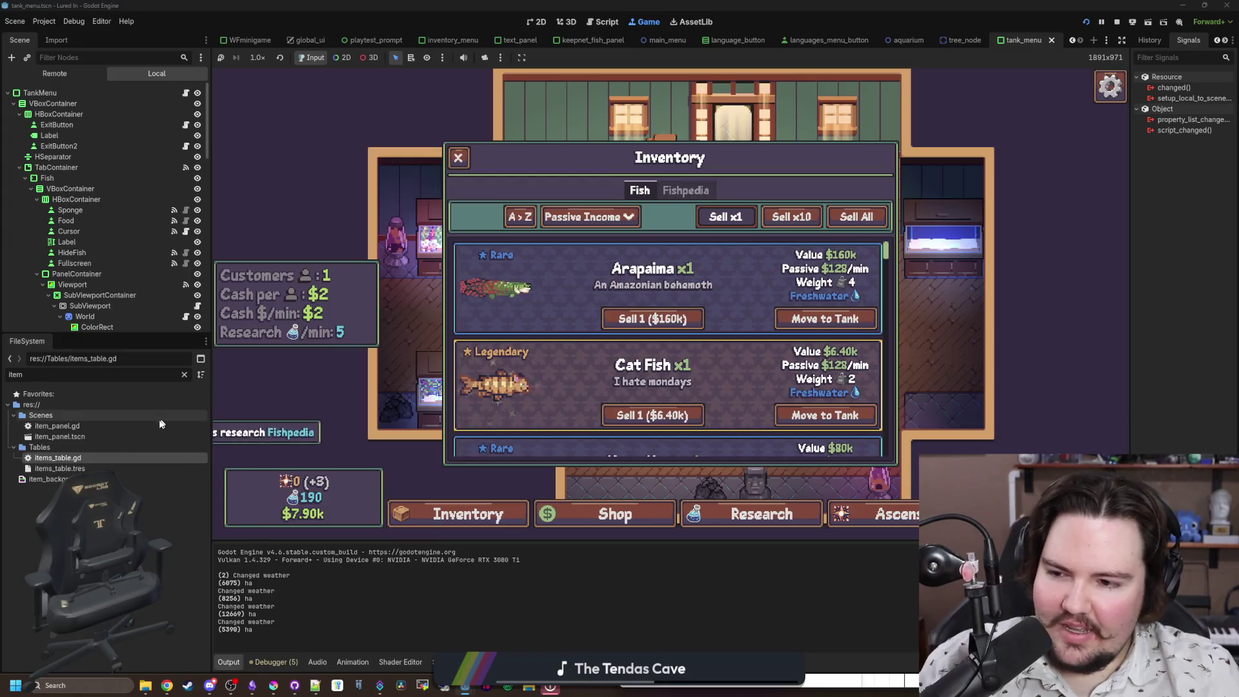
Step: Filter the FileSystem for 'glob' and open global.gd in the script editor
click(183, 374)
text(glob)
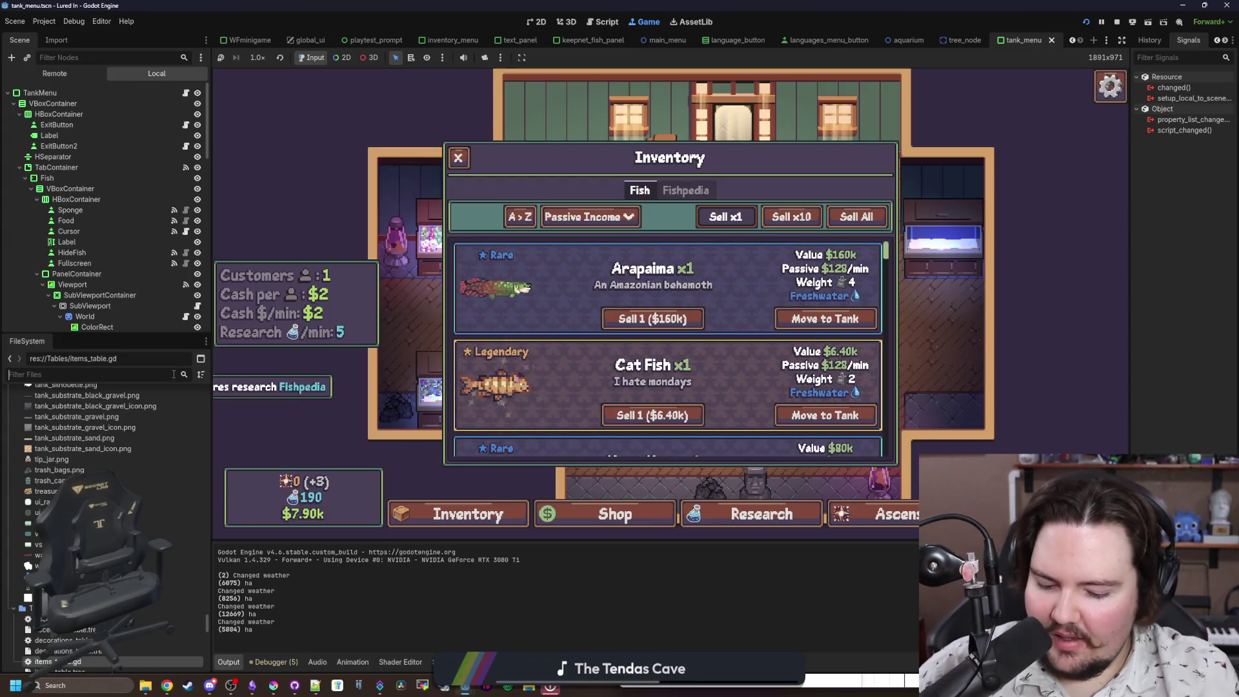
click(99, 454)
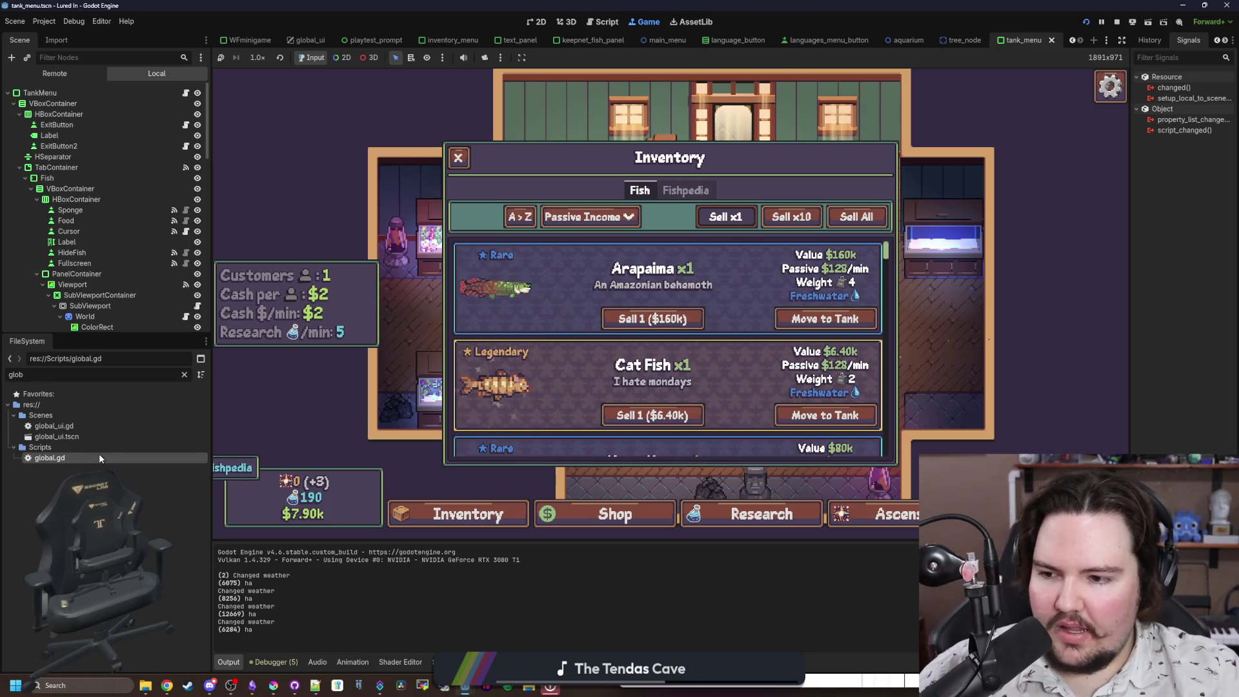
double_click(19, 456)
Step: Change the LEGENDARY rarityMult from 16.0 to 6.0 and save the script
click(411, 402)
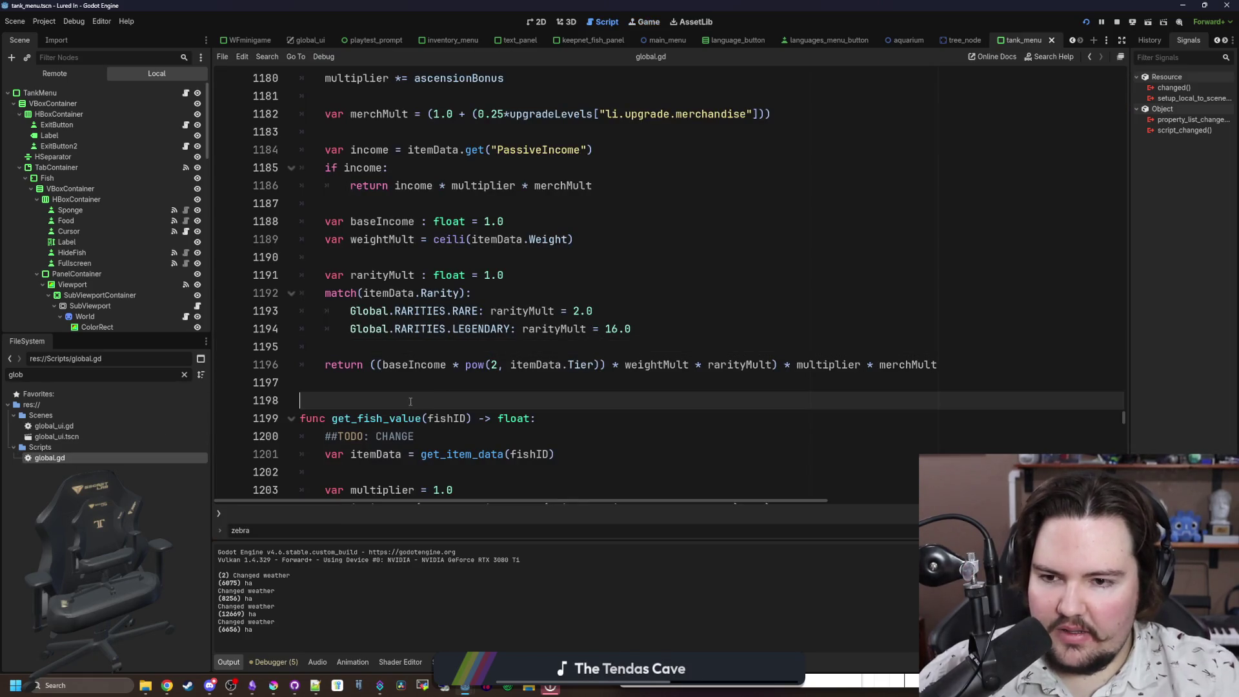
click(618, 330)
text(32)
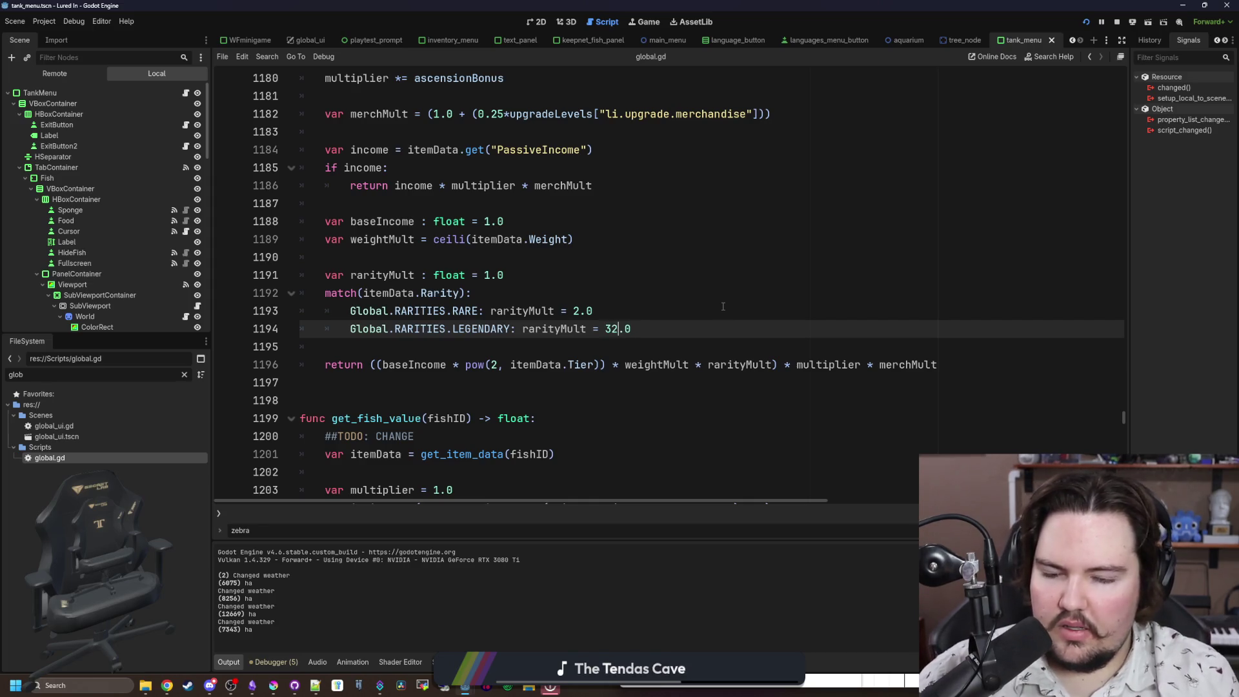
key(Up)
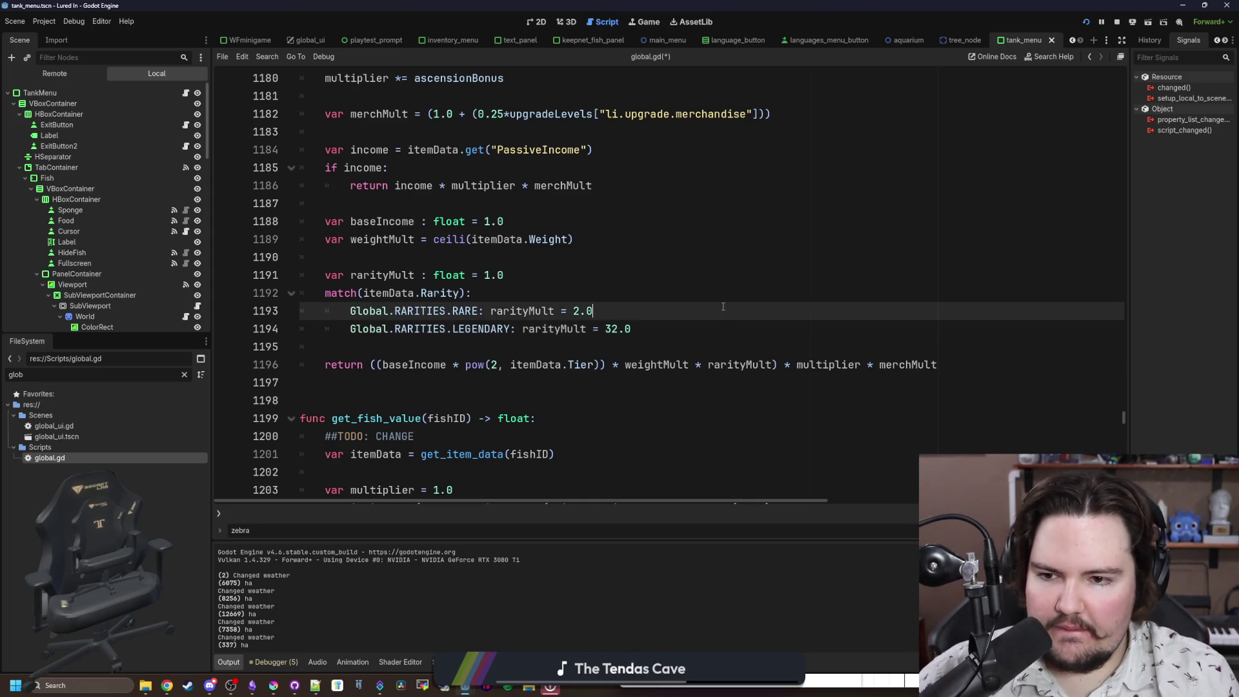
key(Down)
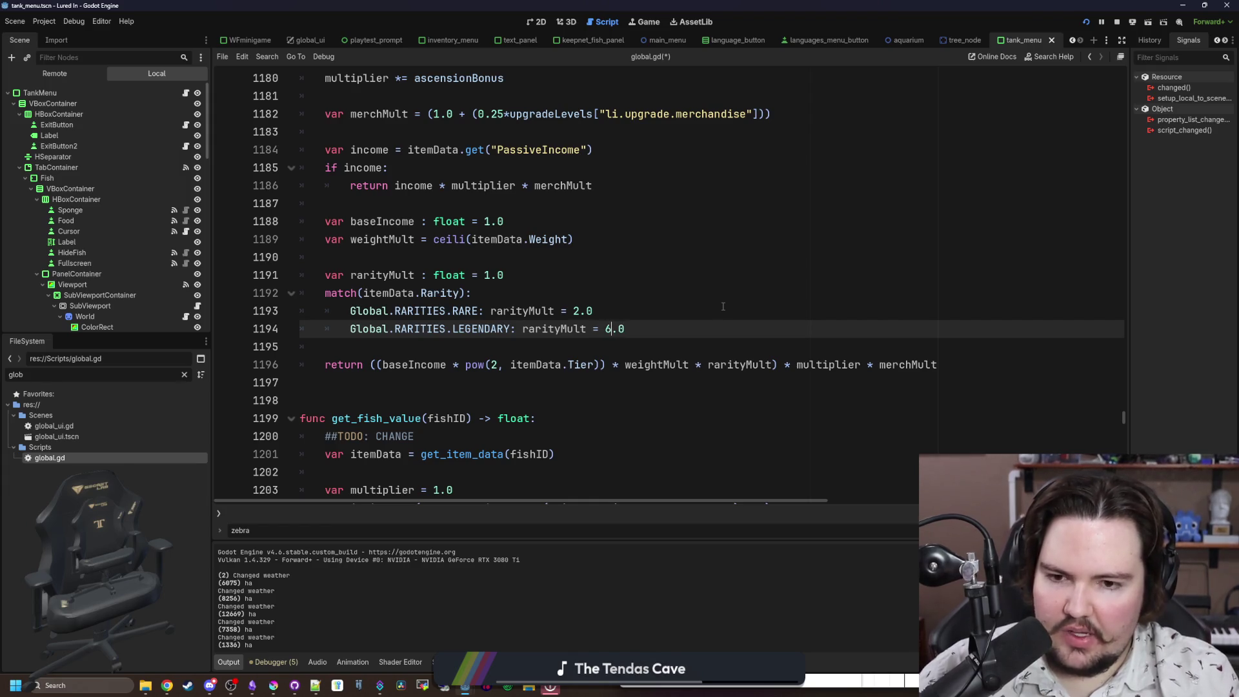
key(Up)
key(ctrl+s)
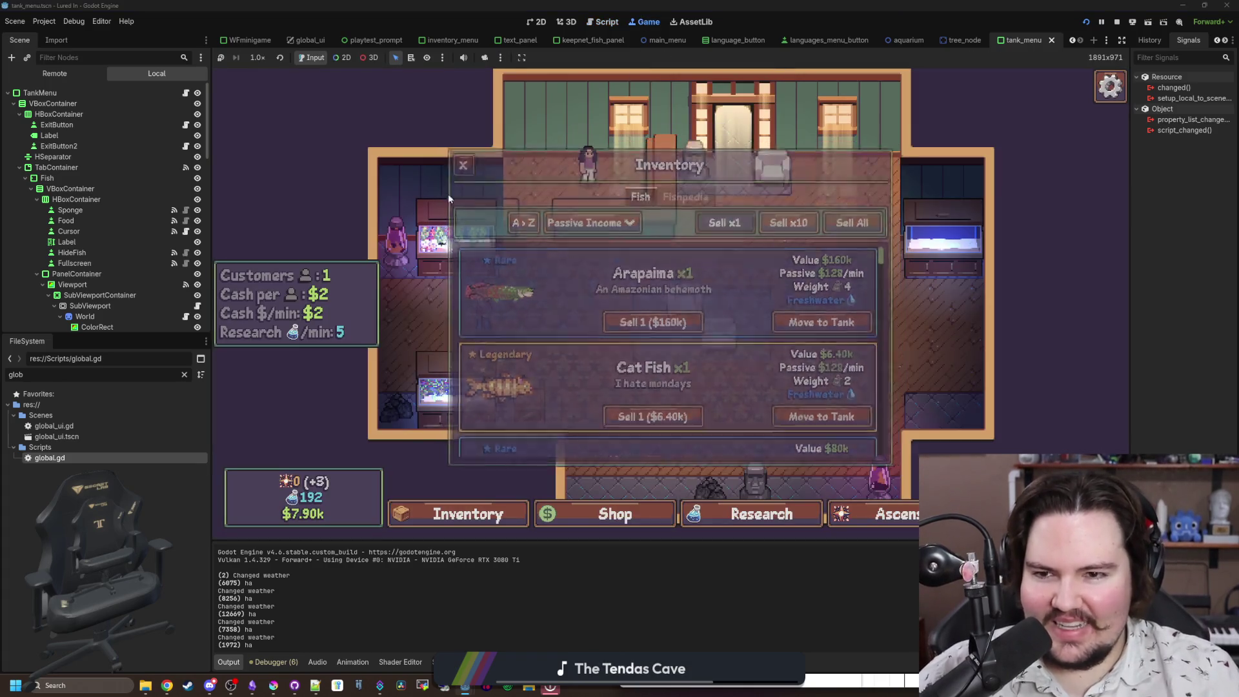
Step: In the running game, re-sort the inventory by Liquid Type, then back to Passive Income
click(462, 513)
click(589, 217)
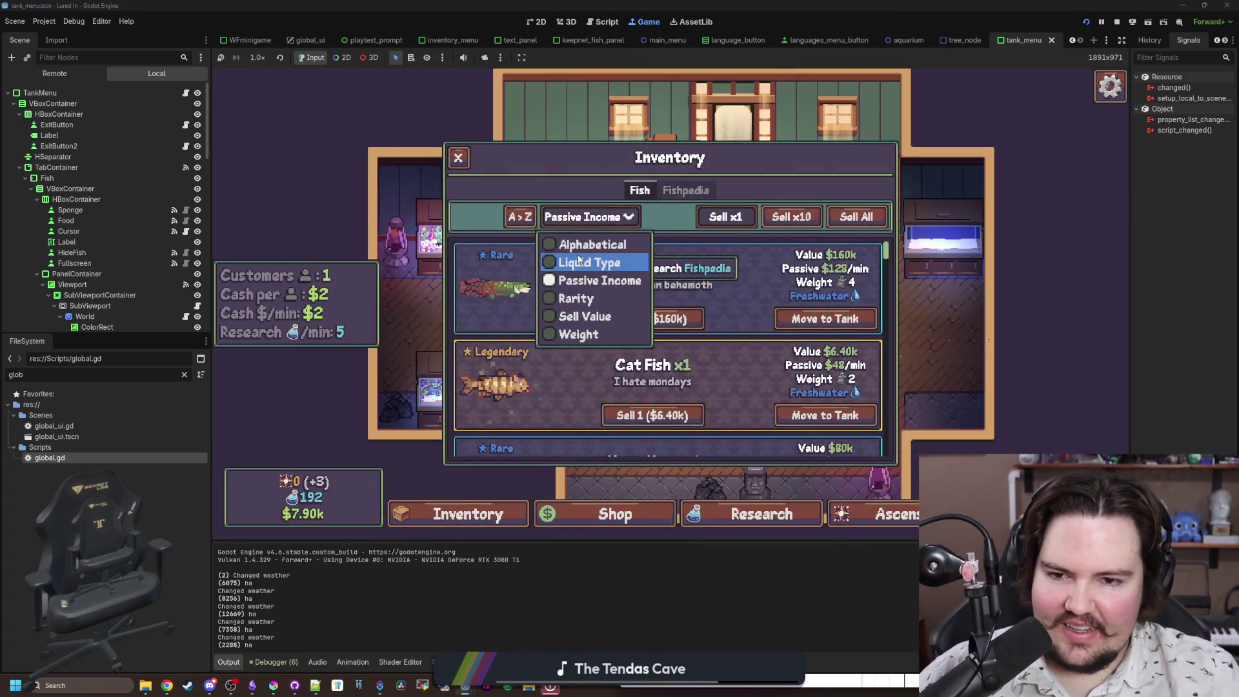
click(589, 262)
click(589, 217)
click(614, 288)
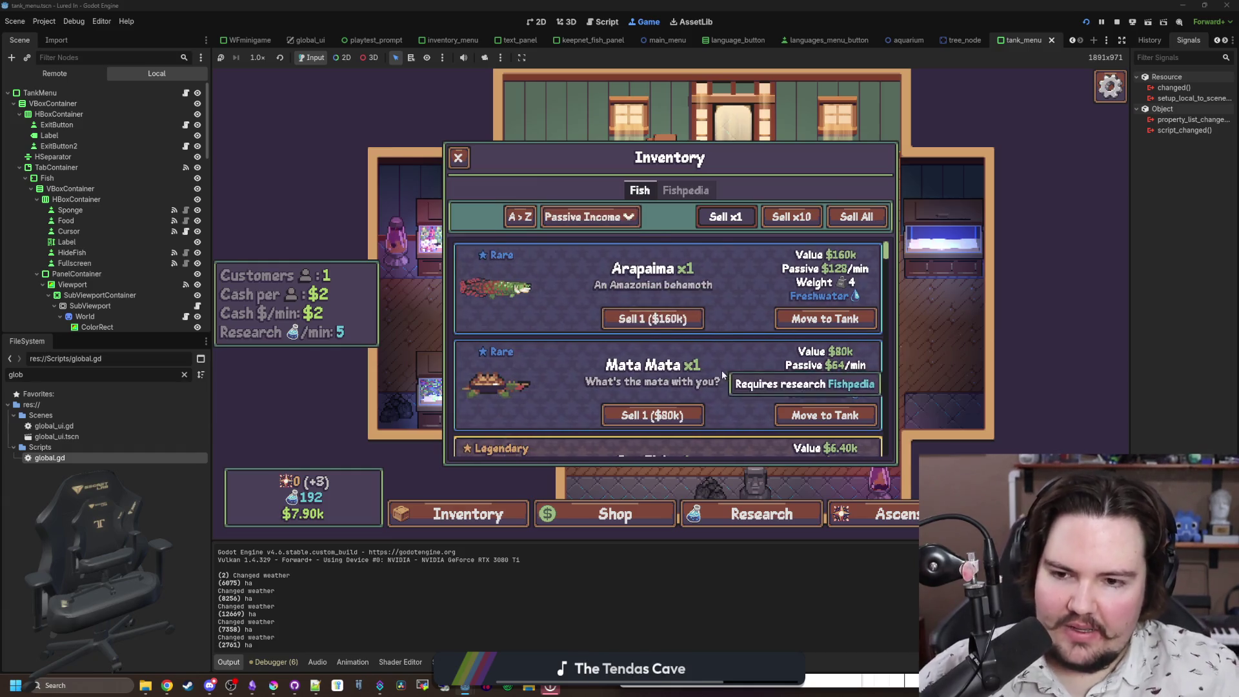
Step: Scroll to the legendary Cat Fish showing $48/min, then close the inventory
scroll(837, 382, down, 3)
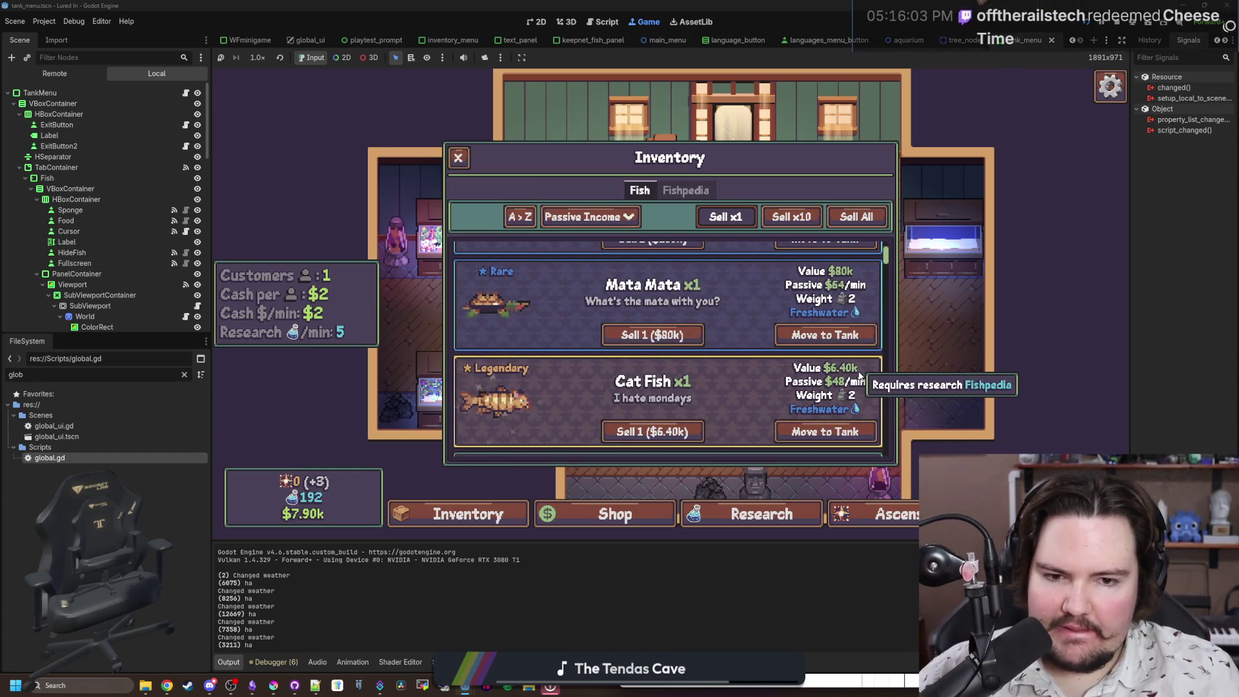
scroll(855, 391, up, 1)
scroll(856, 392, down, 1)
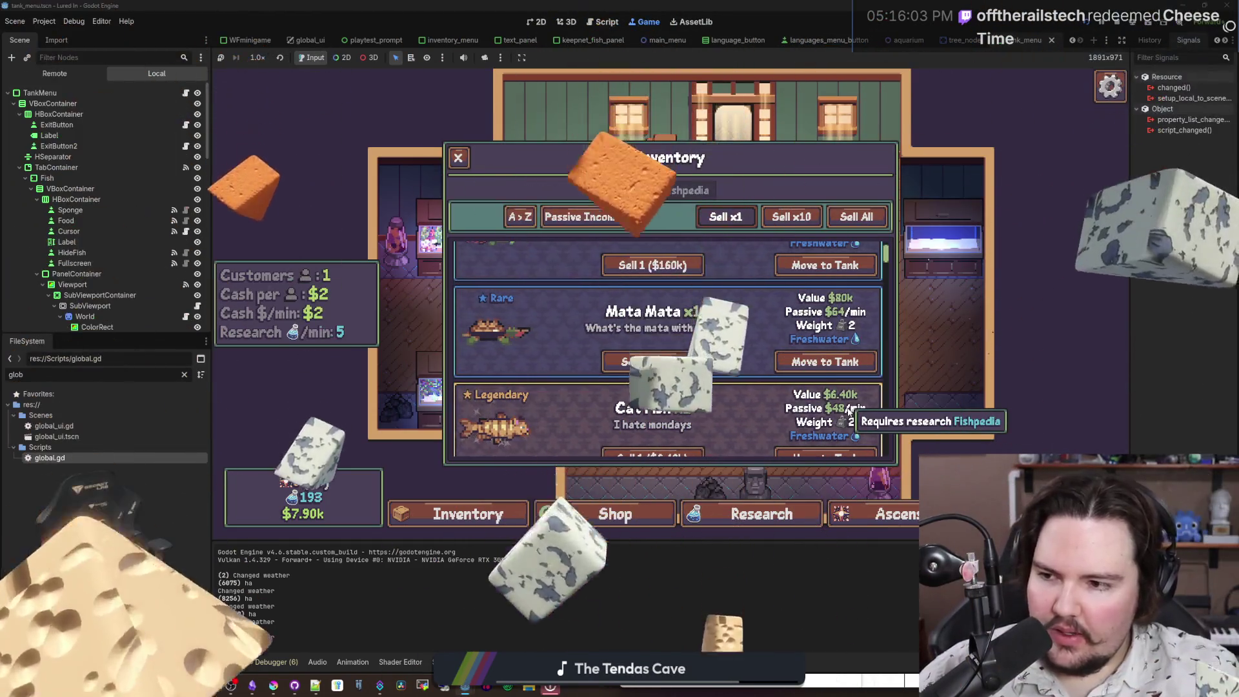
scroll(849, 411, down, 3)
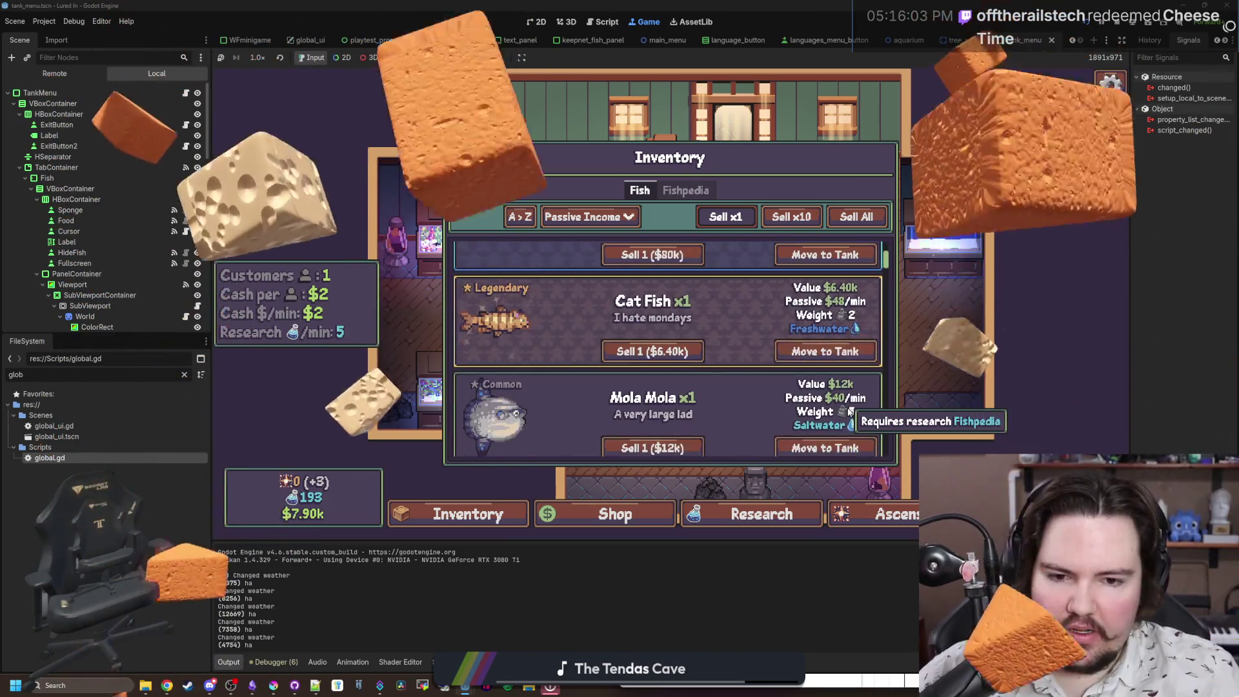
scroll(860, 392, down, 10)
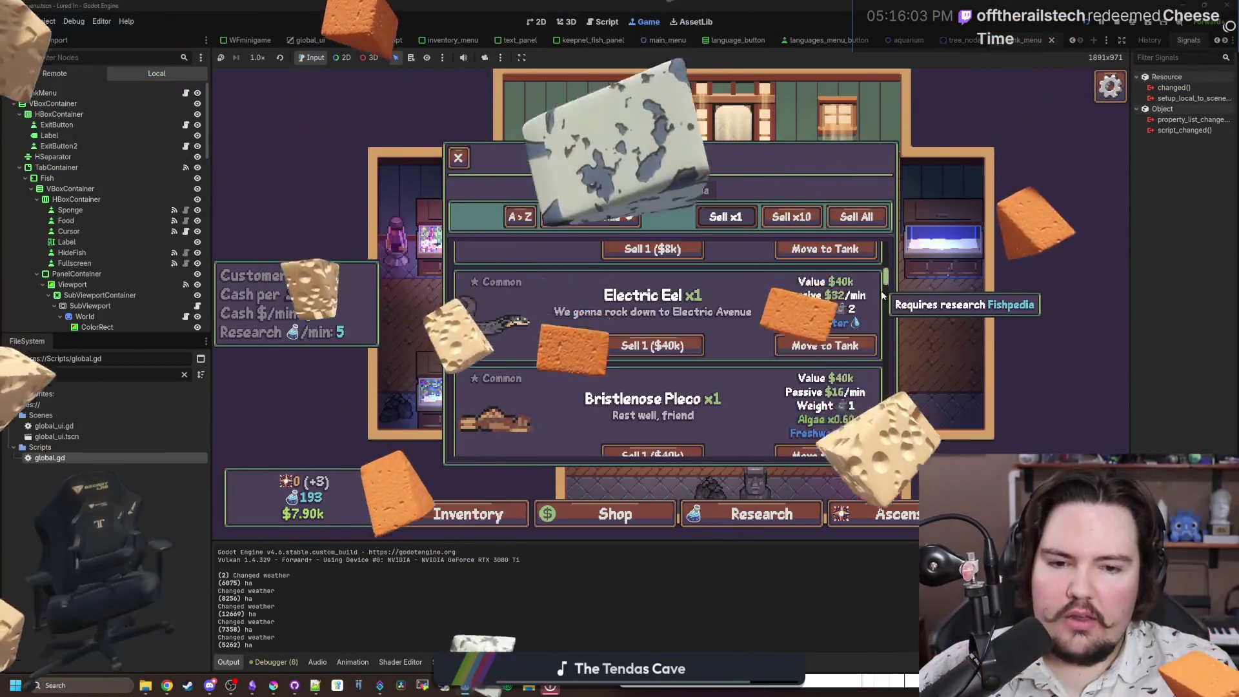
scroll(864, 320, up, 15)
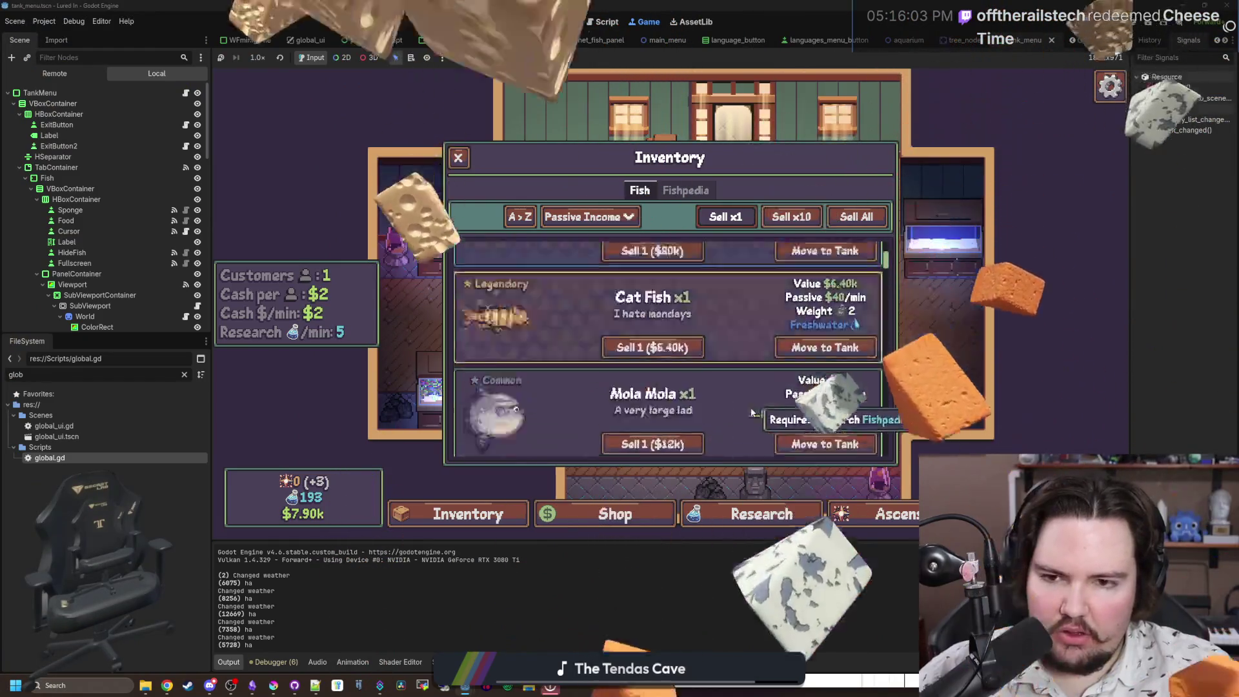
key(Escape)
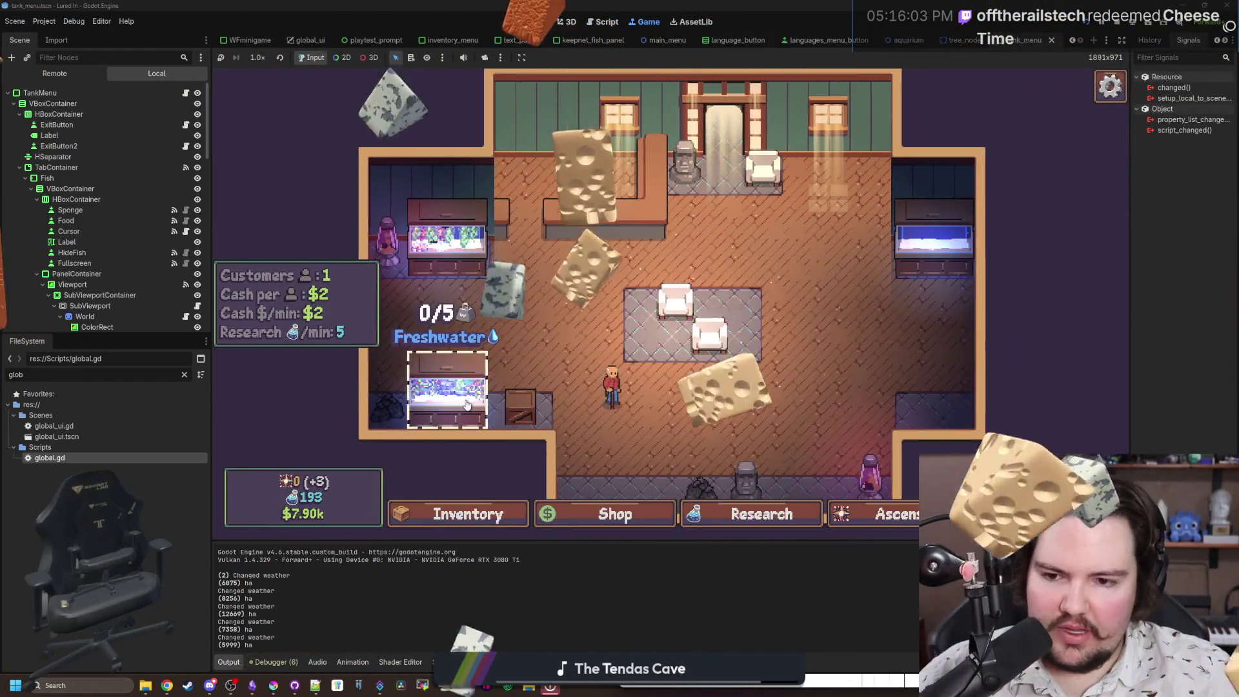
Step: Move the Arapaima into Fish Tank 2 and check it earns $128/min there
click(742, 258)
click(840, 214)
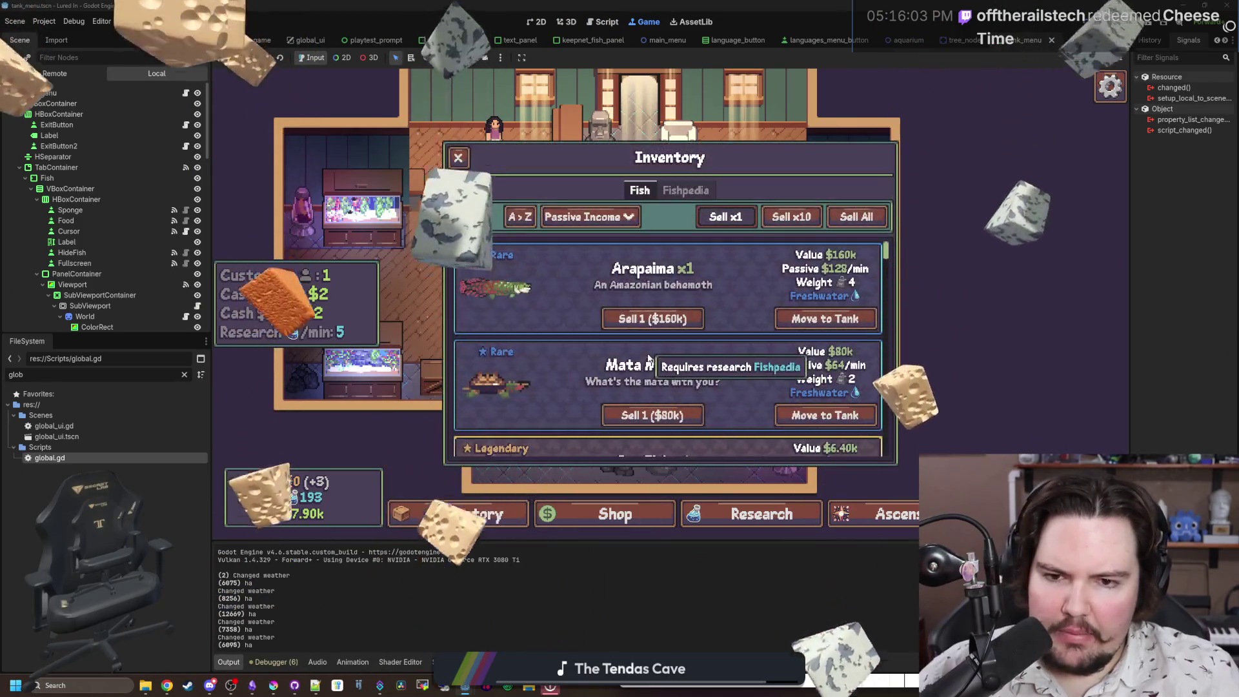
click(782, 322)
click(724, 269)
key(Escape)
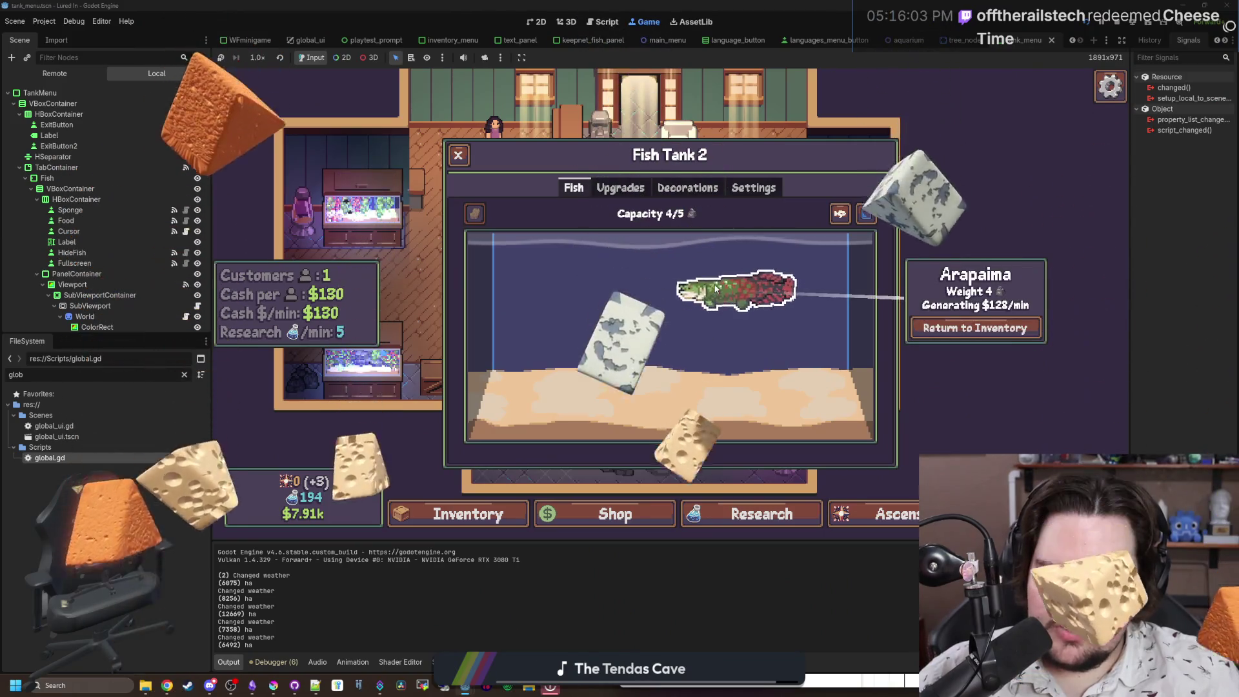
click(715, 288)
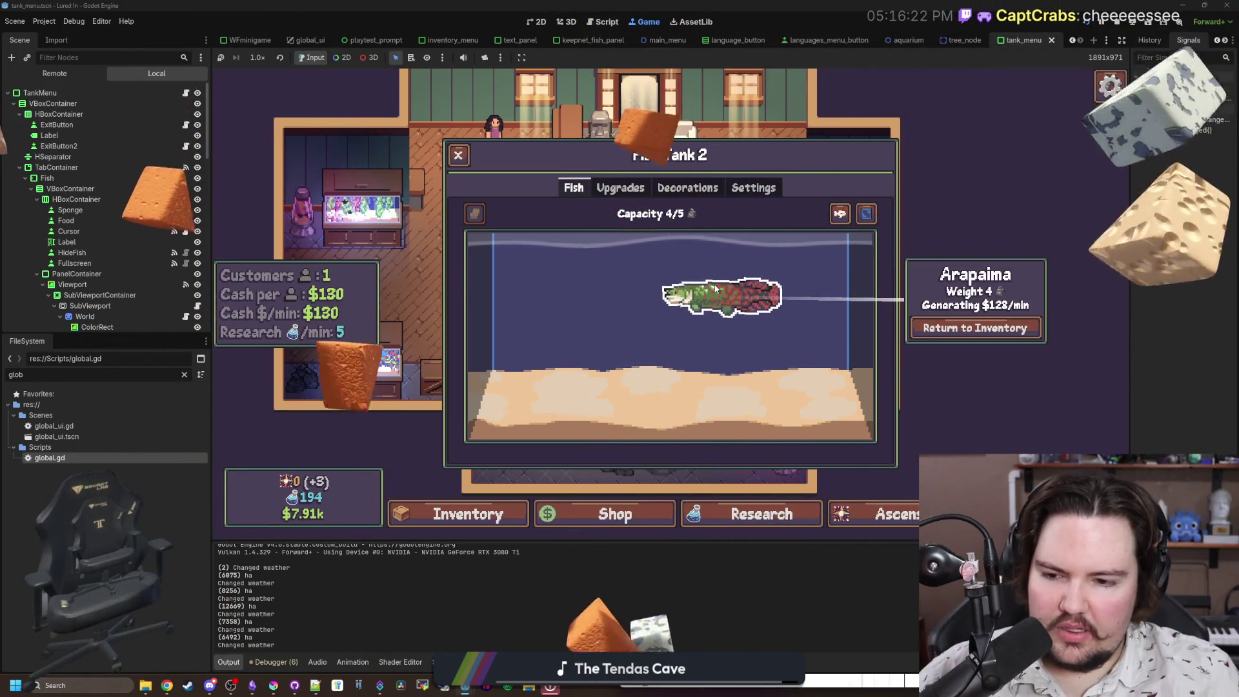
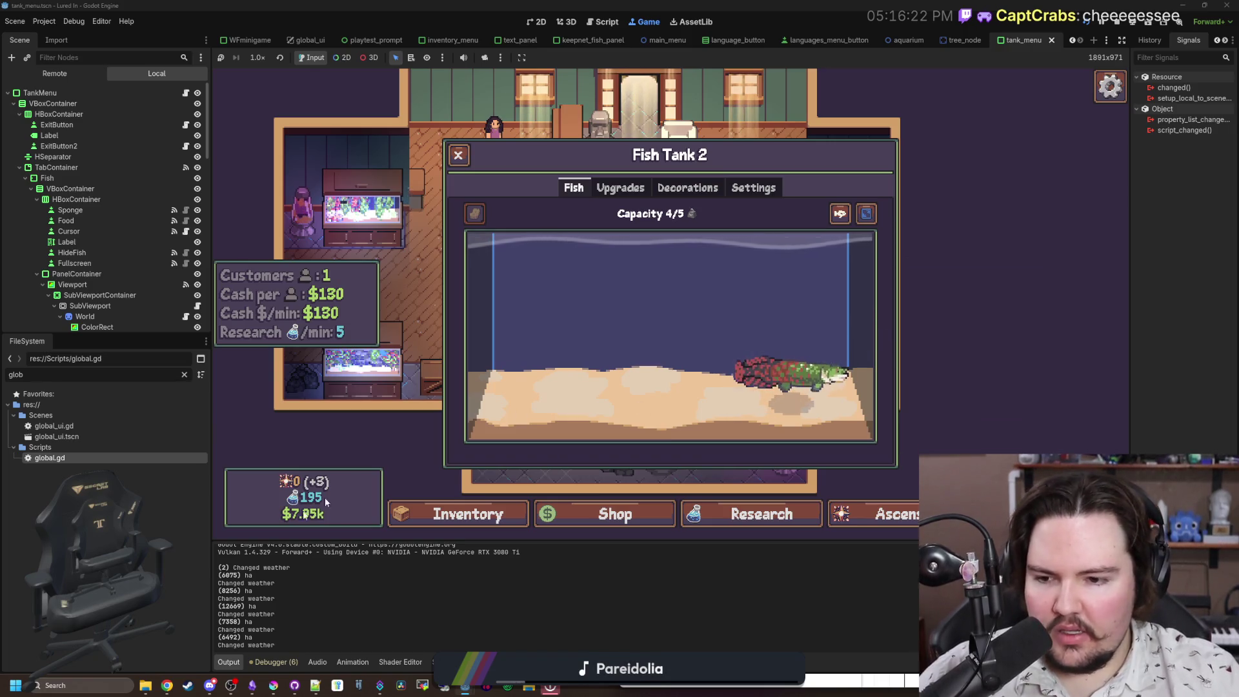
Step: Browse the tank's decorations, settings, upgrades and fish tabs, then close the tank panel
click(686, 188)
click(752, 190)
click(616, 188)
click(568, 192)
key(Escape)
key(Escape)
key(Escape)
Step: Check the research tree, then buy Advertising in Shop > Marketing up to level 15 (16 customers)
key(r)
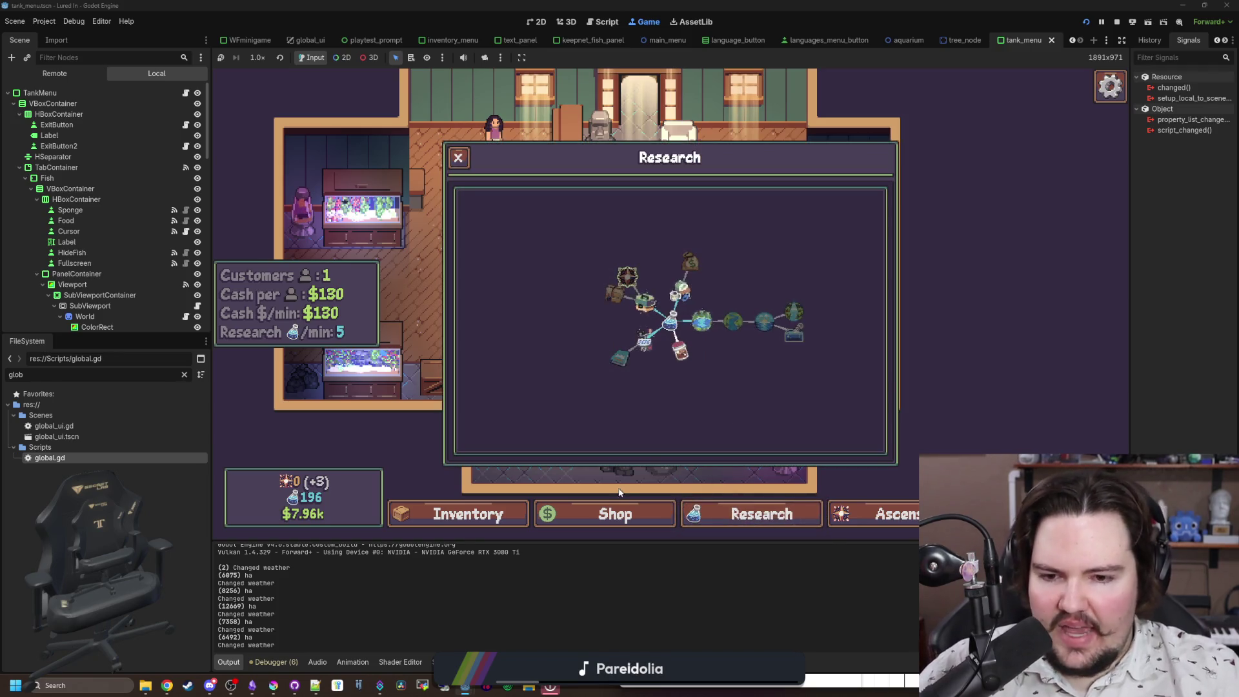
click(618, 511)
click(695, 191)
click(629, 190)
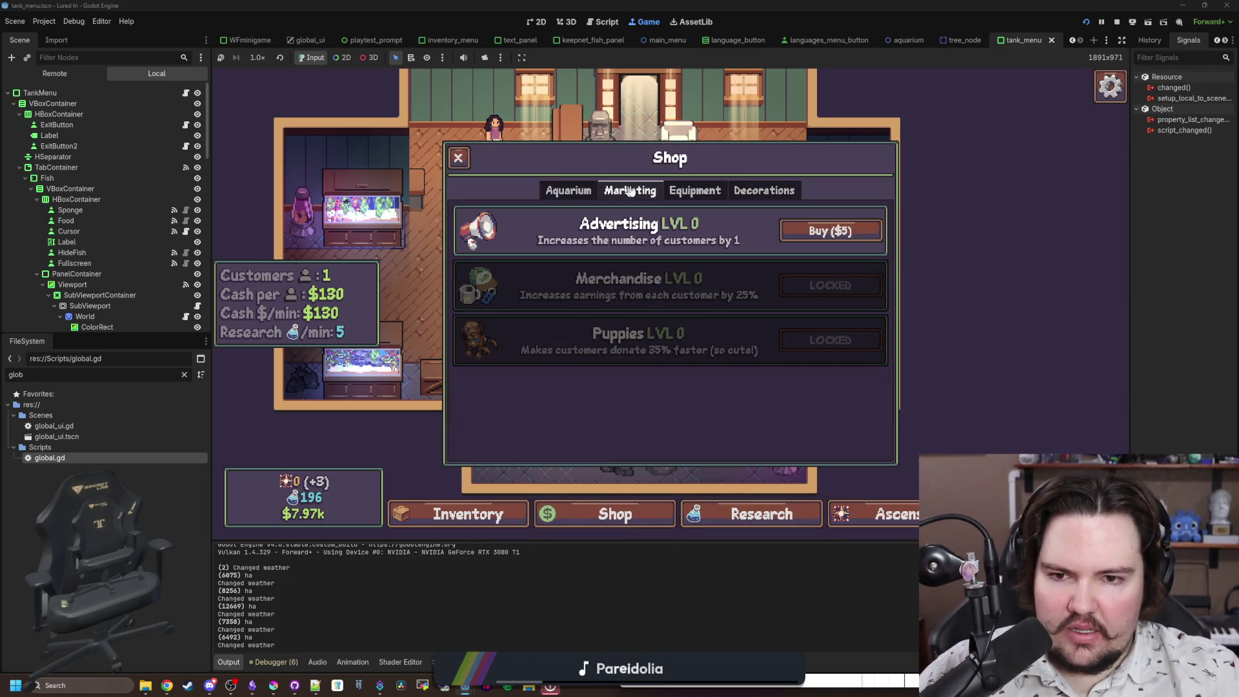
click(810, 229)
triple_click(811, 229)
triple_click(810, 229)
triple_click(811, 229)
double_click(810, 229)
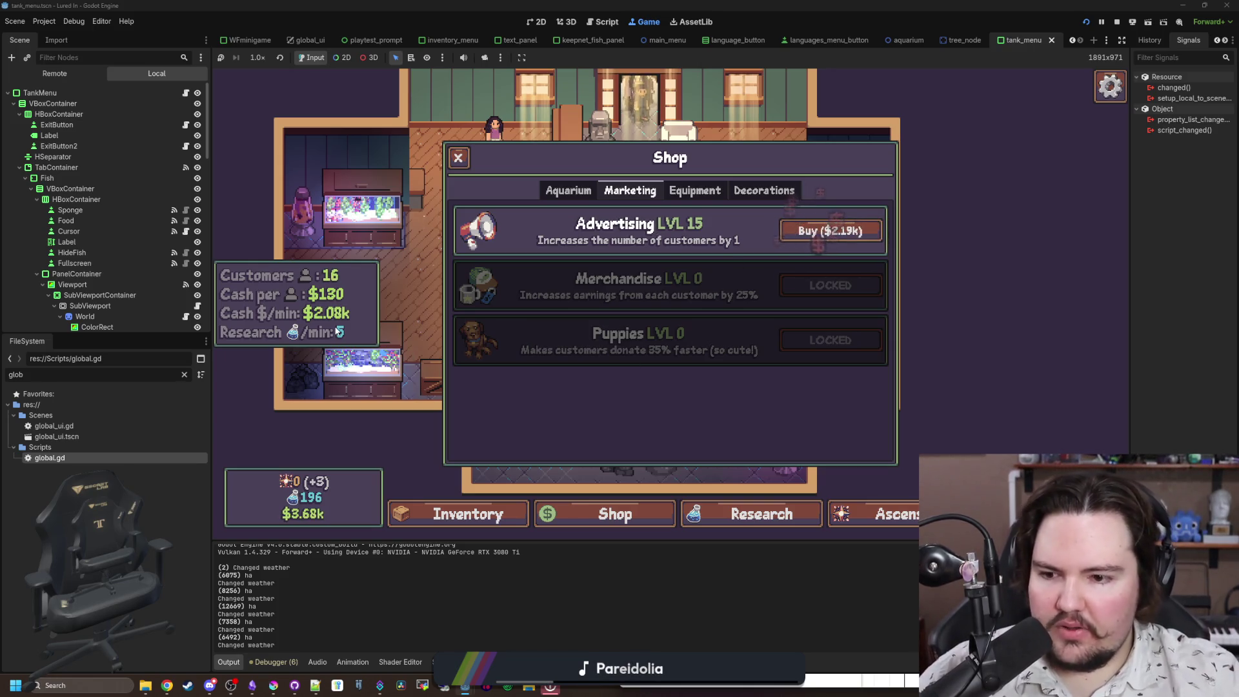
key(Escape)
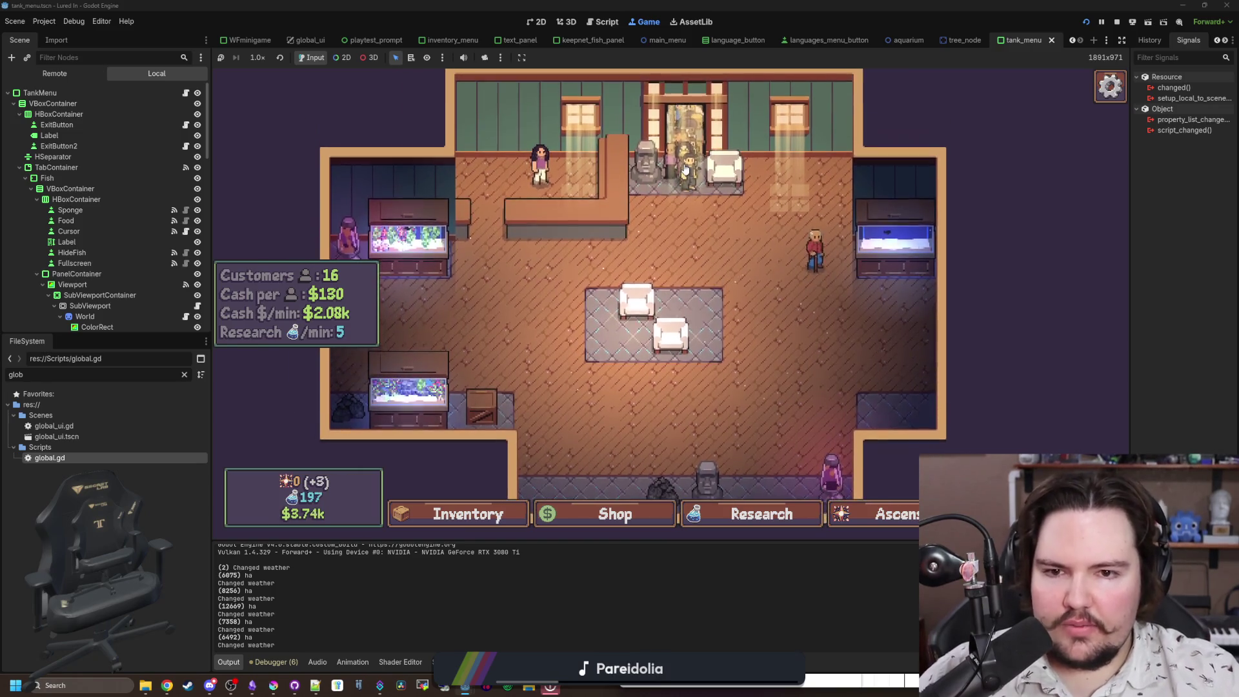
click(620, 517)
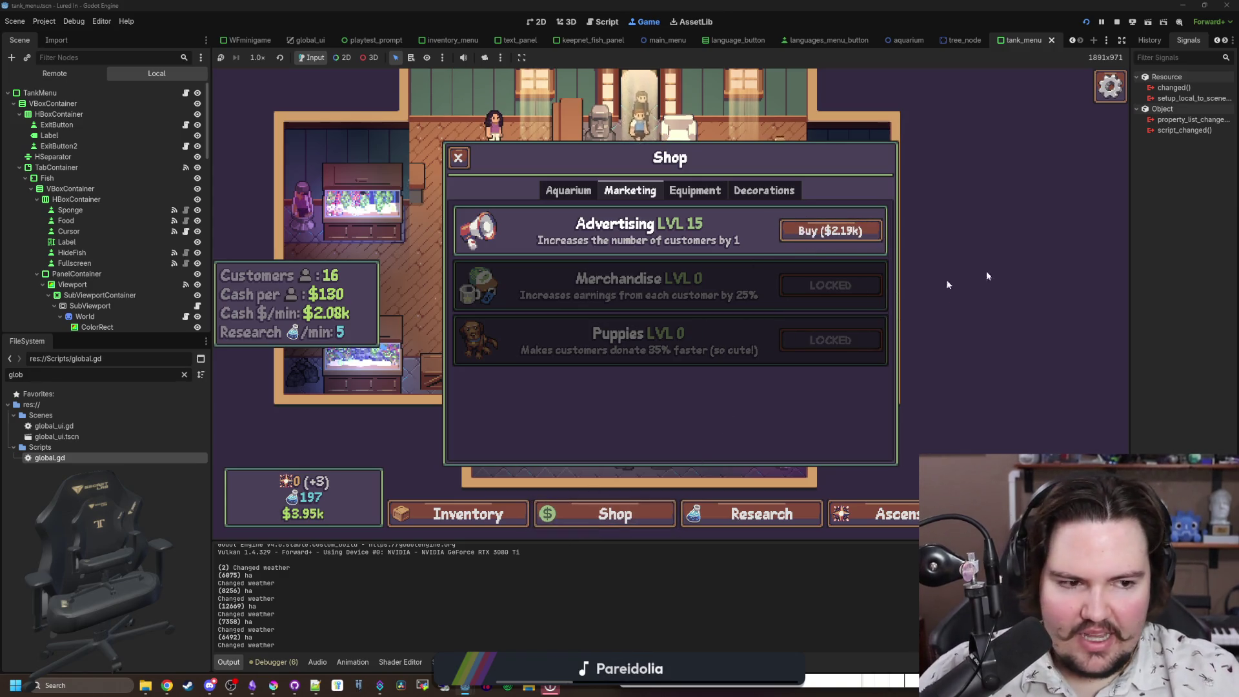
Step: Close the Desmos calculator page, then leave the game's shop and open the fish inventory
key(alt+Tab)
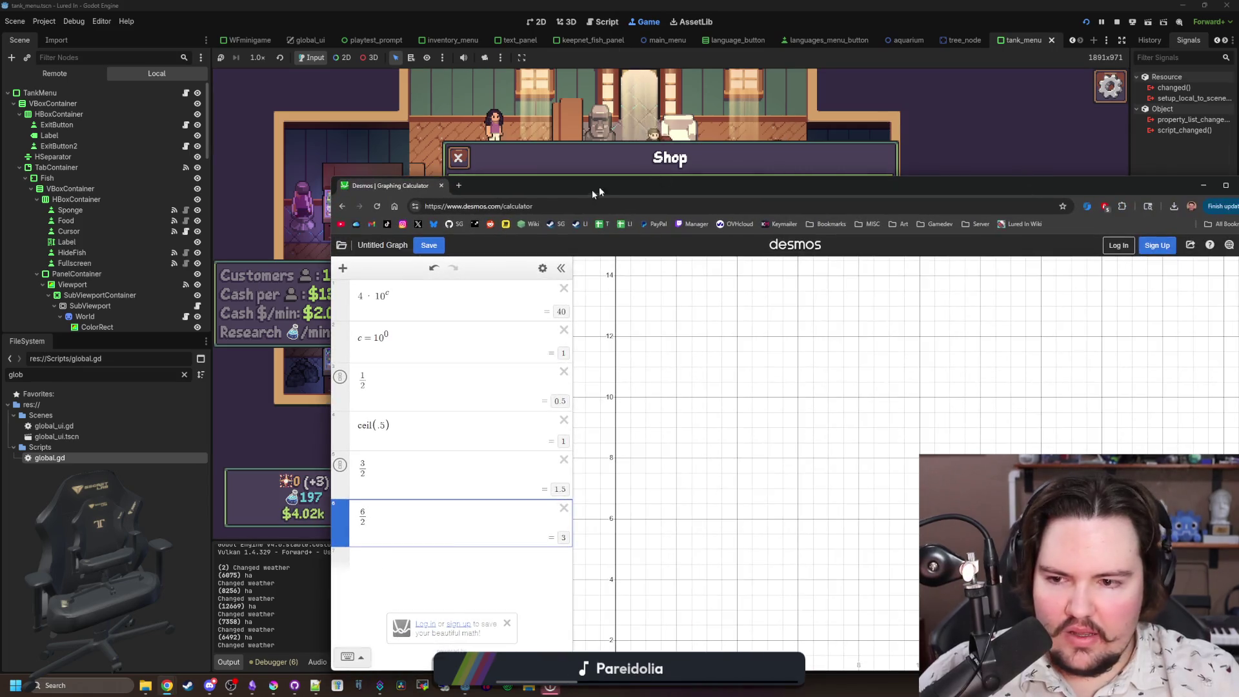
key(ctrl+w)
click(827, 273)
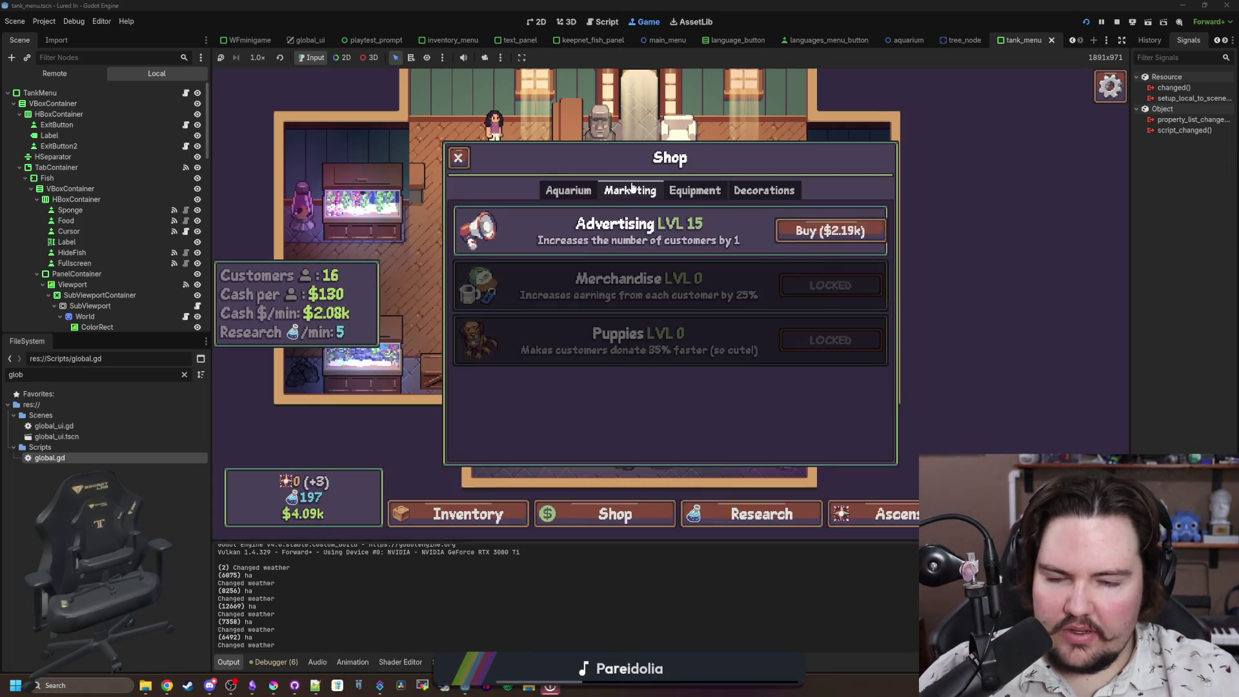
click(561, 185)
key(Escape)
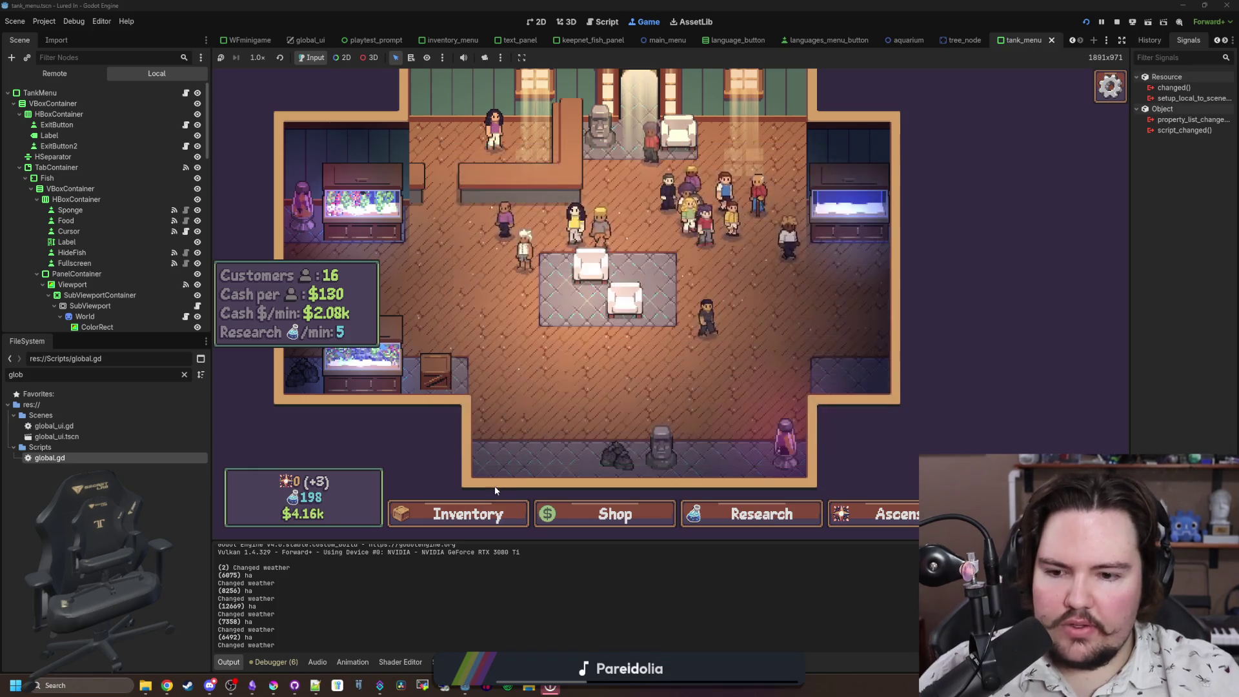
click(468, 514)
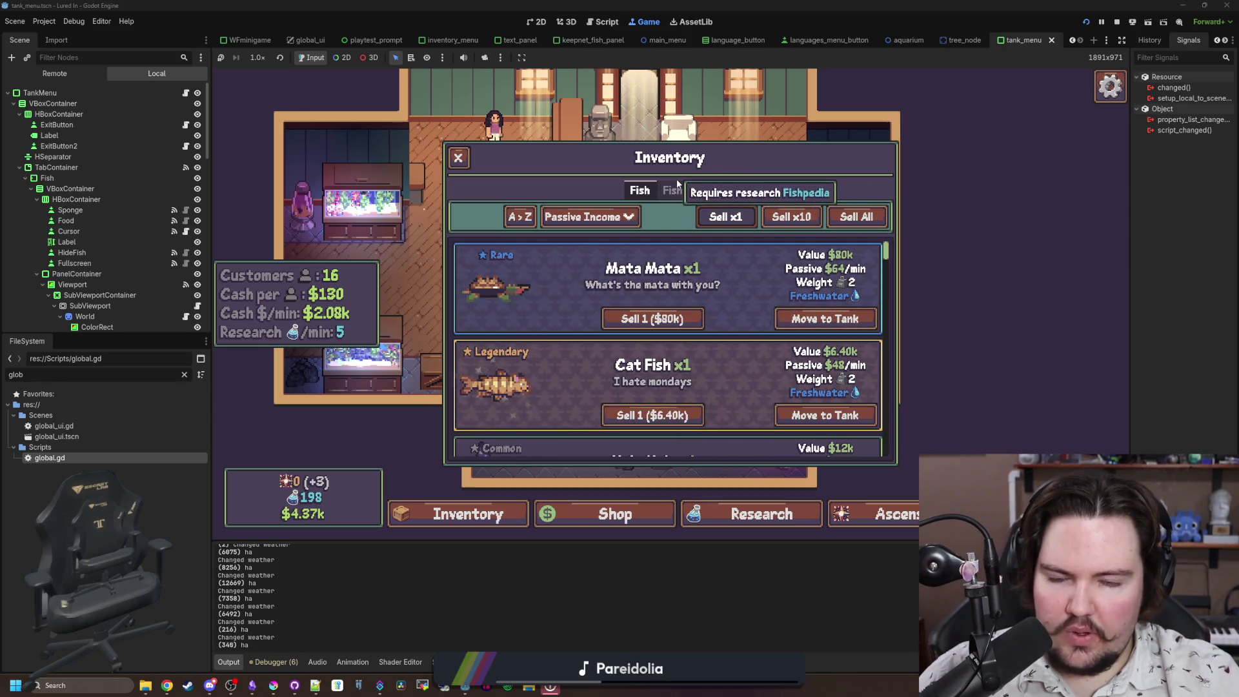
Step: Filter FileSystem by 'invent' and open inventory_menu.gd in the script editor
click(183, 374)
text(invent)
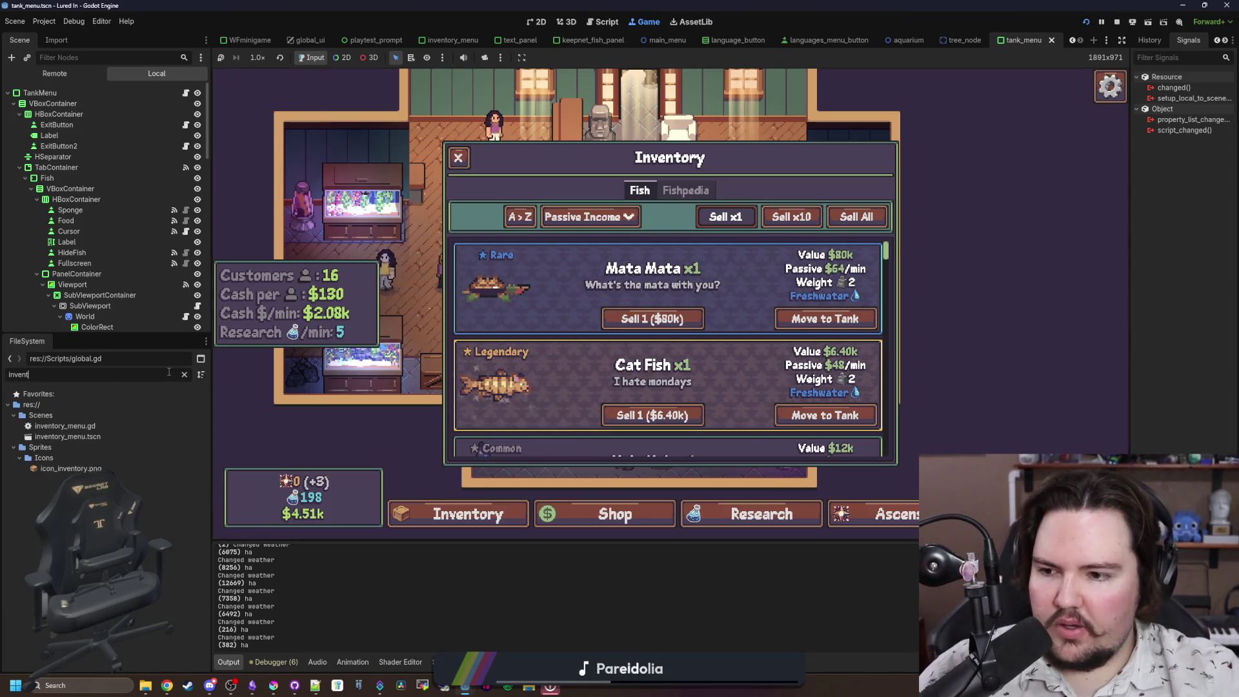
double_click(105, 425)
scroll(1120, 162, up, 15)
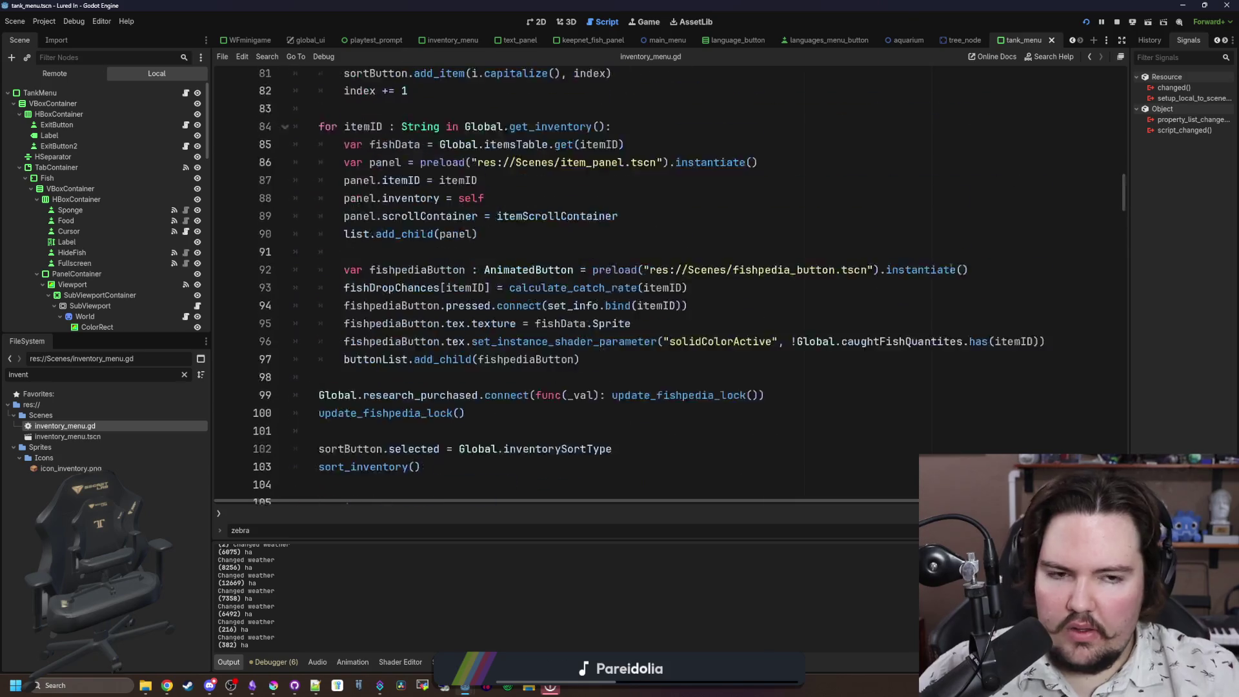
Step: Delete the commented-out Fish and PotFish spawn lists (lines 27–40) and review the surrounding code
drag(1121, 162, 1123, 90)
scroll(439, 326, down, 7)
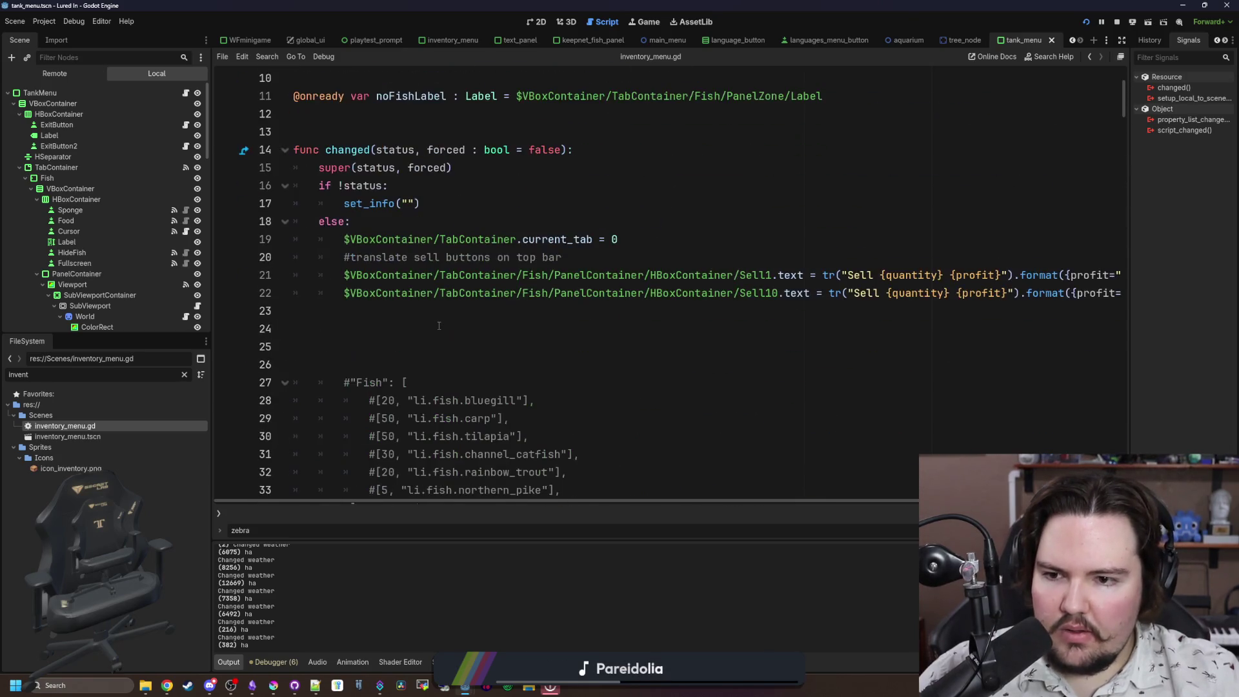
drag(379, 392, 413, 169)
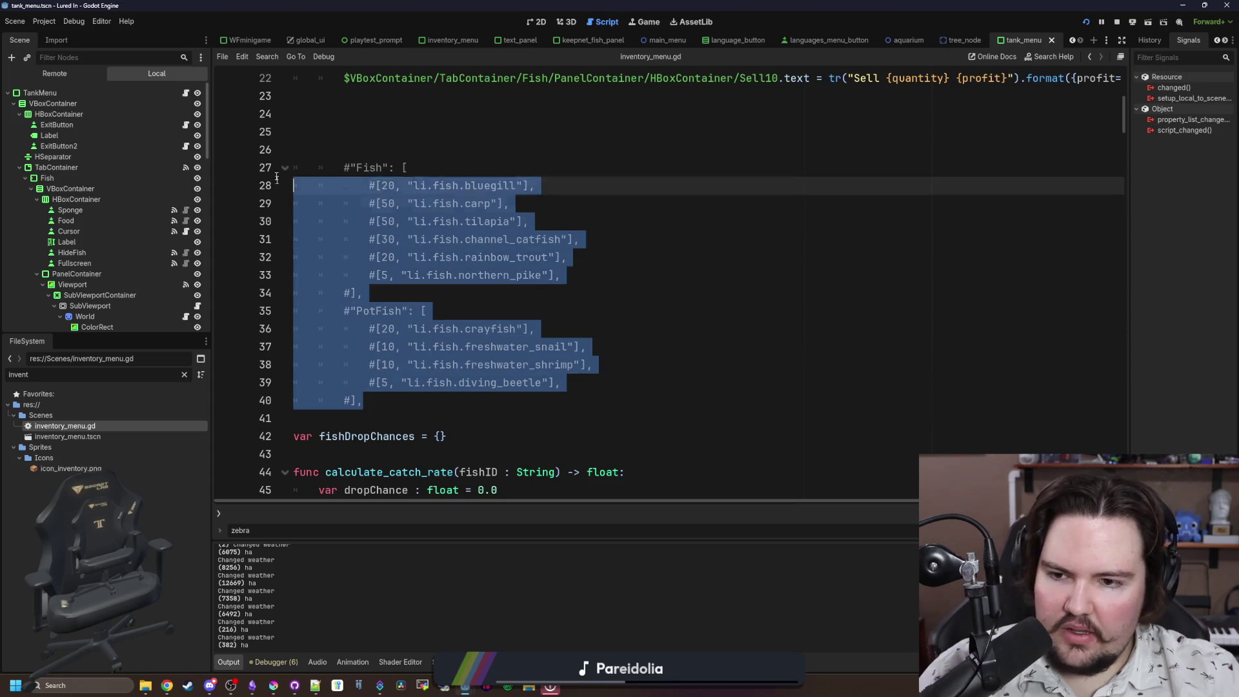
key(BackSpace)
key(BackSpace)
key(BackSpace)
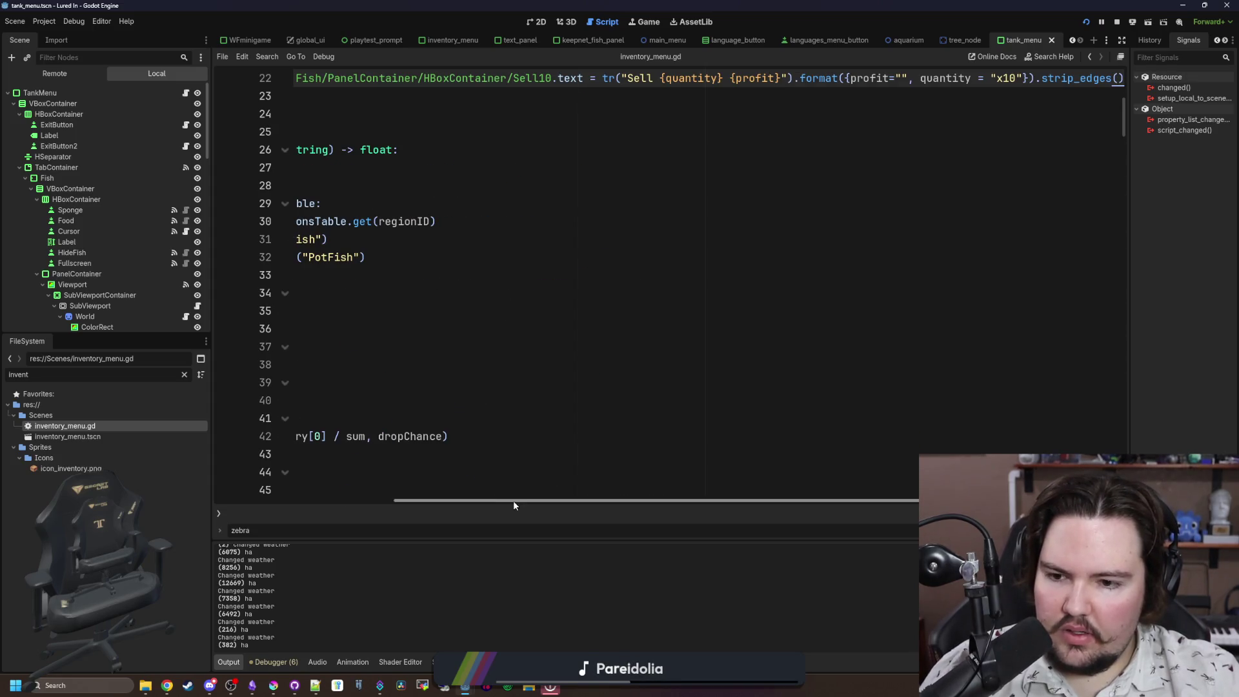
drag(509, 502, 255, 465)
scroll(433, 281, up, 4)
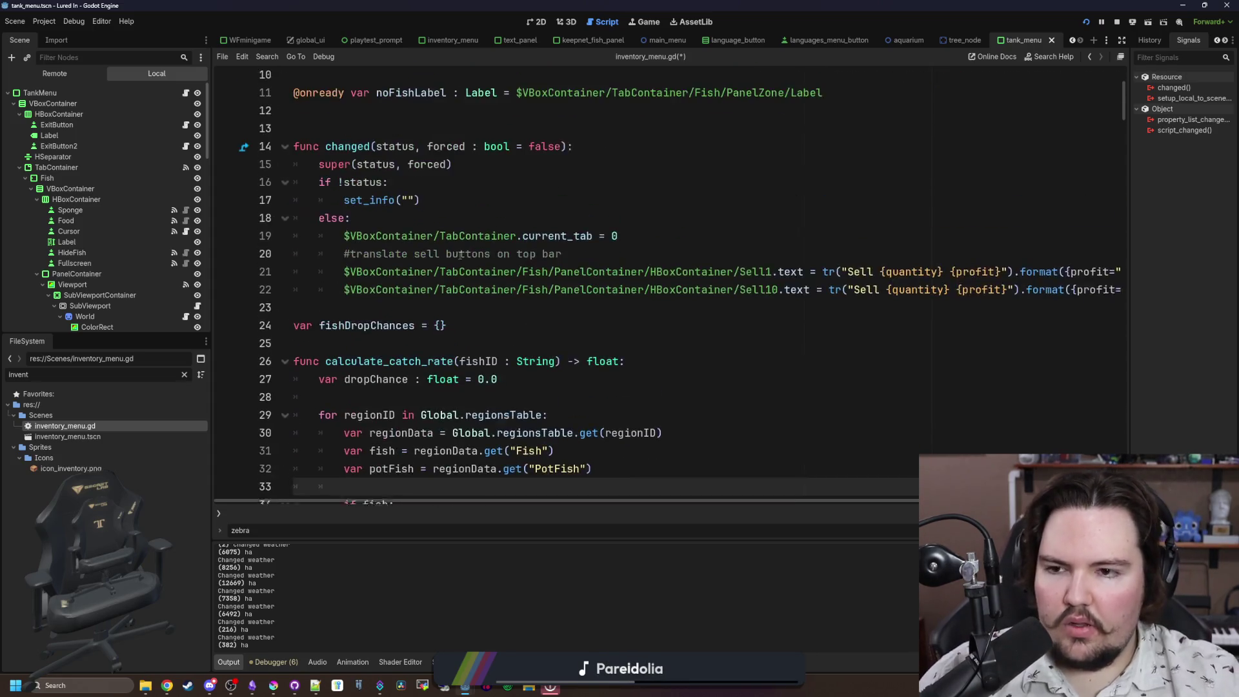
scroll(465, 293, up, 3)
click(414, 283)
click(430, 224)
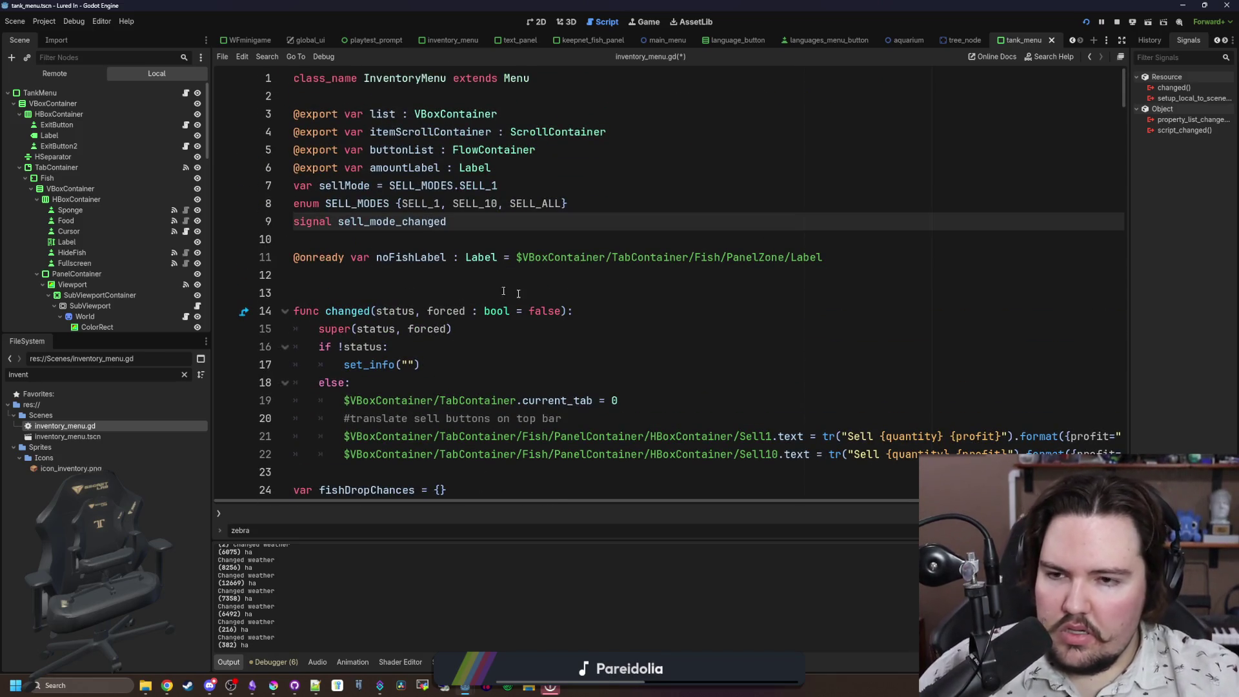
scroll(473, 283, down, 10)
drag(1122, 142, 1123, 452)
scroll(550, 281, down, 3)
Step: Add fishpediaHovered = false under 'if !status:' in the script and save it
click(551, 281)
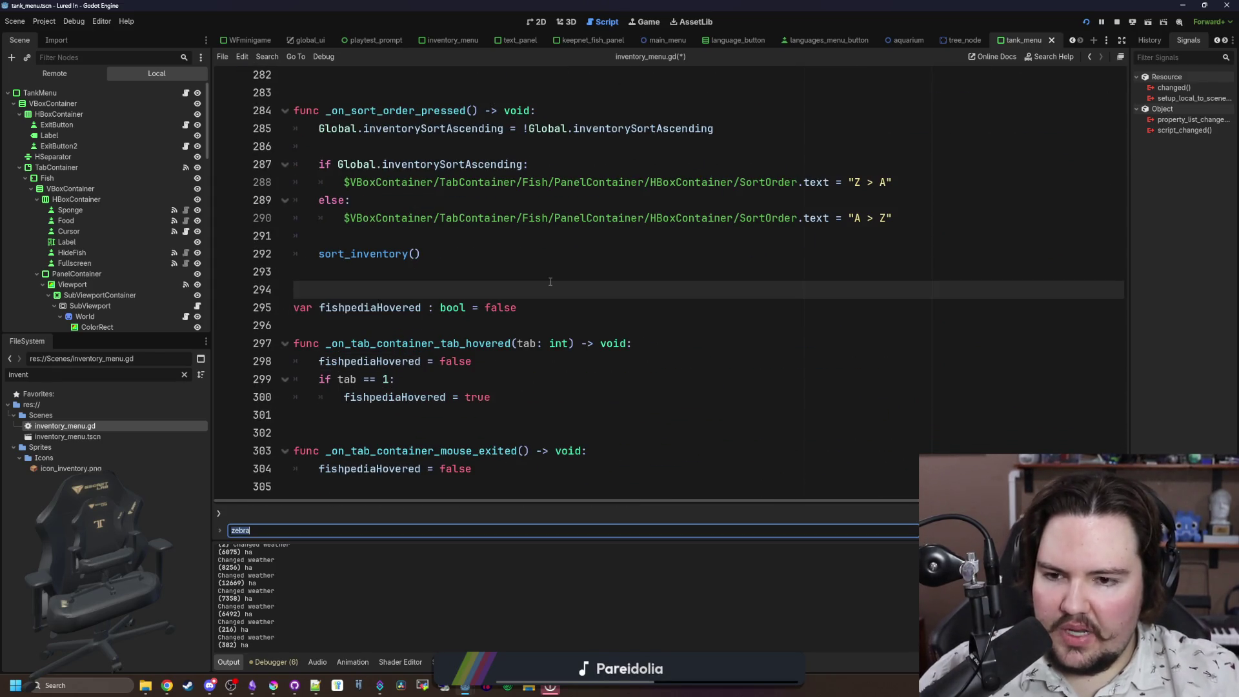
text(ch)
scroll(555, 271, down, 2)
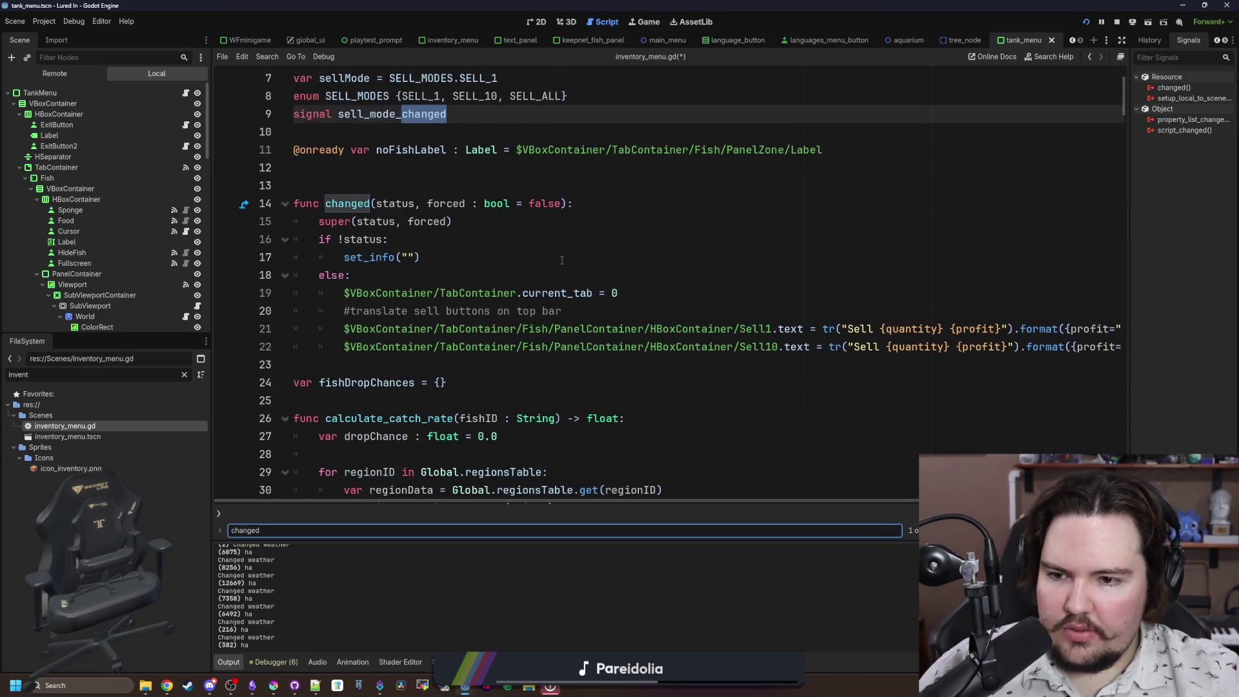
click(443, 271)
key(Return)
key(ctrl+z)
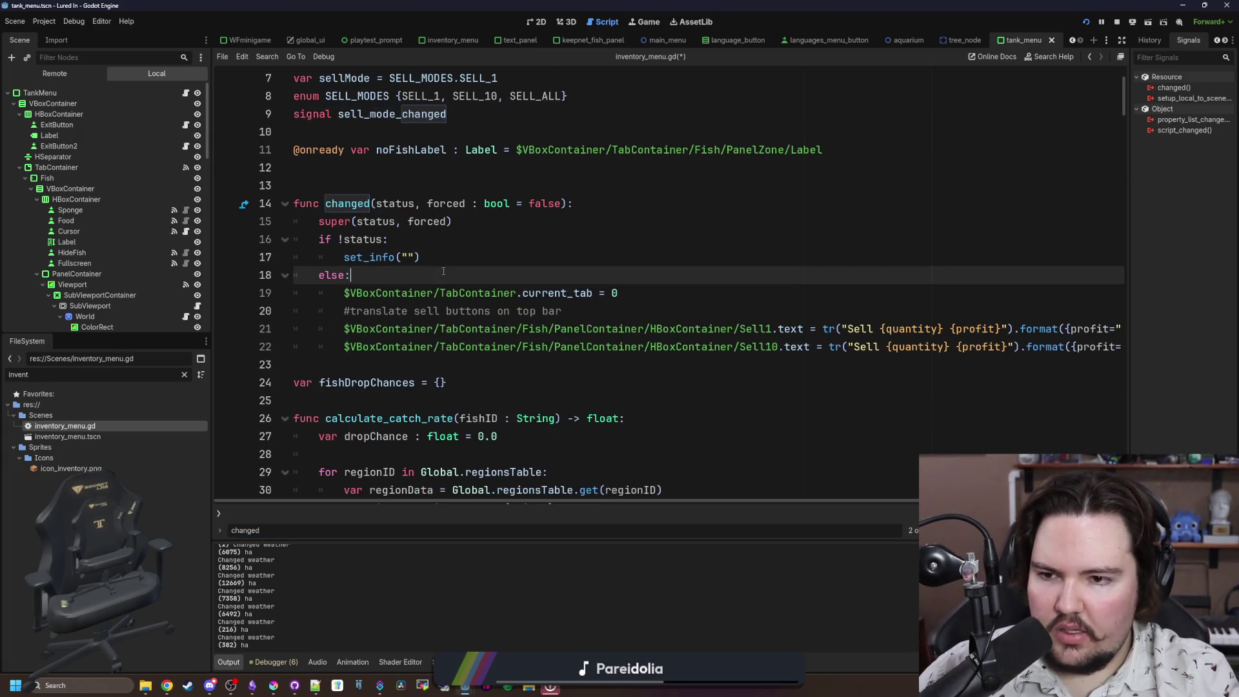
key(Up)
key(Up)
key(Return)
text(fishpediaHovered = false)
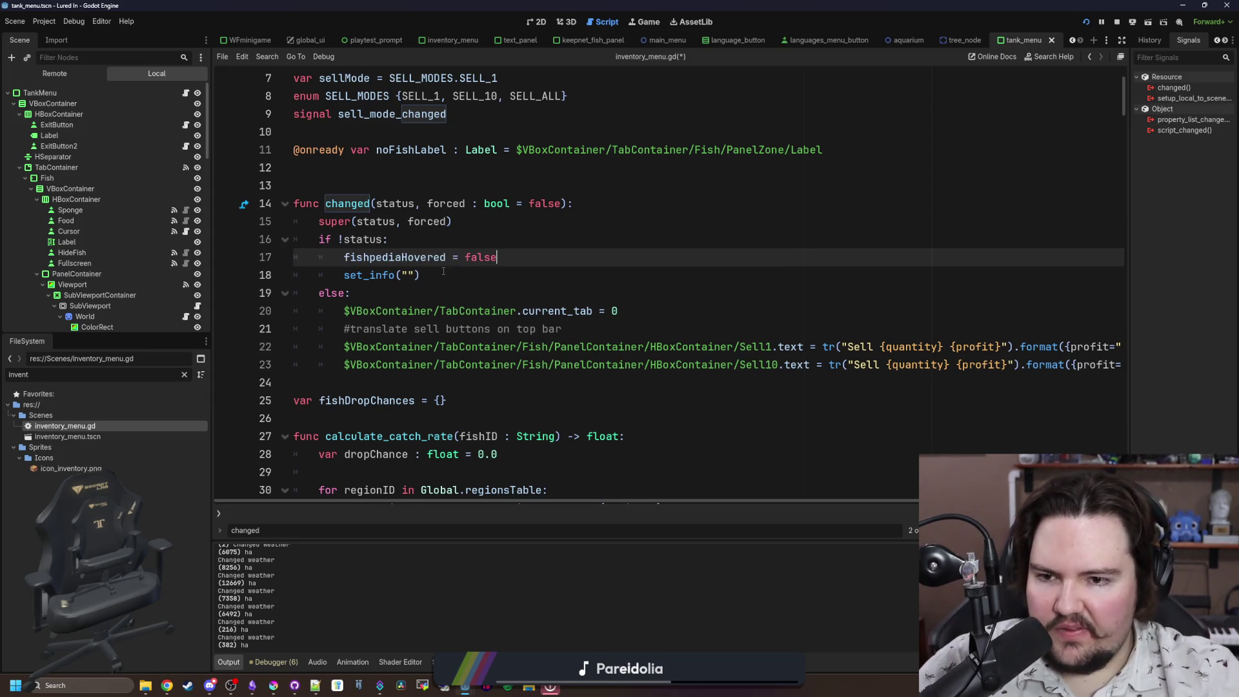
key(Up)
key(ctrl+s)
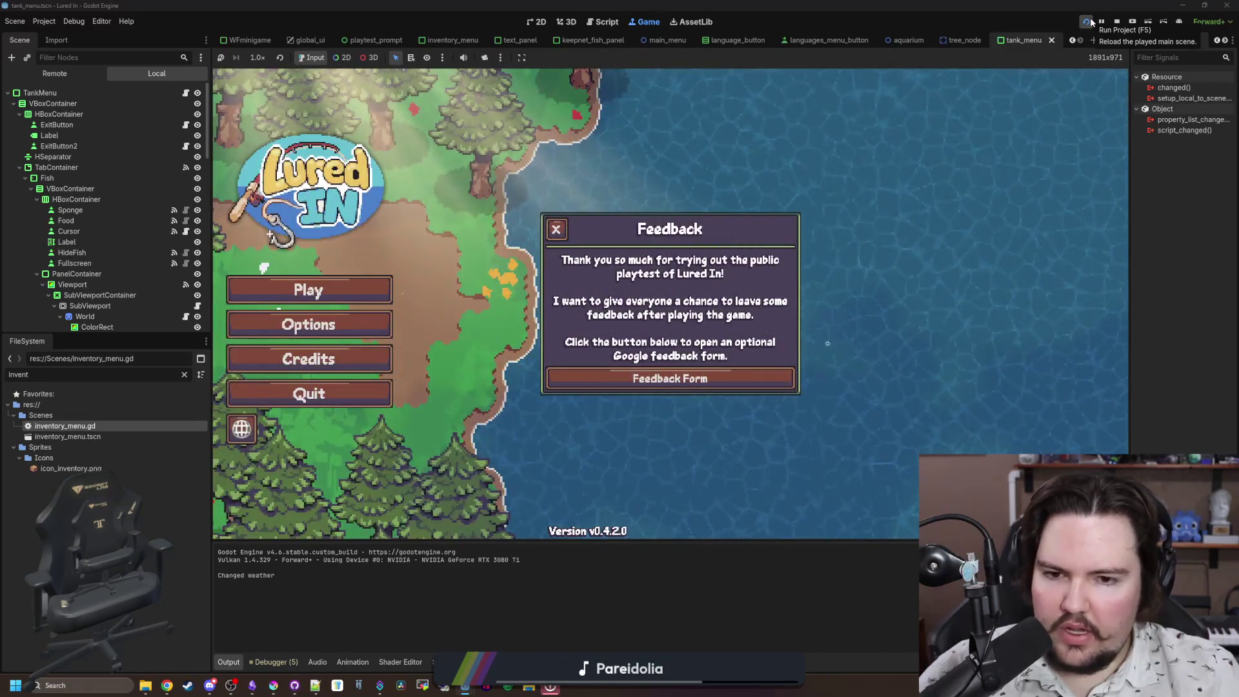
Step: Dismiss the Feedback and Welcome Back popups, view the fish Inventory, then reopen inventory_menu.gd
click(555, 229)
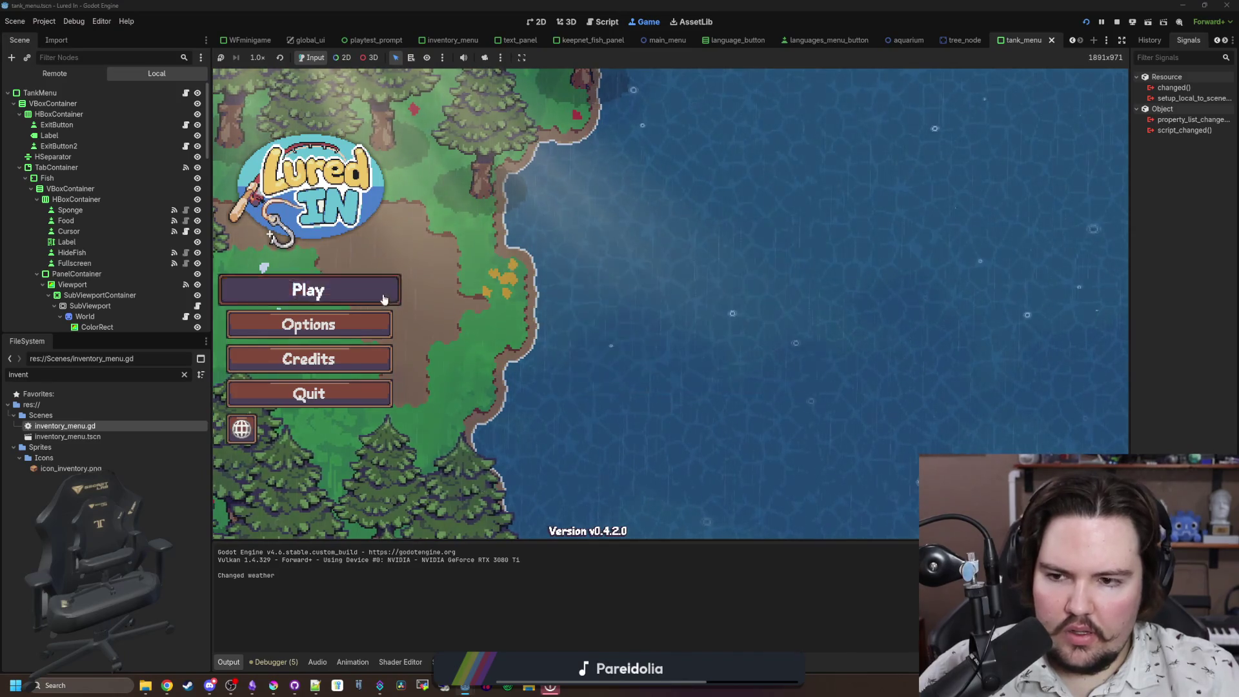
click(385, 290)
click(669, 351)
click(468, 514)
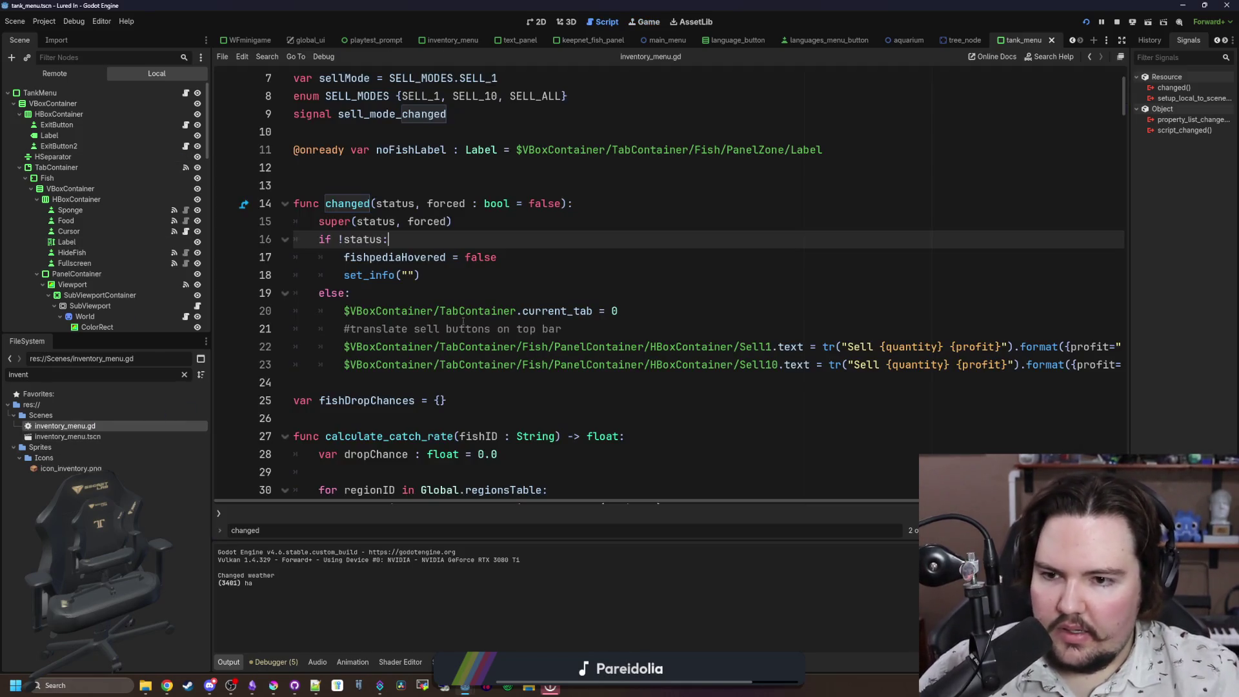
click(521, 276)
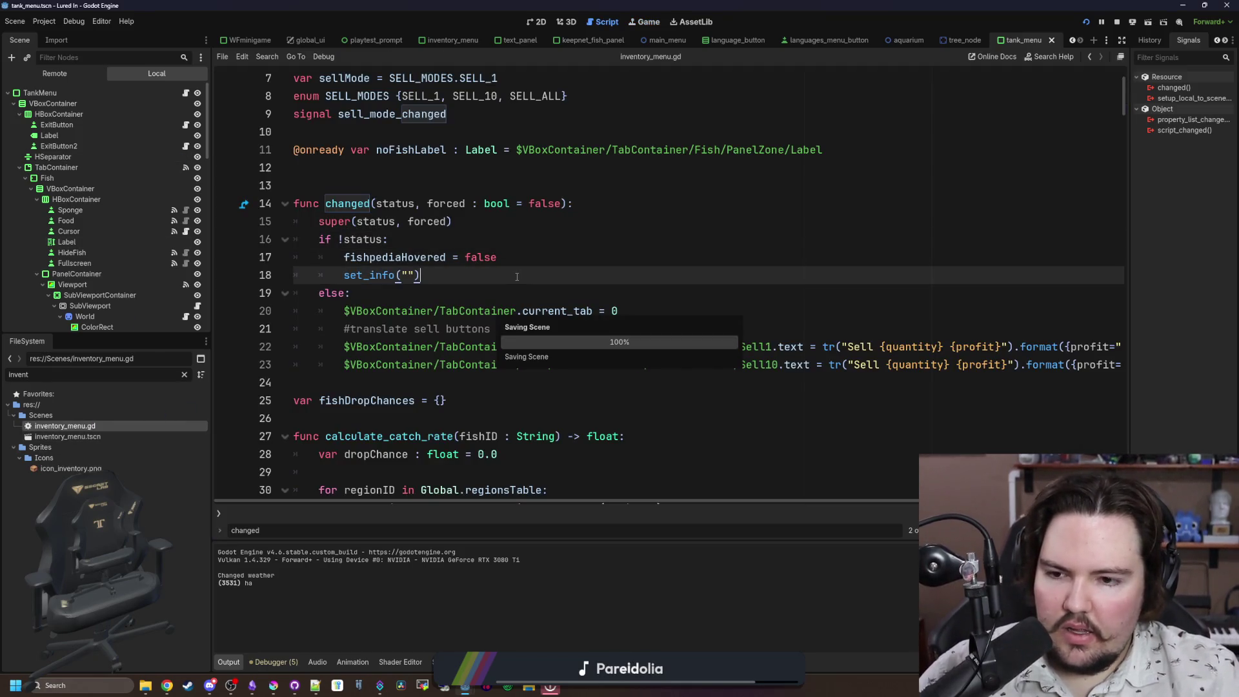
Step: Open the inventory menu scene and jump to the TabContainer's mouse_exited handler from the signals panel
scroll(520, 277, up, 2)
scroll(510, 292, down, 8)
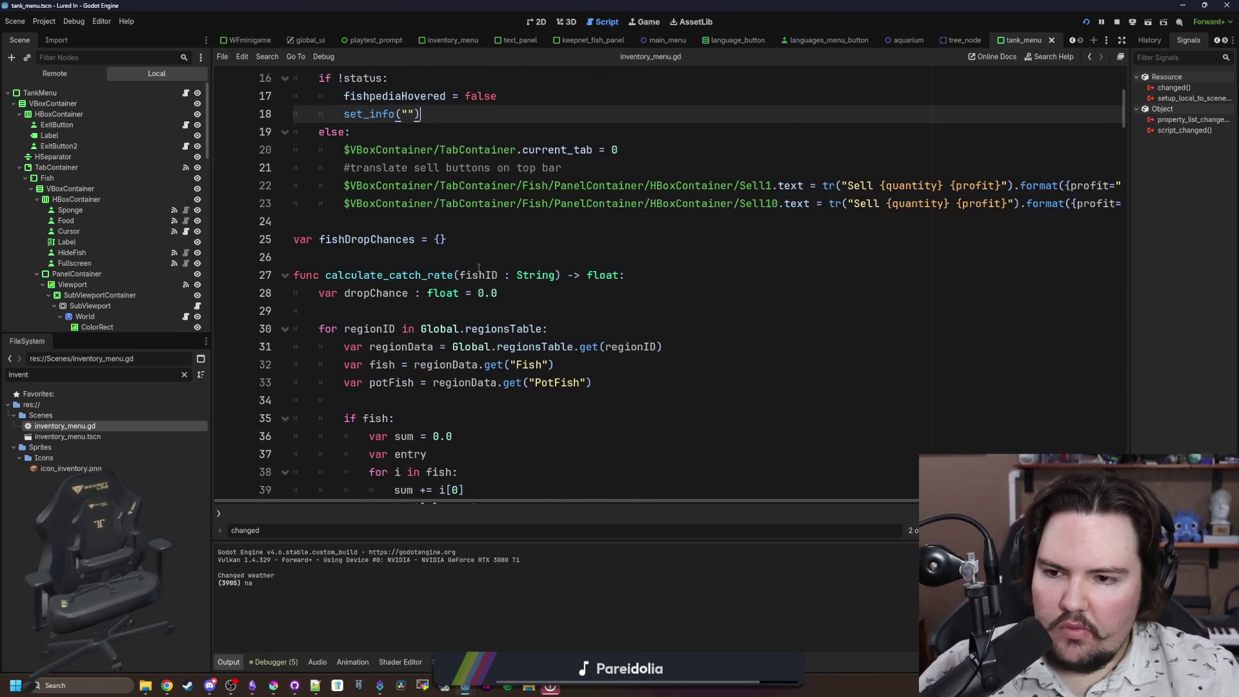
scroll(110, 226, down, 5)
double_click(62, 436)
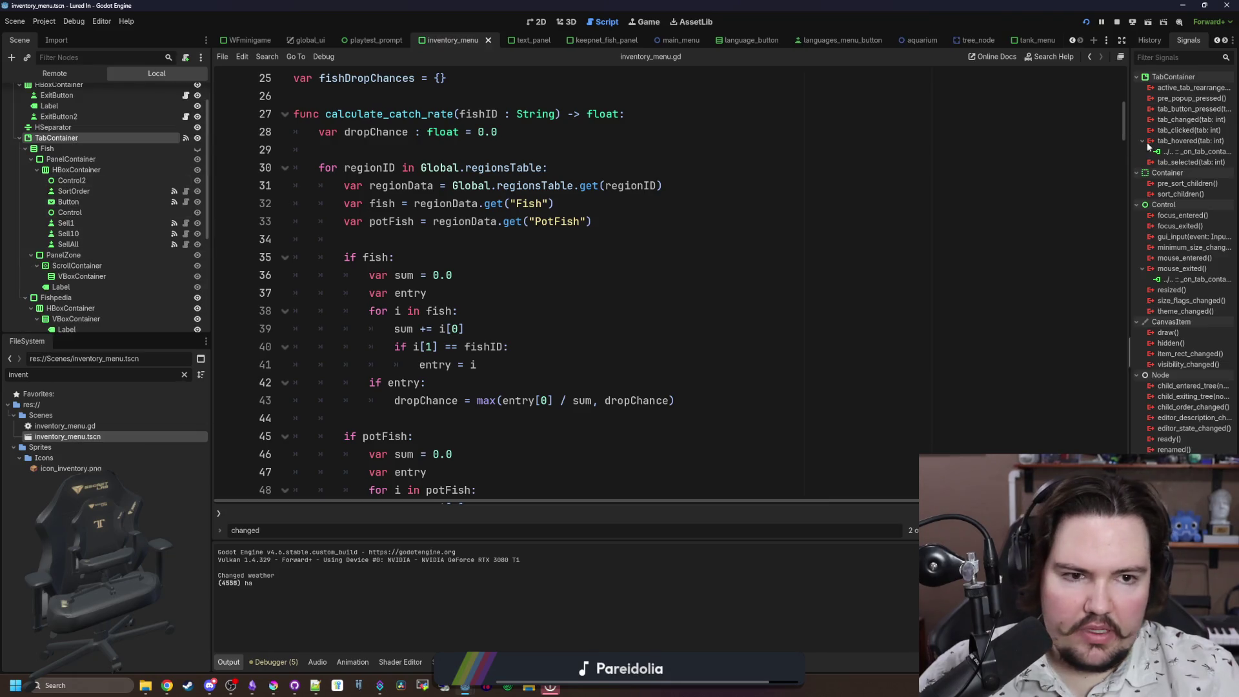
drag(1132, 159, 984, 322)
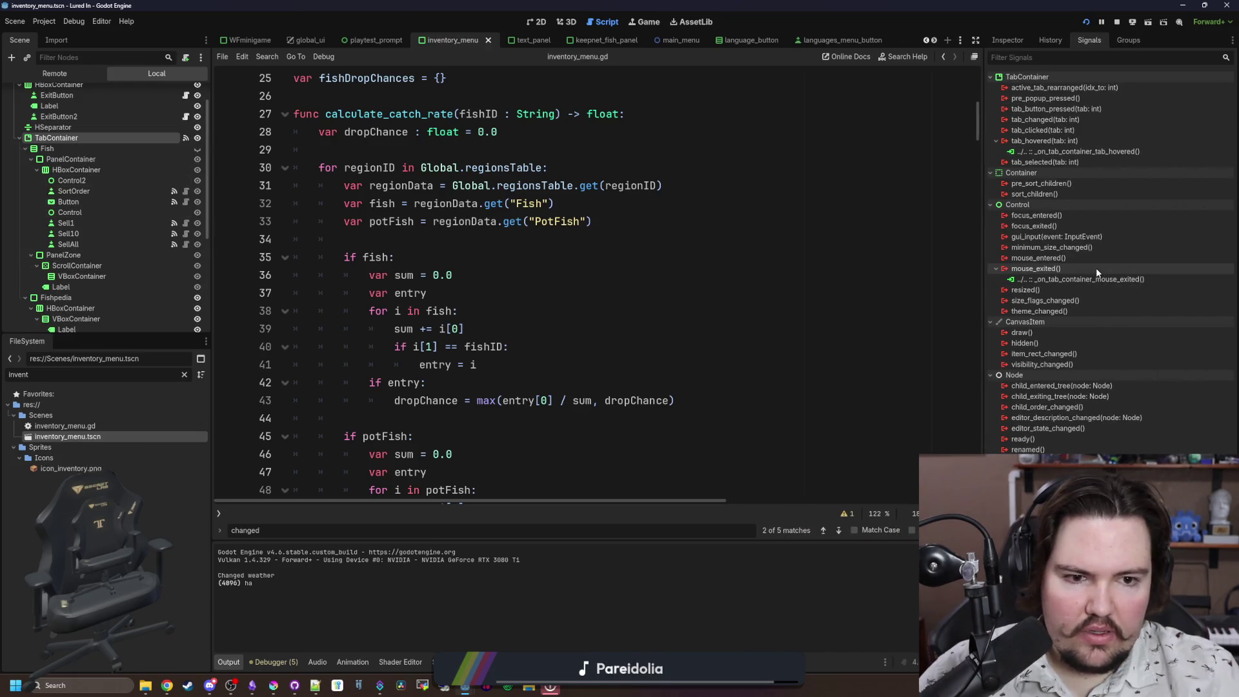
right_click(1050, 282)
click(1090, 303)
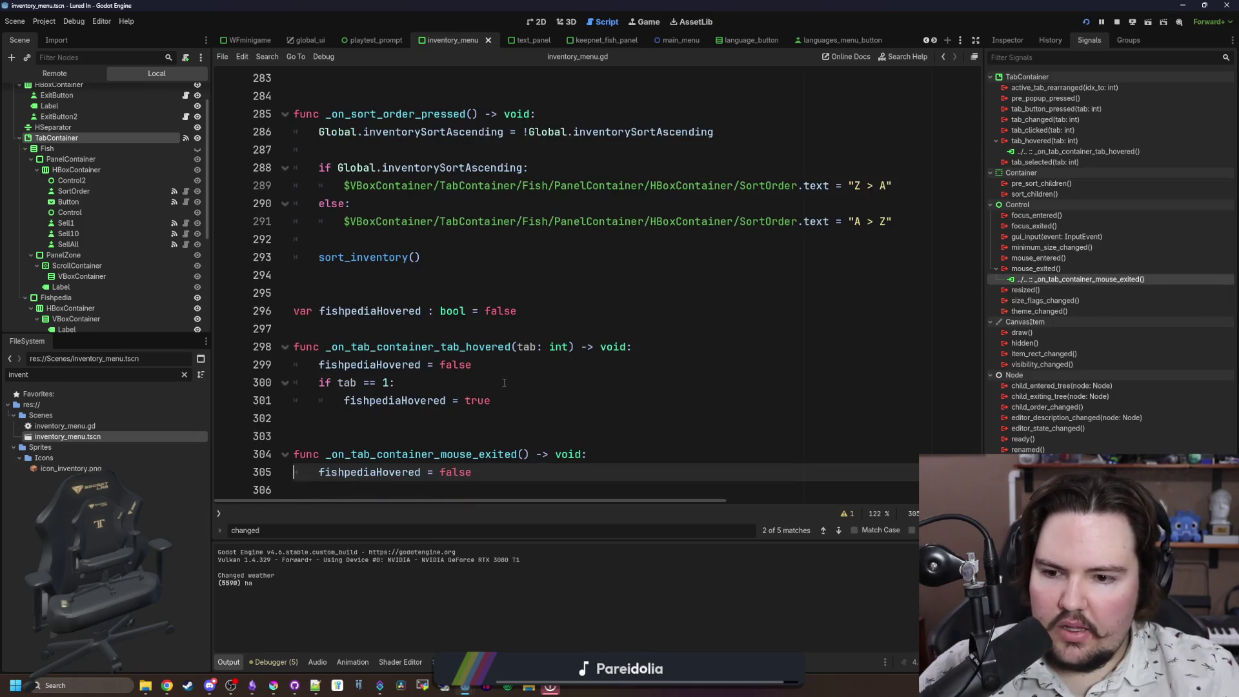
Step: Save the scene and script with the new tab-hover handlers, then view the running game
click(392, 425)
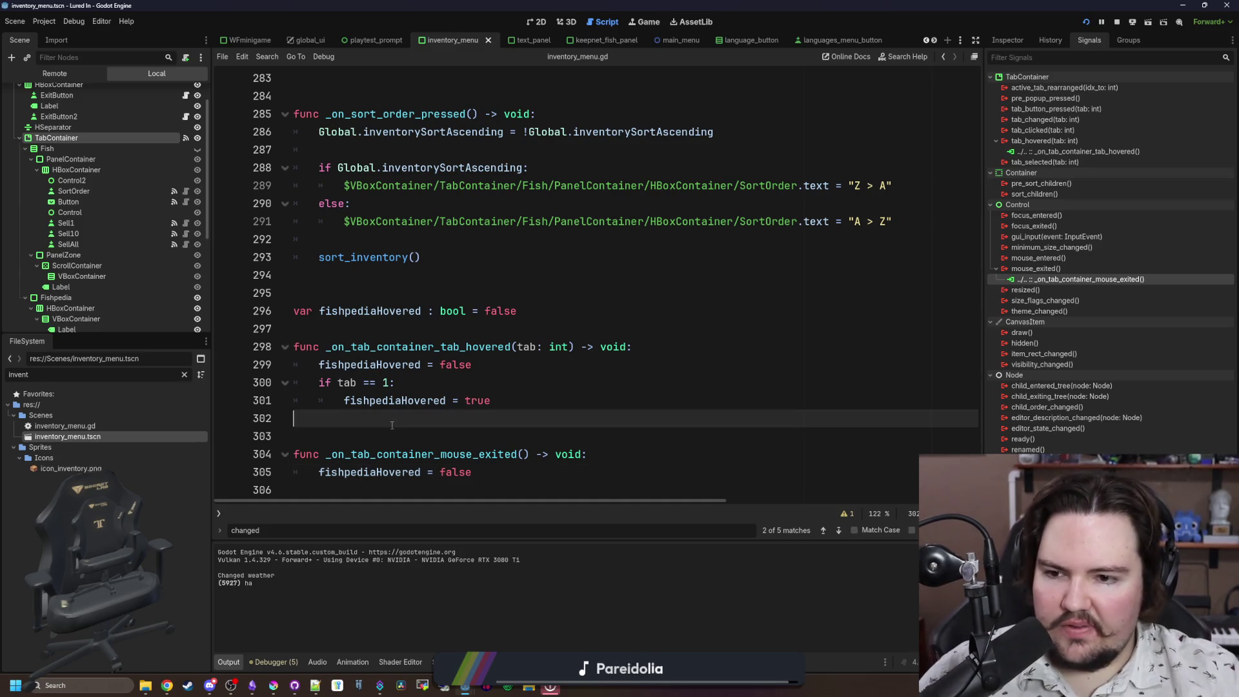
key(ctrl+s)
click(423, 344)
key(ctrl+s)
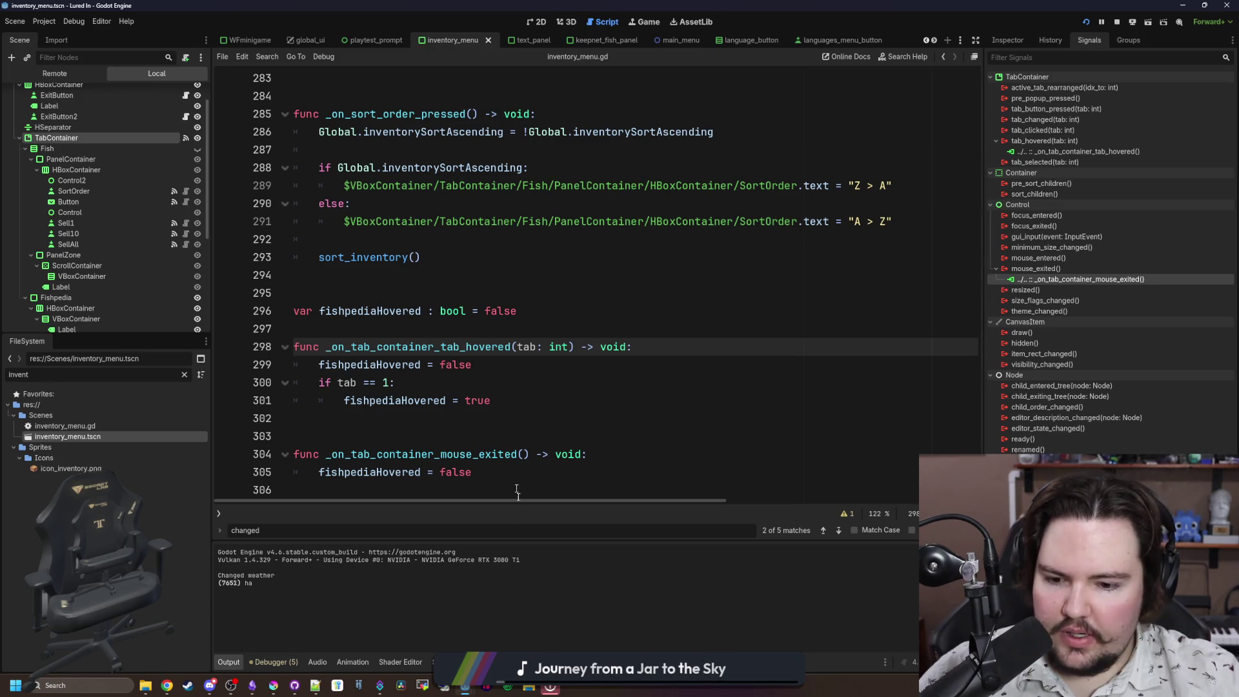
click(657, 25)
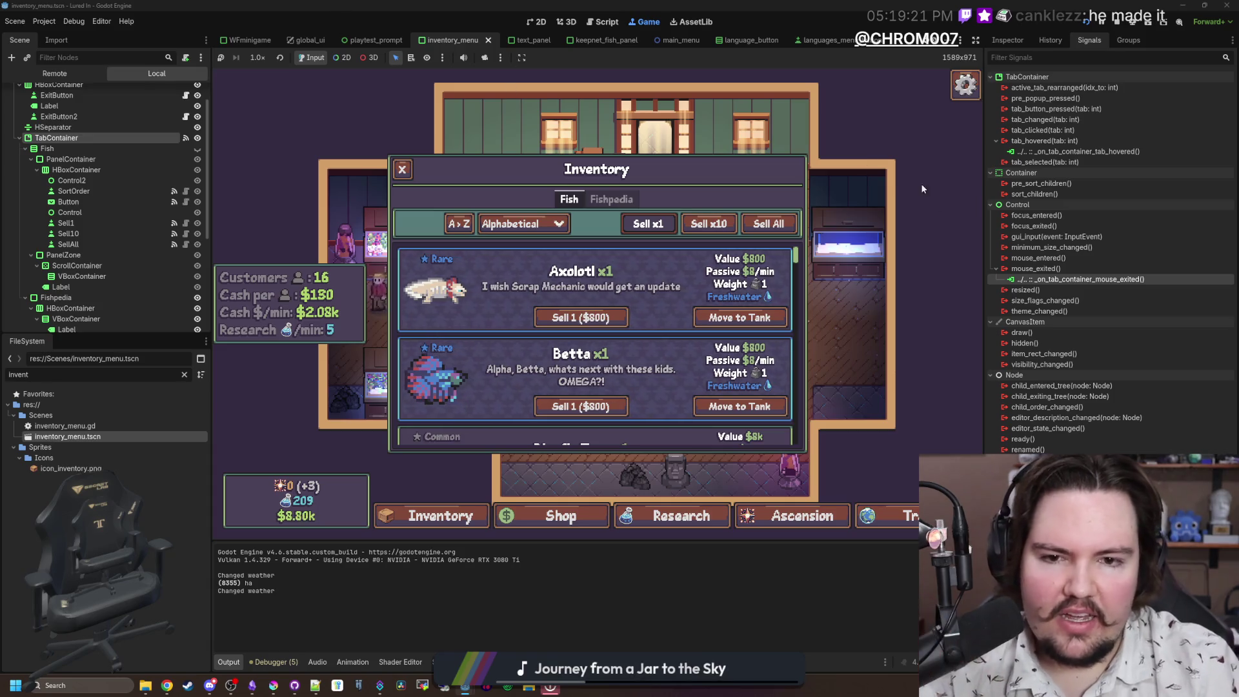
Step: Go to itch.io in a new browser window and open the Pixel Chip XL page from the Dashboard
key(super+2)
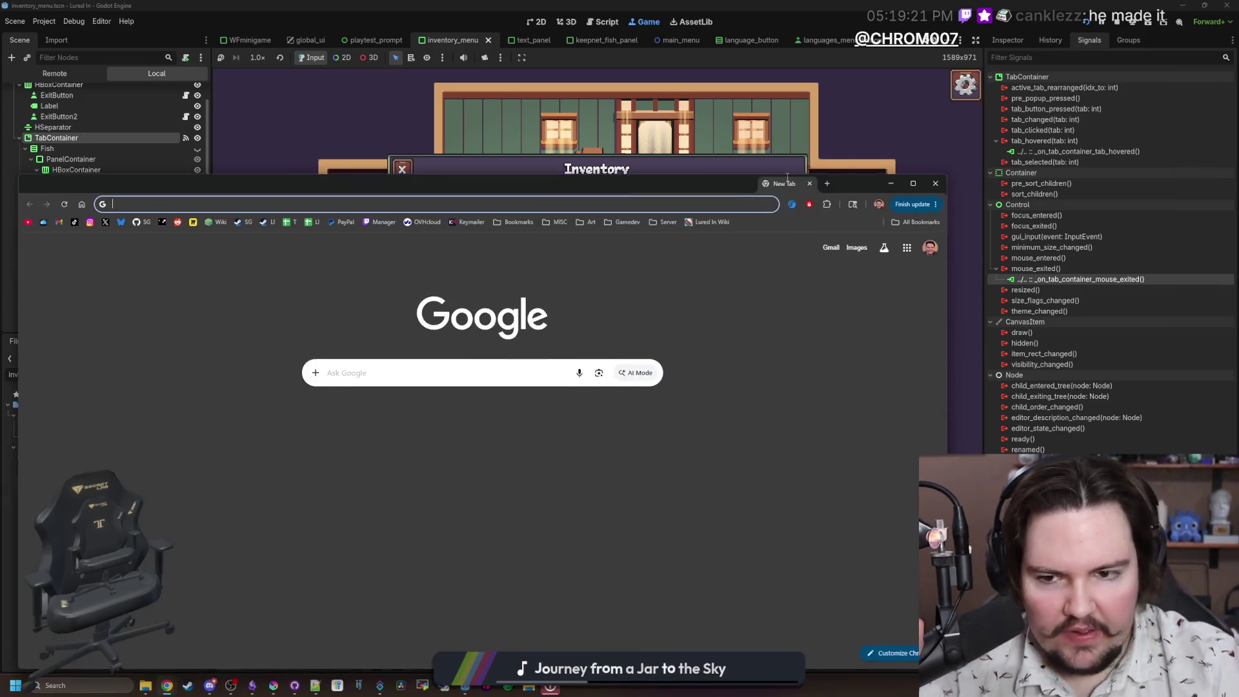
text(itch.io)
key(Return)
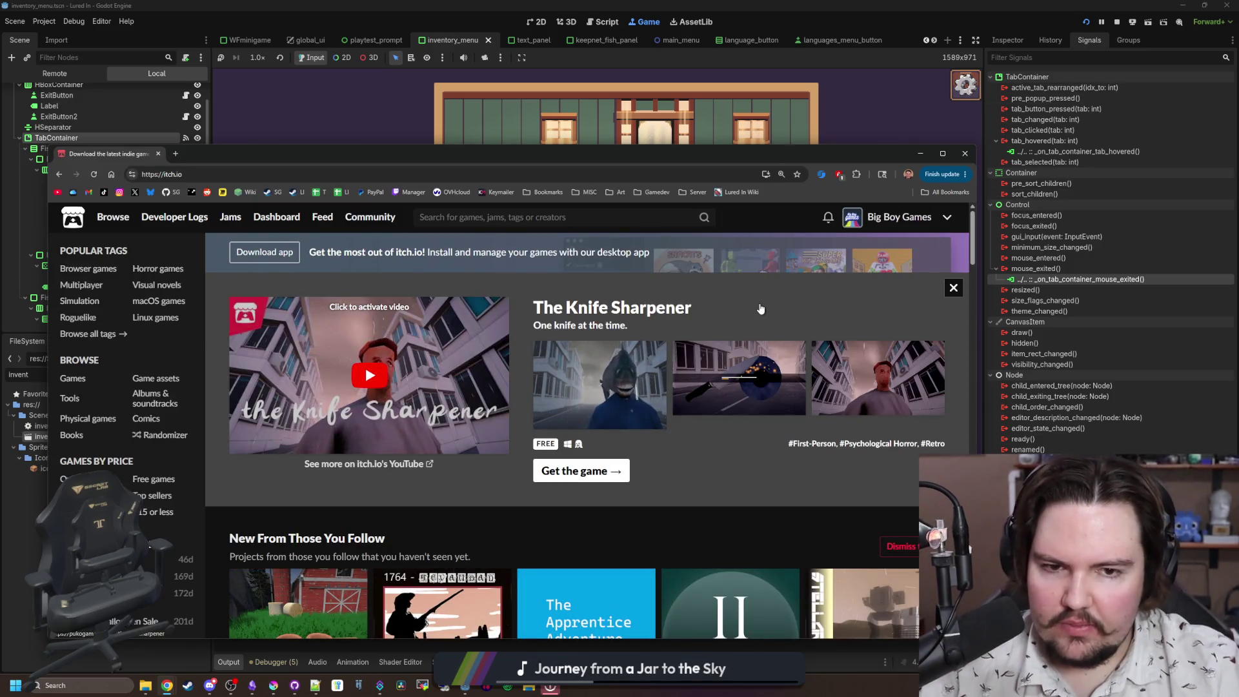
click(256, 229)
scroll(434, 492, down, 3)
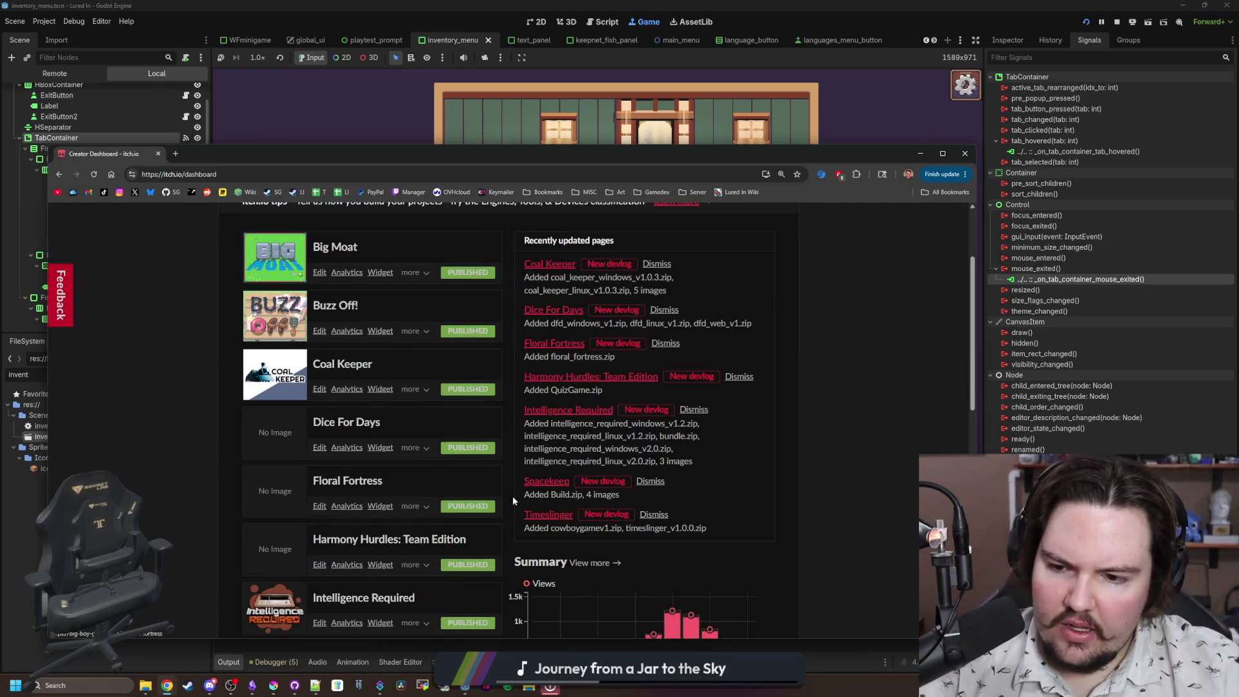
scroll(422, 458, down, 2)
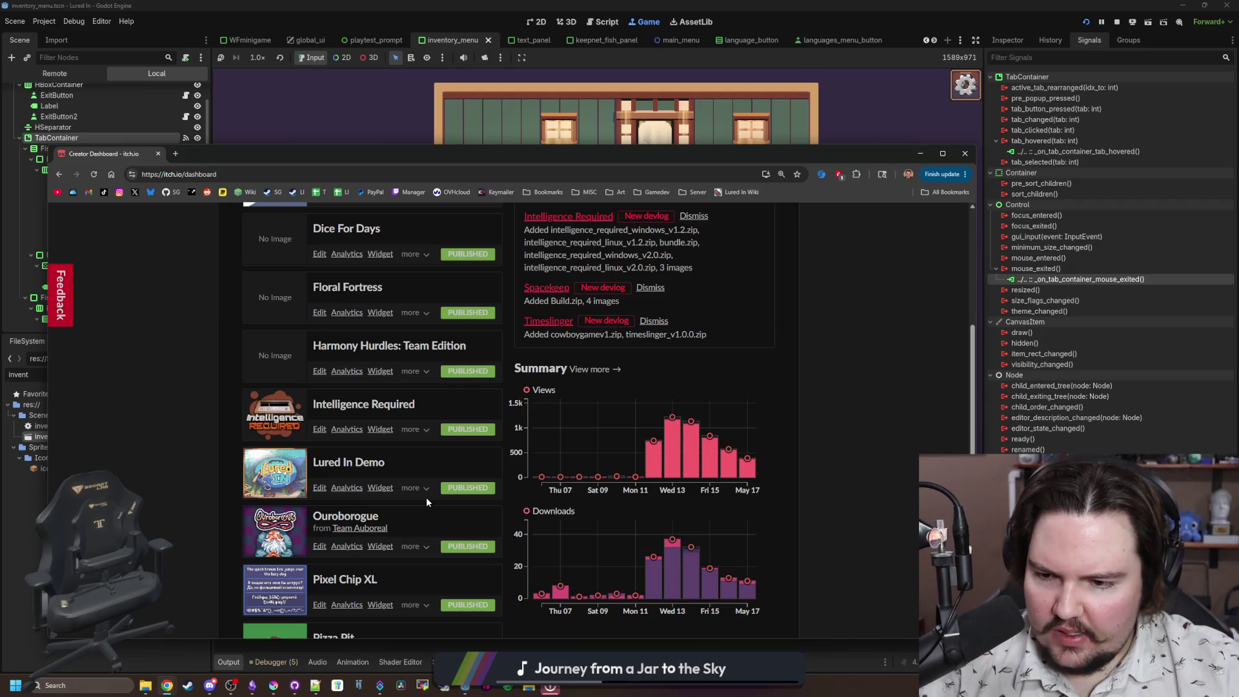
click(345, 578)
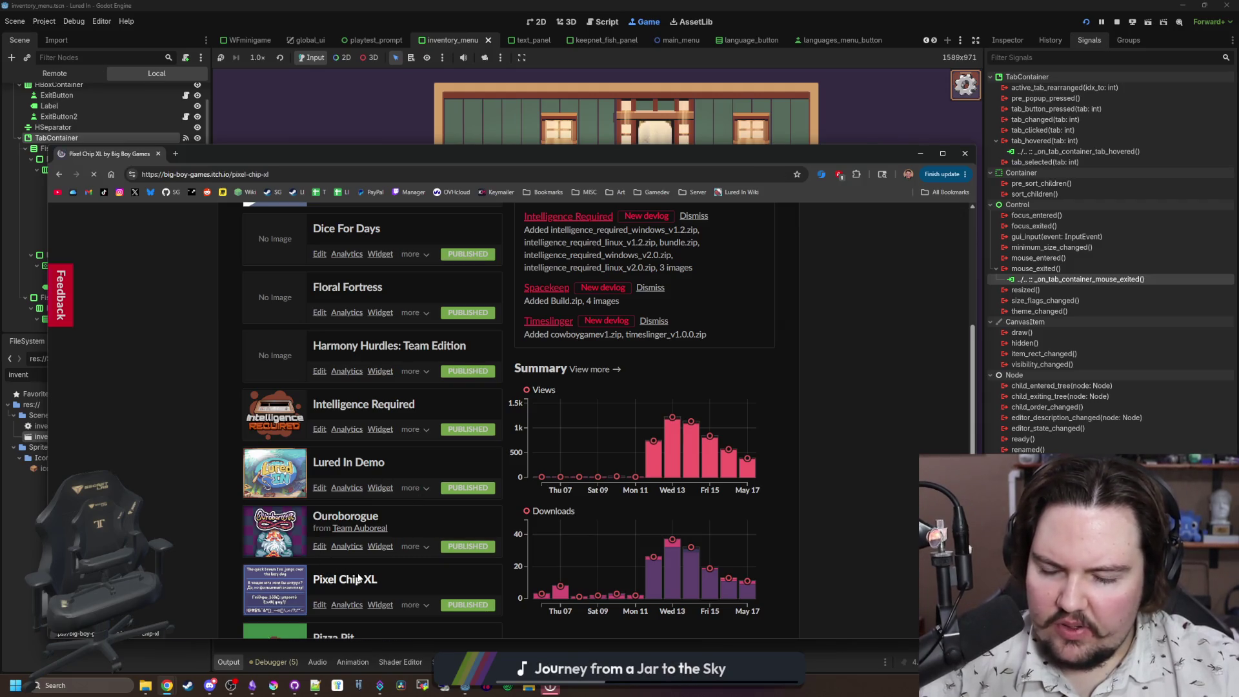
Step: Browse the Latin, Greek and Cyrillic character samples in the enlarged image viewer
click(657, 393)
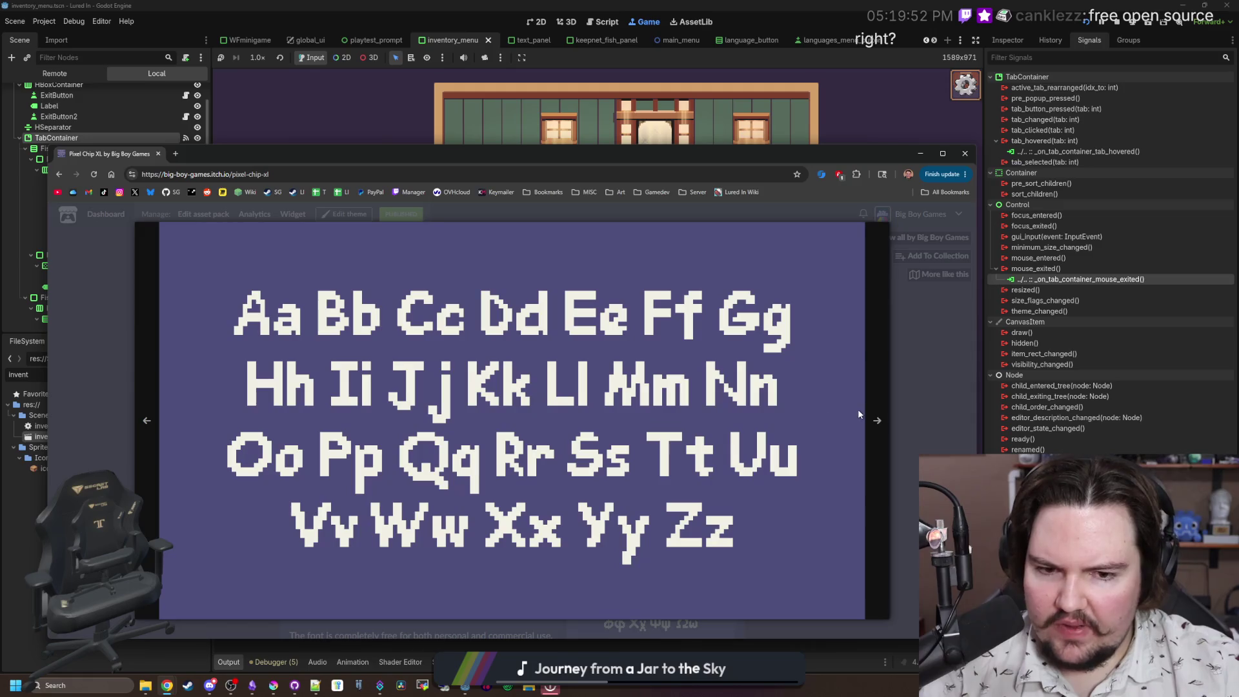
click(877, 417)
click(877, 418)
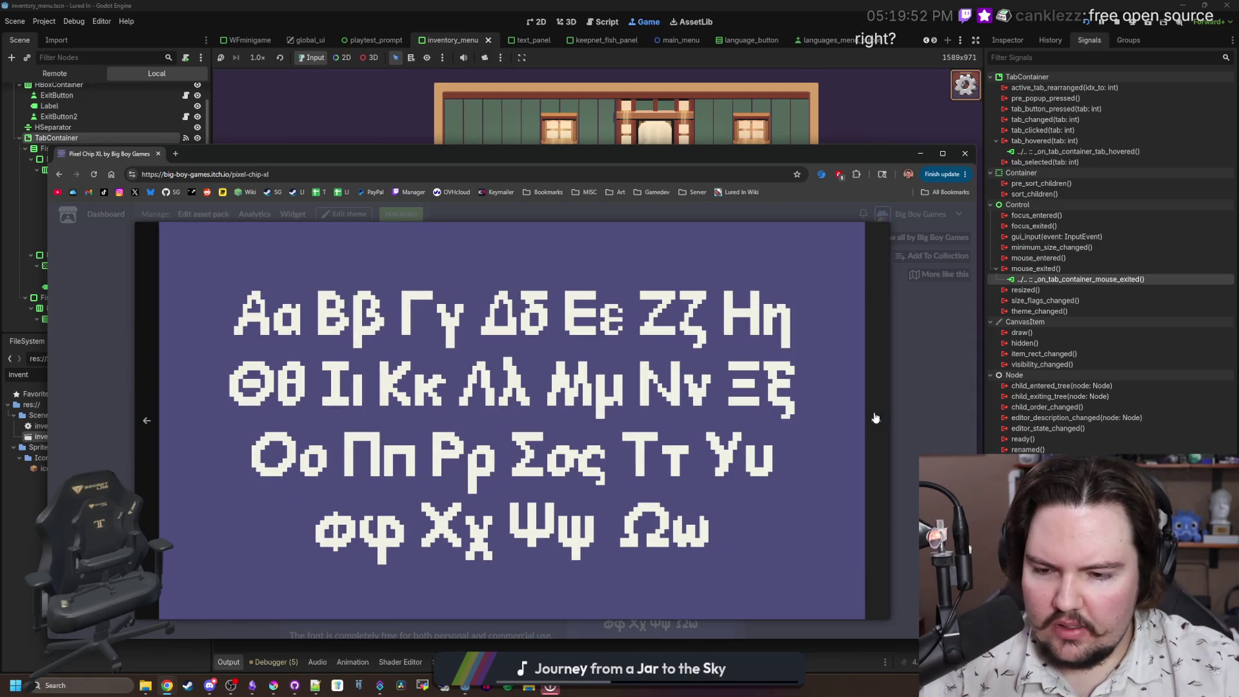
click(877, 417)
click(876, 418)
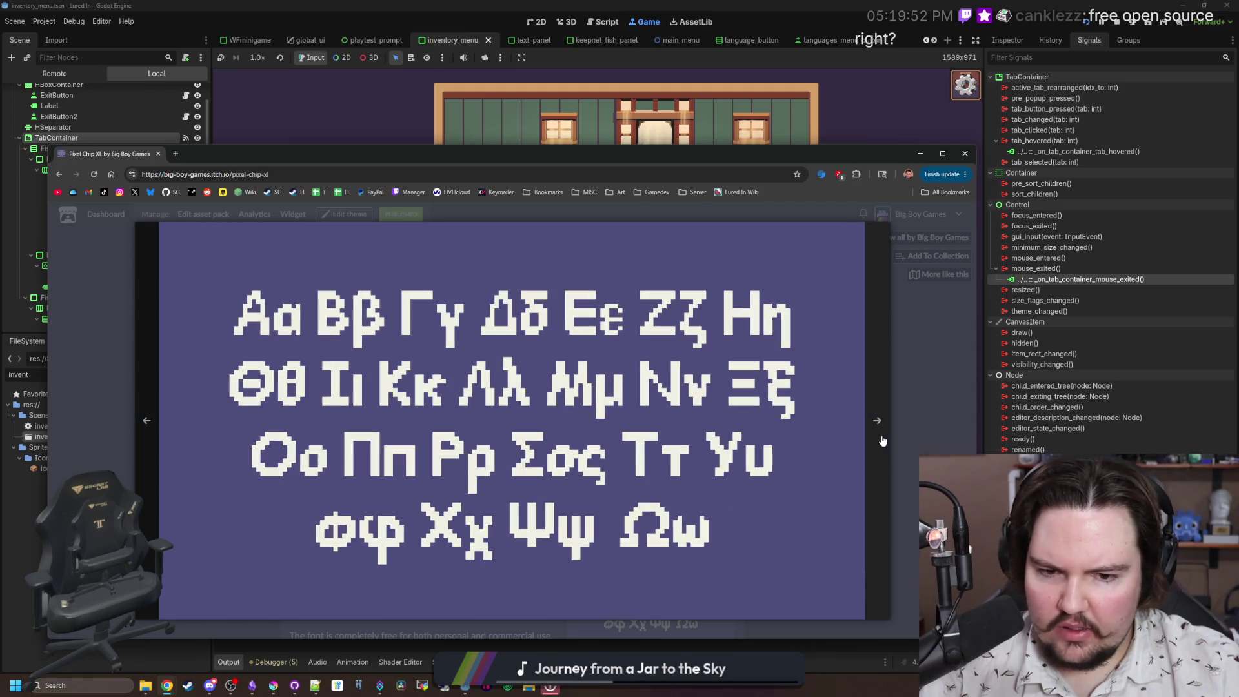
click(918, 428)
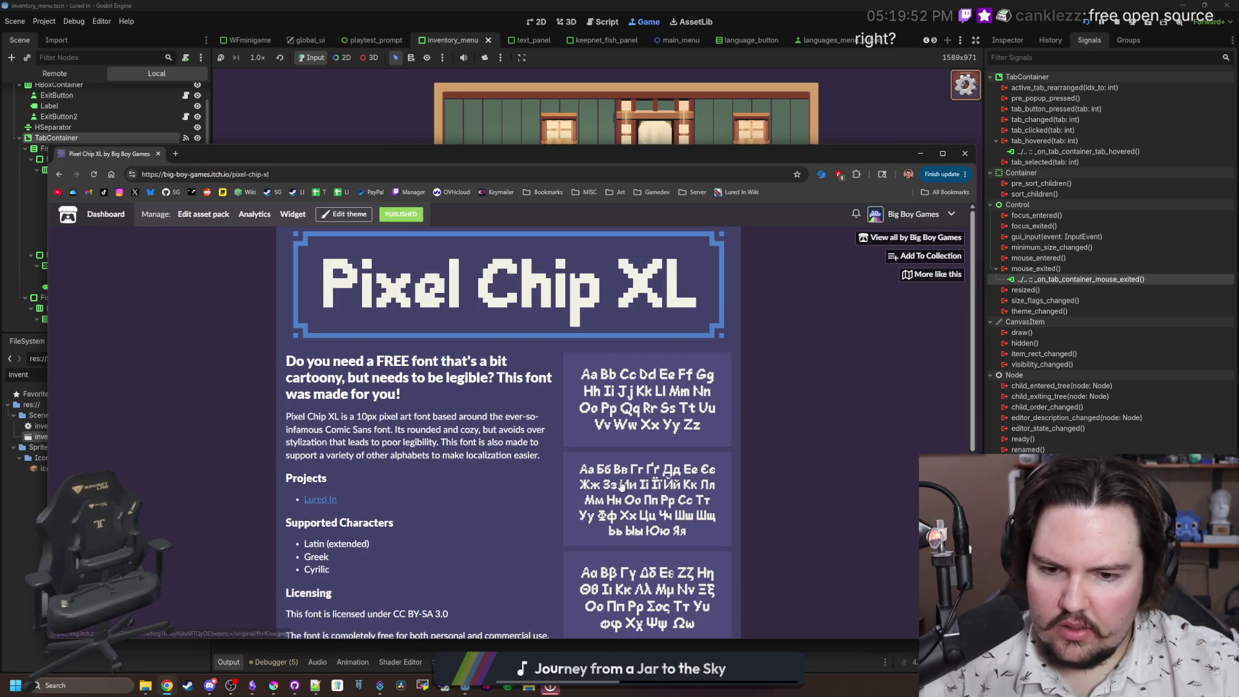
Step: Scroll the font page, view the enlarged Cyrillic sample, then close the browser window
scroll(606, 471, down, 3)
scroll(420, 448, down, 3)
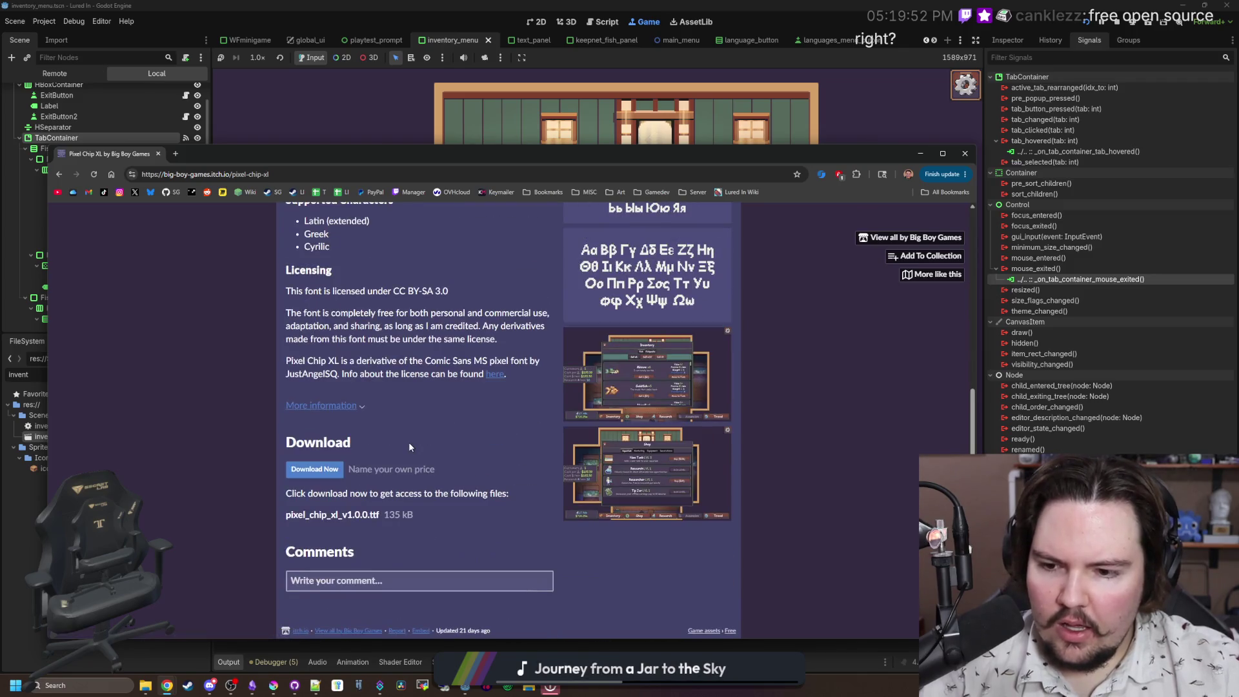
scroll(439, 439, up, 3)
scroll(442, 445, up, 2)
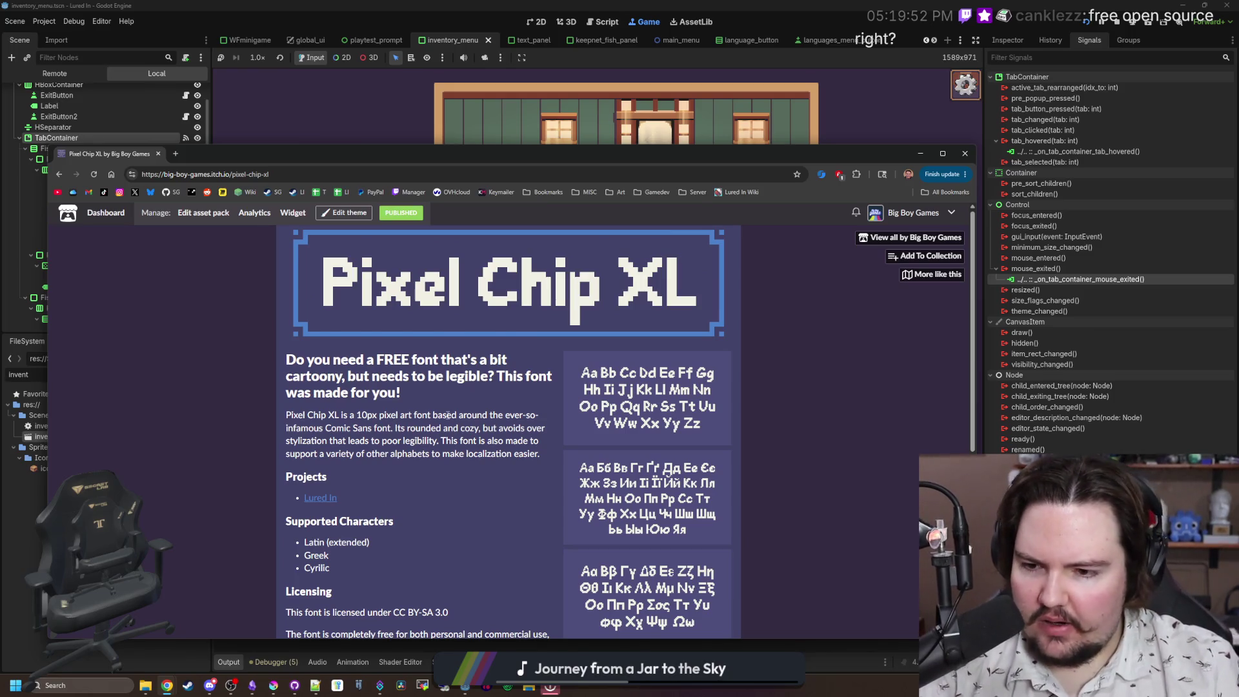
scroll(448, 415, down, 5)
scroll(478, 400, up, 5)
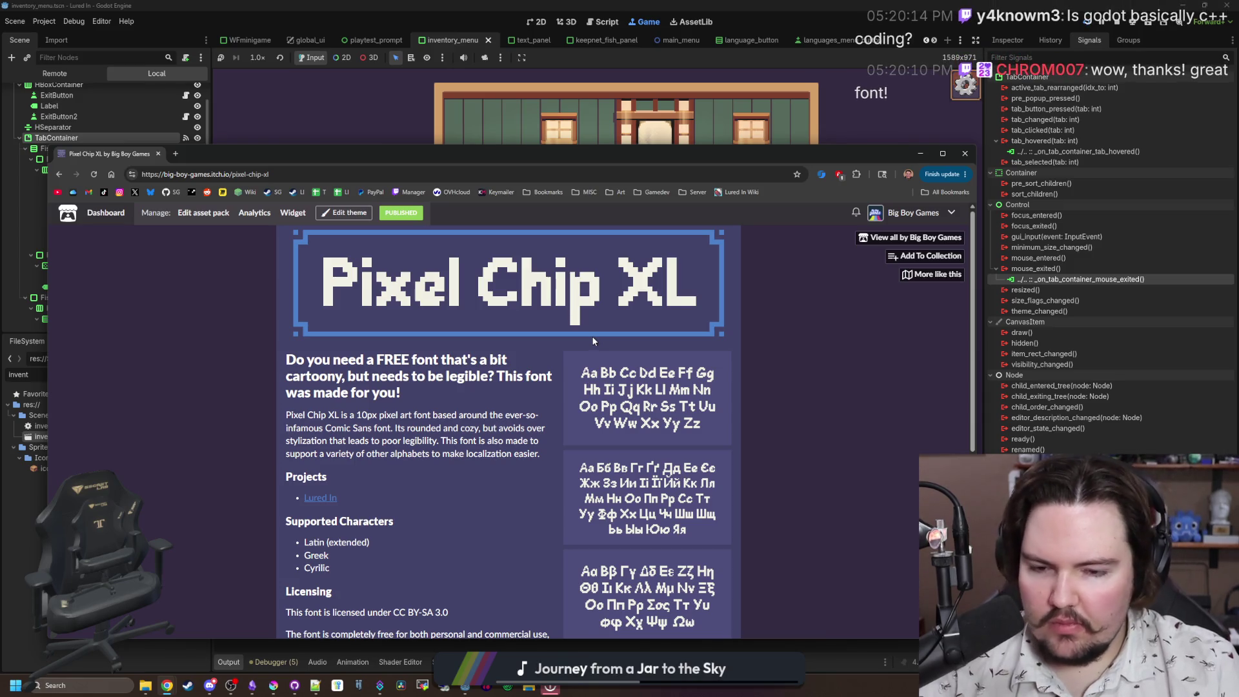
scroll(593, 337, down, 2)
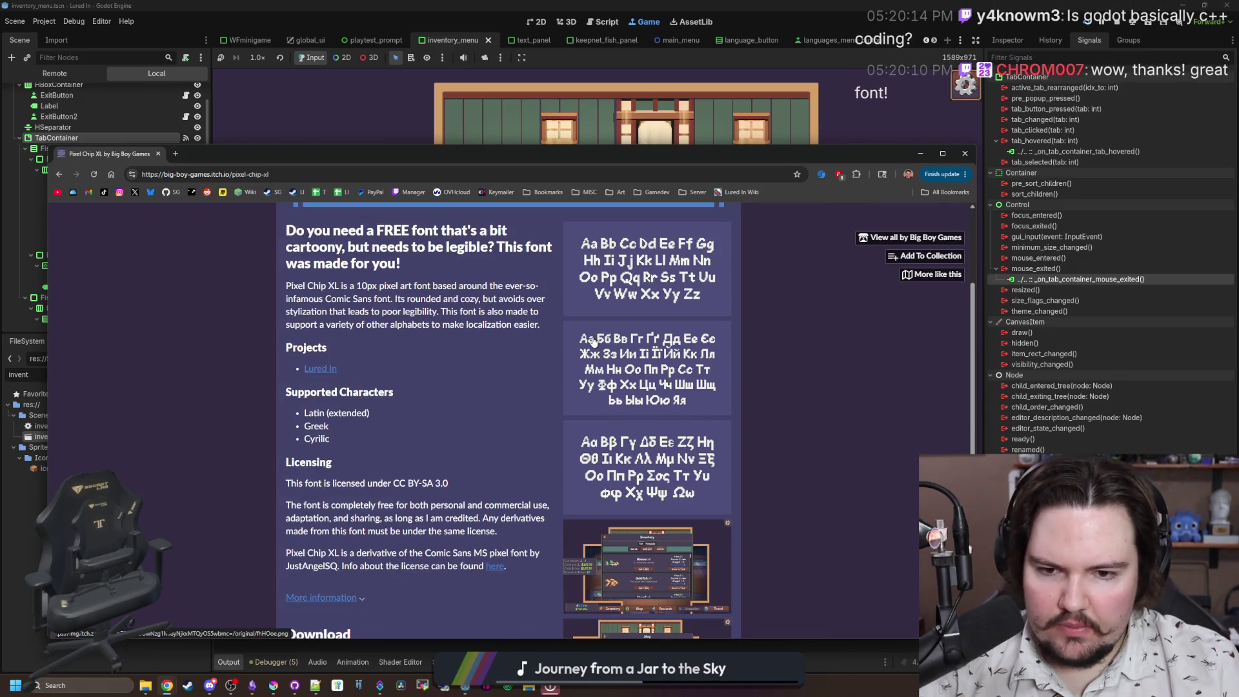
click(685, 373)
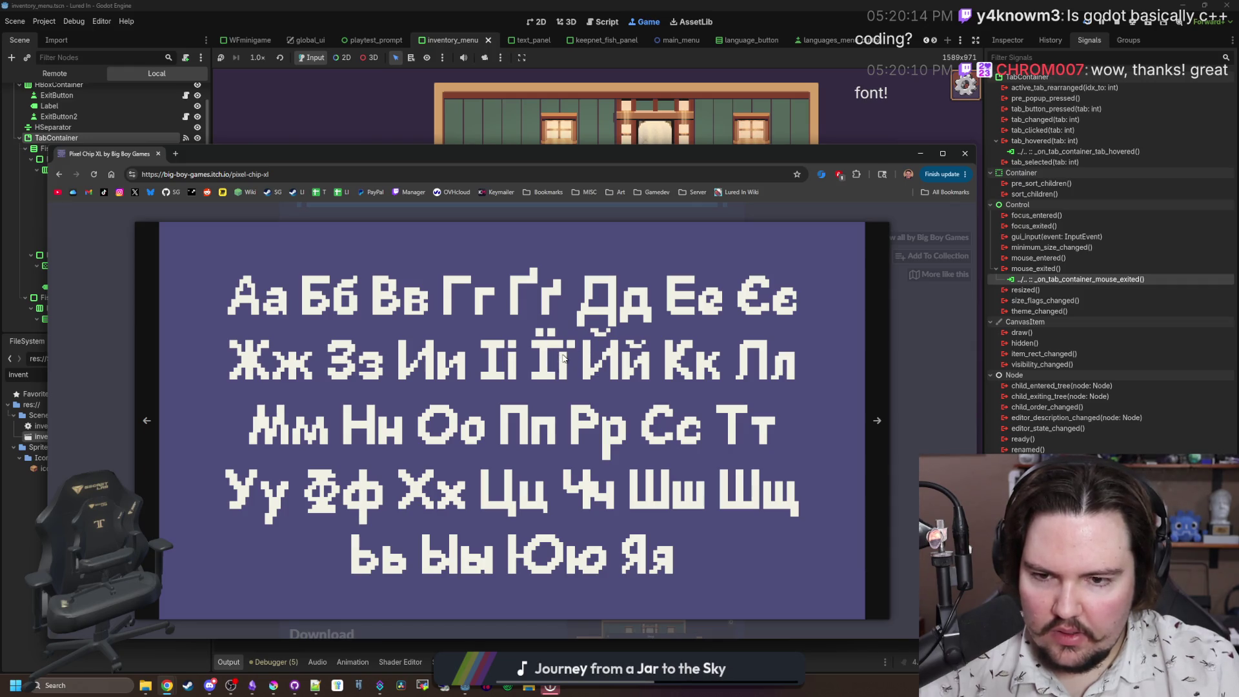
click(921, 363)
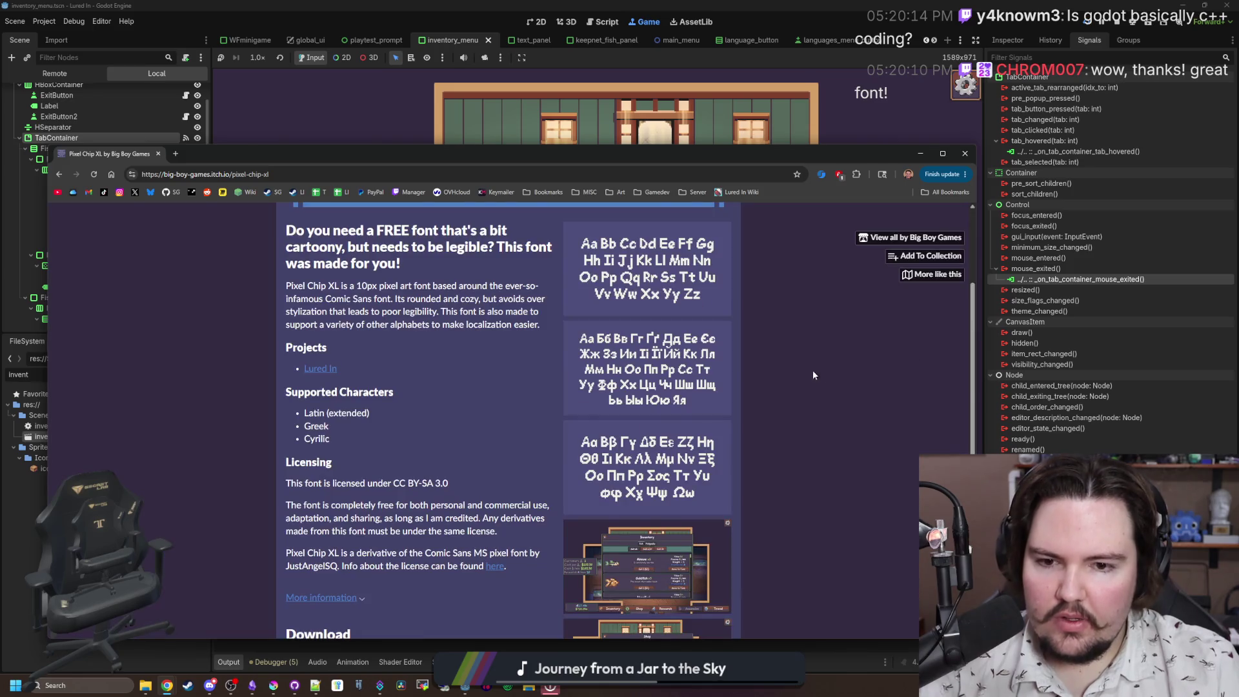
scroll(690, 359, down, 3)
scroll(436, 346, up, 5)
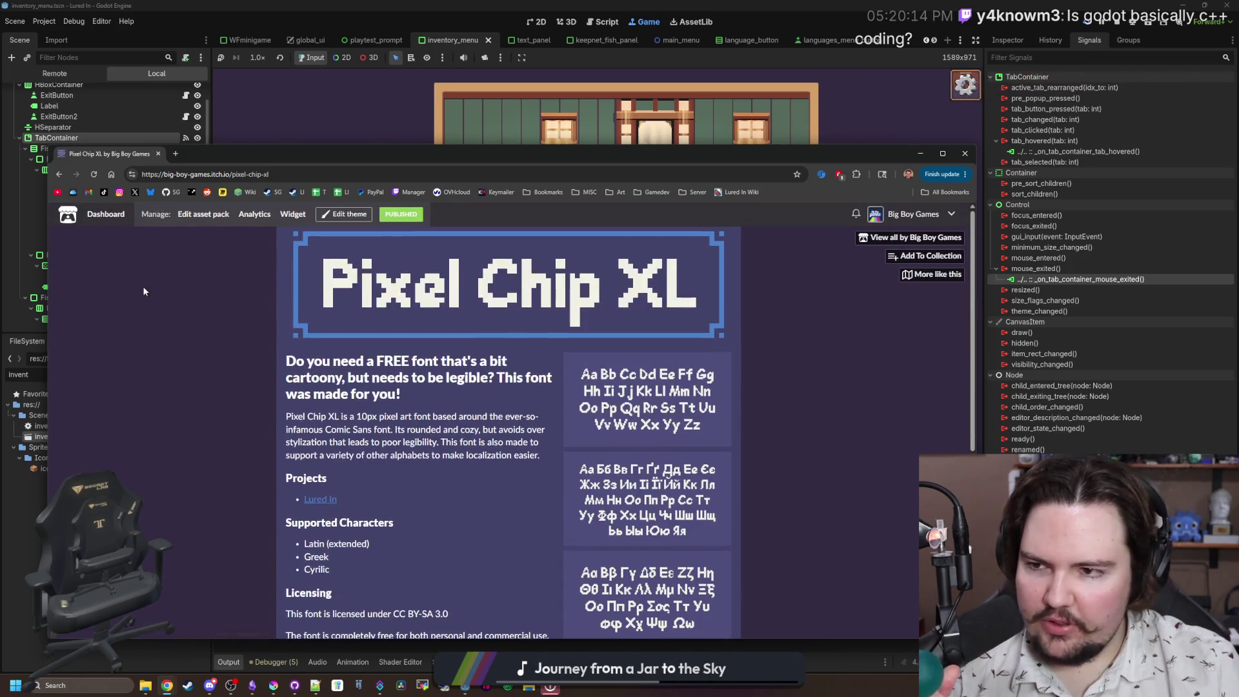
click(157, 154)
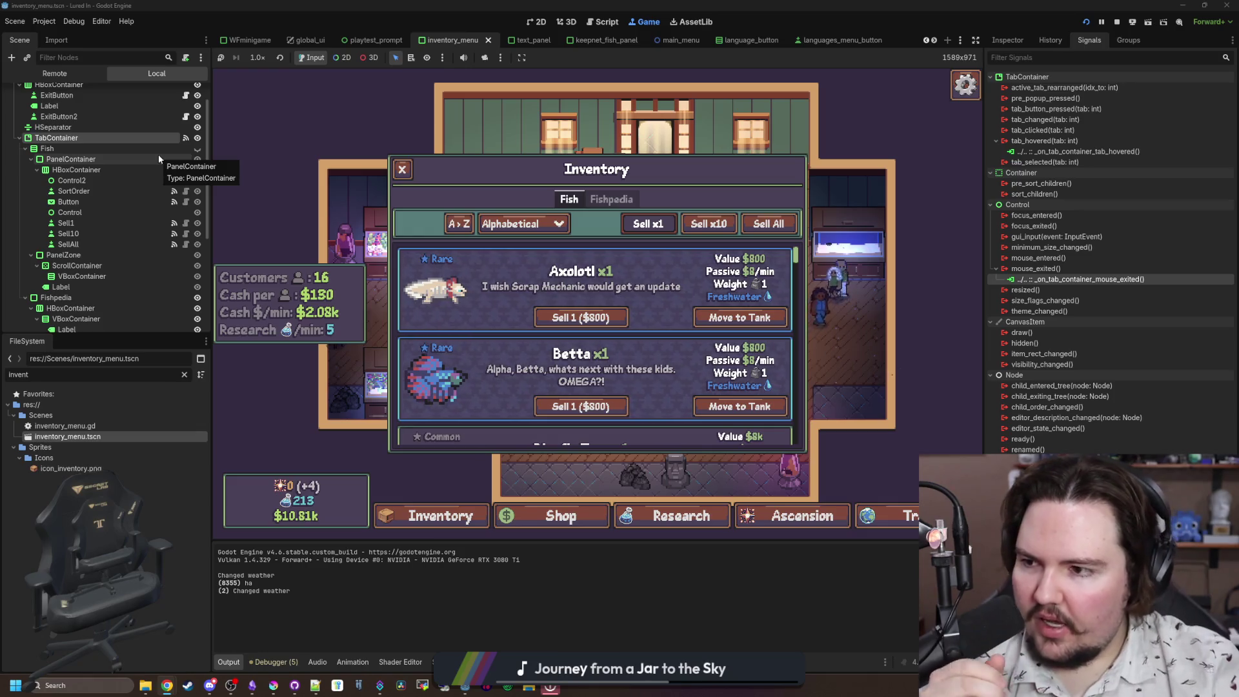
Step: Bring the Google 'weblate how to change base key' results window back to the front
mouse_move(167, 685)
click(209, 653)
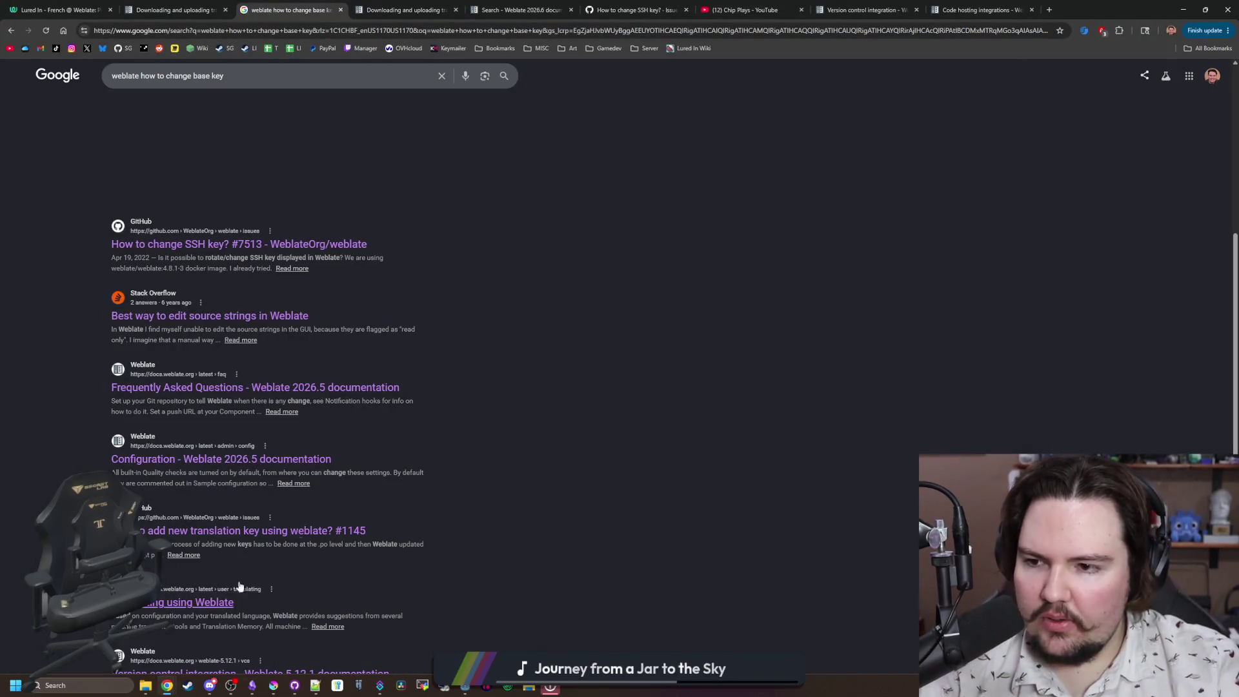
Step: Scroll to the top of the Weblate base key results, then minimise Chrome to return to the game
scroll(788, 276, up, 5)
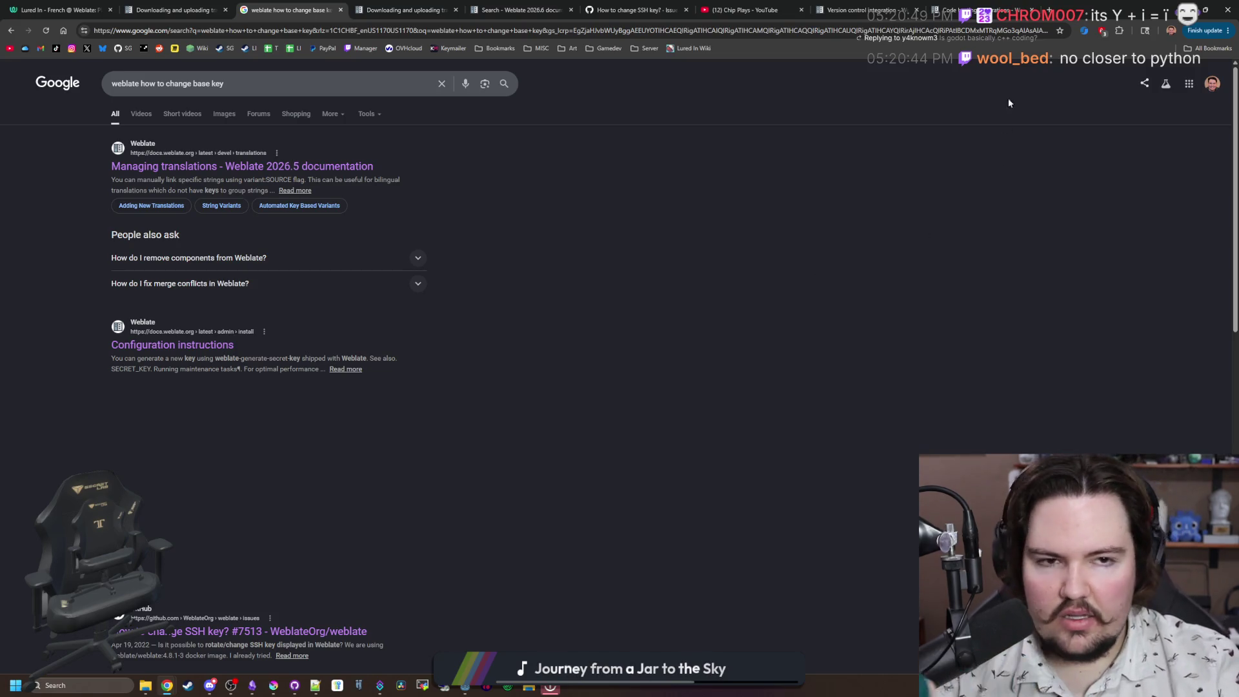
key(super+Down)
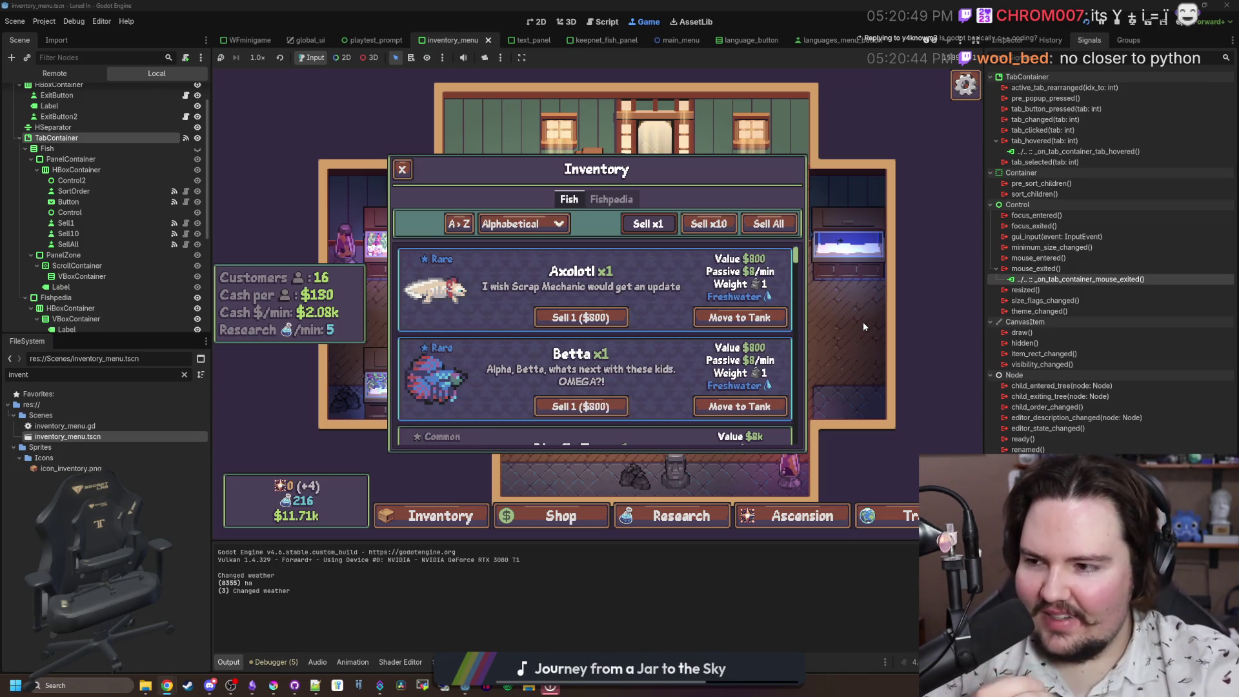
Step: Scroll through the fish inventory and sort it by Passive Income
scroll(129, 213, down, 3)
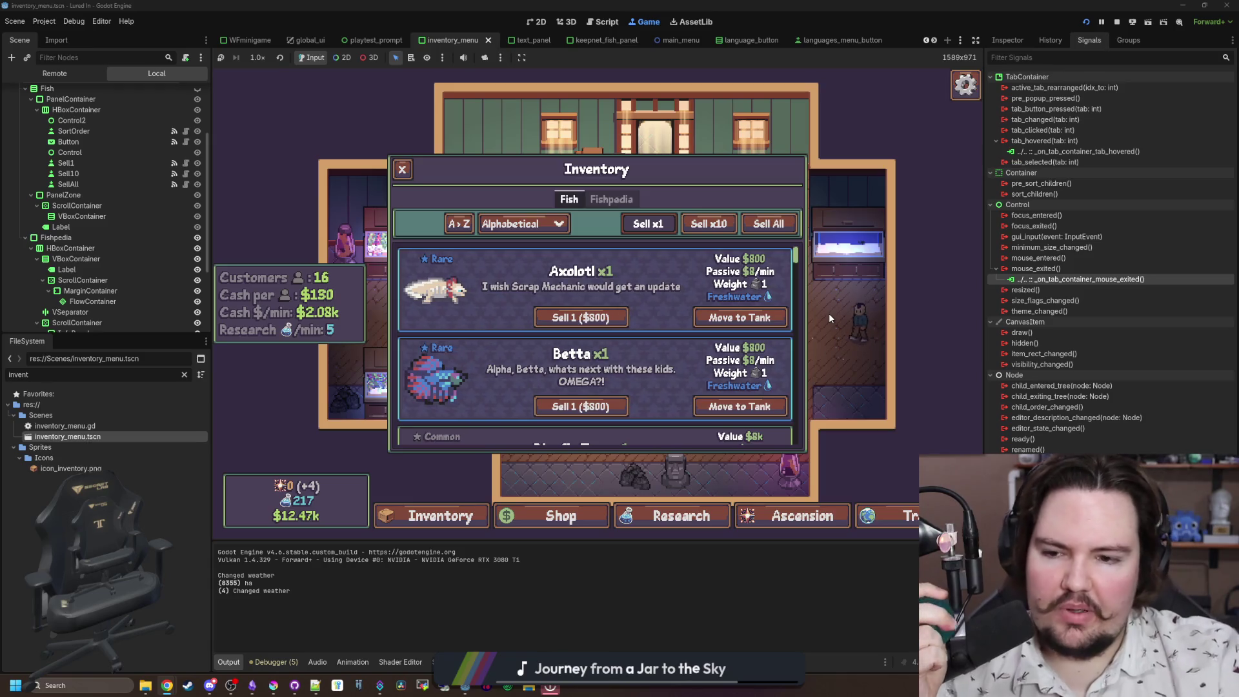
scroll(574, 368, down, 4)
scroll(573, 367, down, 10)
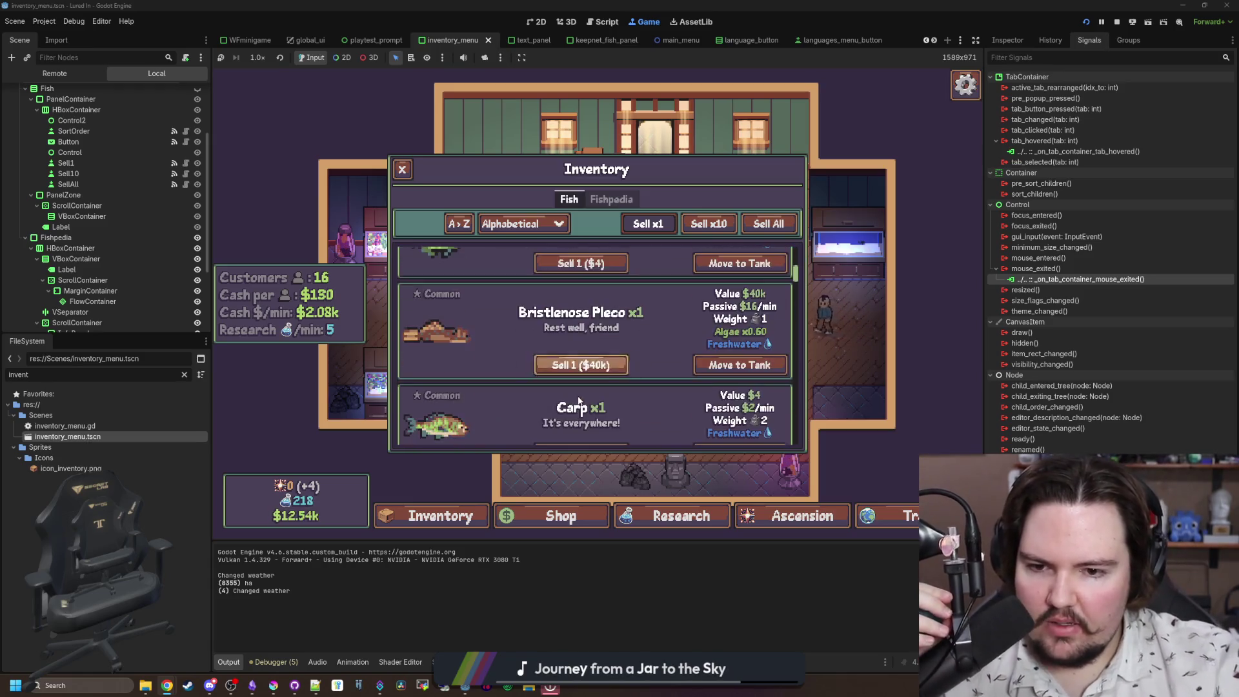
scroll(661, 349, up, 3)
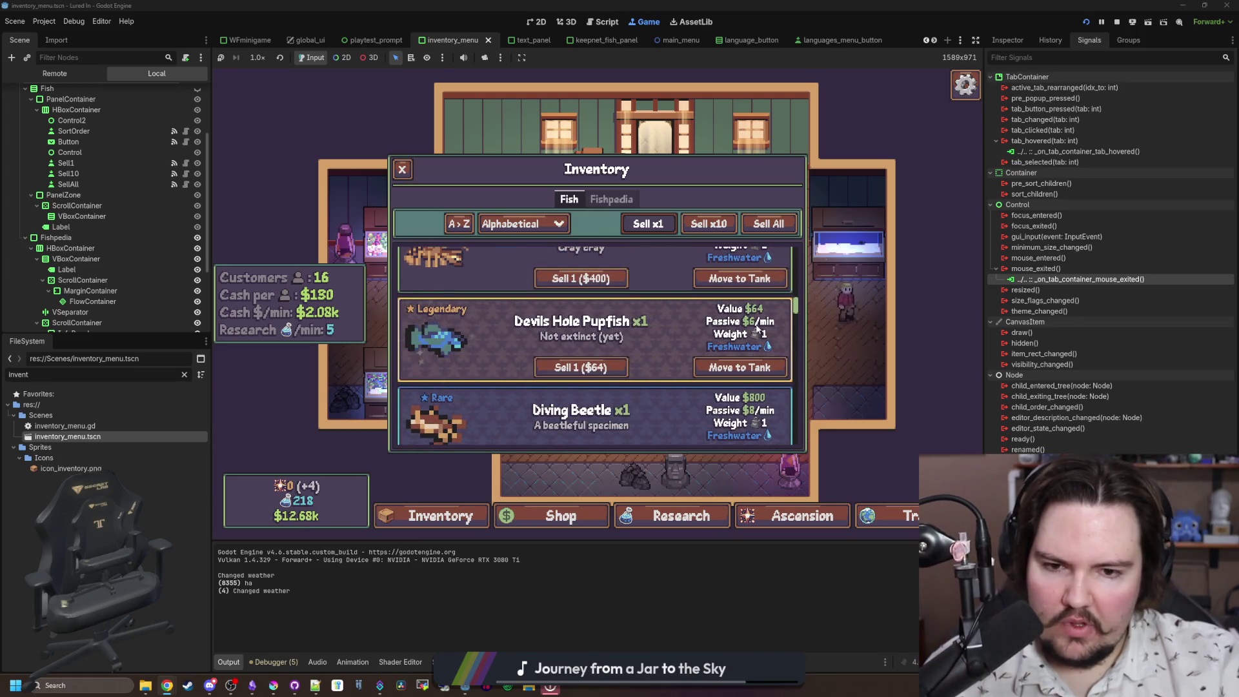
scroll(637, 342, down, 1)
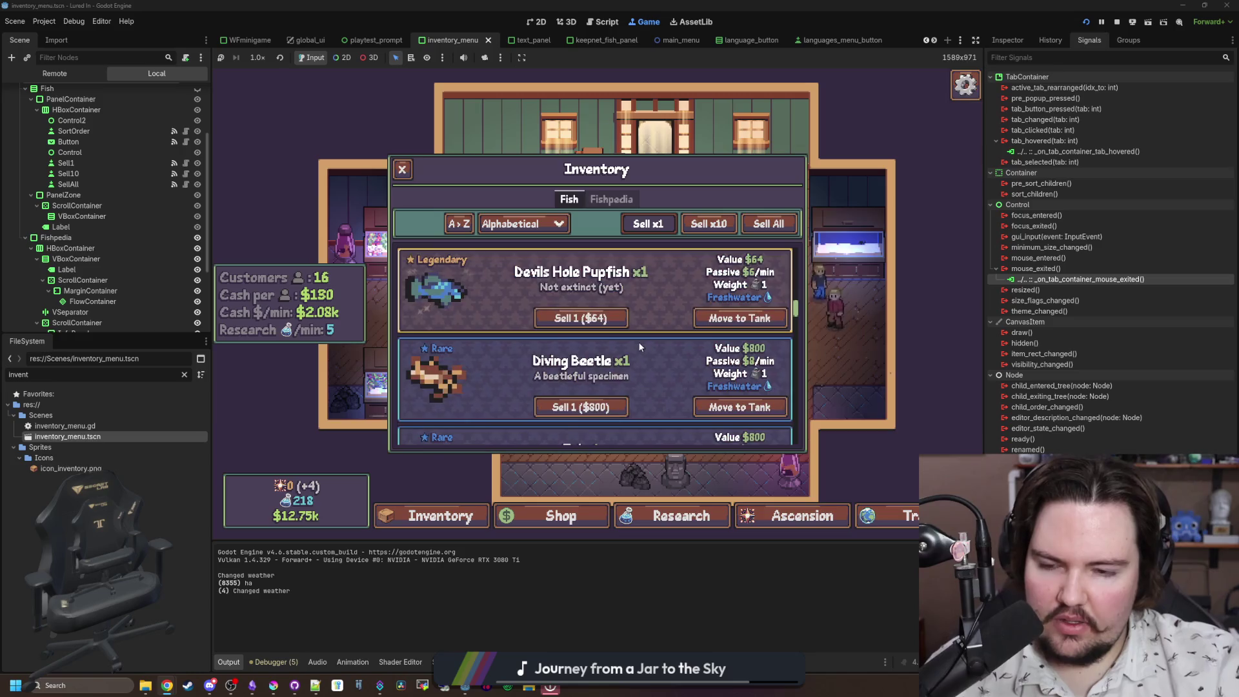
scroll(637, 341, up, 4)
scroll(636, 326, up, 3)
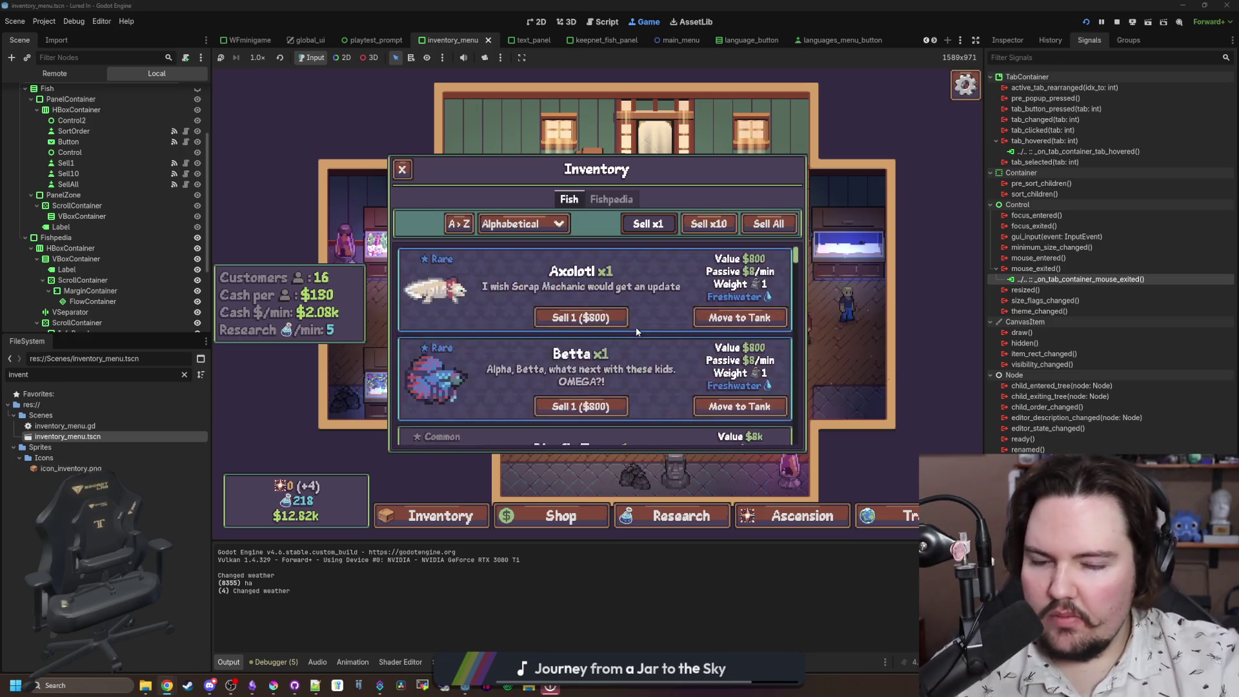
scroll(636, 326, down, 1)
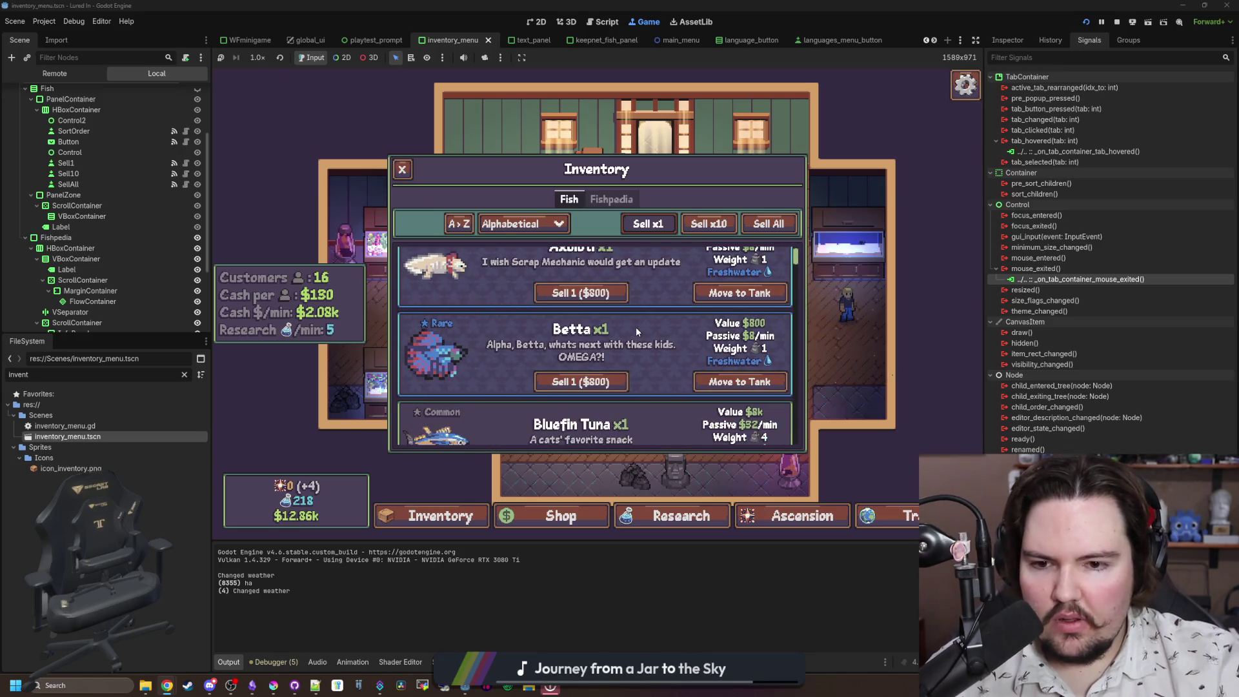
click(514, 226)
click(529, 281)
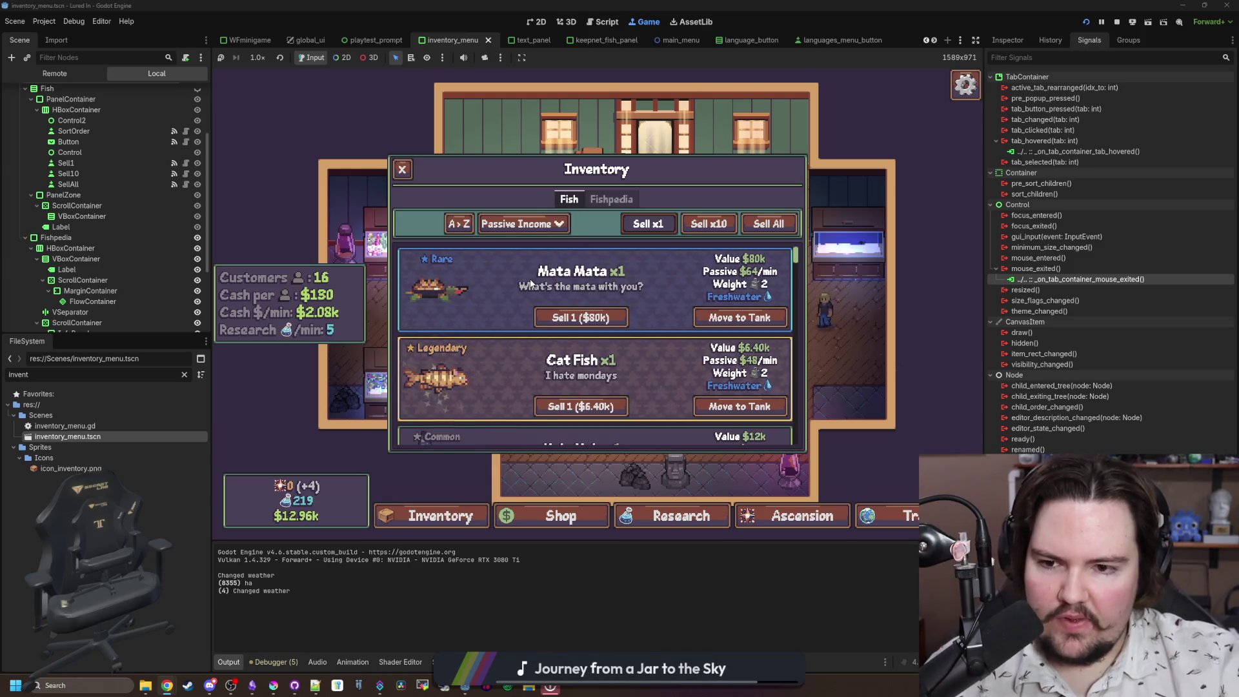
Step: Try Liquid Type sorting, settle on Alphabetical, and close the Inventory
scroll(498, 289, down, 3)
scroll(498, 289, up, 3)
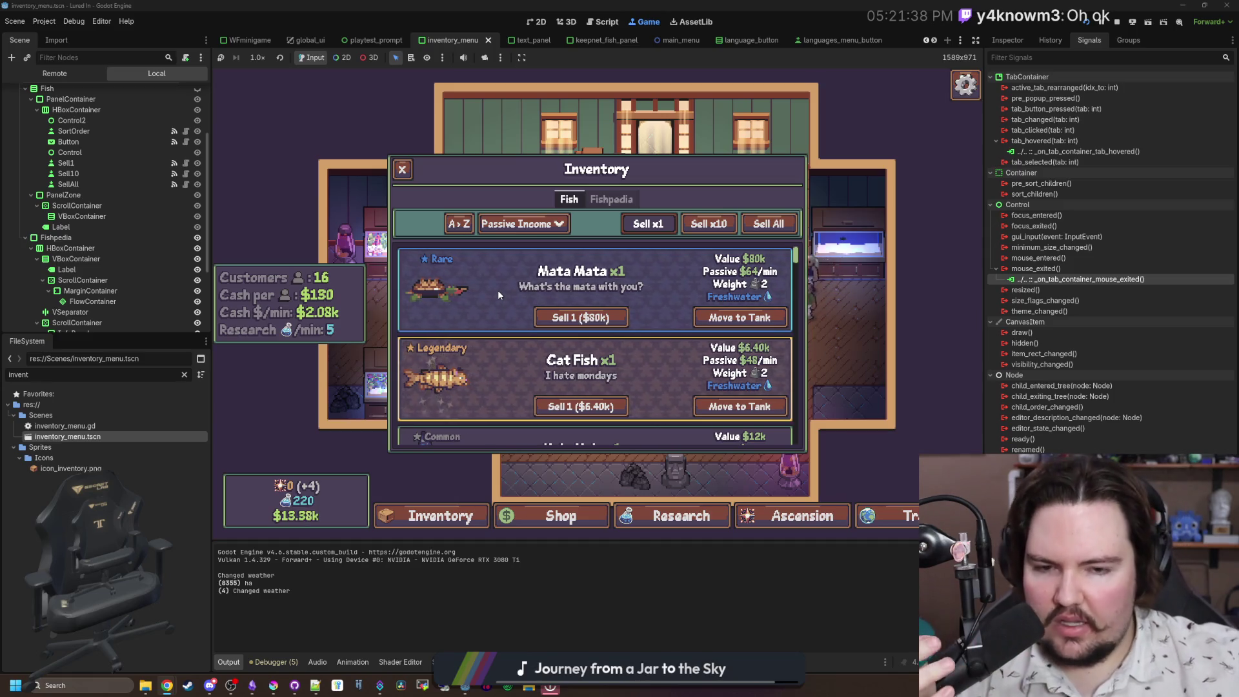
scroll(517, 270, down, 5)
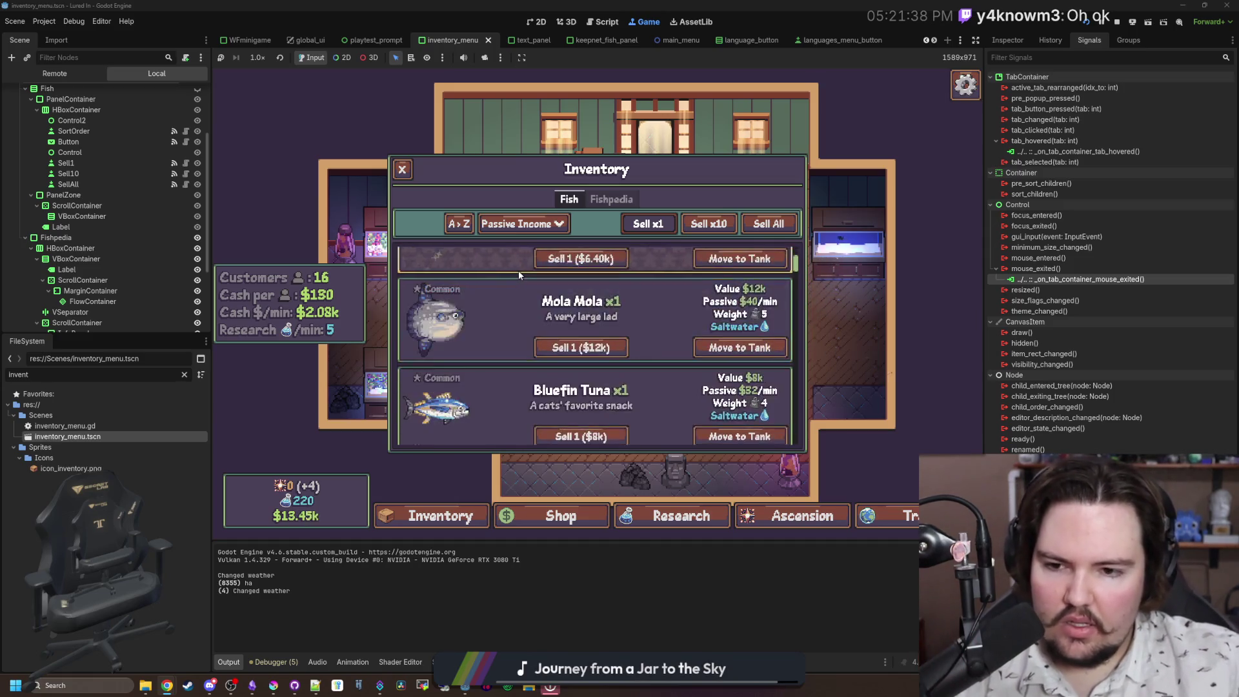
scroll(517, 270, up, 5)
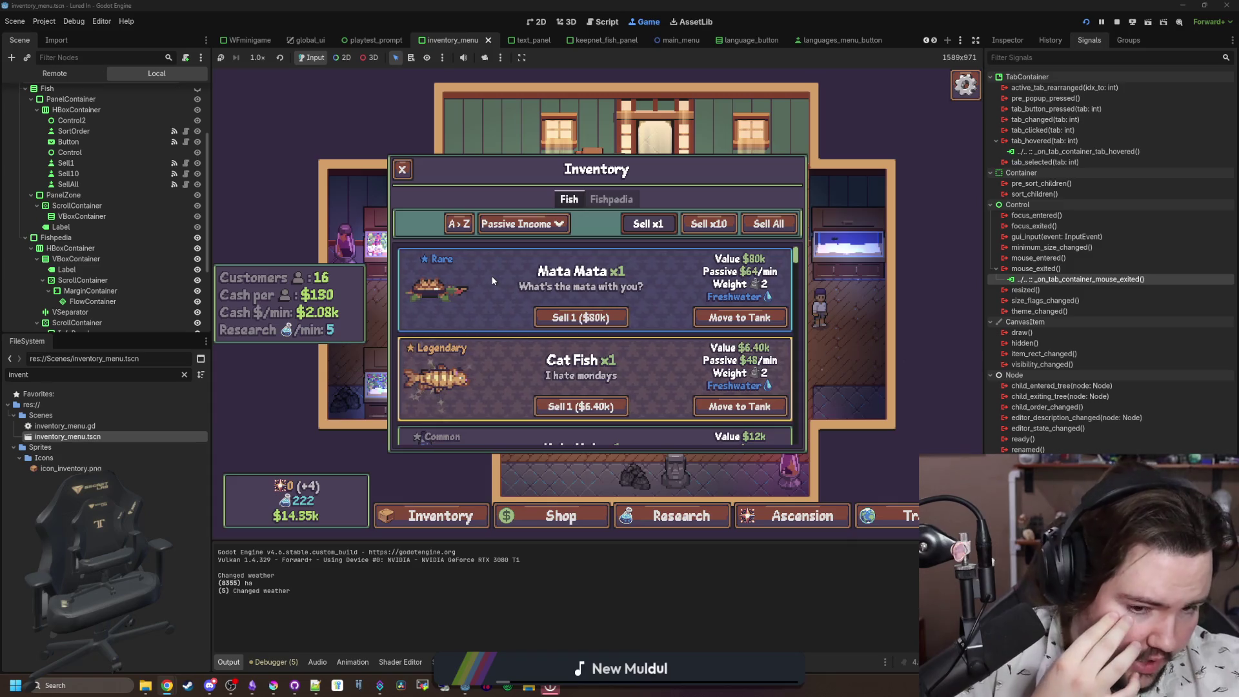
scroll(492, 280, down, 2)
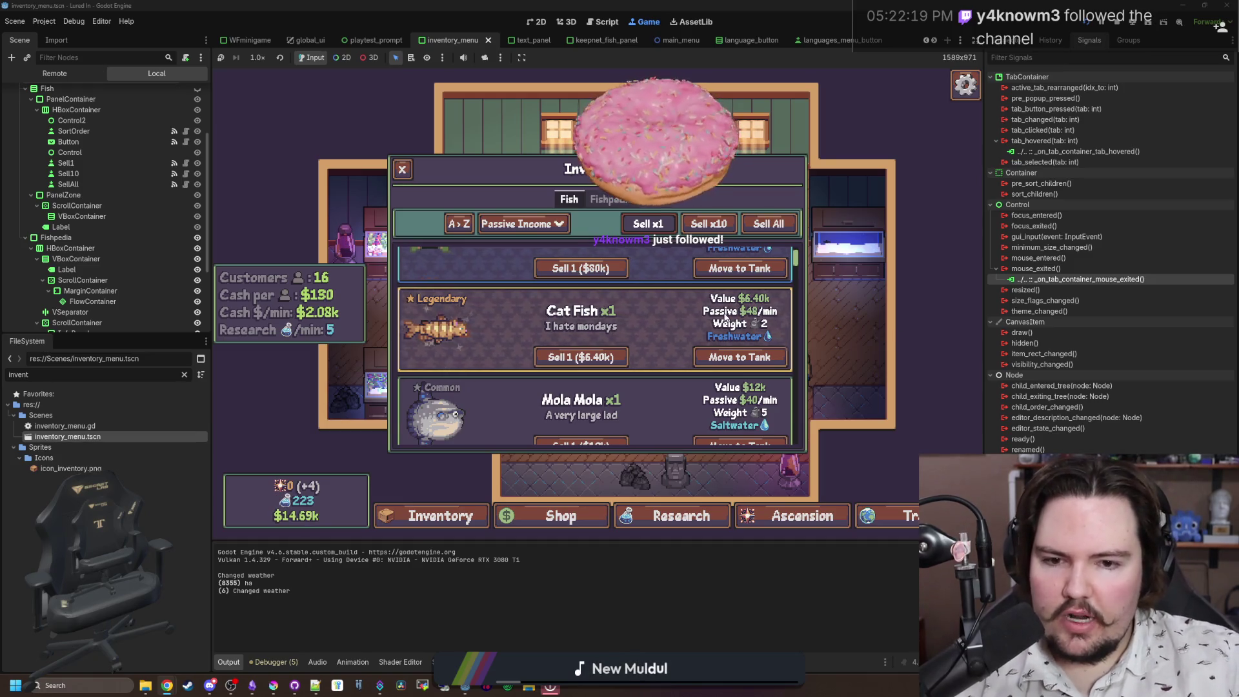
scroll(696, 367, up, 1)
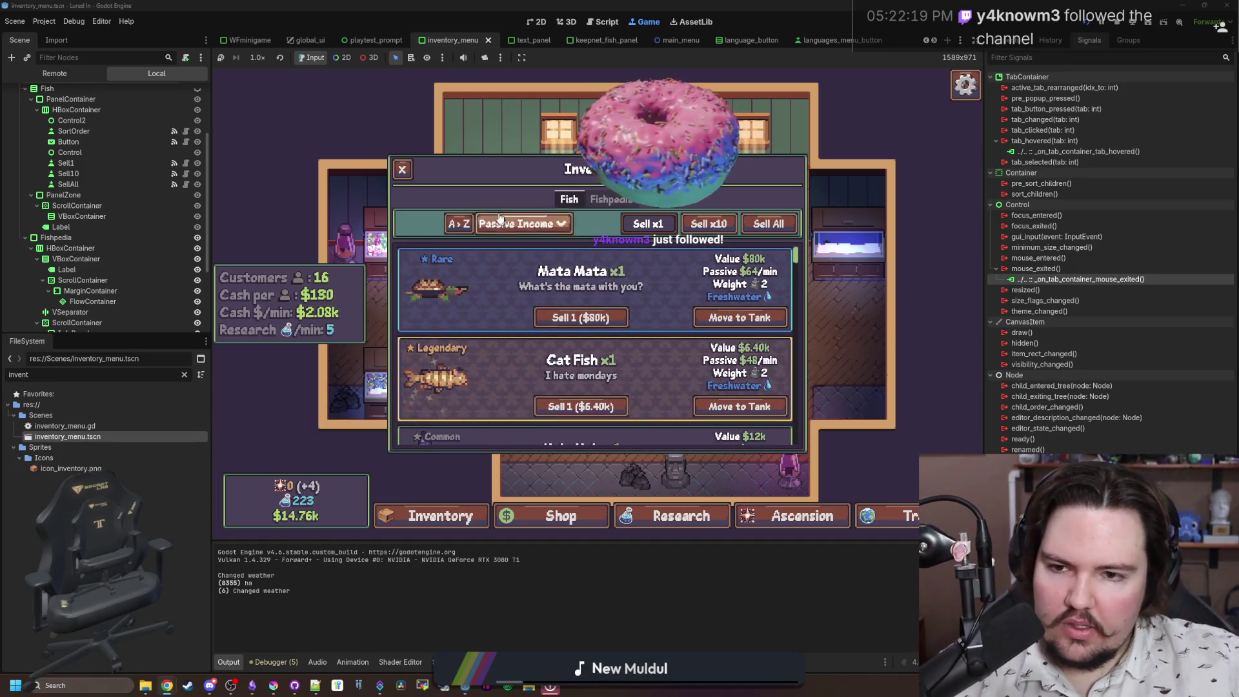
click(519, 224)
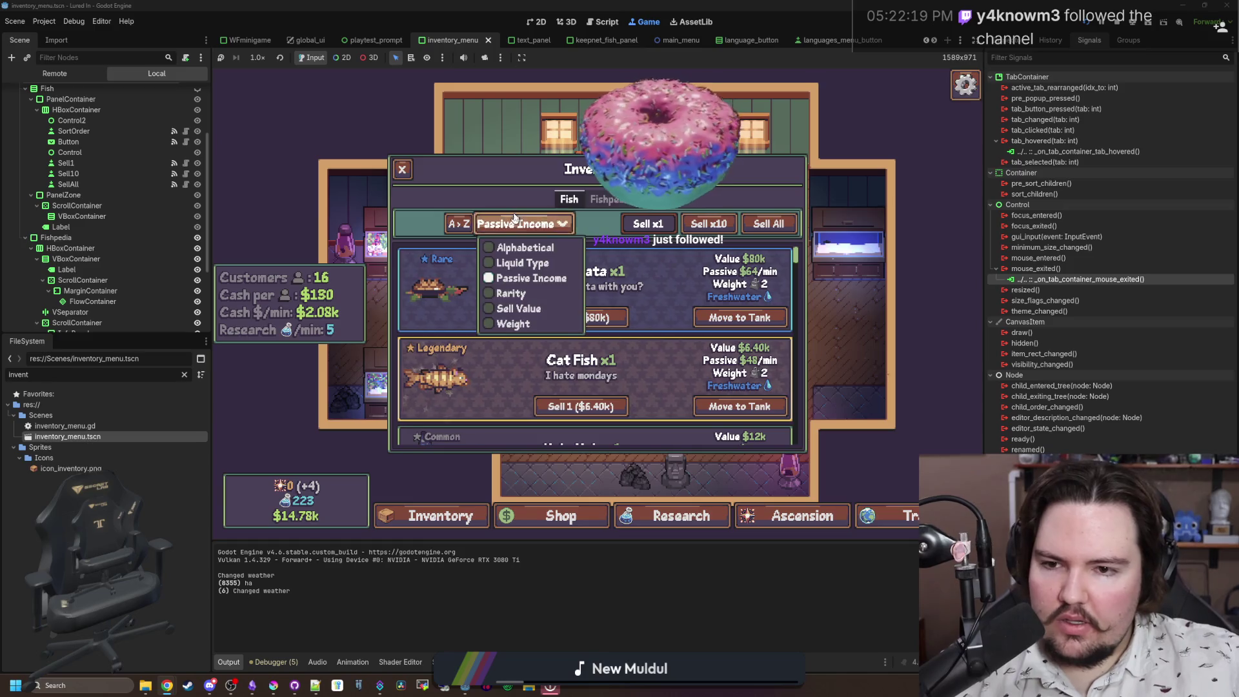
click(526, 263)
click(533, 224)
click(516, 245)
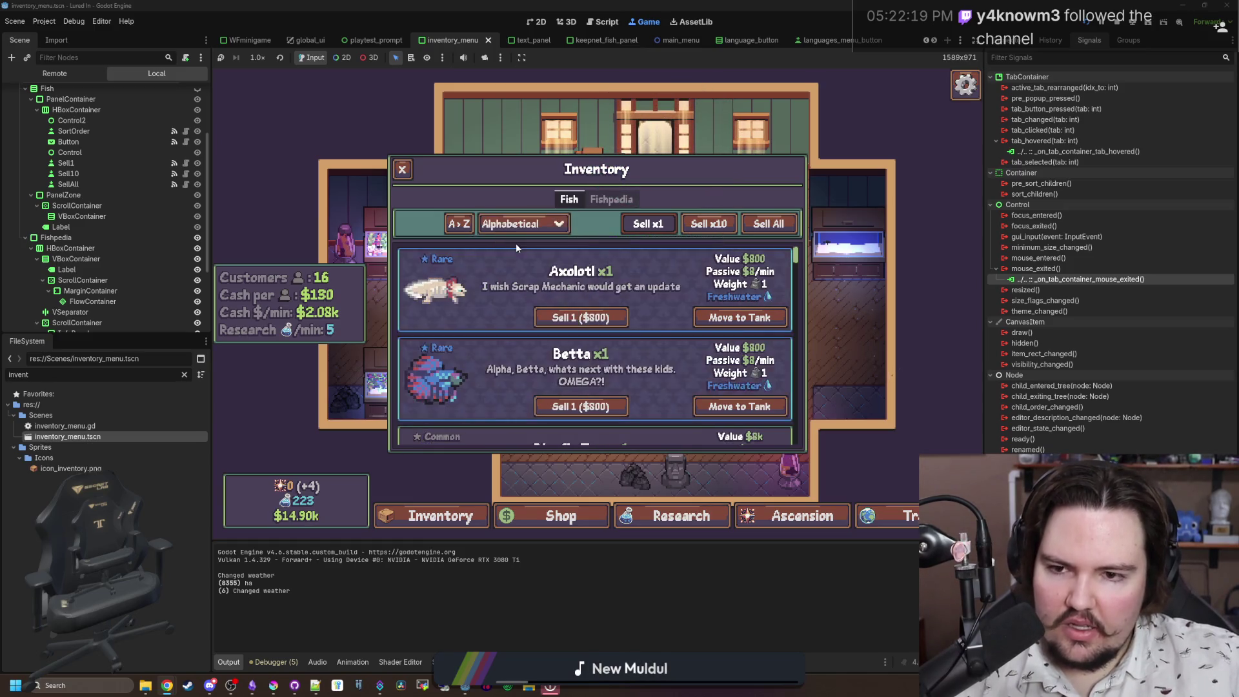
key(Escape)
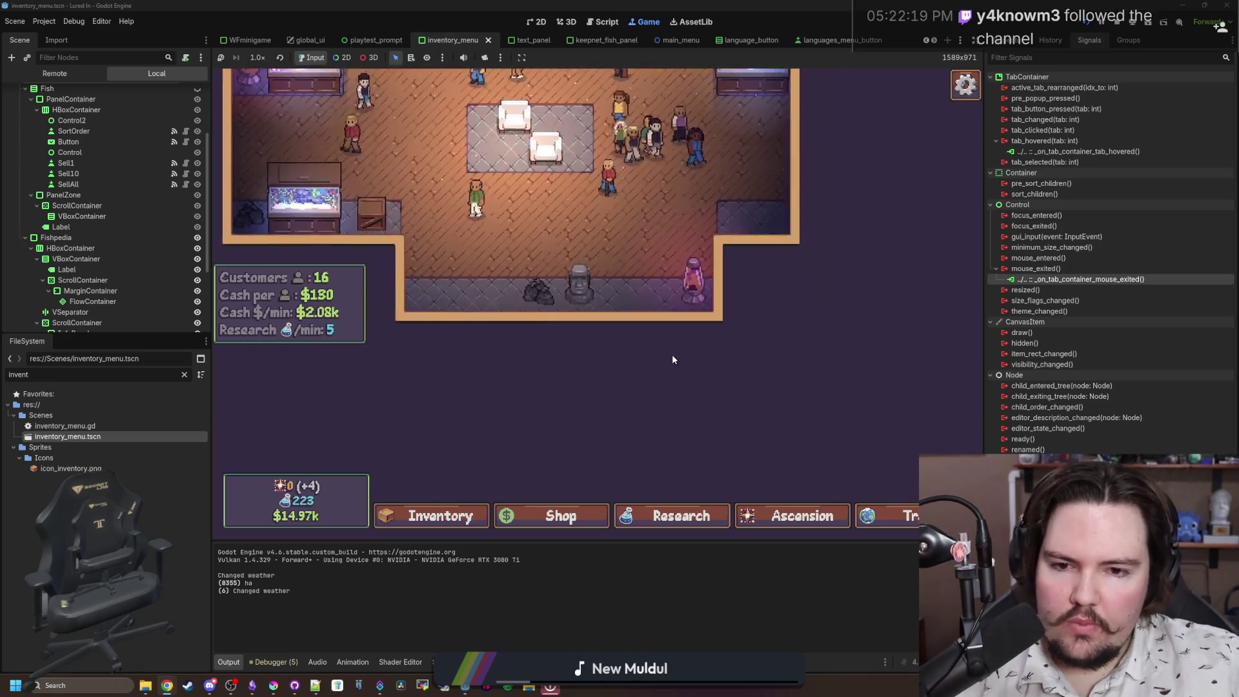
Step: Inspect the Fish Food research details, then glance over the ascension tree
click(620, 513)
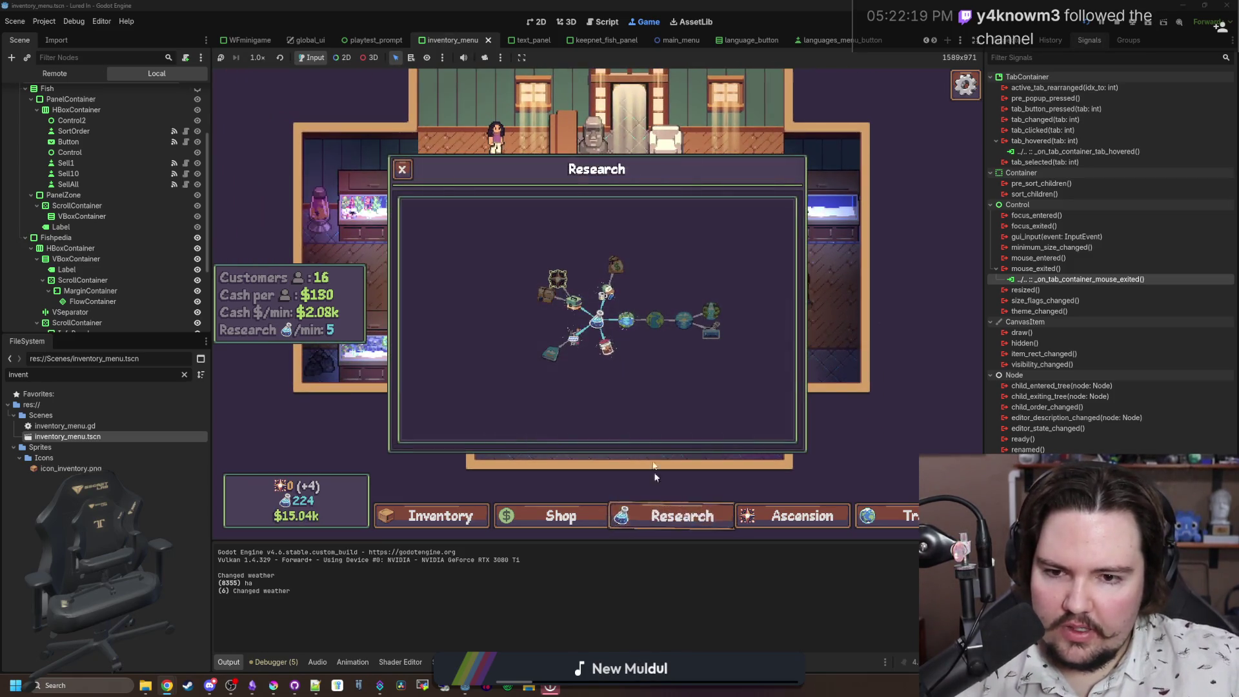
click(616, 382)
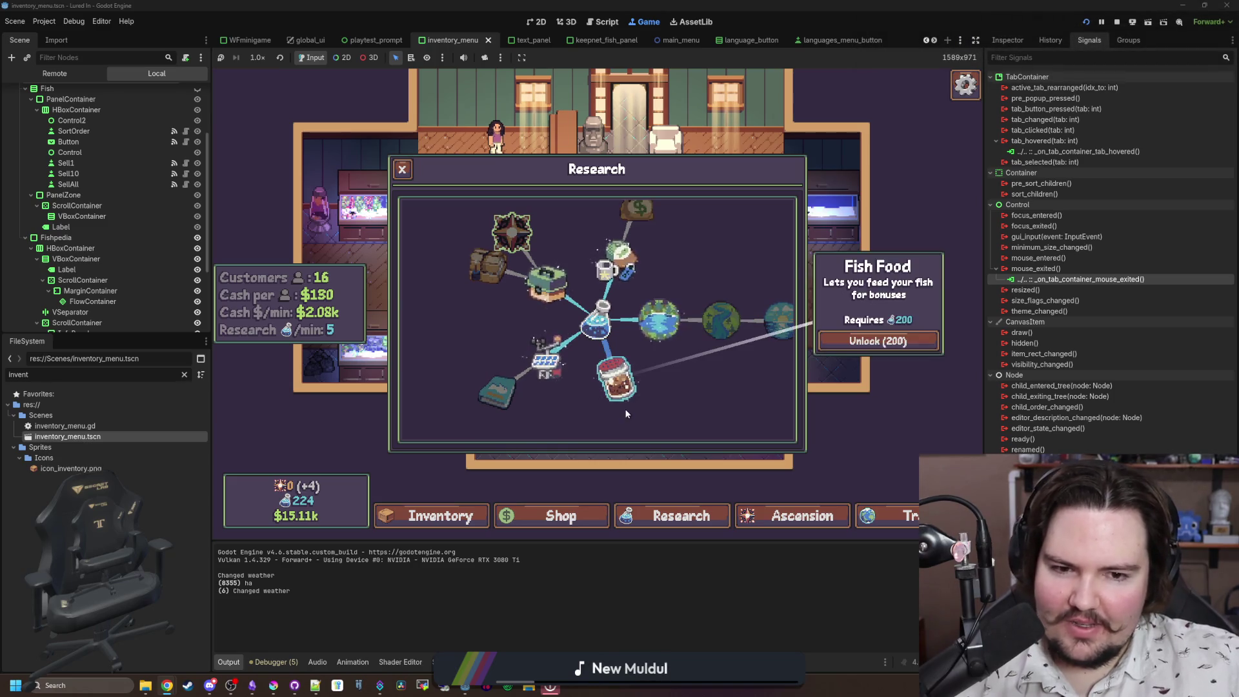
scroll(625, 409, down, 2)
click(681, 515)
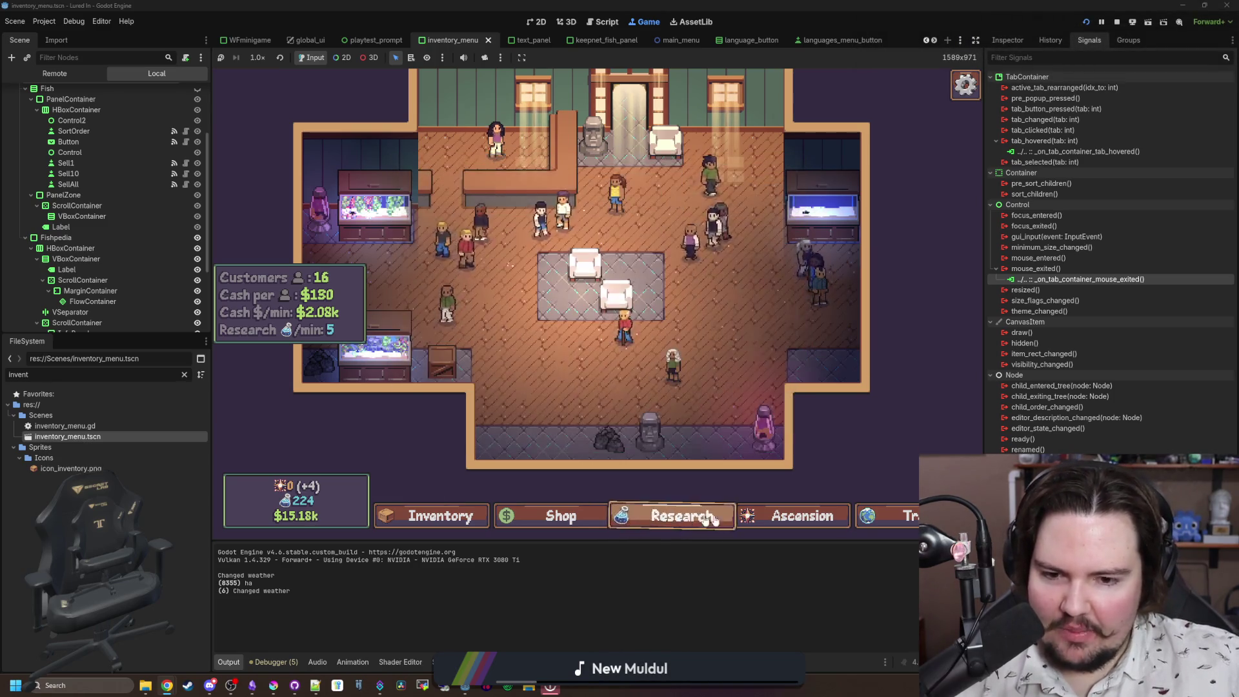
click(794, 515)
scroll(645, 373, up, 2)
scroll(716, 371, down, 2)
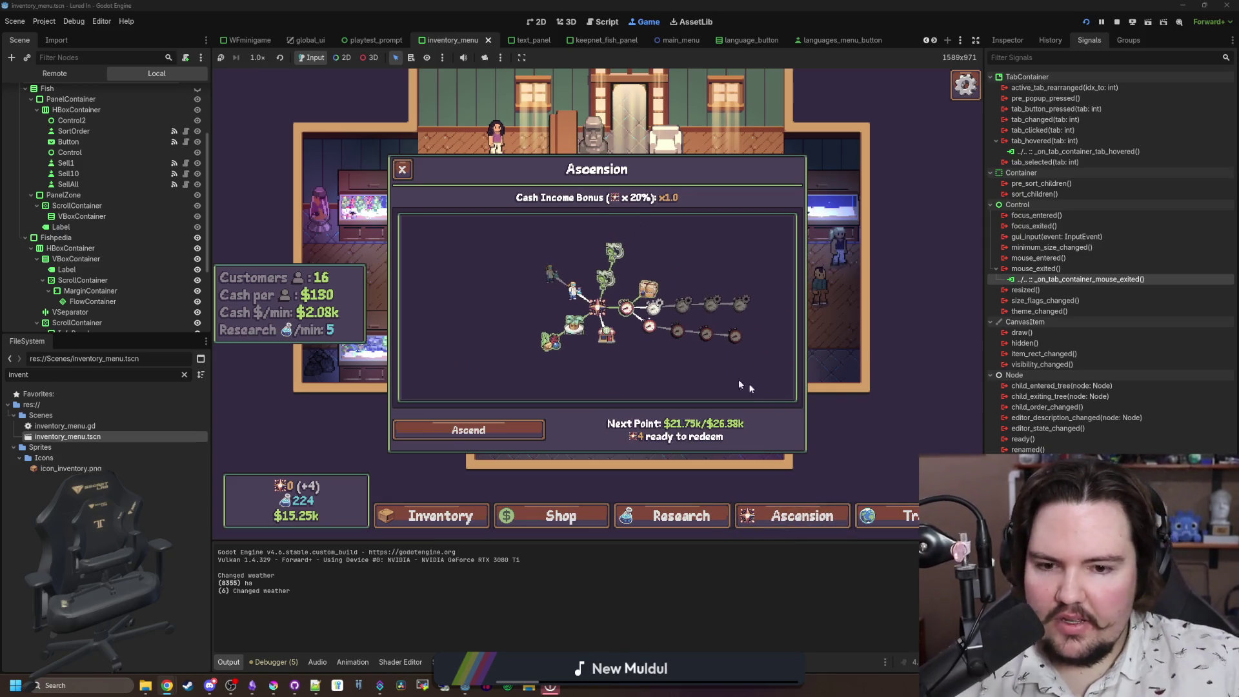
click(794, 515)
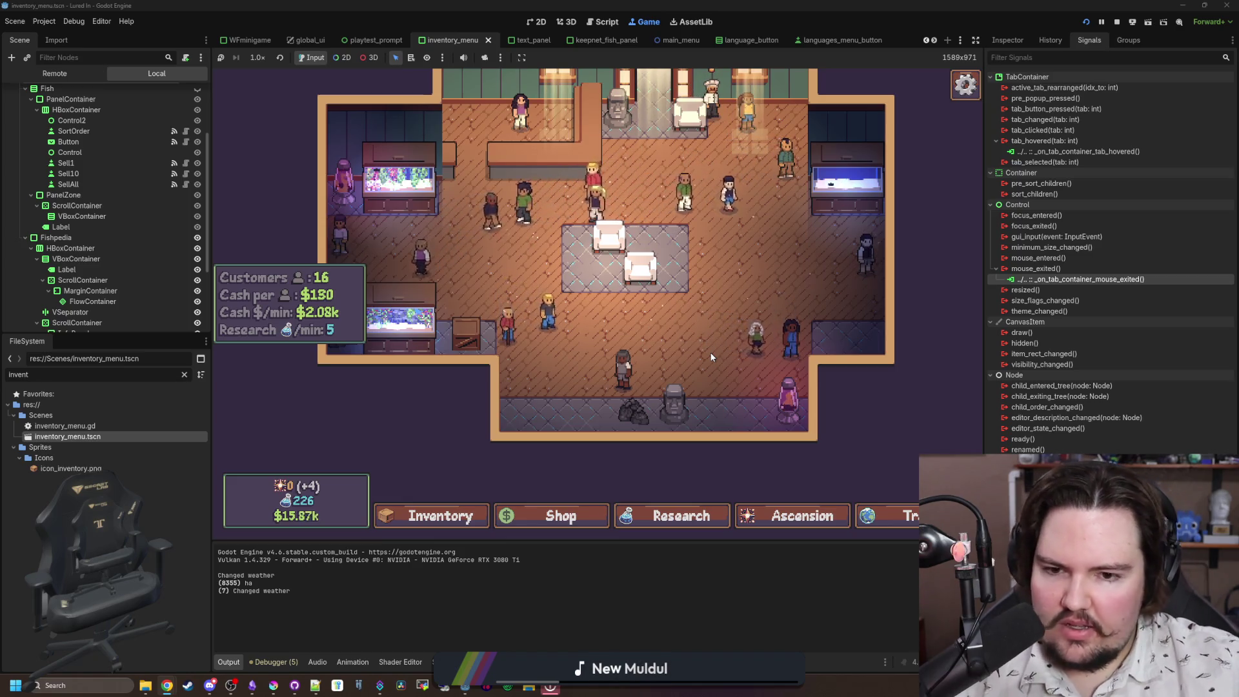
Step: Decline the chef's offer of $2.10k for 5 Minnow
scroll(705, 242, up, 3)
click(704, 242)
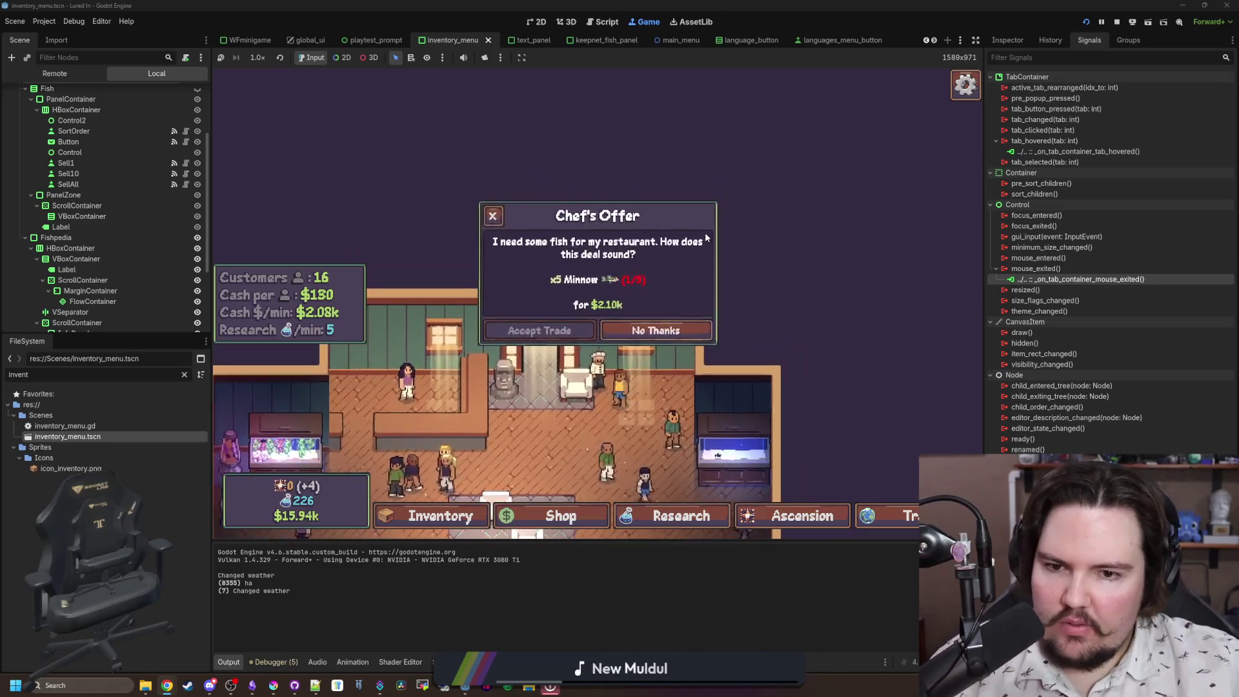
click(643, 342)
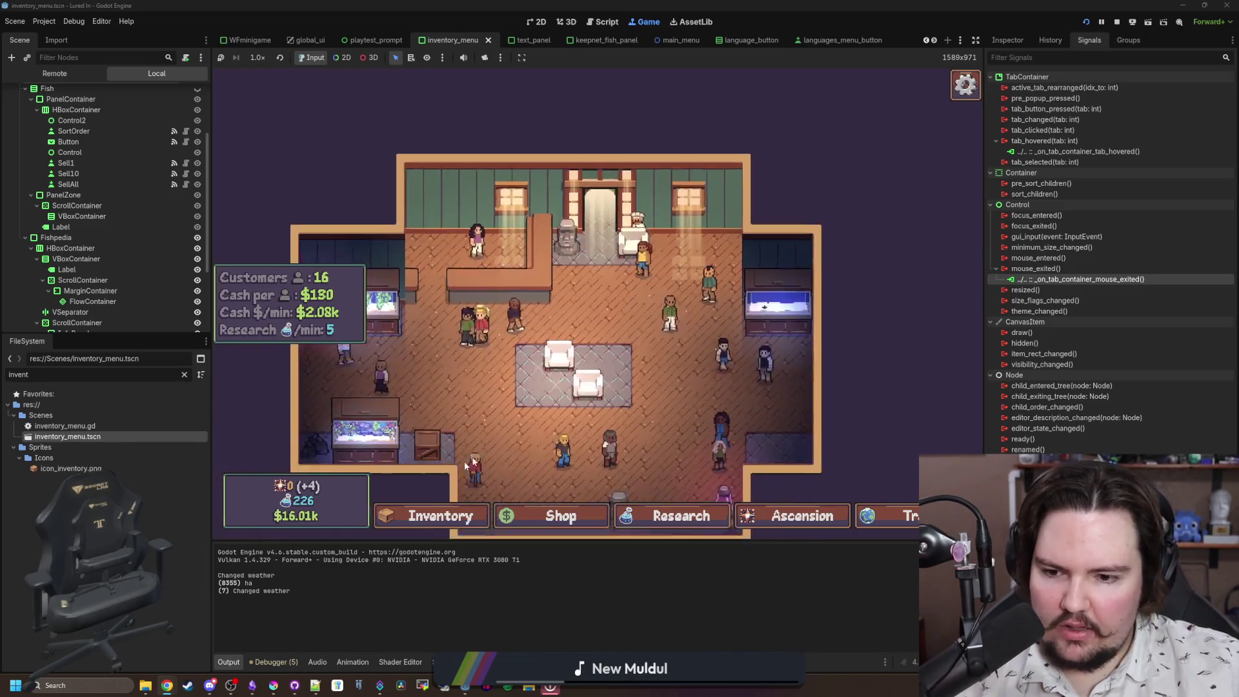
Step: Sort the fish inventory by Weight so Mola Mola is first, then close the panel
click(436, 516)
click(519, 224)
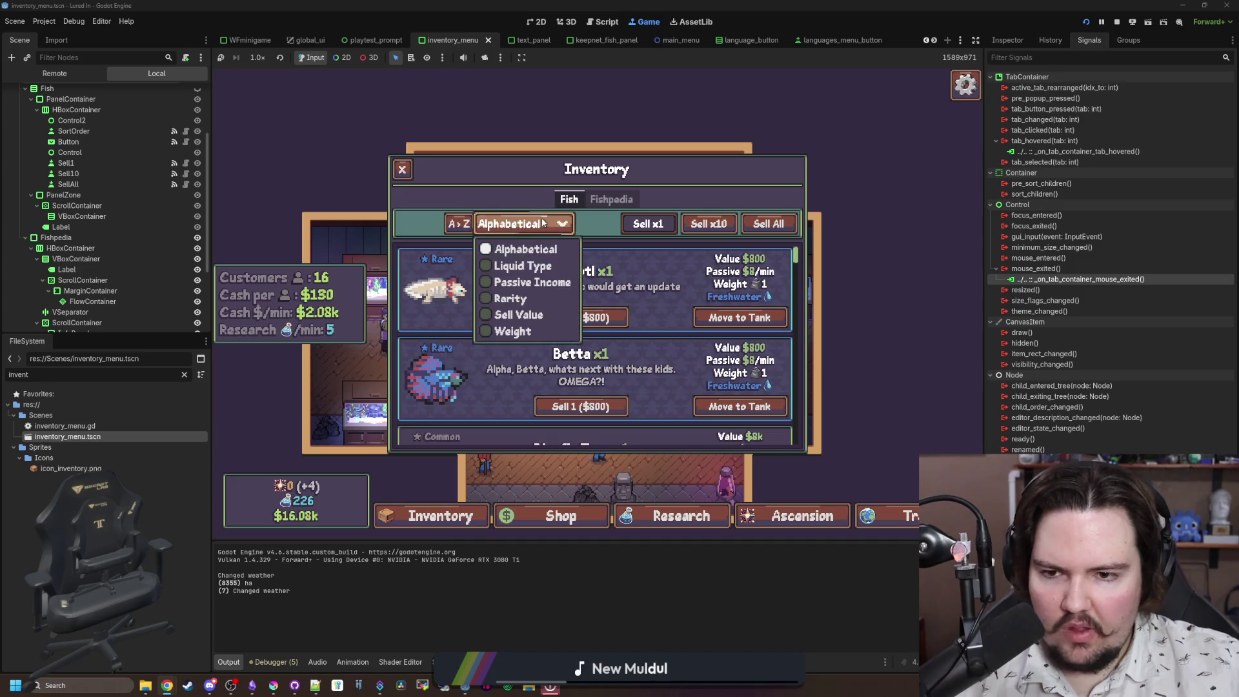
click(515, 331)
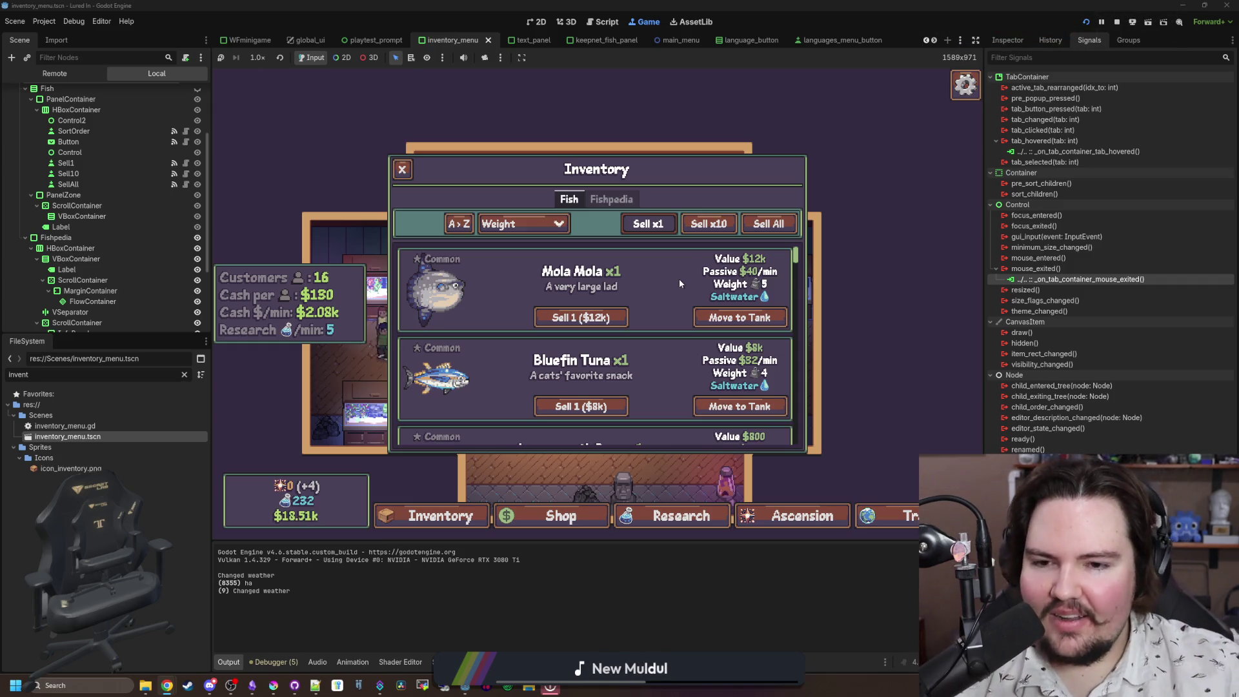
click(411, 177)
scroll(715, 333, up, 2)
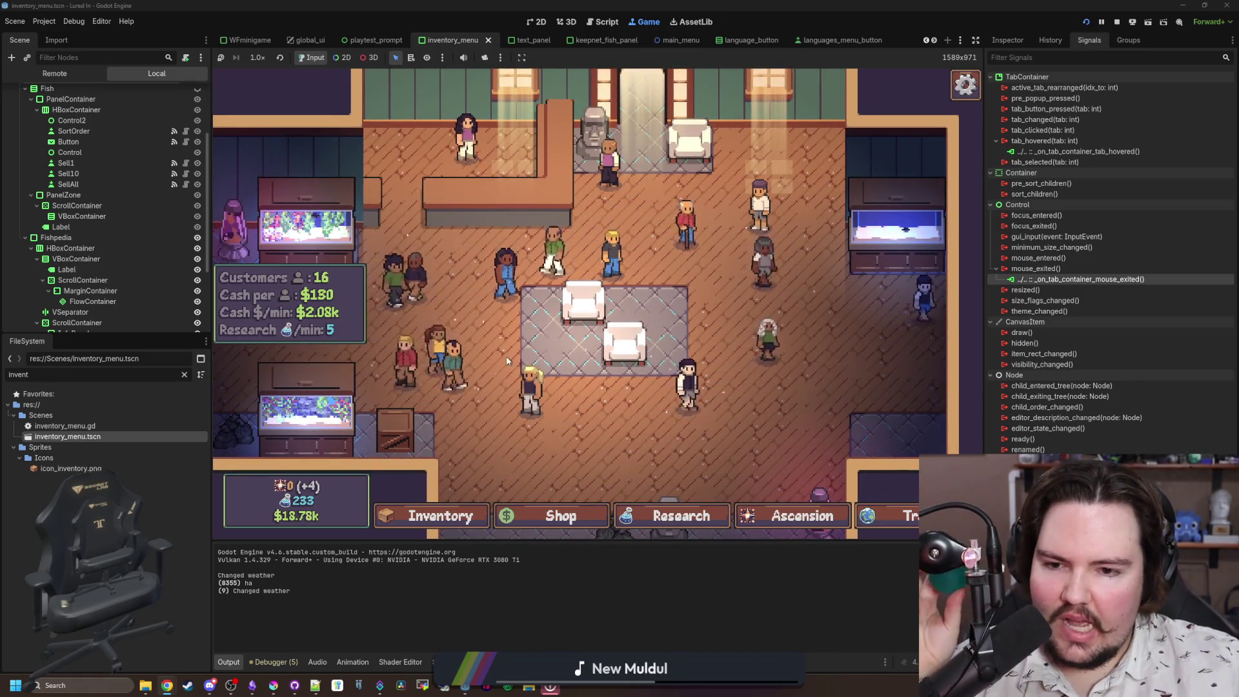
Step: Pan around the shop, then open the Travel menu (Pond, Lake, River, Ocean) and choose the free Pond
scroll(549, 374, down, 3)
scroll(613, 375, up, 5)
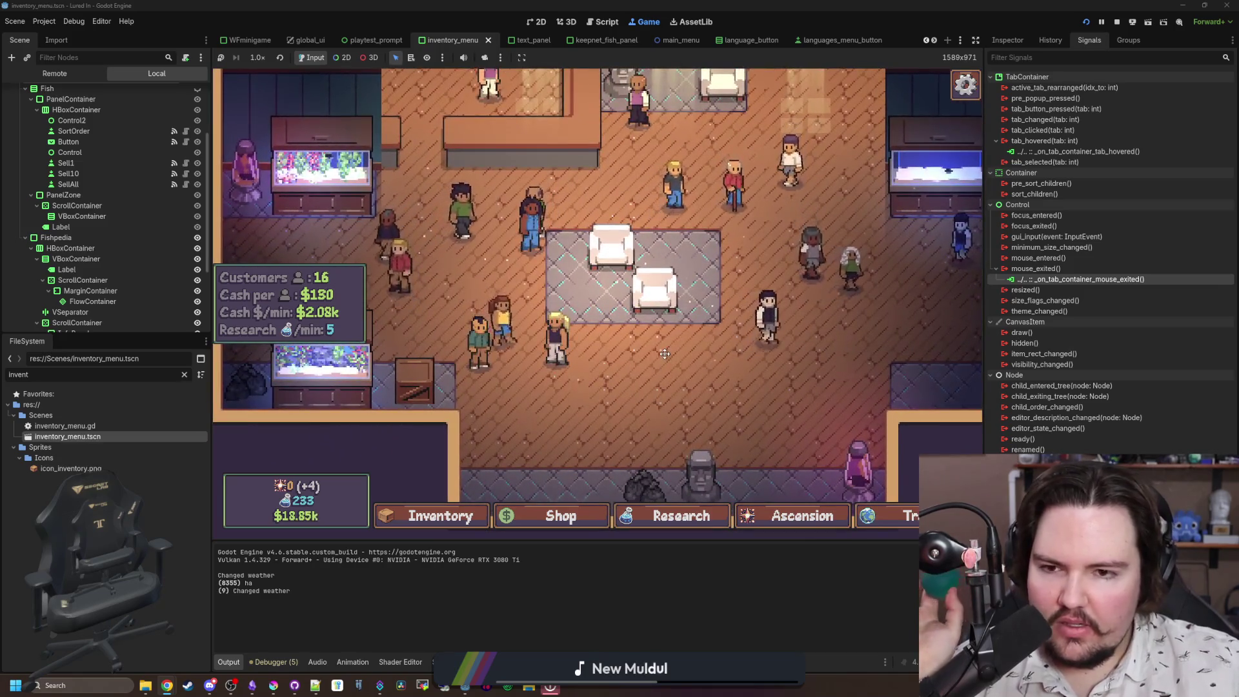
drag(664, 353, 647, 380)
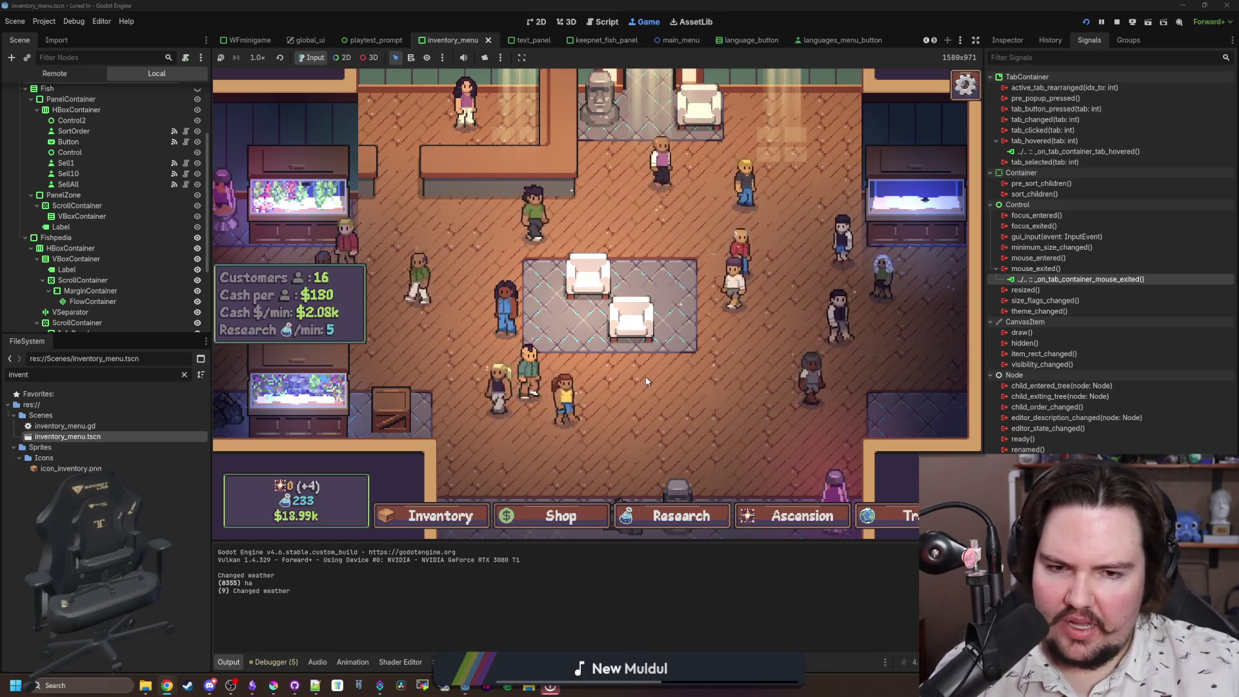
mouse_move(669, 388)
mouse_down()
mouse_move(689, 452)
mouse_move(723, 417)
mouse_up()
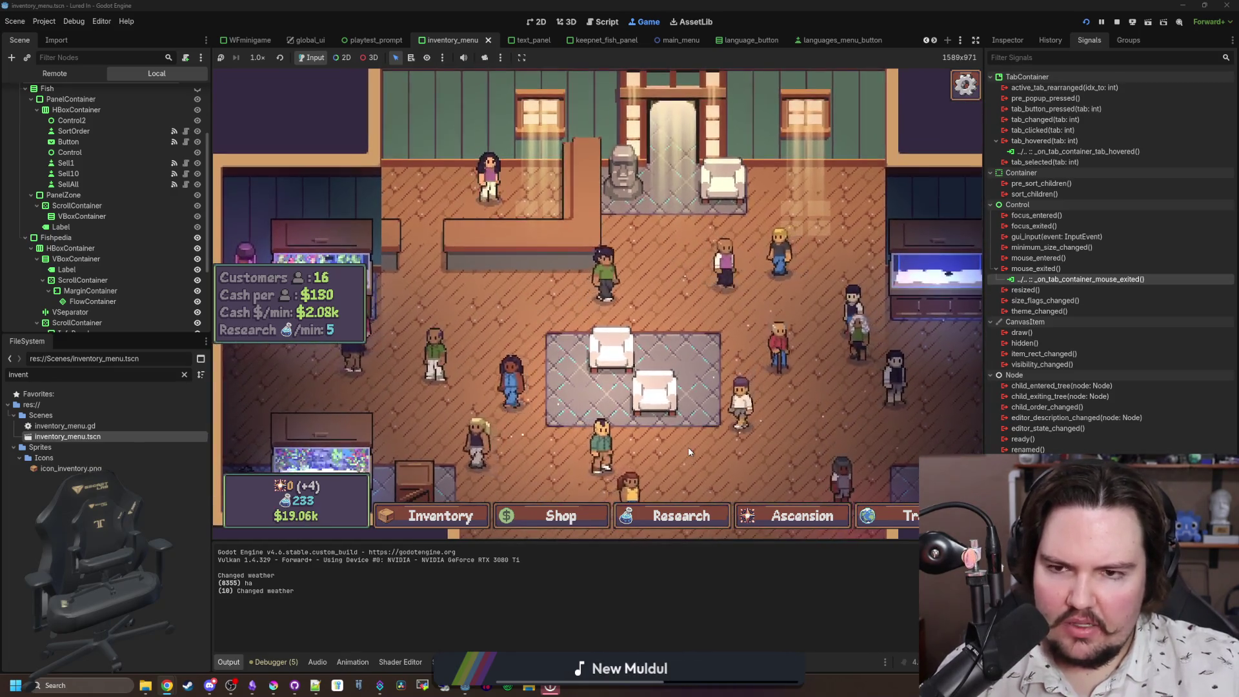
scroll(689, 452, down, 3)
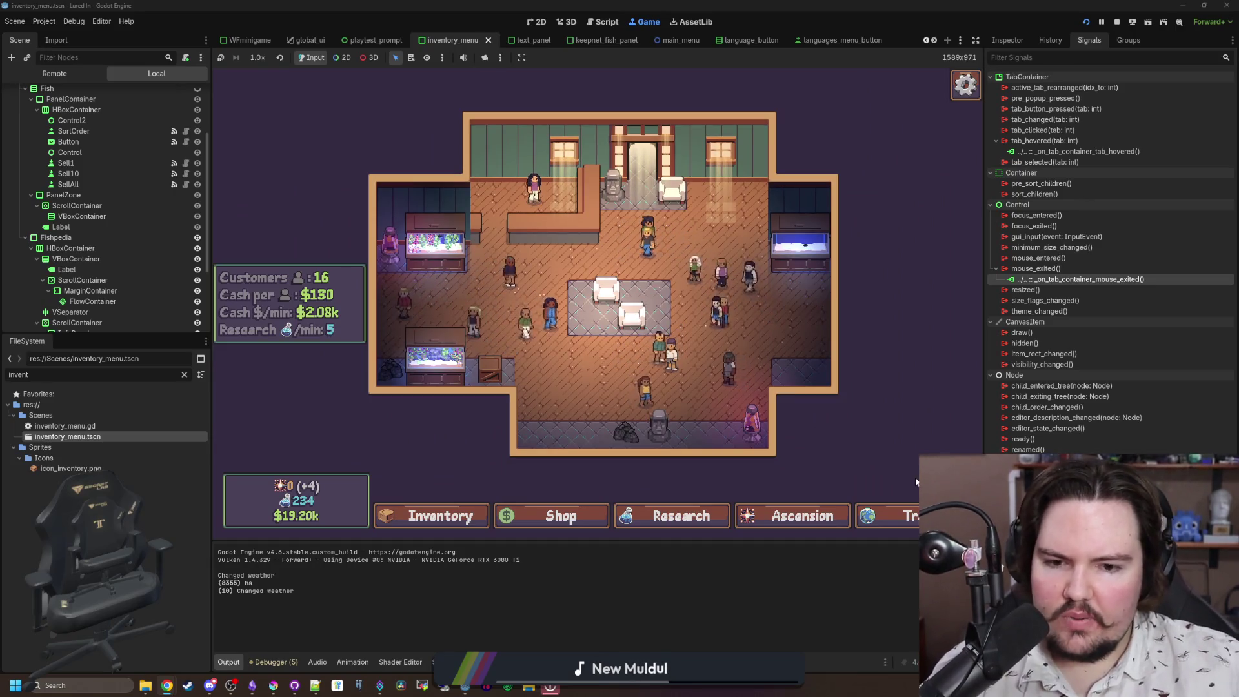
click(891, 516)
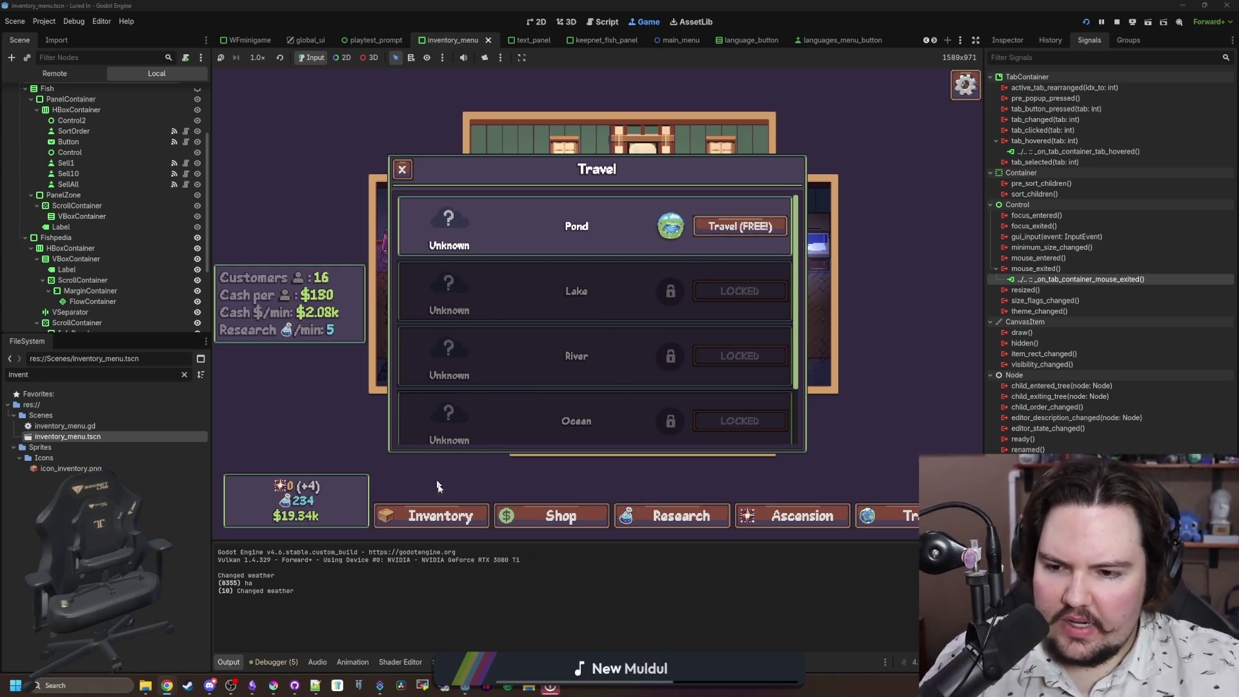
click(445, 528)
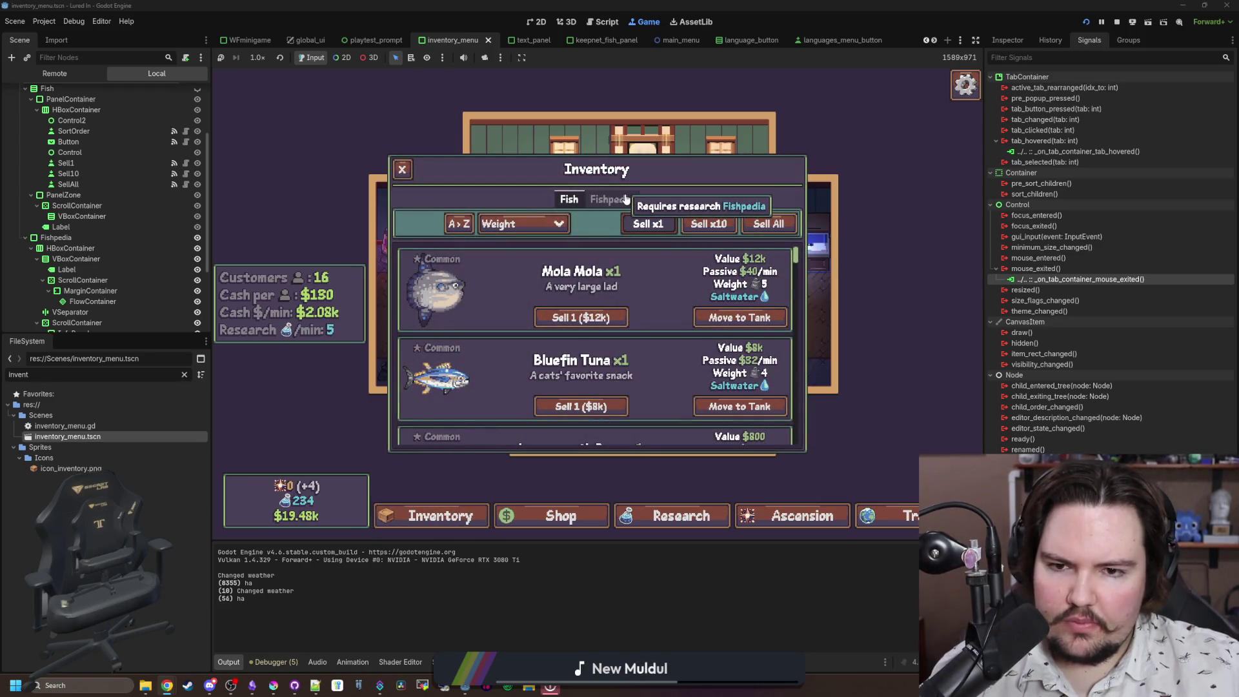
click(899, 520)
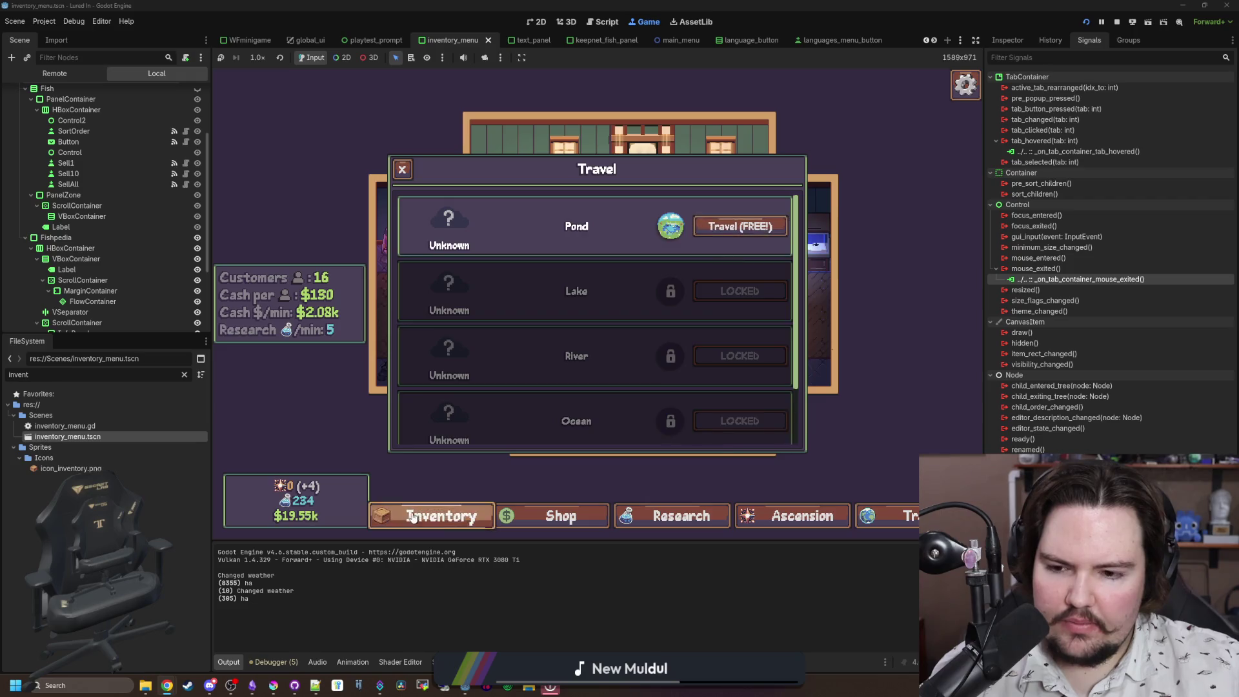
click(441, 515)
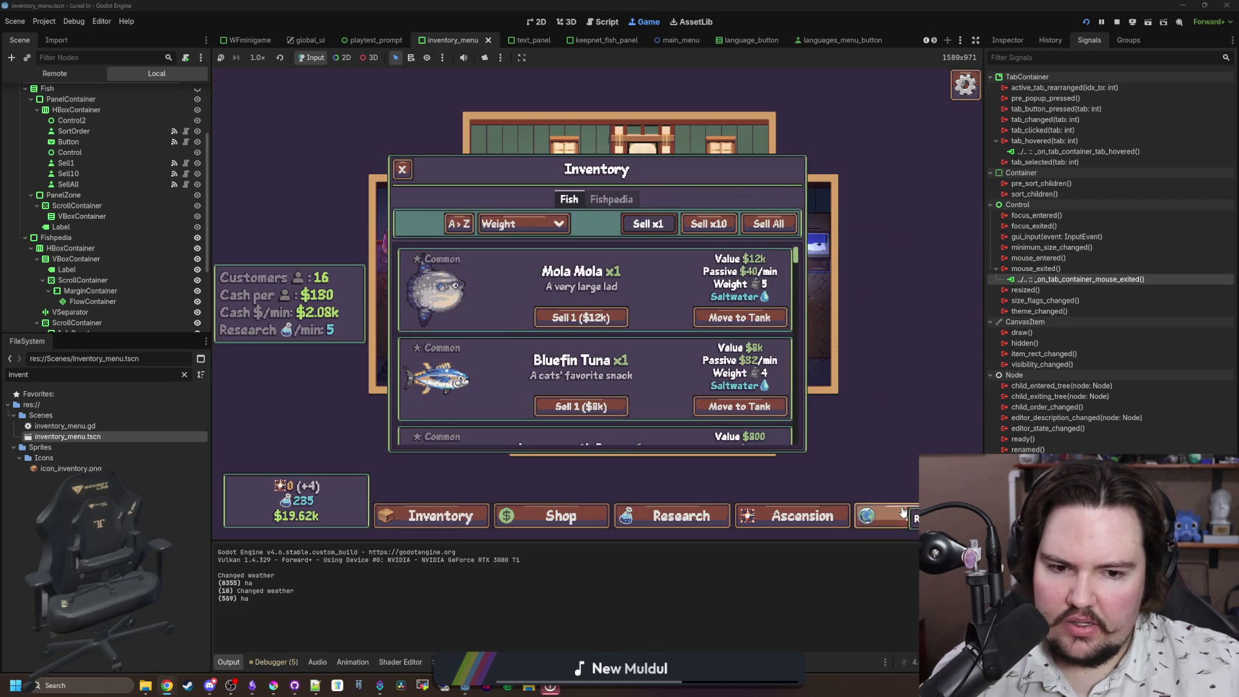
click(867, 514)
click(757, 227)
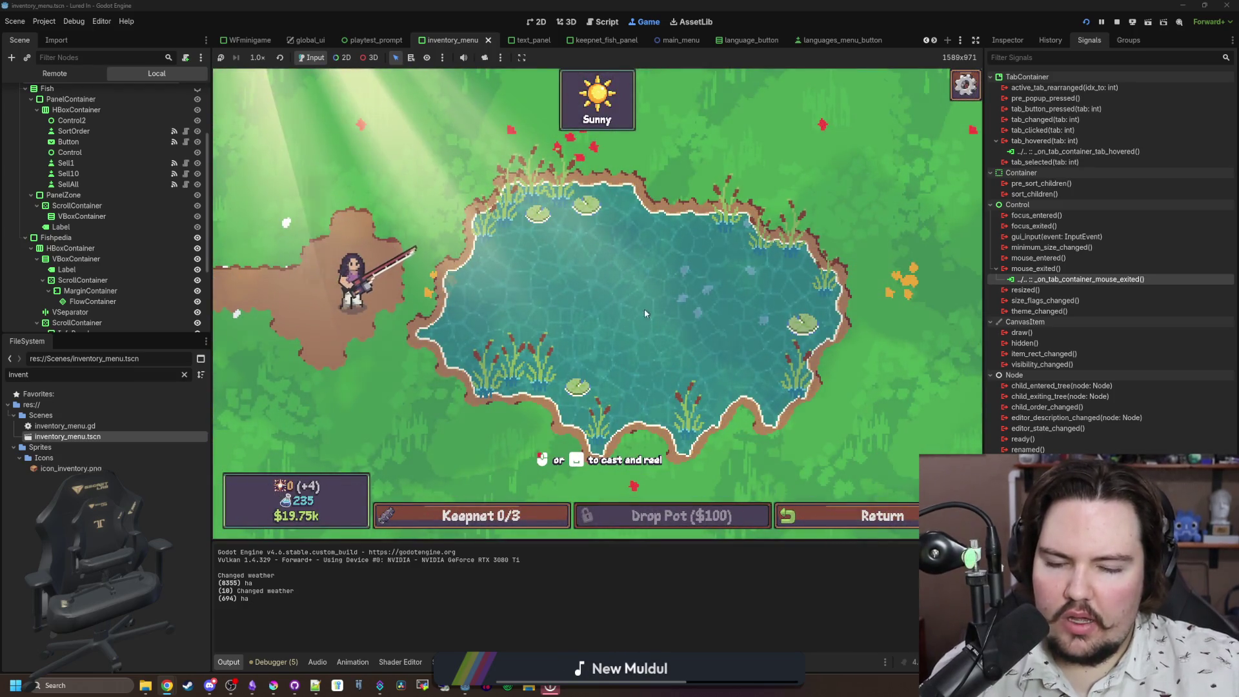
Step: Cast into the pond and run the skipwait debug command to skip the bite wait
click(641, 317)
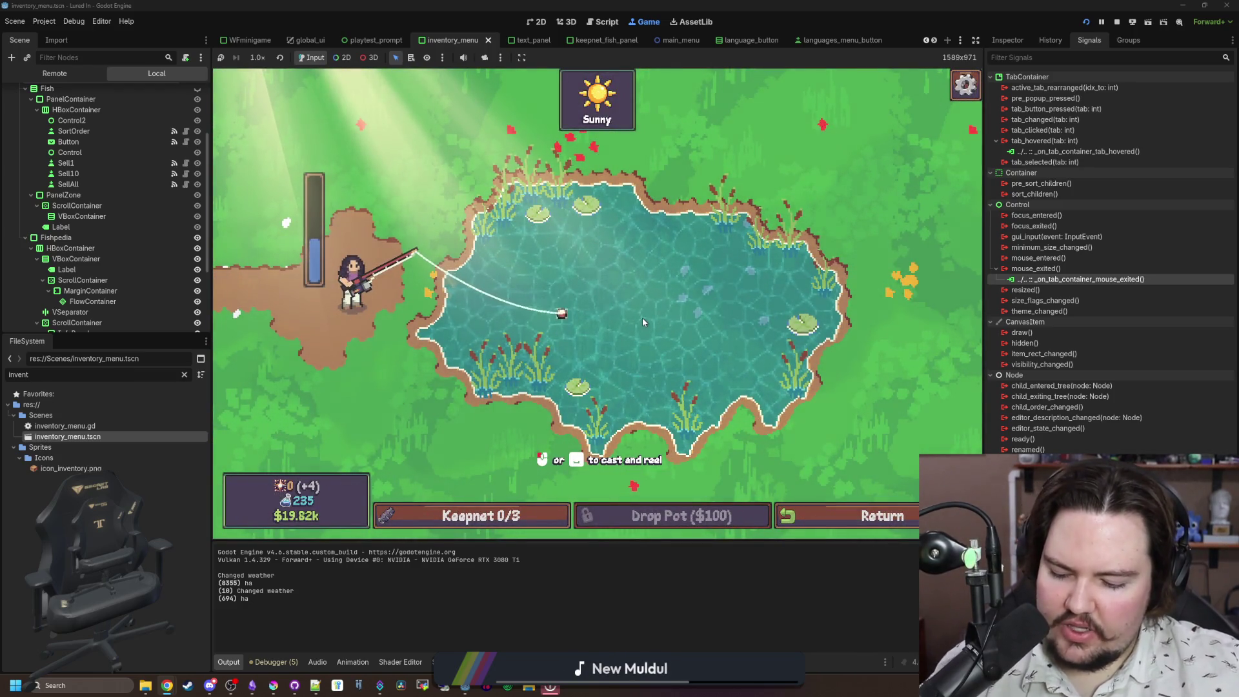
key(grave)
text(skipwait)
key(Return)
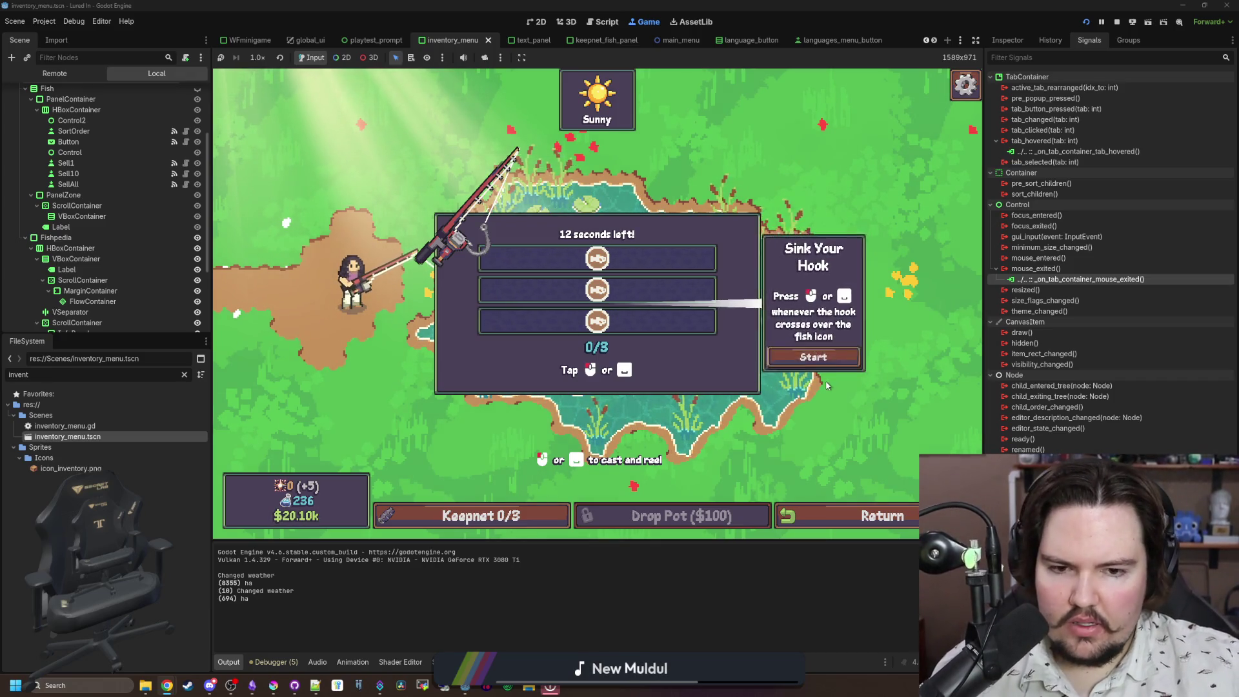
Step: Play the Sink Your Hook minigame, catching the fish in each of the three rows
click(816, 358)
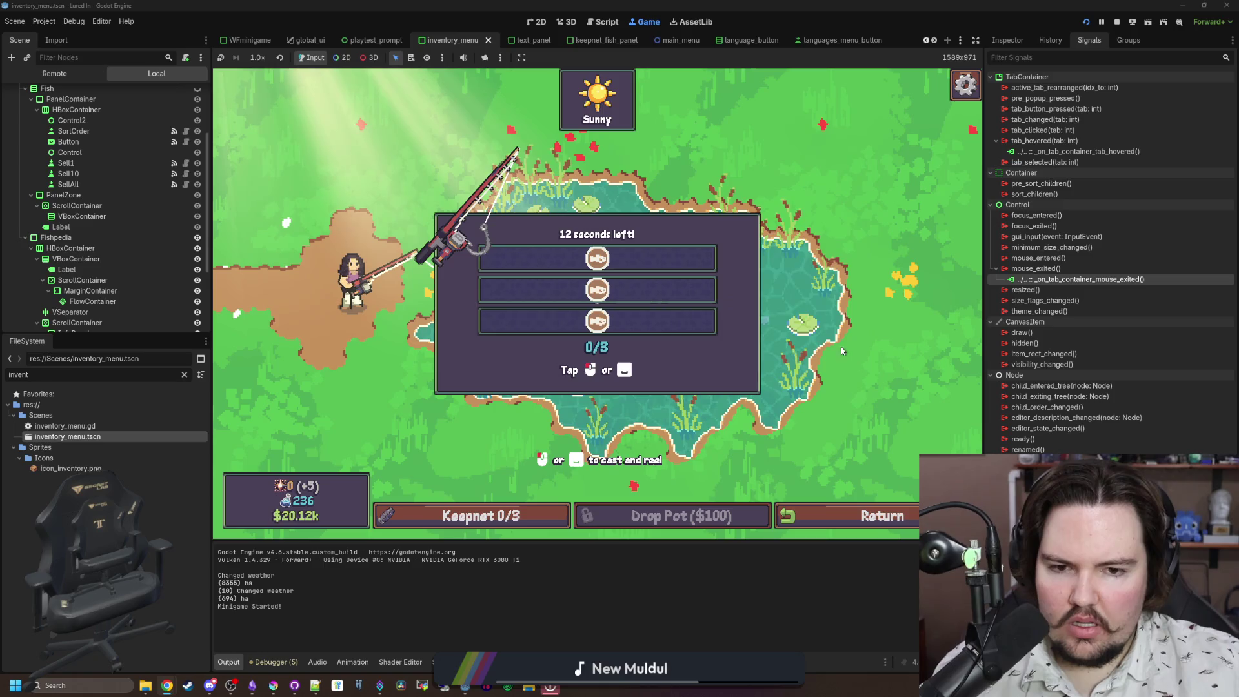
click(684, 255)
click(698, 255)
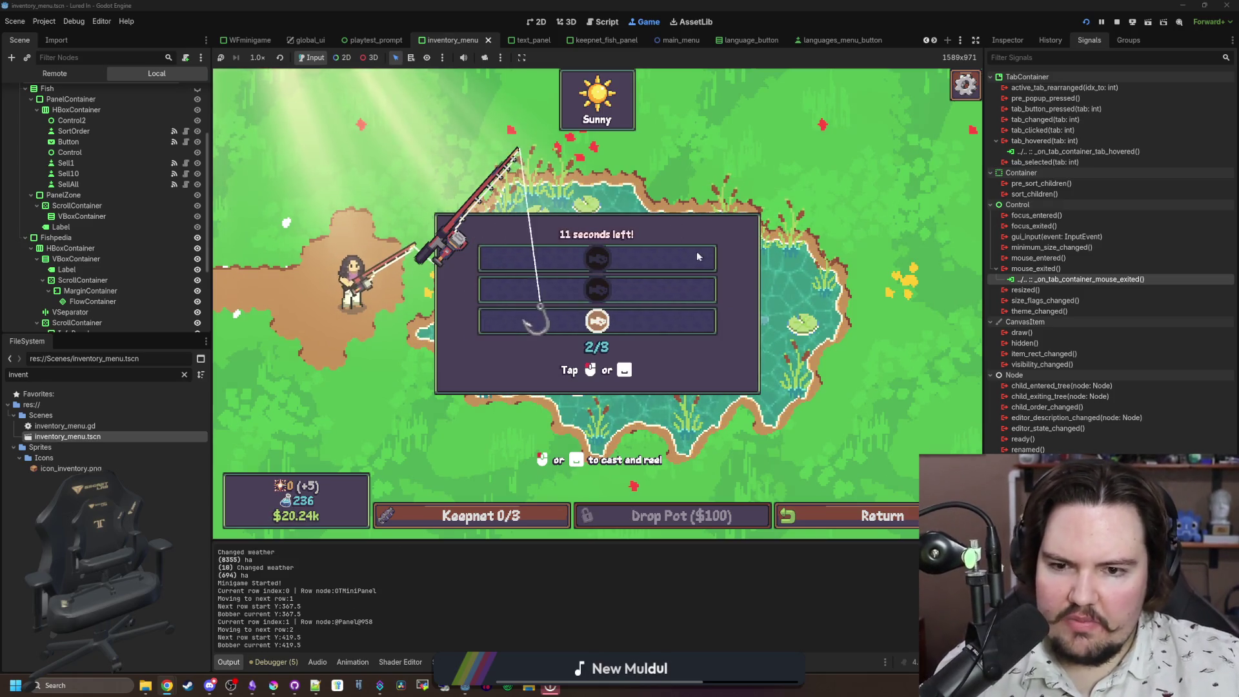
click(695, 252)
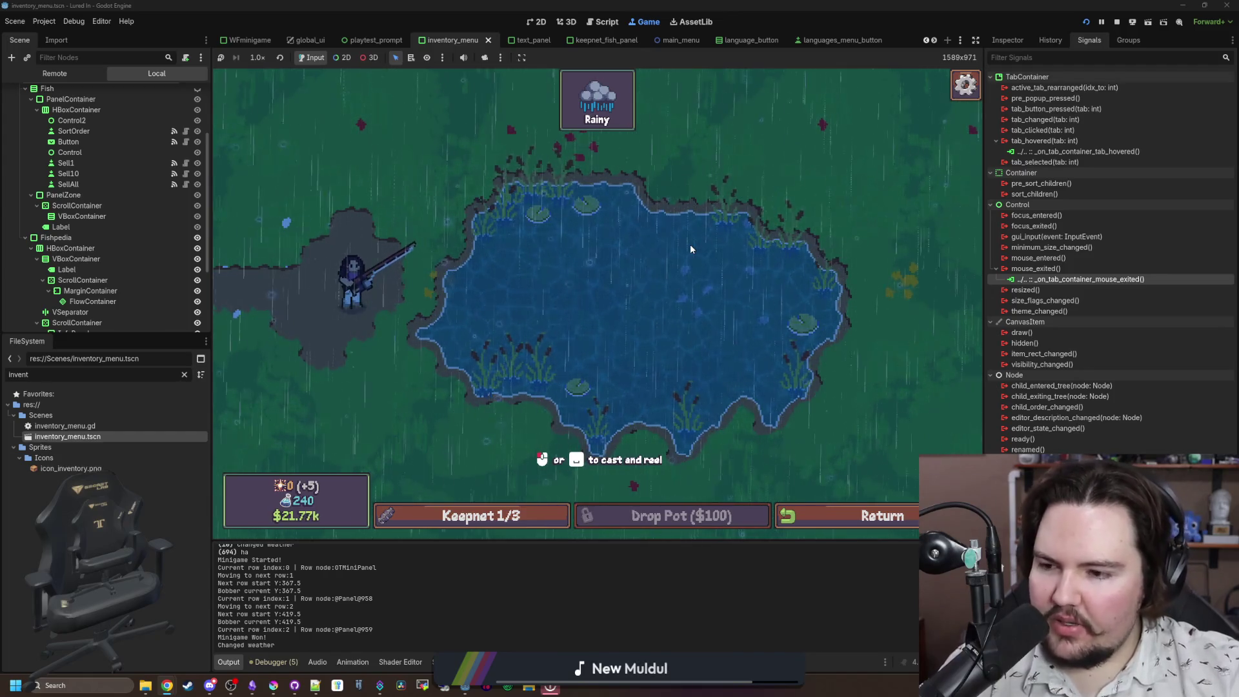
Step: Filter files by 'item', open items_table.gd and inspect the Red King Crab's Tier and Rarity lines
click(185, 375)
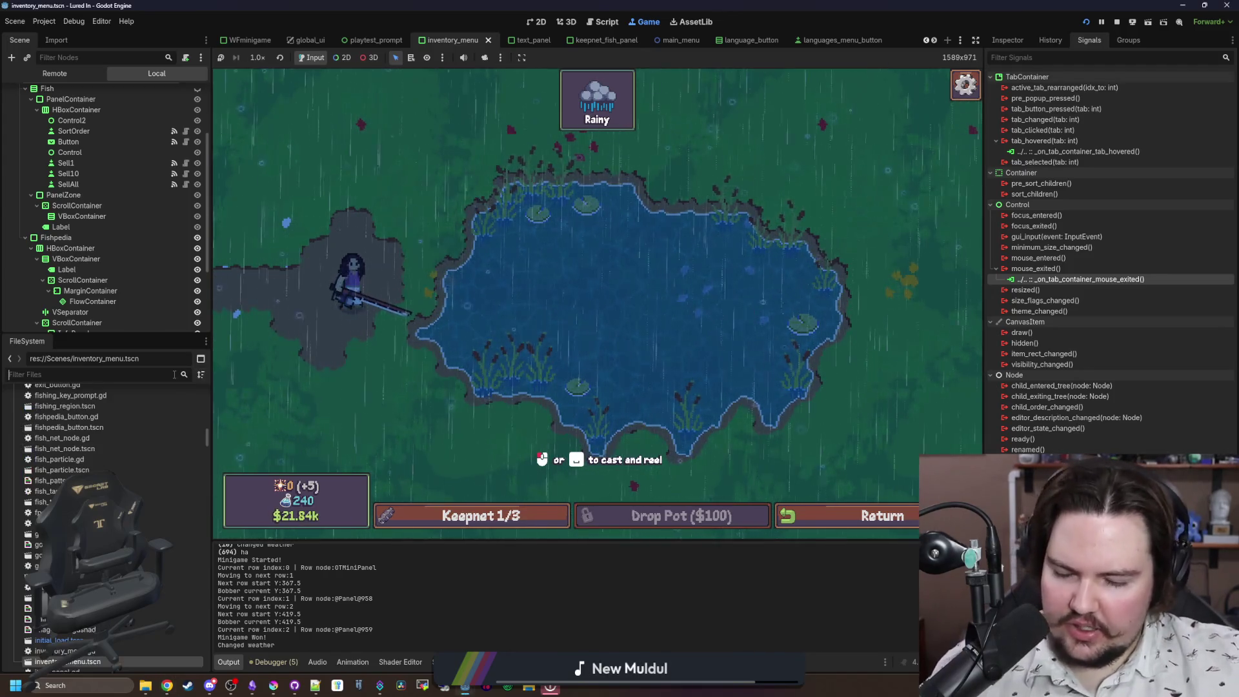
text(item)
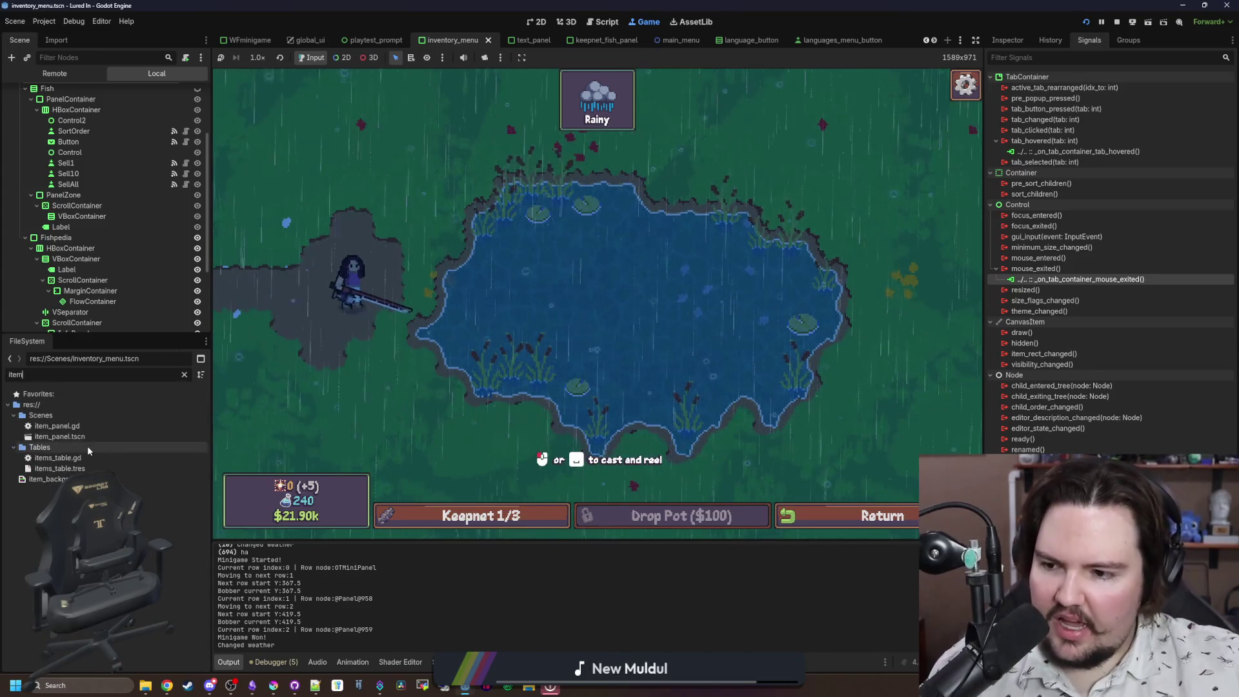
double_click(57, 458)
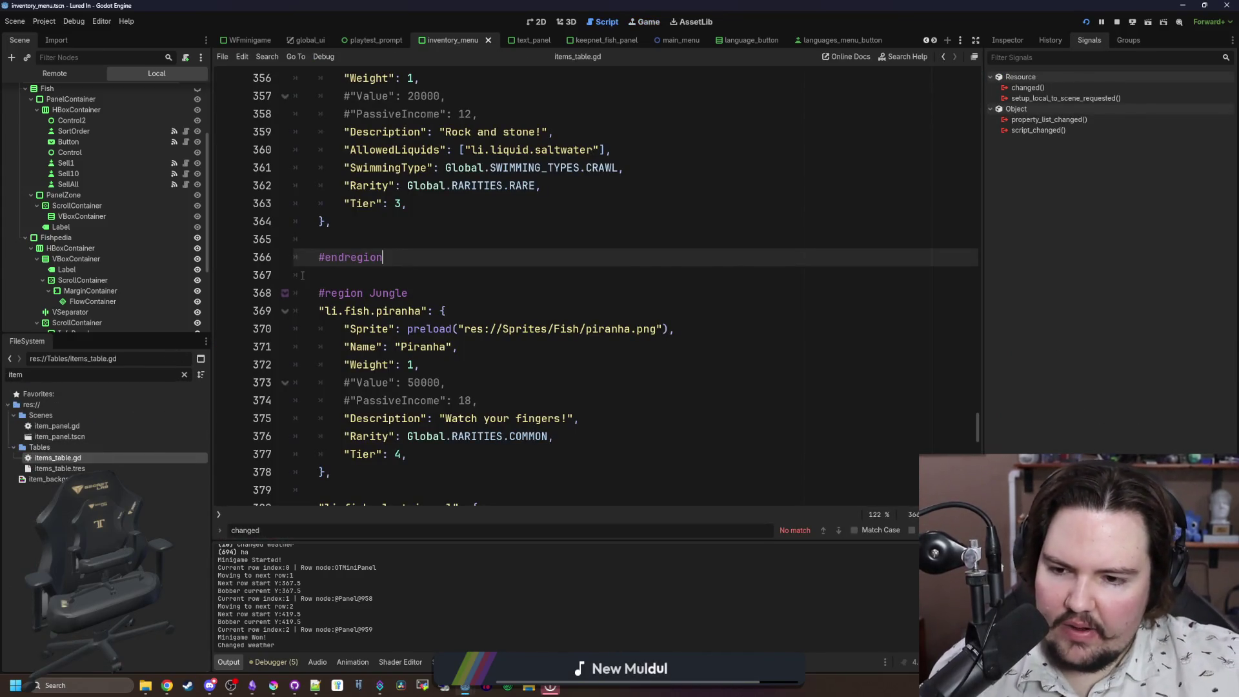
scroll(923, 384, up, 12)
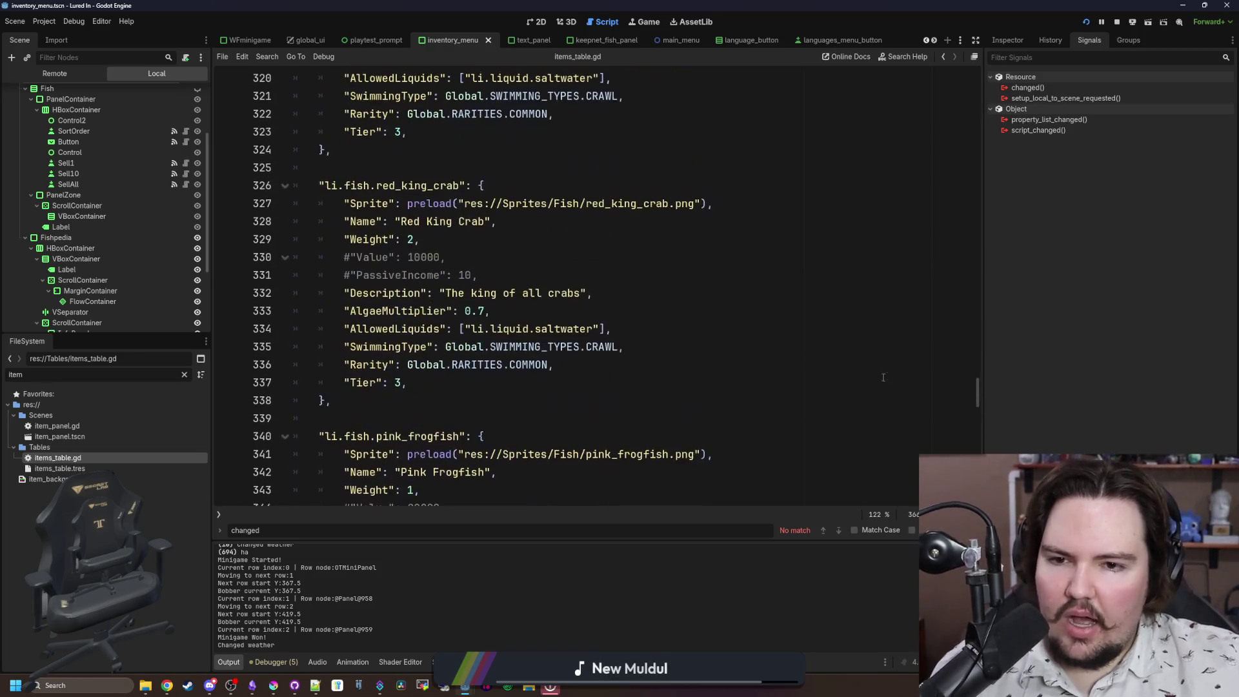
mouse_move(596, 364)
mouse_down()
mouse_move(413, 383)
mouse_move(344, 365)
mouse_up()
click(455, 385)
key(shift+Home)
key(shift+Up)
key(Down)
key(Down)
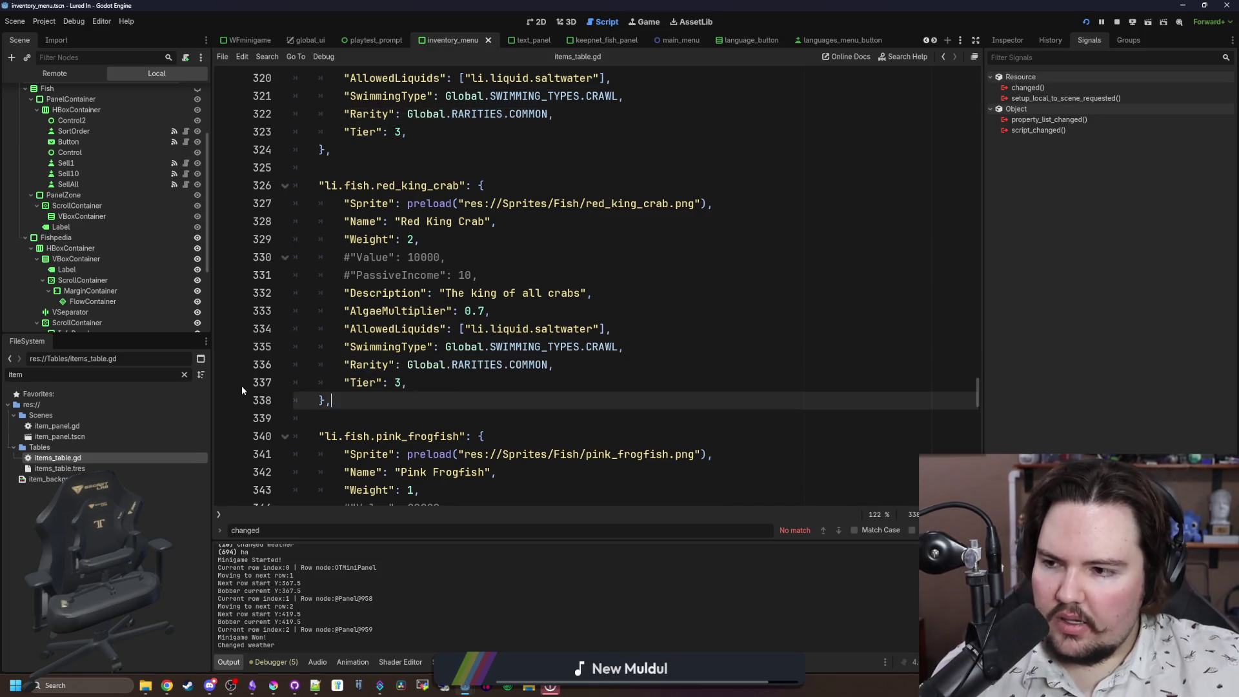
Step: Filter files by 'regions' and open regions_table.gd
click(184, 375)
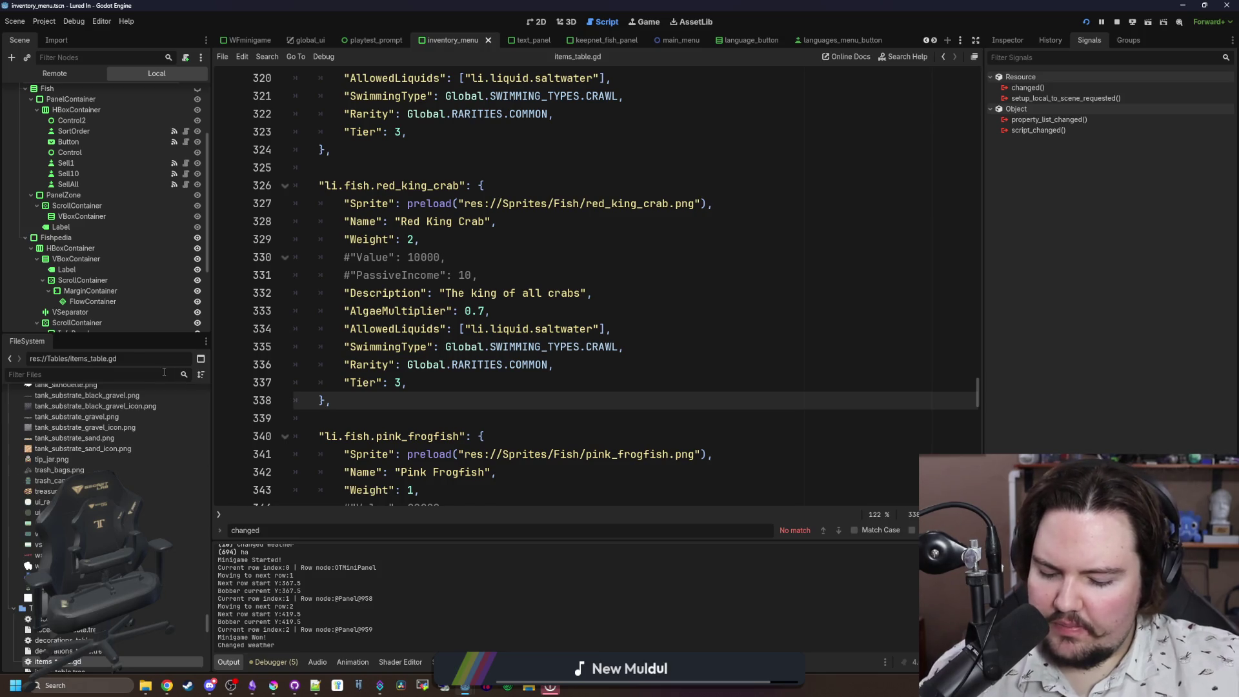
text(regions)
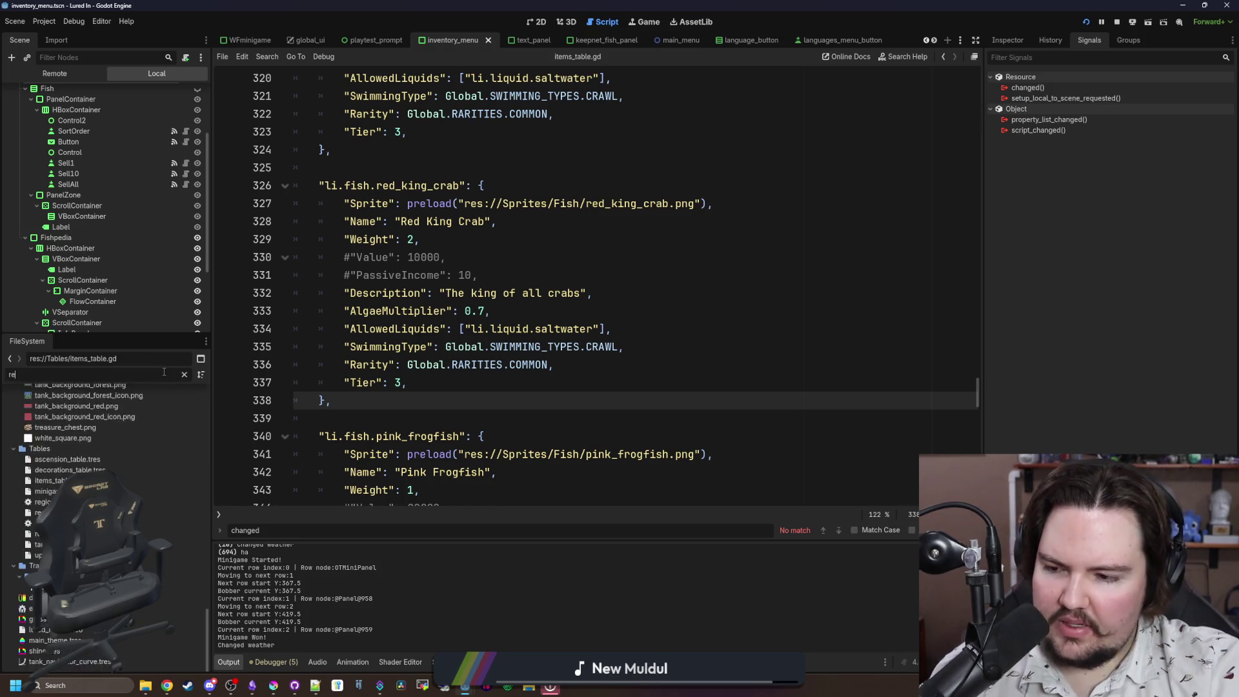
click(66, 426)
double_click(66, 427)
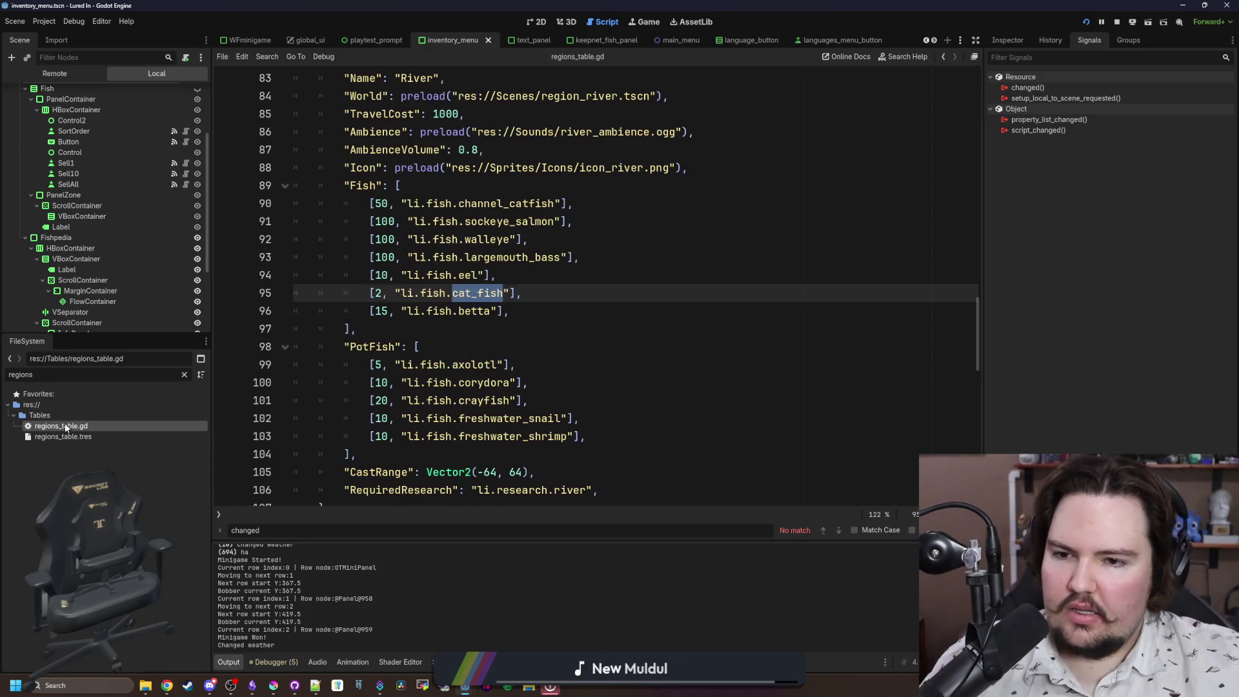
click(491, 383)
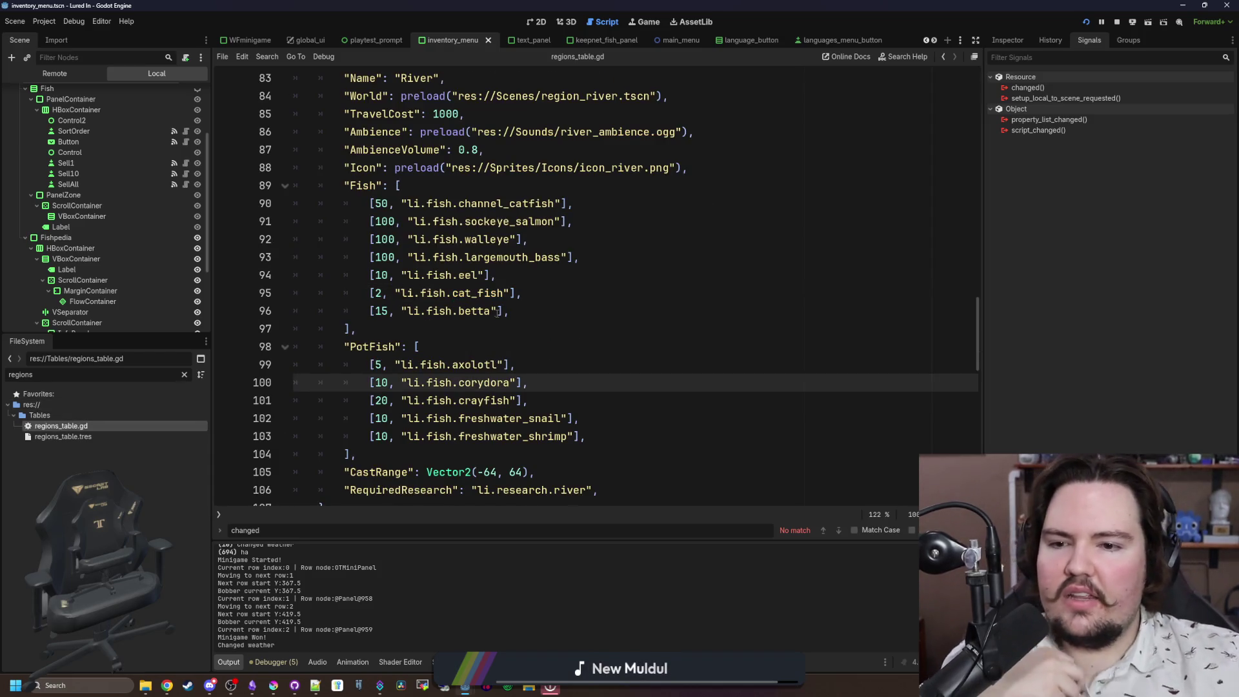
drag(512, 293, 395, 293)
click(382, 293)
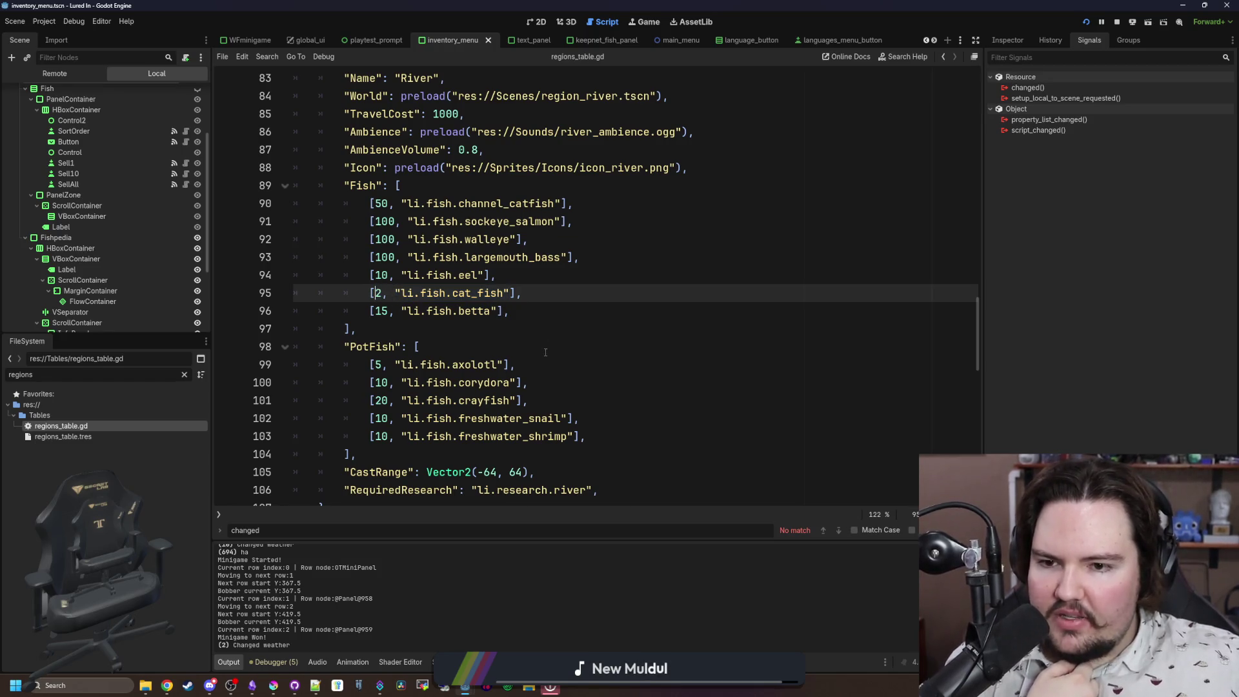
key(Down)
key(End)
shift+click(279, 210)
click(455, 184)
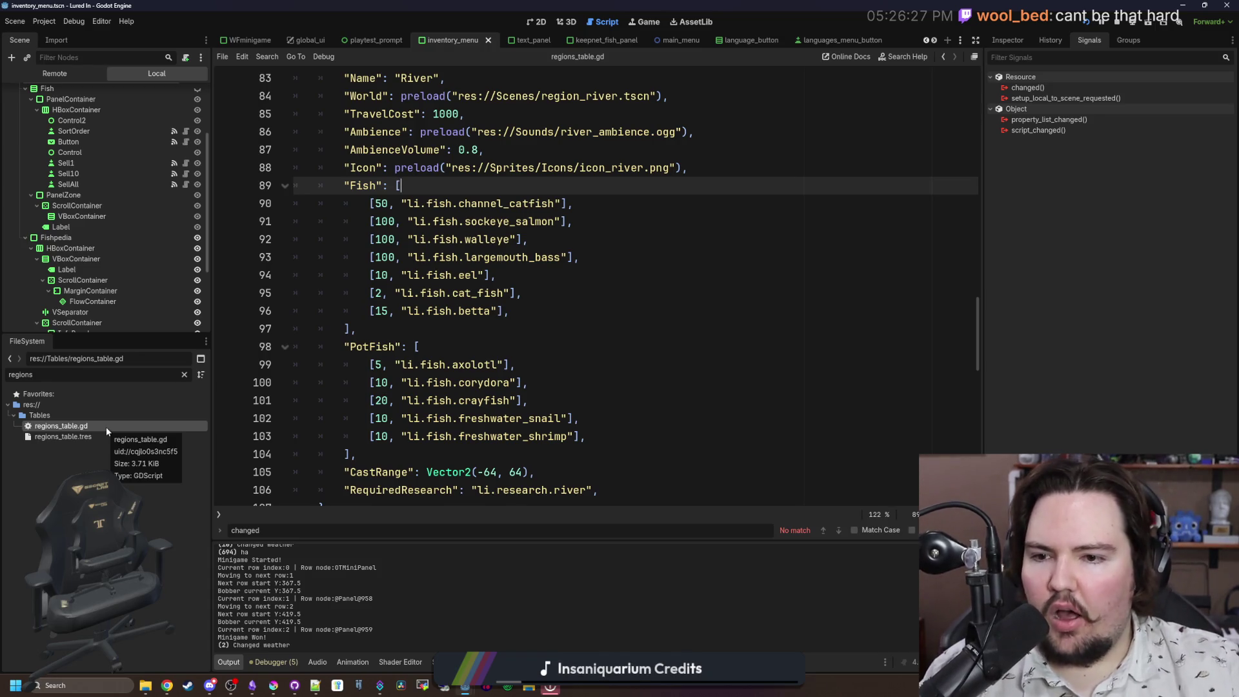
scroll(585, 230, down, 5)
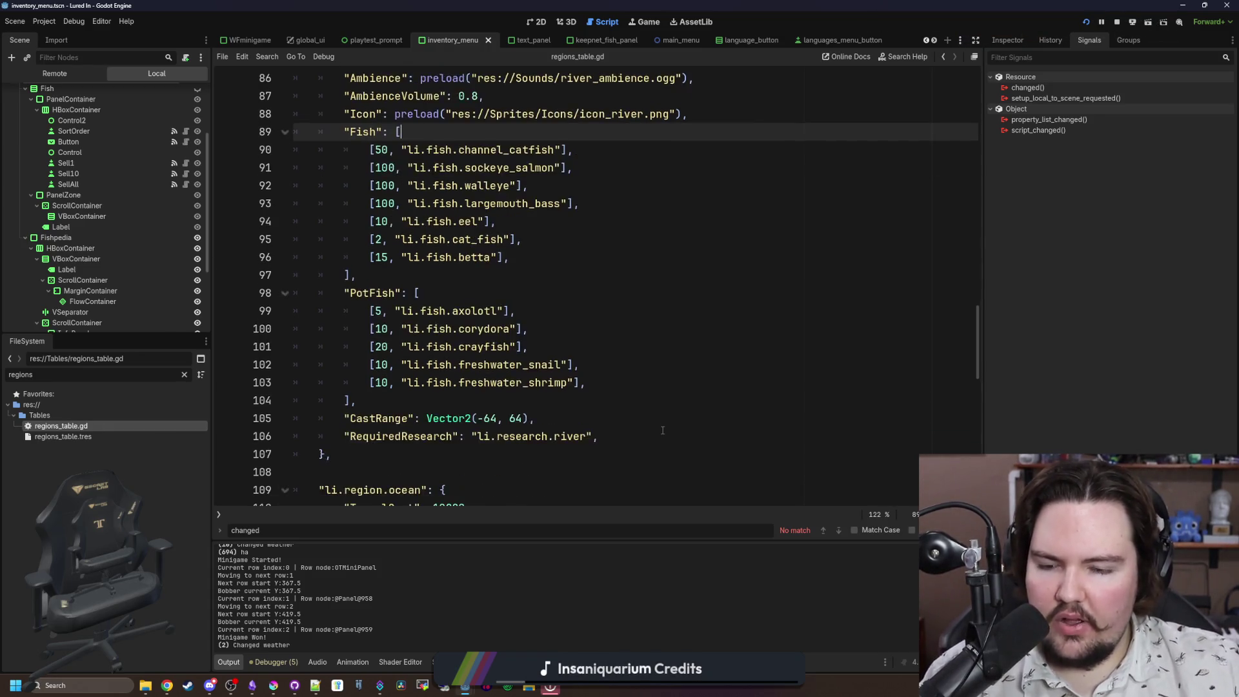
scroll(585, 231, down, 3)
scroll(555, 236, down, 7)
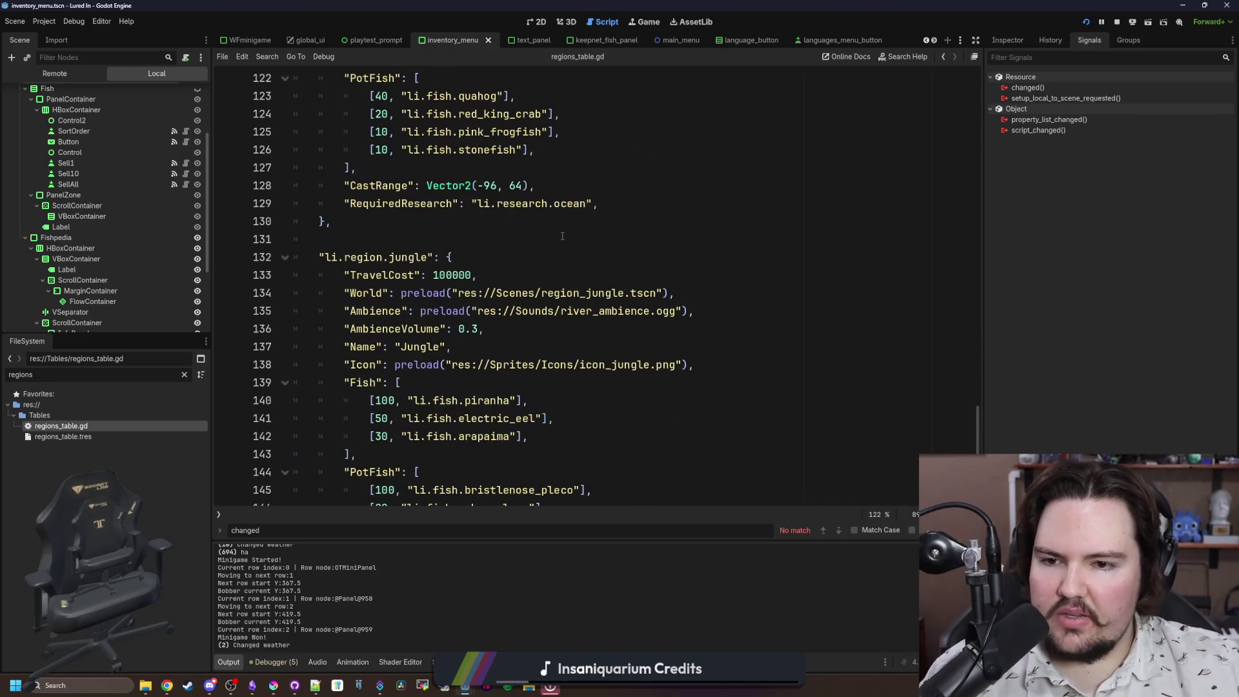
click(431, 315)
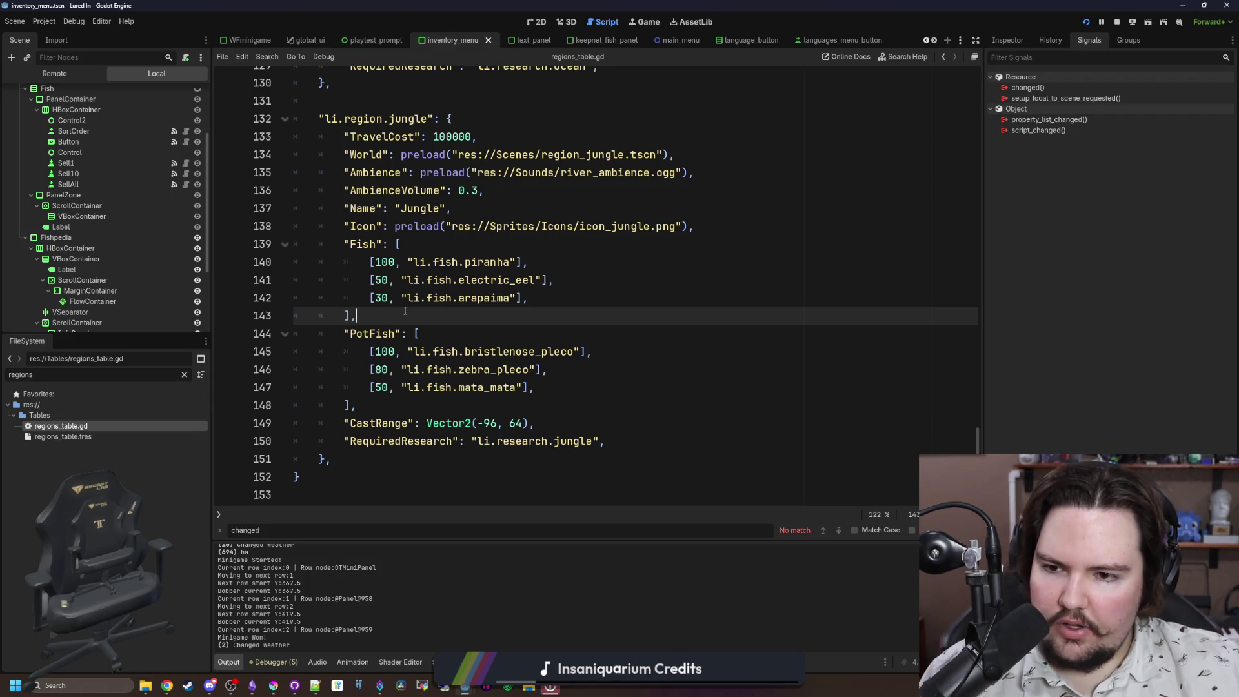
click(547, 295)
click(427, 318)
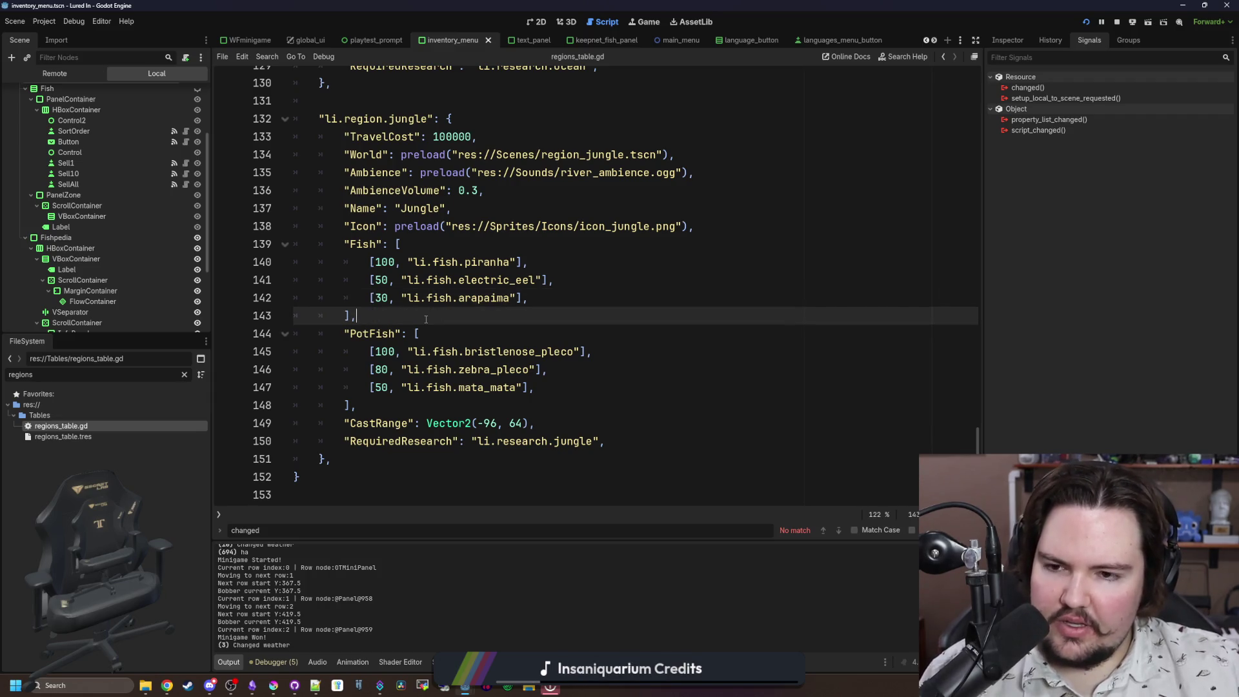
scroll(426, 320, up, 17)
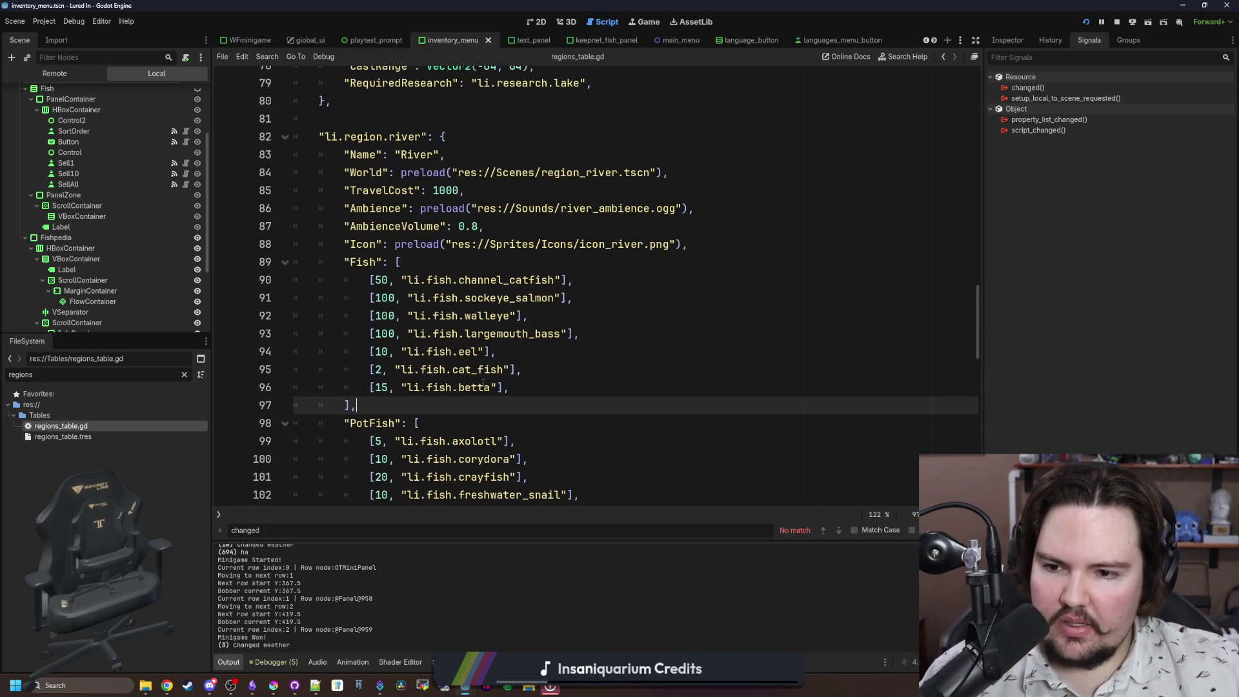
click(576, 377)
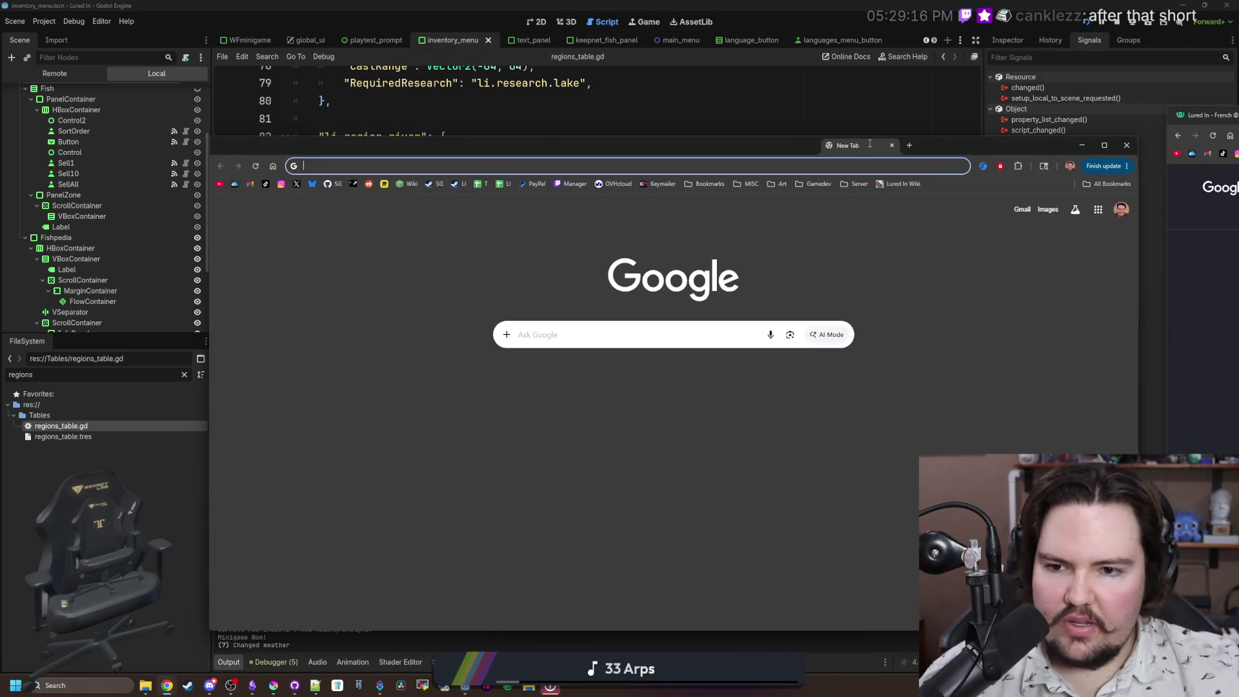
drag(729, 159, 678, 158)
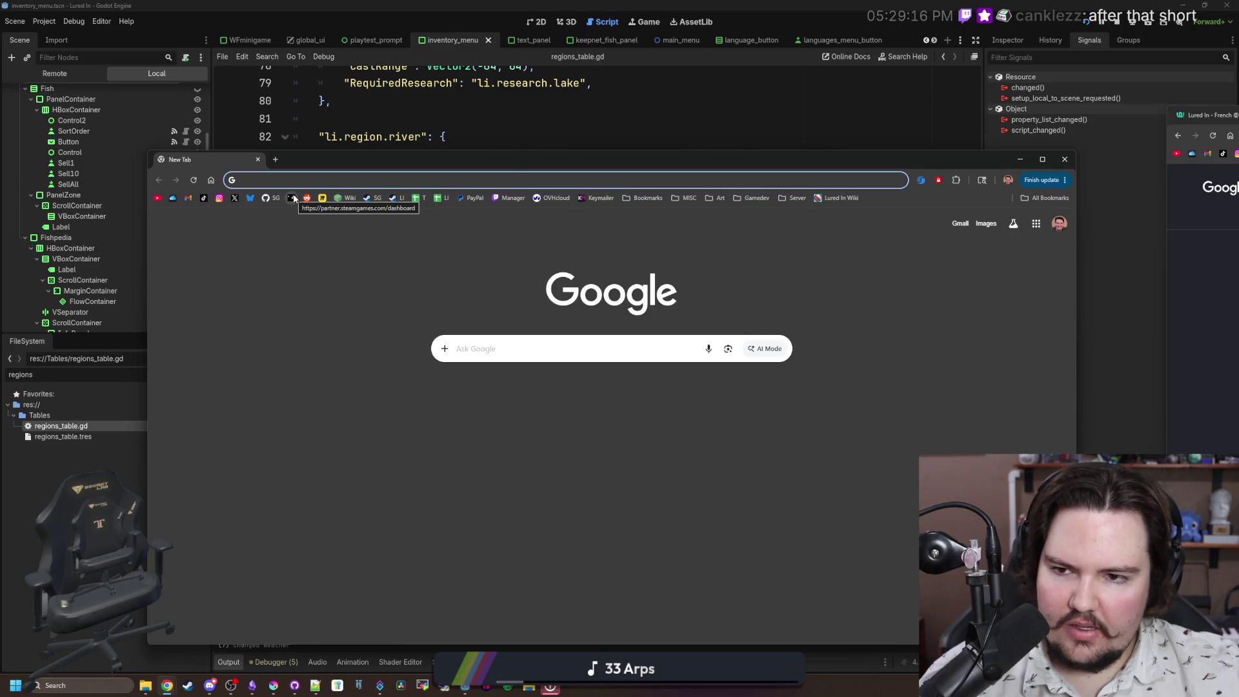
mouse_move(903, 158)
mouse_down()
mouse_move(311, 133)
mouse_move(61, 137)
mouse_up()
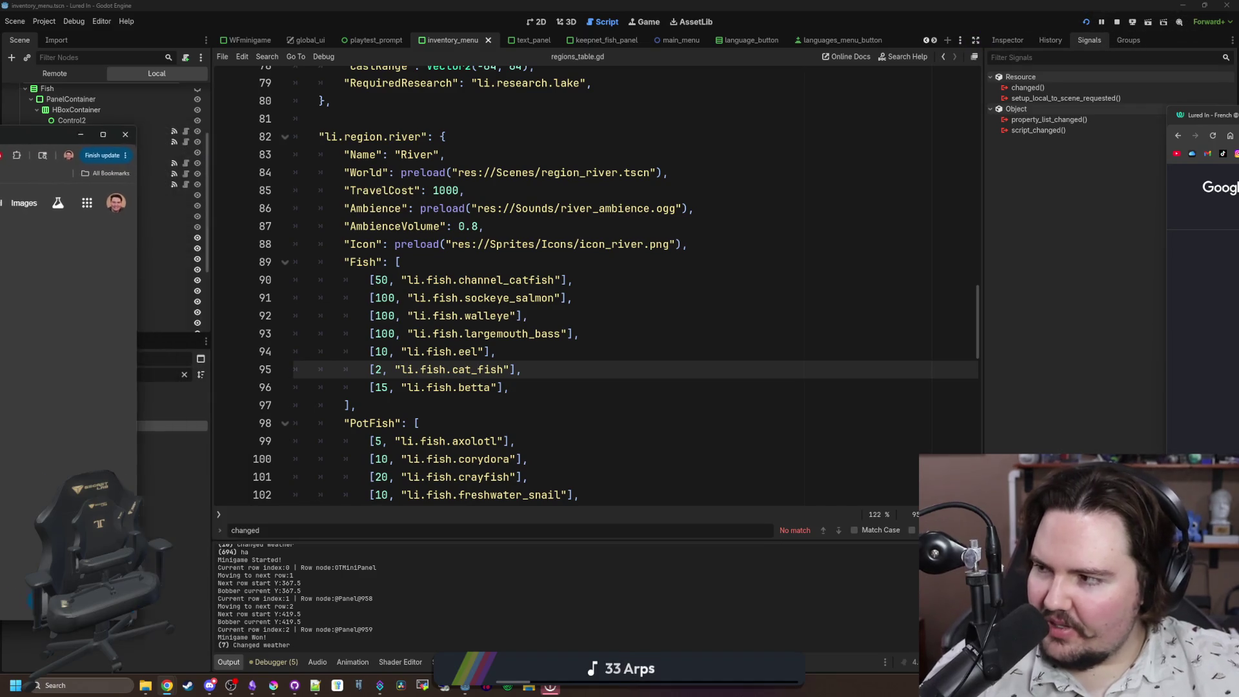
mouse_move(129, 137)
mouse_down()
mouse_move(404, 187)
mouse_move(369, 150)
mouse_move(0, 178)
mouse_move(0, 165)
mouse_up()
drag(321, 283, 297, 282)
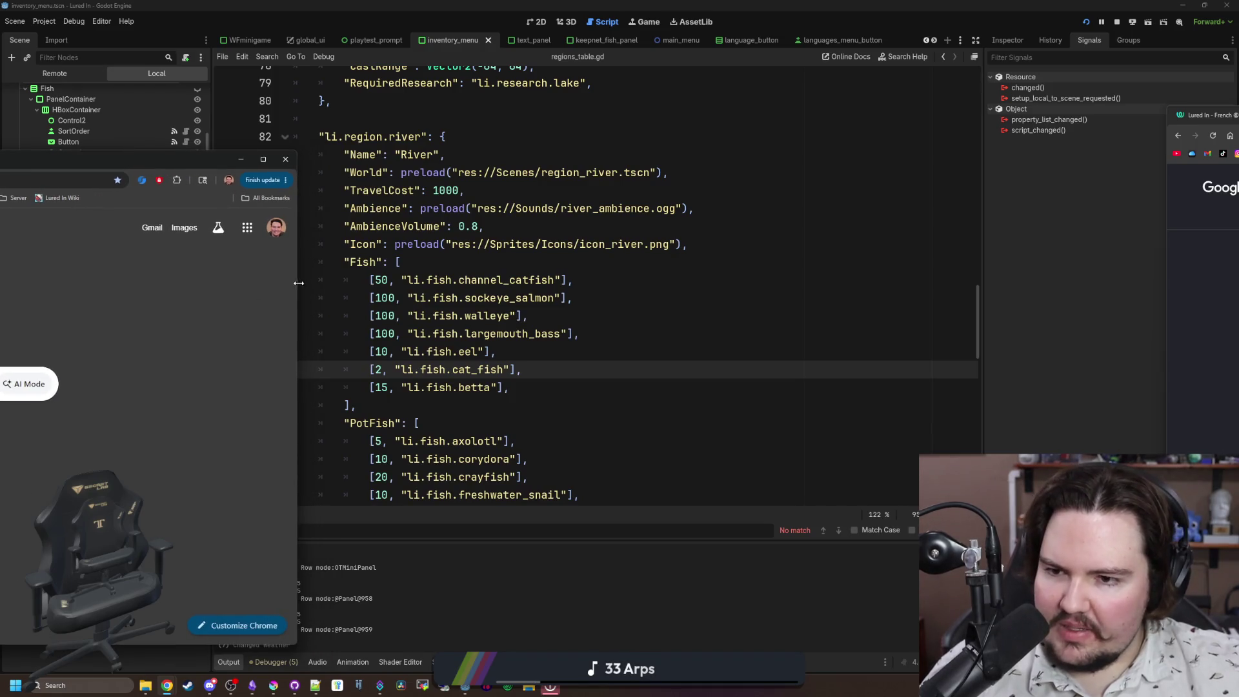
click(303, 283)
mouse_move(0, 283)
mouse_down()
mouse_move(273, 283)
mouse_move(69, 283)
mouse_up()
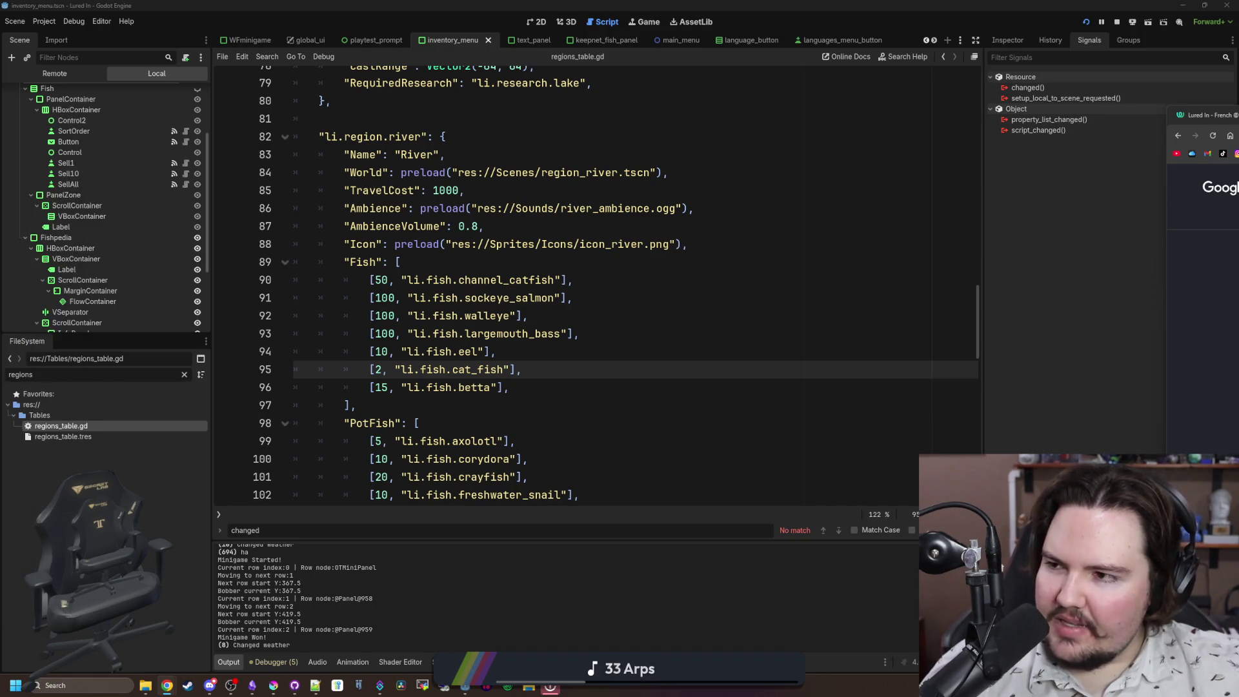
click(584, 398)
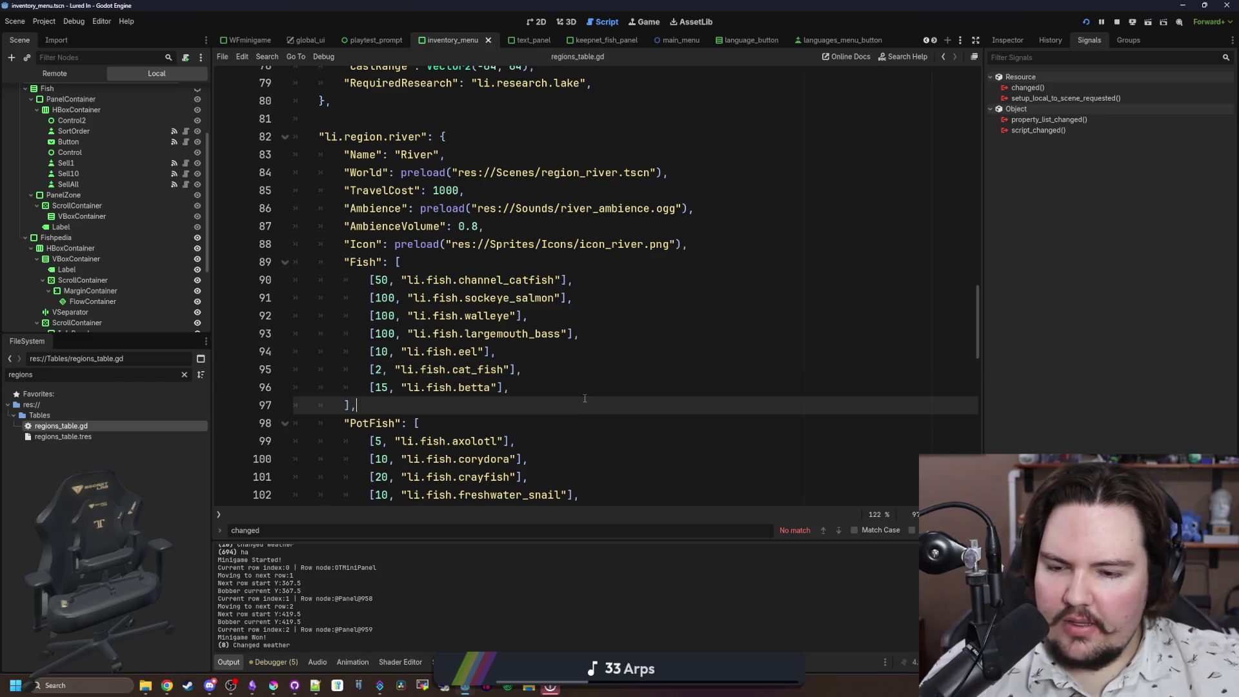
click(166, 685)
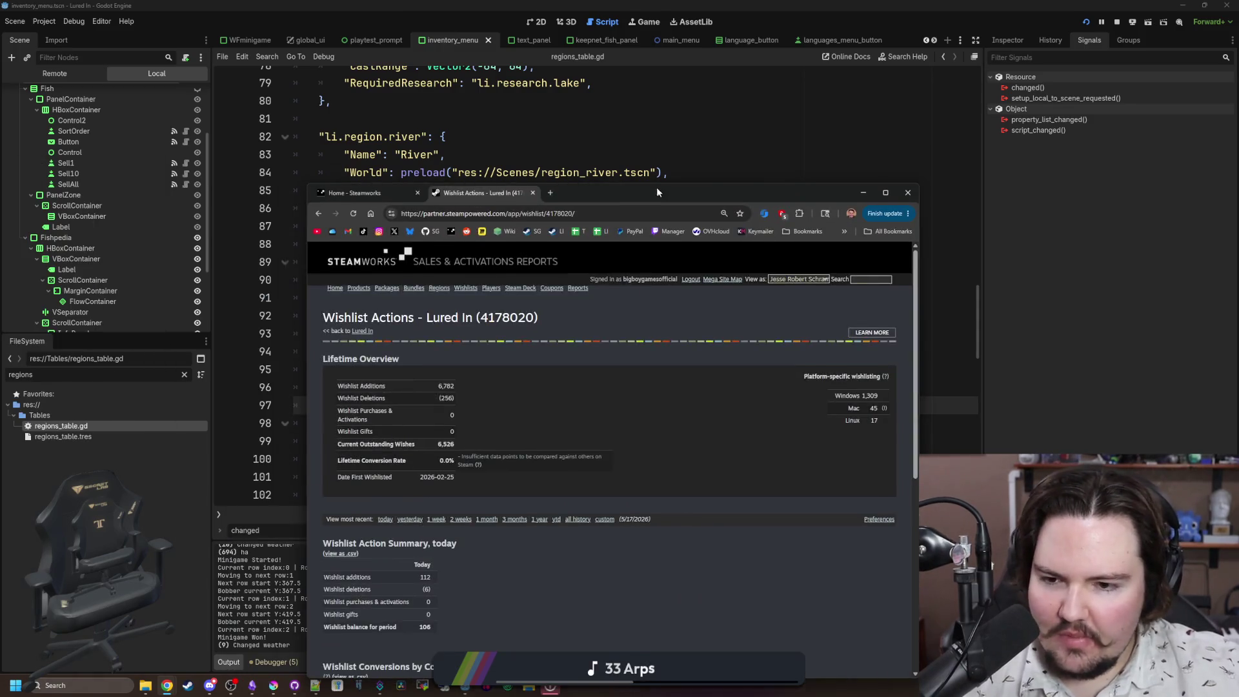
Step: Switch the Wishlist Actions report to all history, 2/25/2026 to 5/17/2026
drag(657, 187, 563, 121)
scroll(390, 471, down, 2)
scroll(394, 463, up, 3)
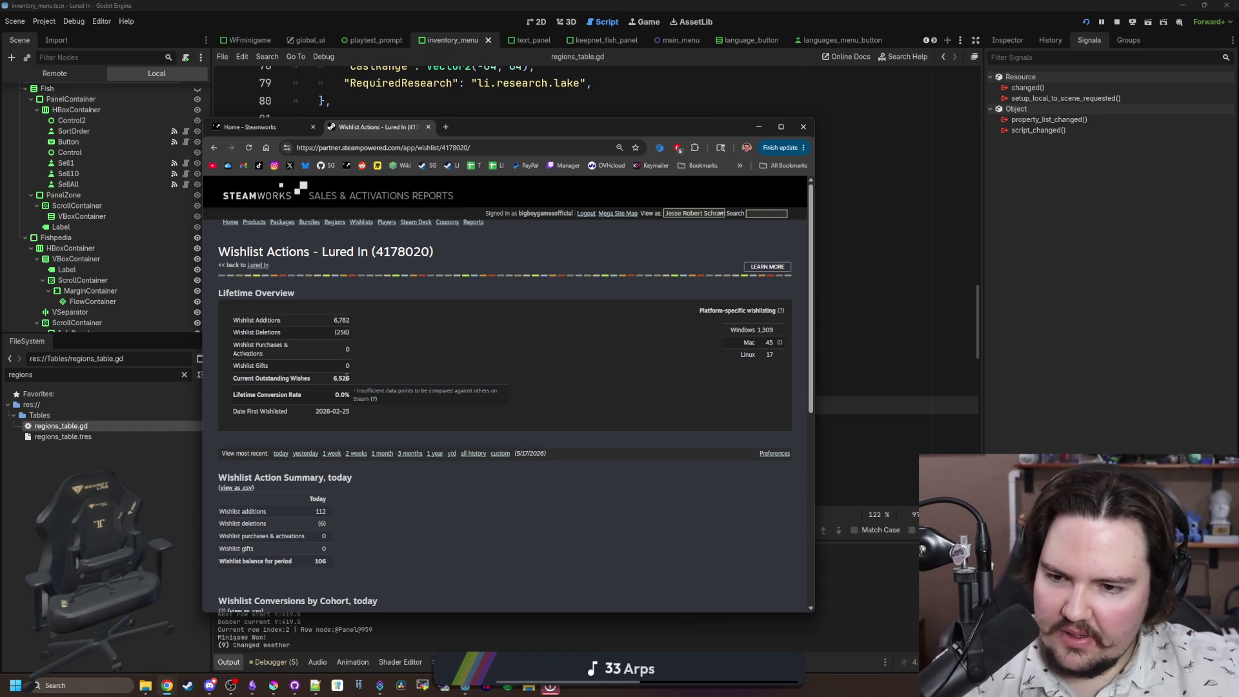
scroll(492, 378, down, 5)
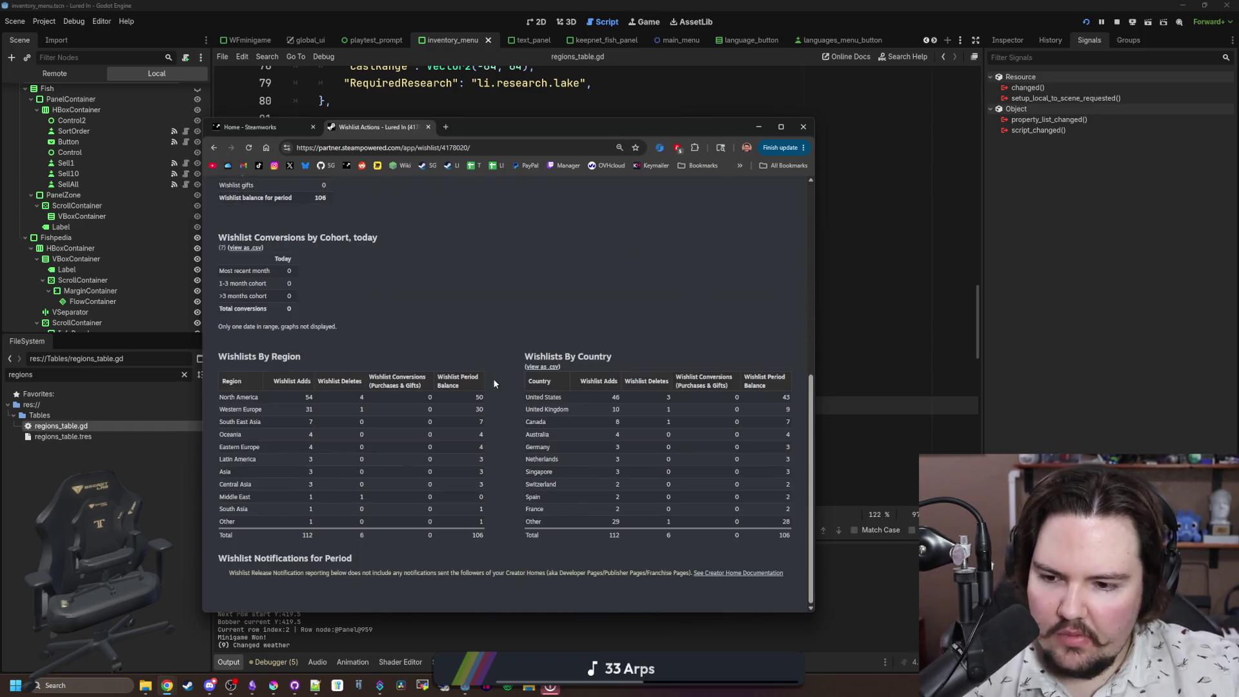
scroll(493, 378, up, 4)
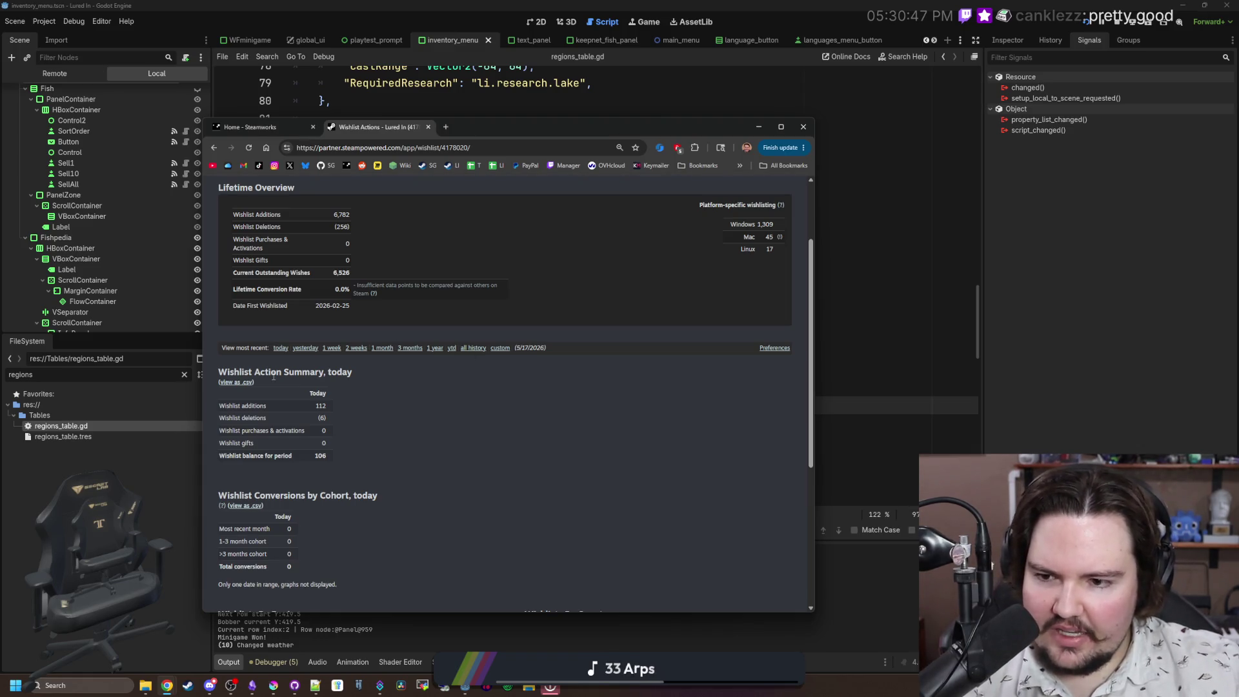
scroll(480, 438, down, 4)
scroll(408, 371, up, 6)
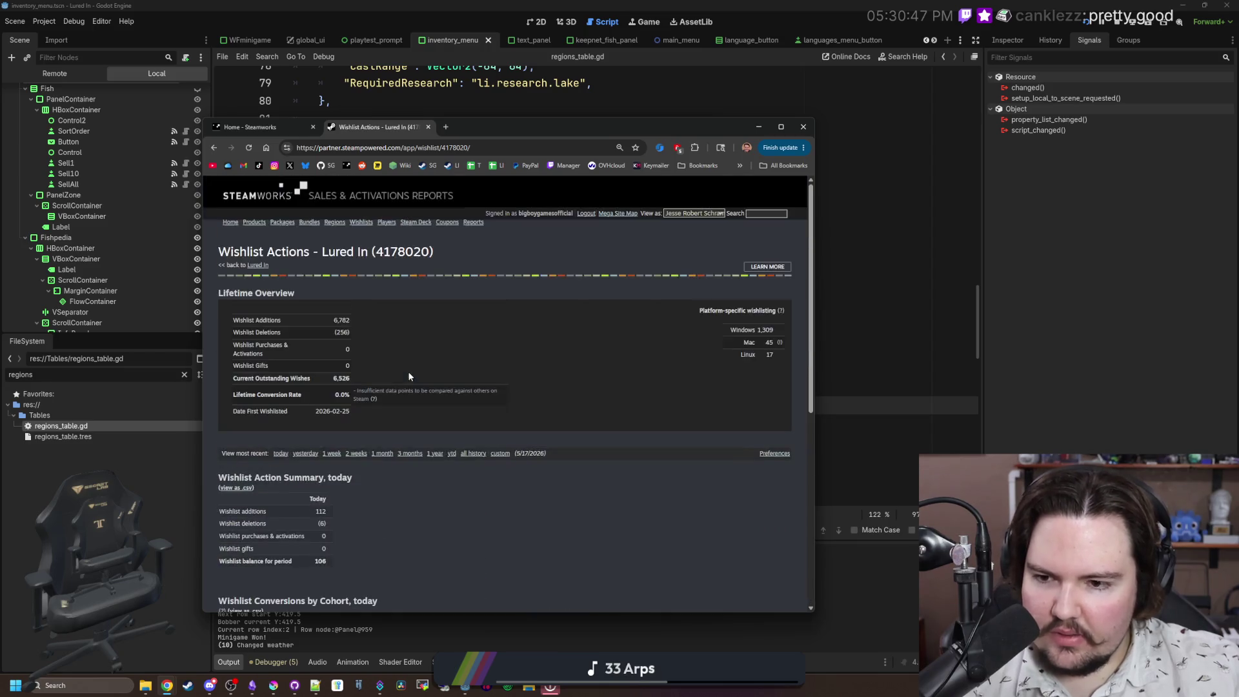
click(466, 453)
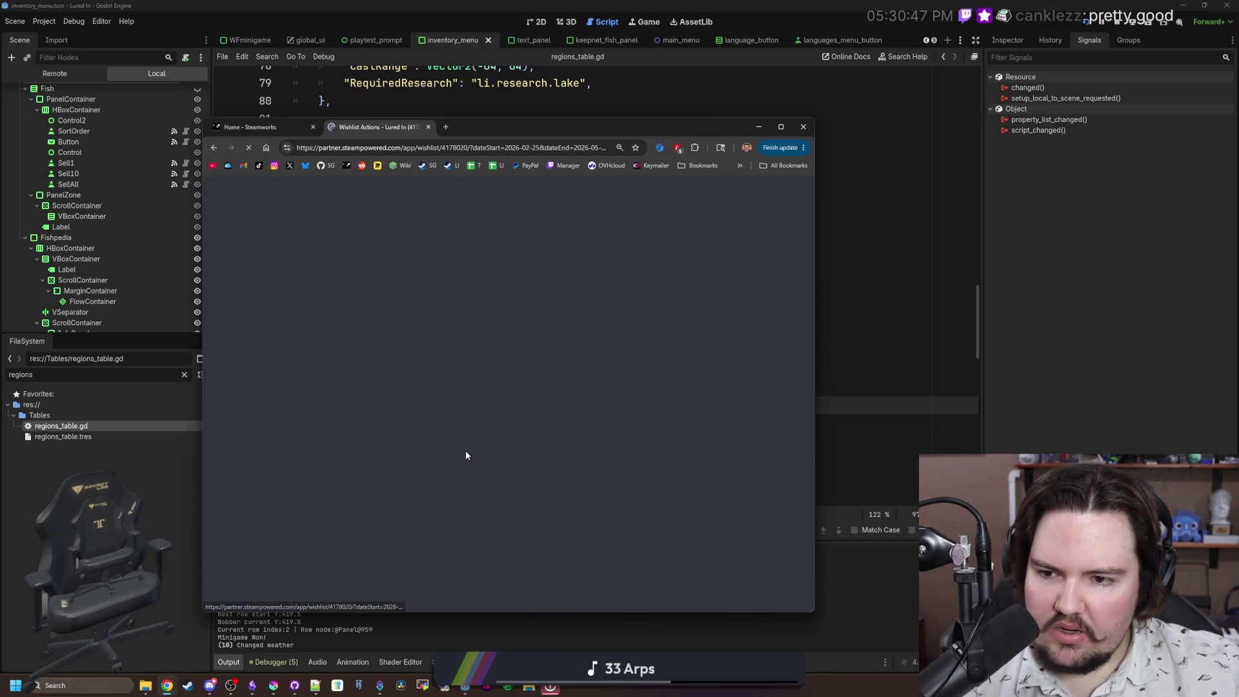
Step: Look through the wishlist charts, then go to the Steamworks Home page and move the browser aside
scroll(466, 453, down, 4)
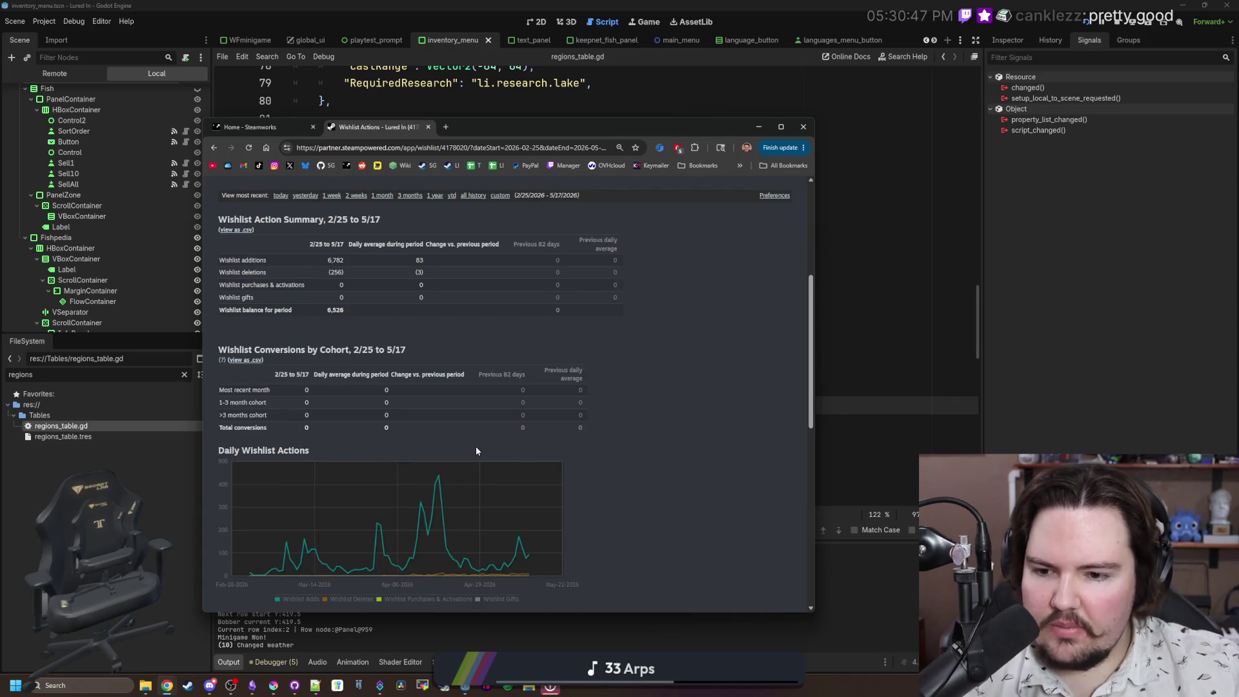
scroll(482, 478, down, 2)
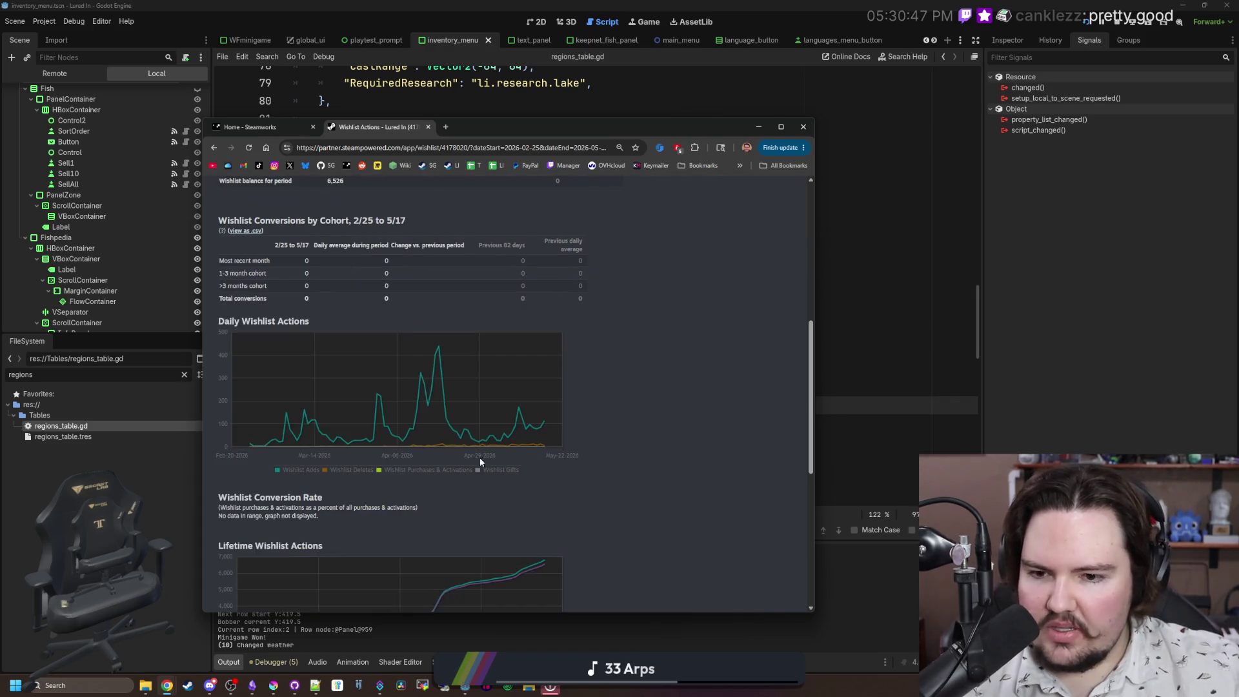
mouse_move(536, 421)
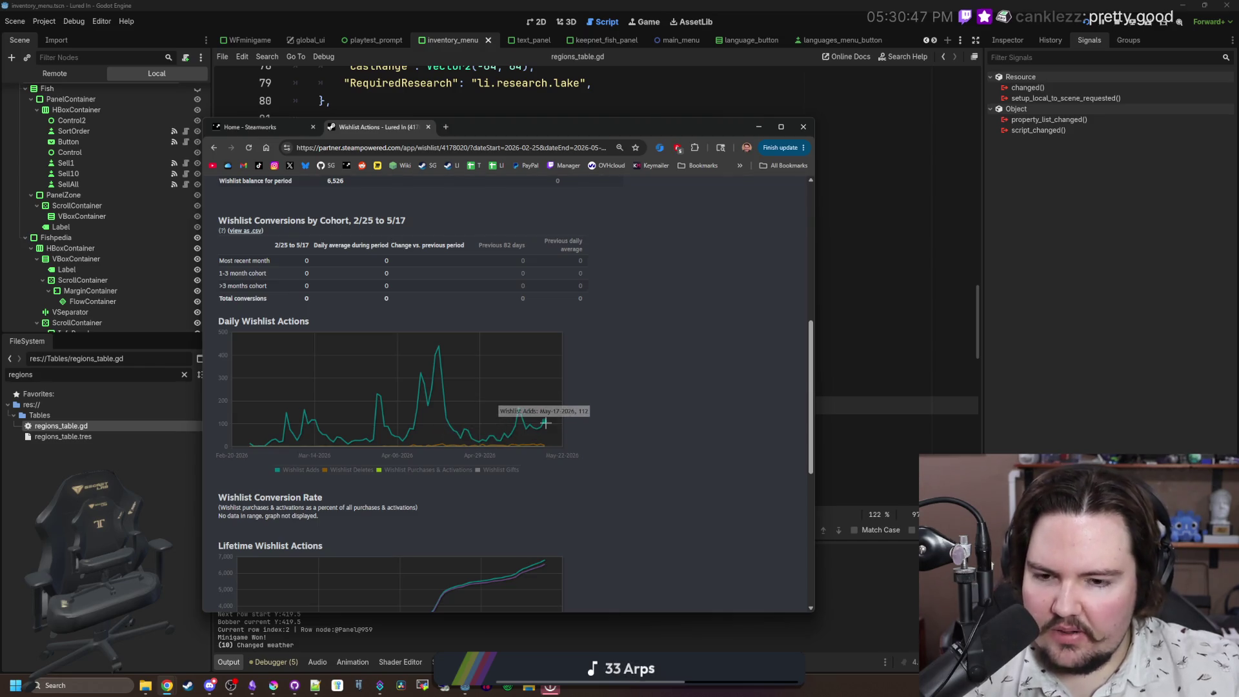
scroll(668, 431, down, 3)
scroll(667, 431, up, 2)
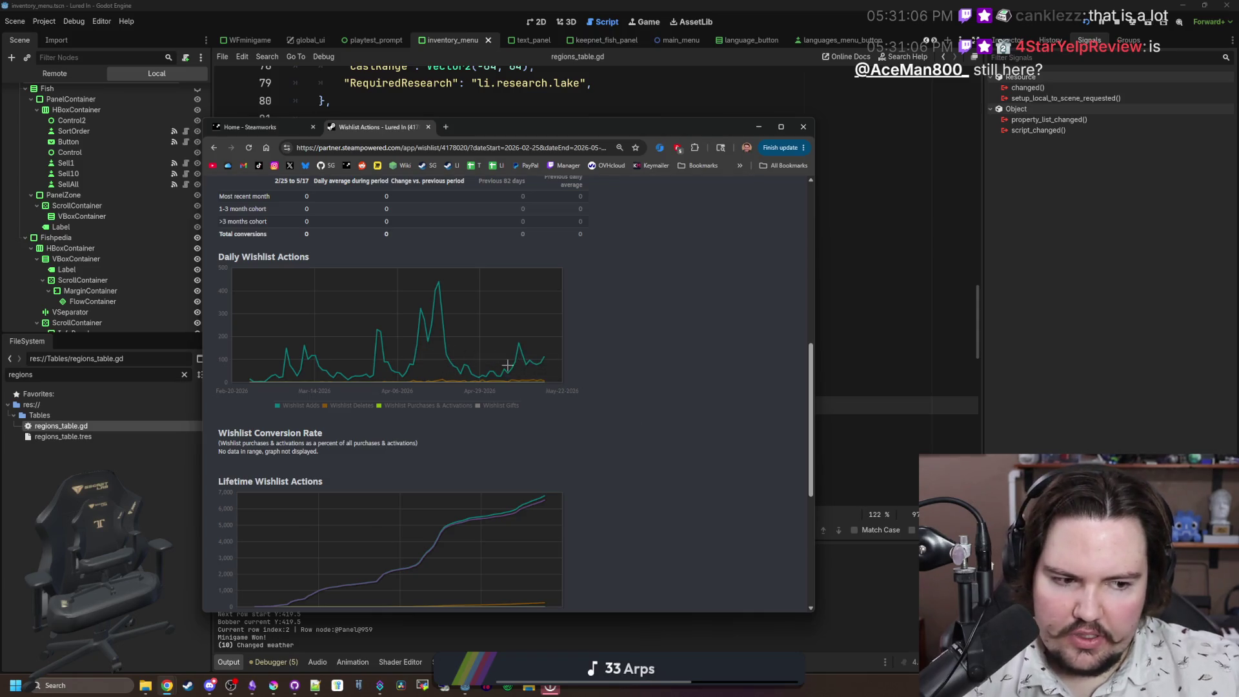
scroll(507, 365, down, 3)
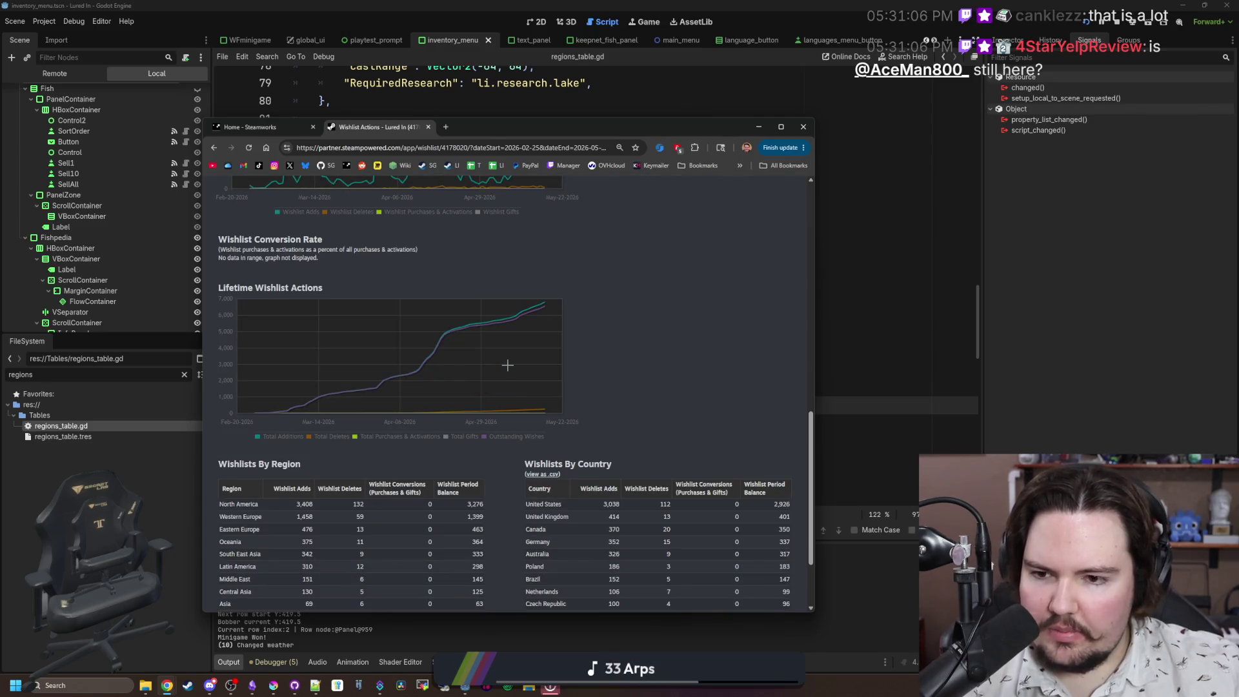
scroll(507, 365, up, 6)
scroll(778, 471, down, 2)
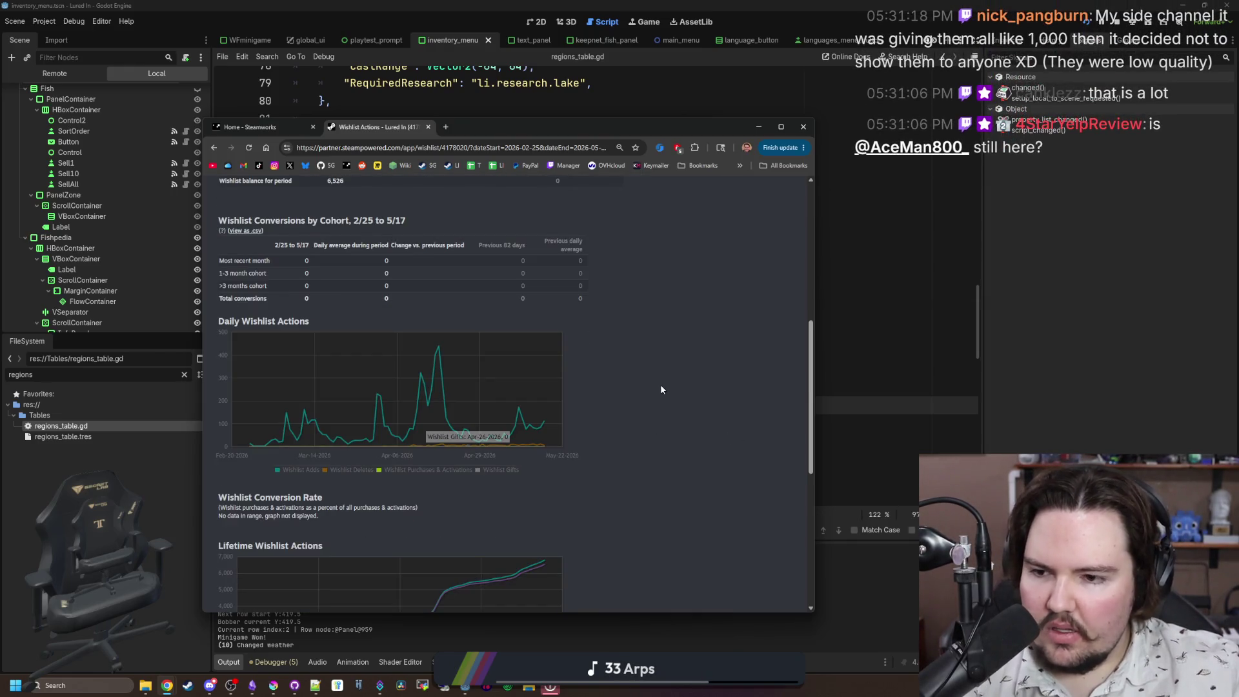
scroll(653, 443, up, 6)
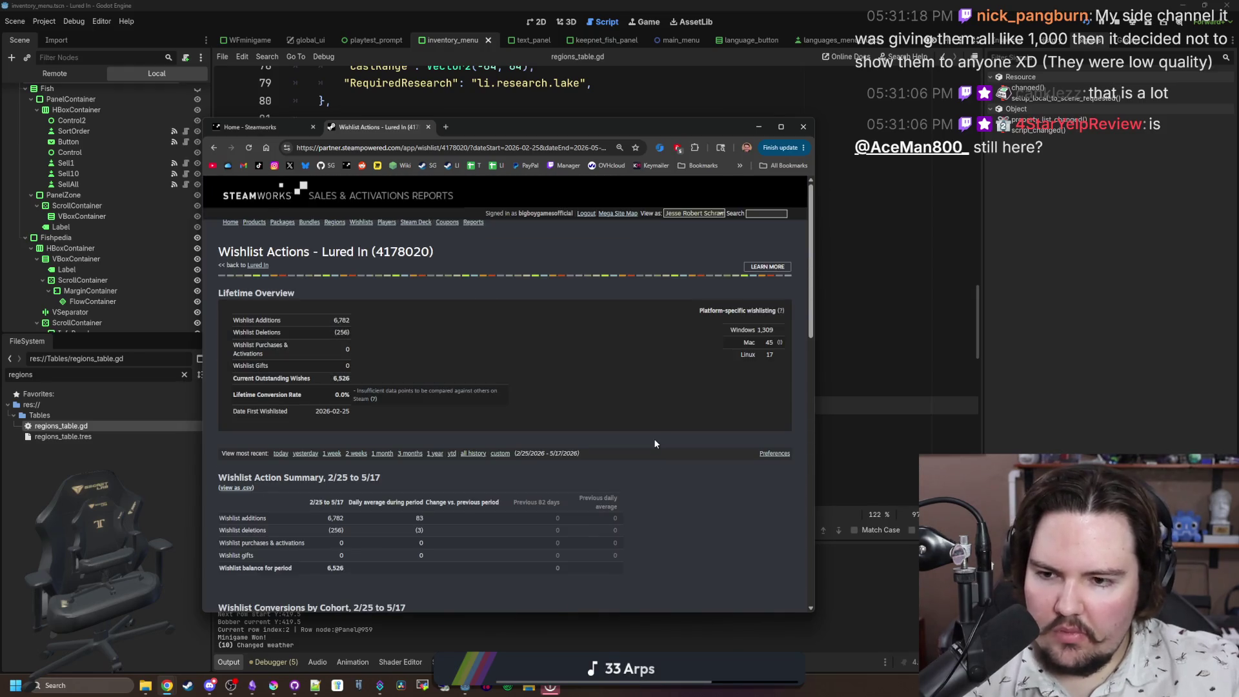
click(275, 129)
mouse_move(710, 127)
mouse_down()
mouse_move(690, 115)
mouse_move(0, 99)
mouse_up()
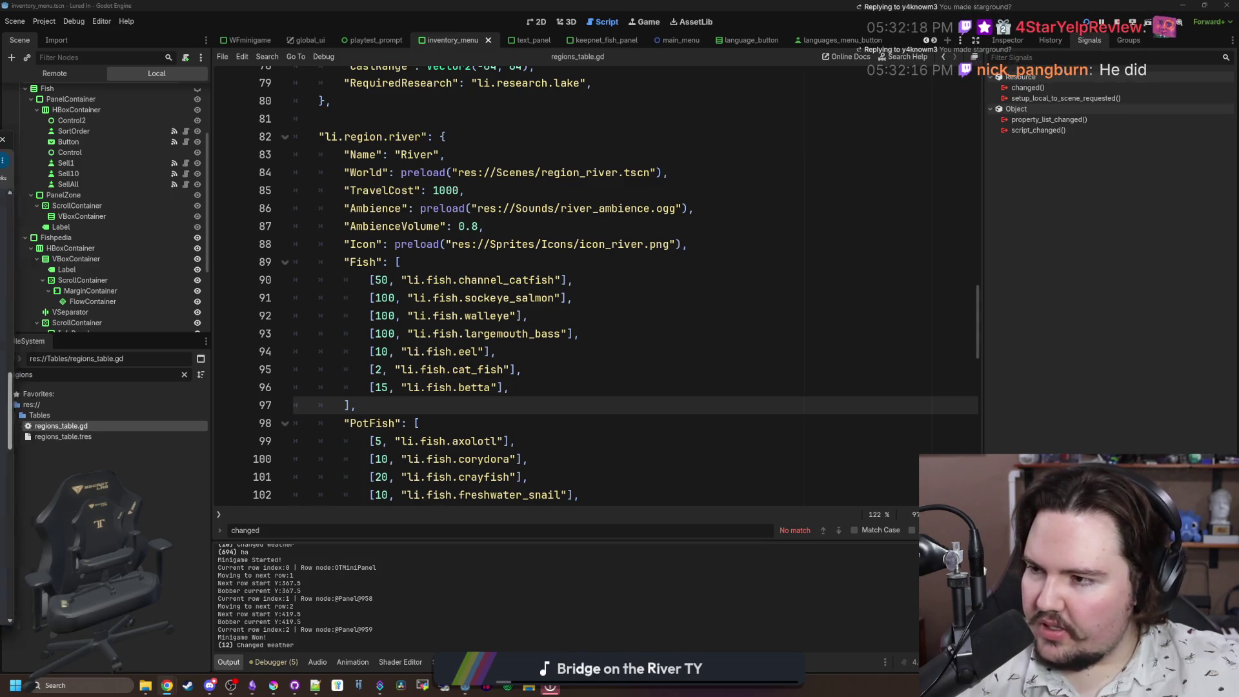
Step: After reading the River Fish list, switch back to Chrome with Starground's Wishlist Actions charts
key(alt+Tab)
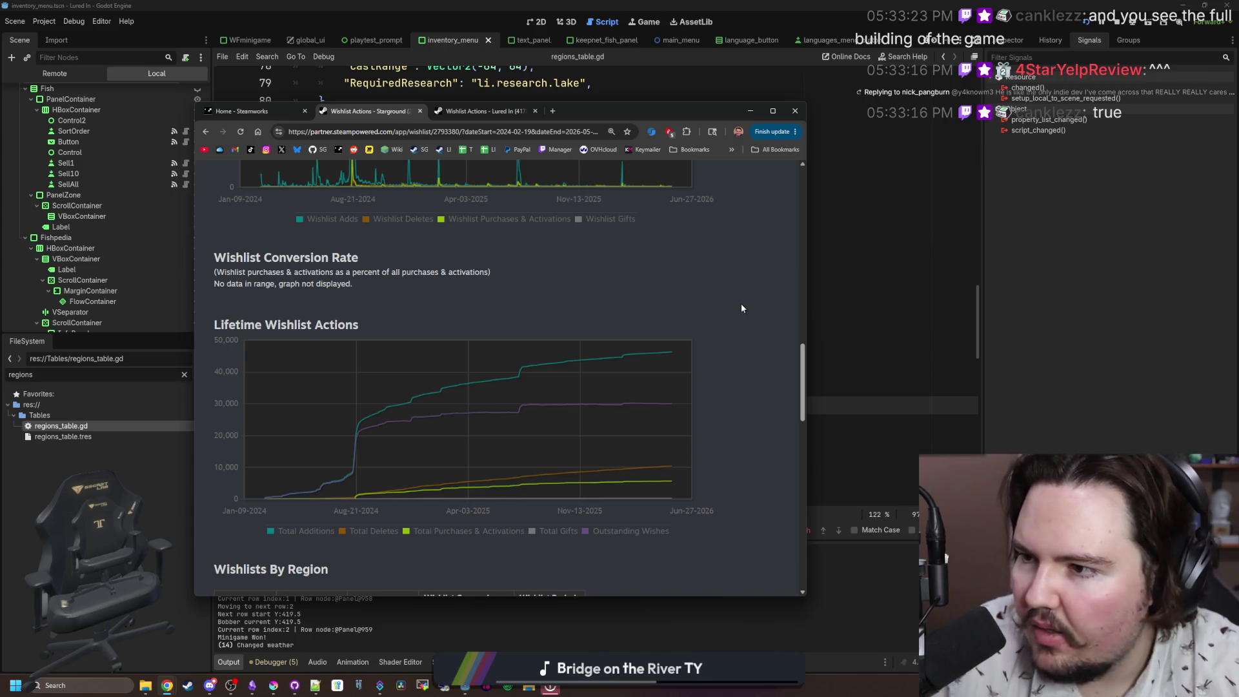
Step: Open Starground's Steam store page from the SG bookmark in a new tab and maximize Chrome
mouse_move(407, 175)
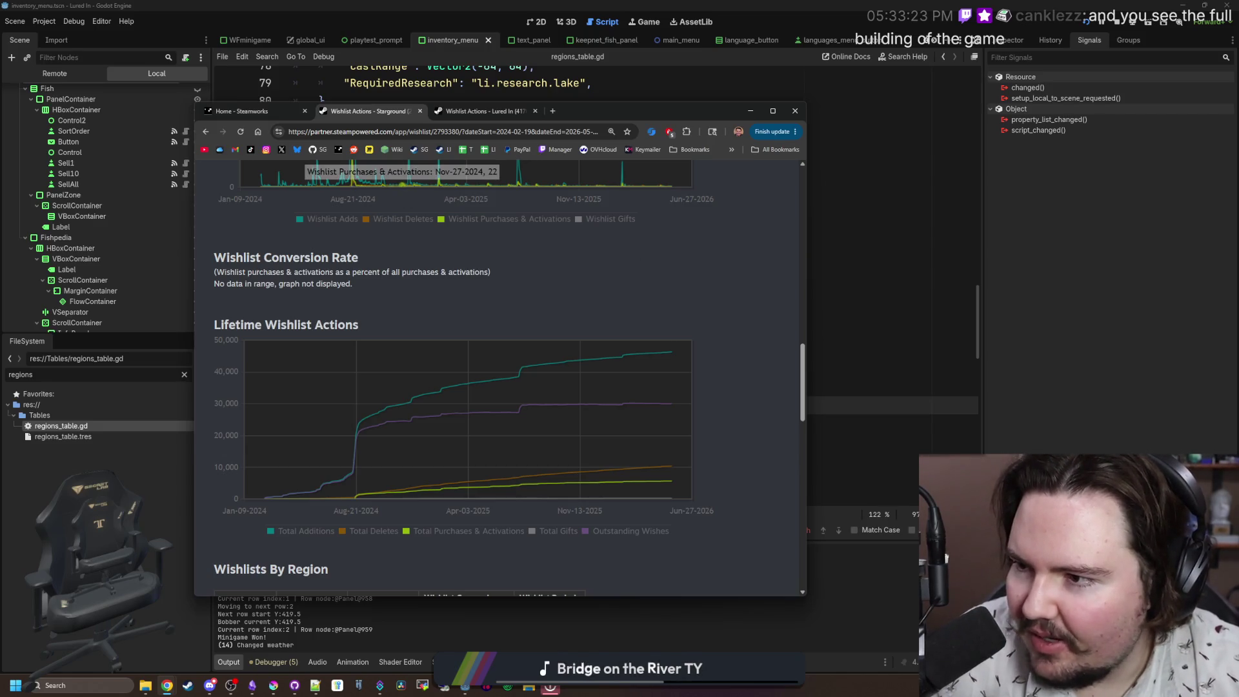
click(554, 113)
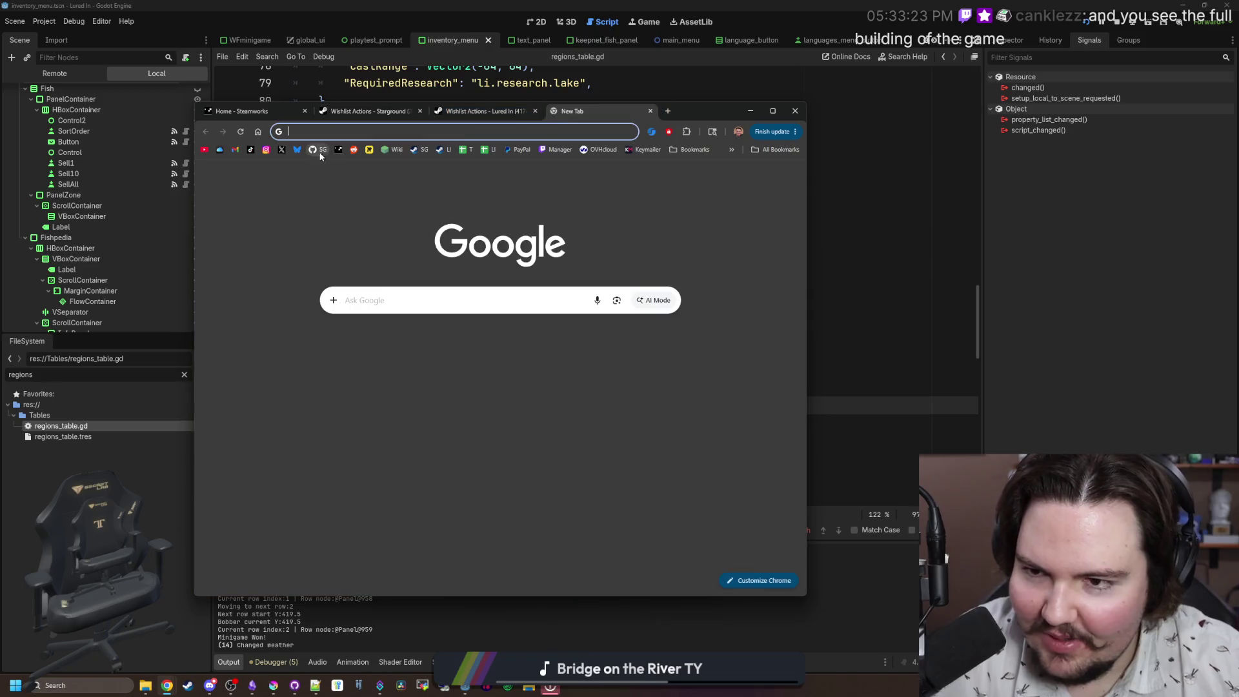
click(425, 150)
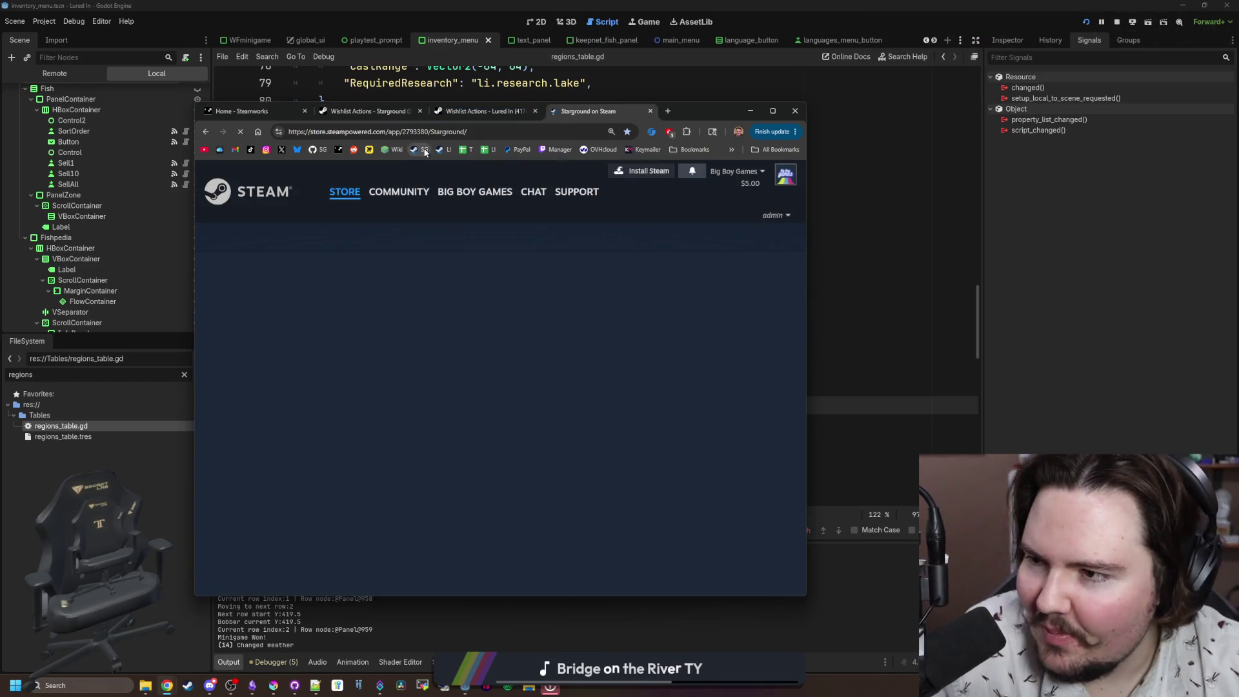
scroll(617, 314, down, 1)
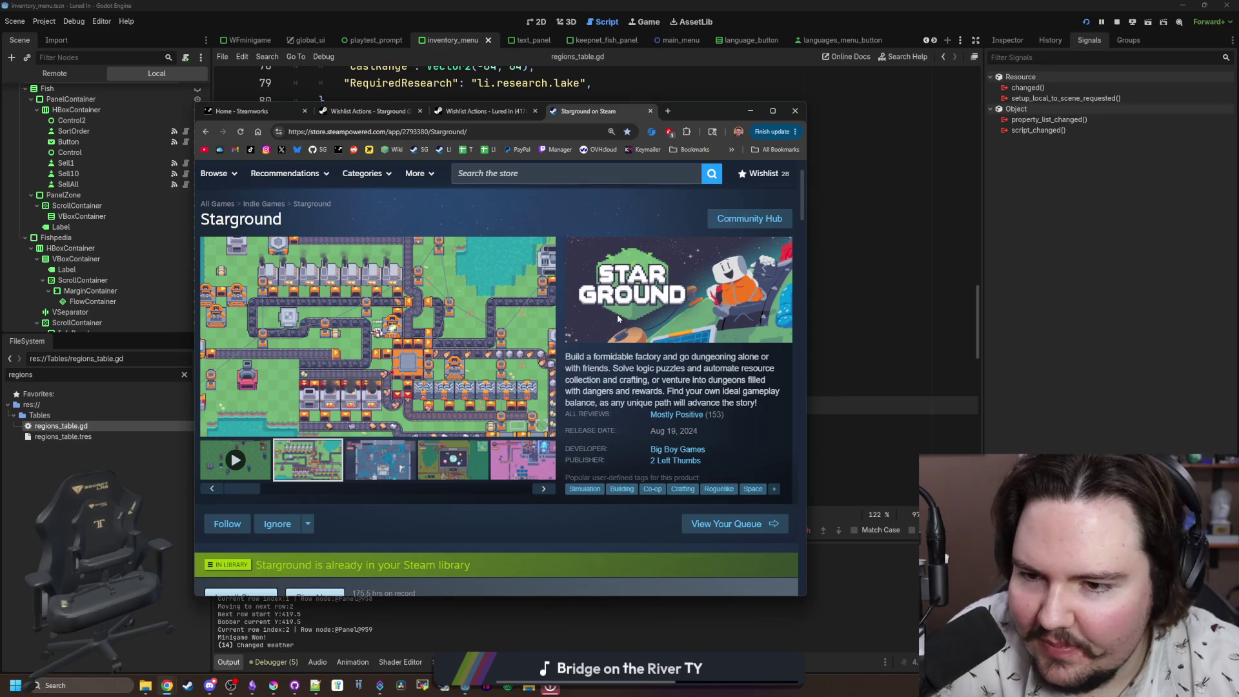
click(391, 459)
click(770, 111)
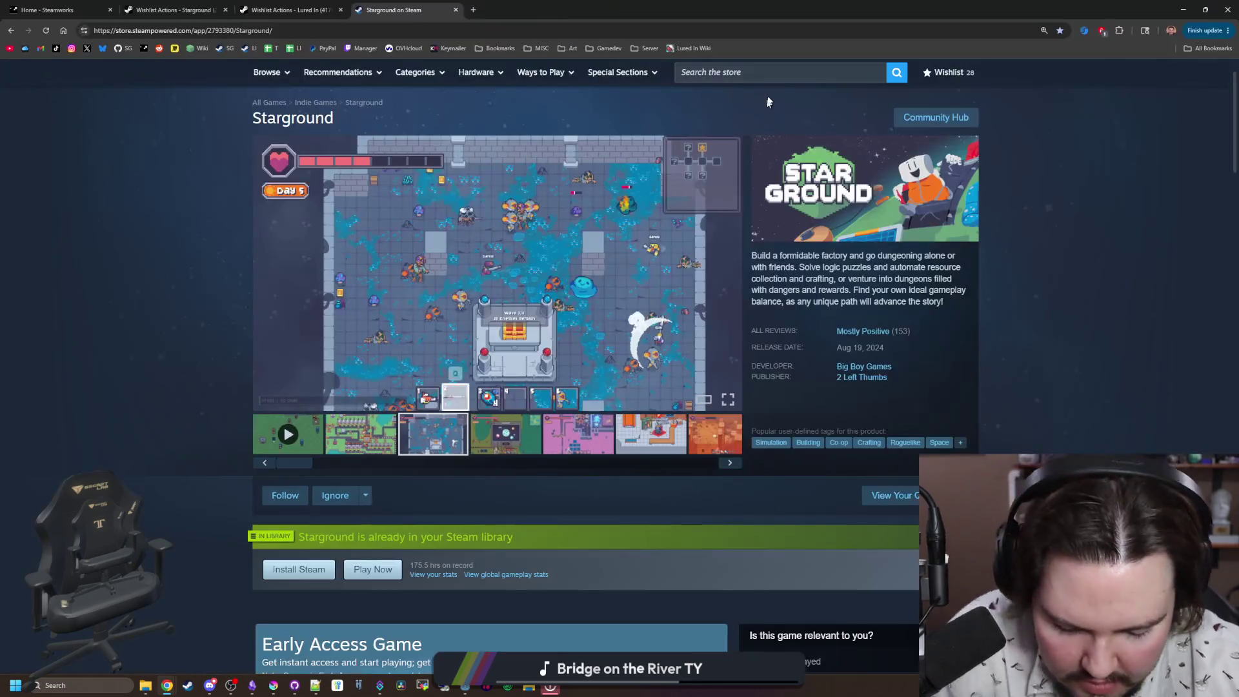
click(561, 431)
Step: Open Starground's screenshot lightbox and page forward past 15 of 17, wrapping to 3 of 17
click(636, 320)
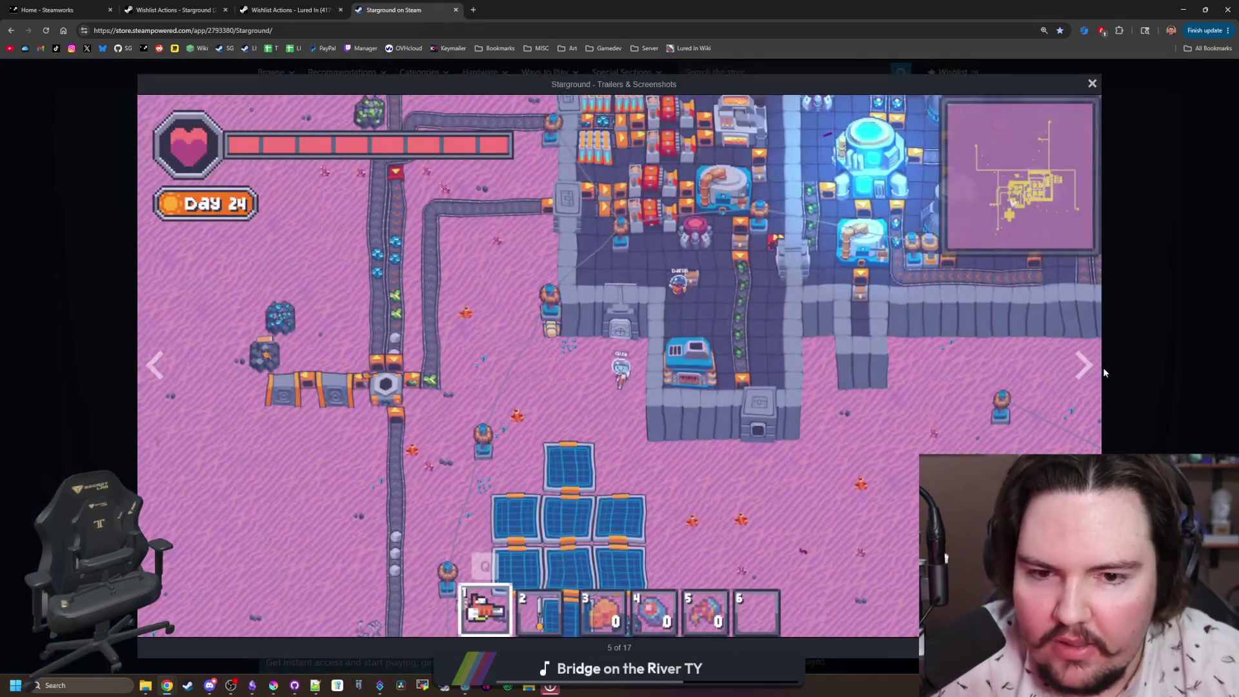
click(1084, 366)
click(1084, 365)
click(1084, 366)
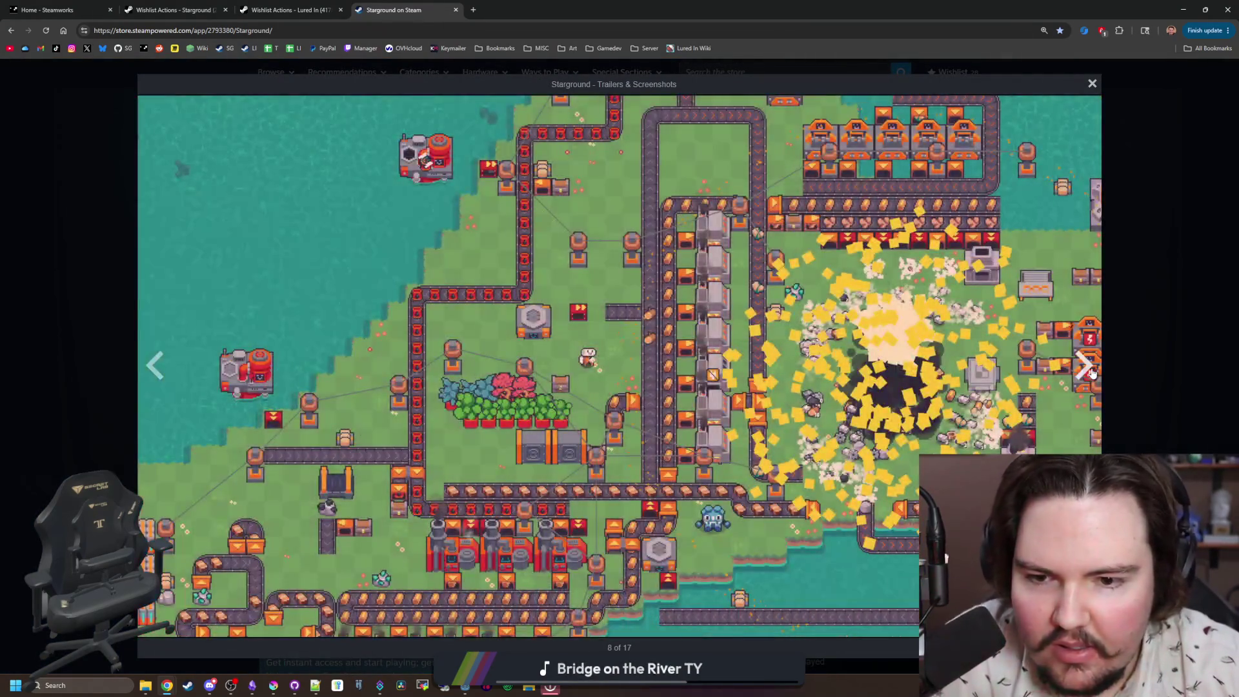
click(1084, 366)
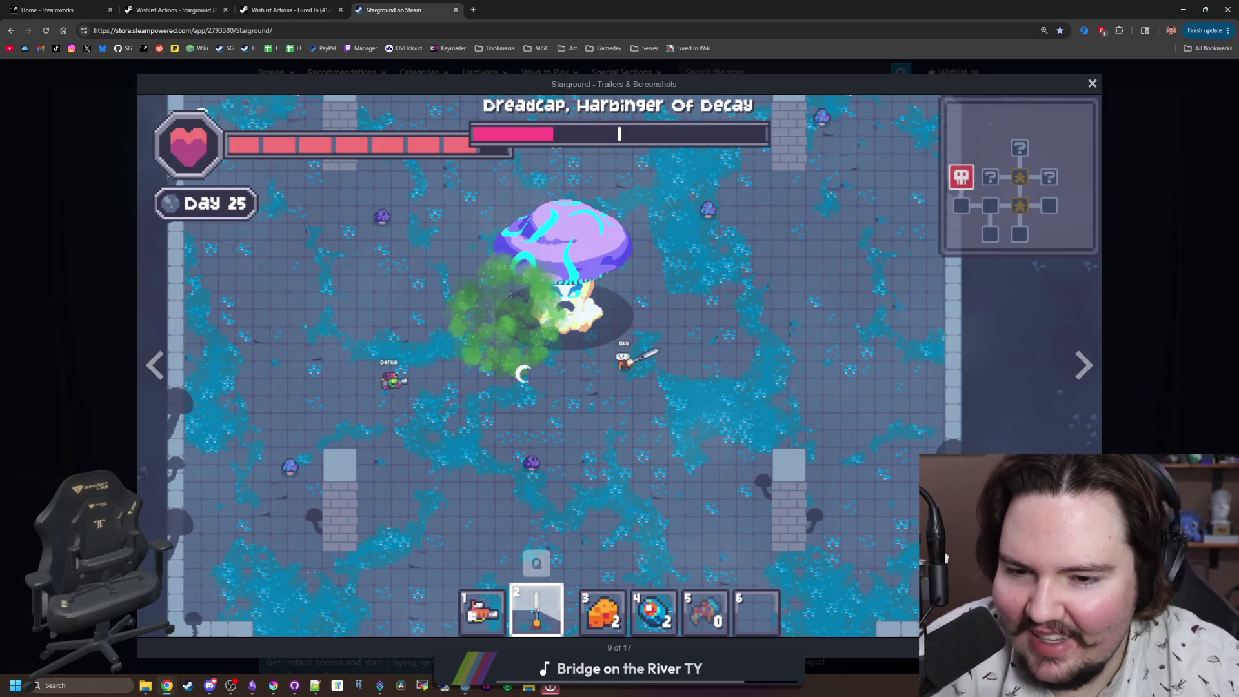
click(1090, 374)
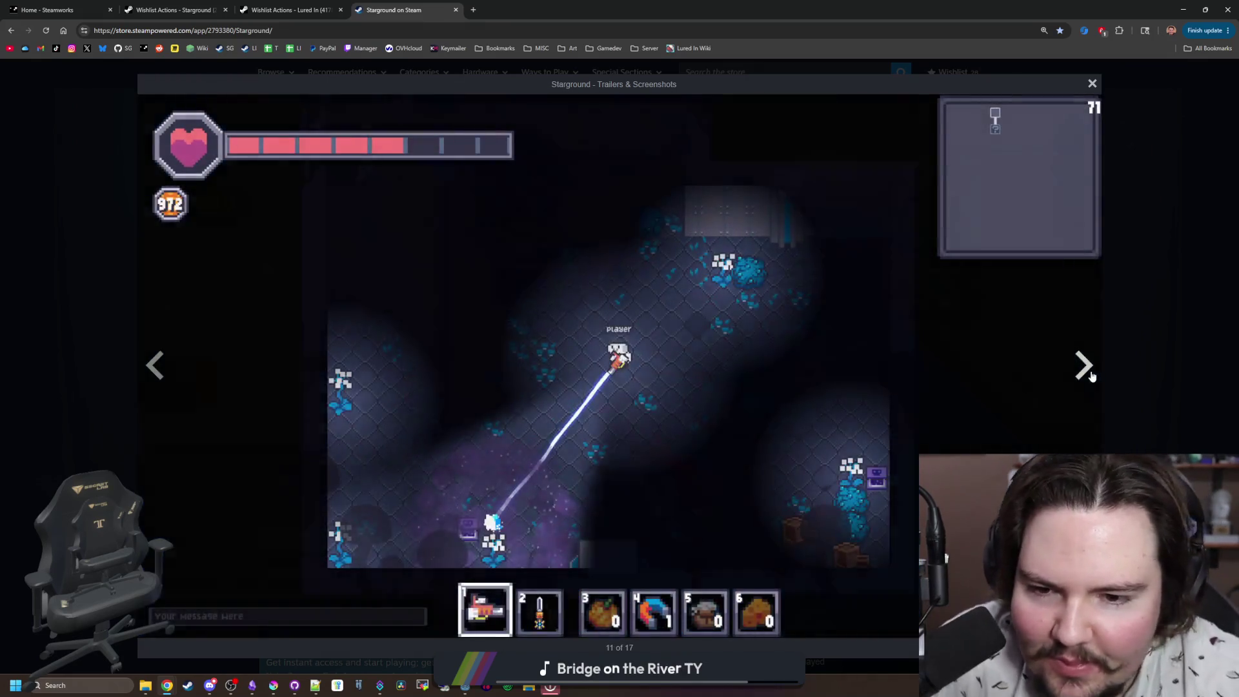
click(1090, 374)
click(1090, 375)
click(1090, 374)
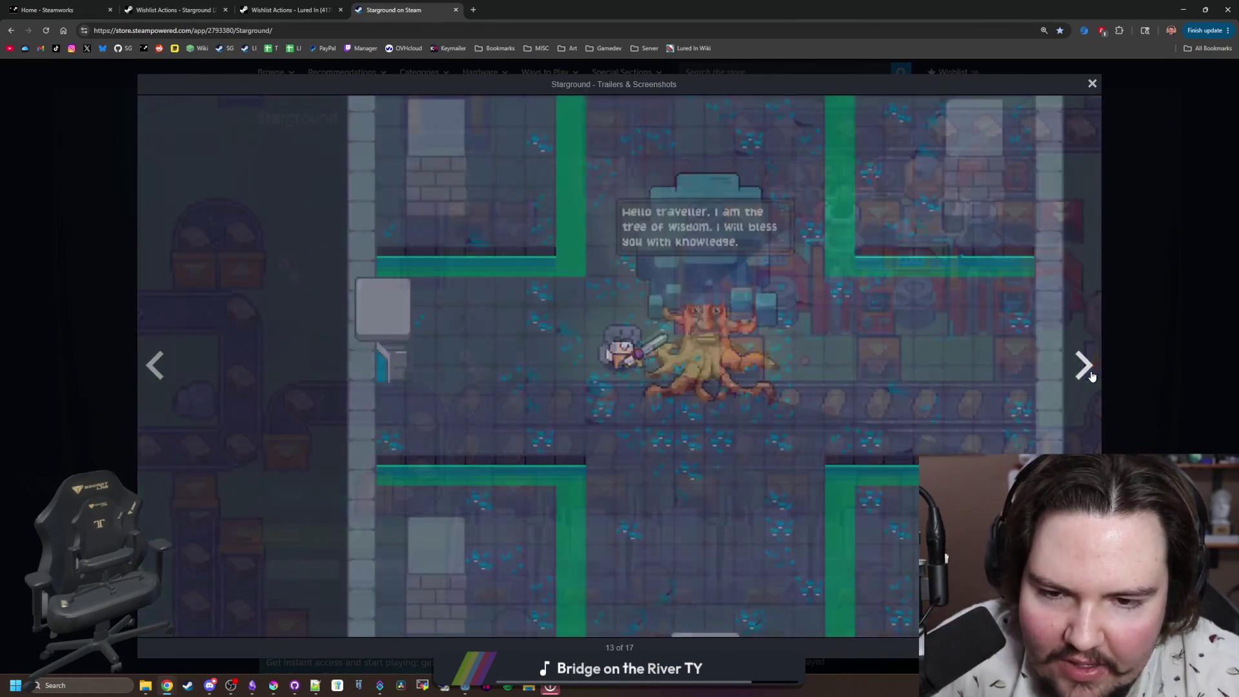
click(1090, 374)
click(1090, 375)
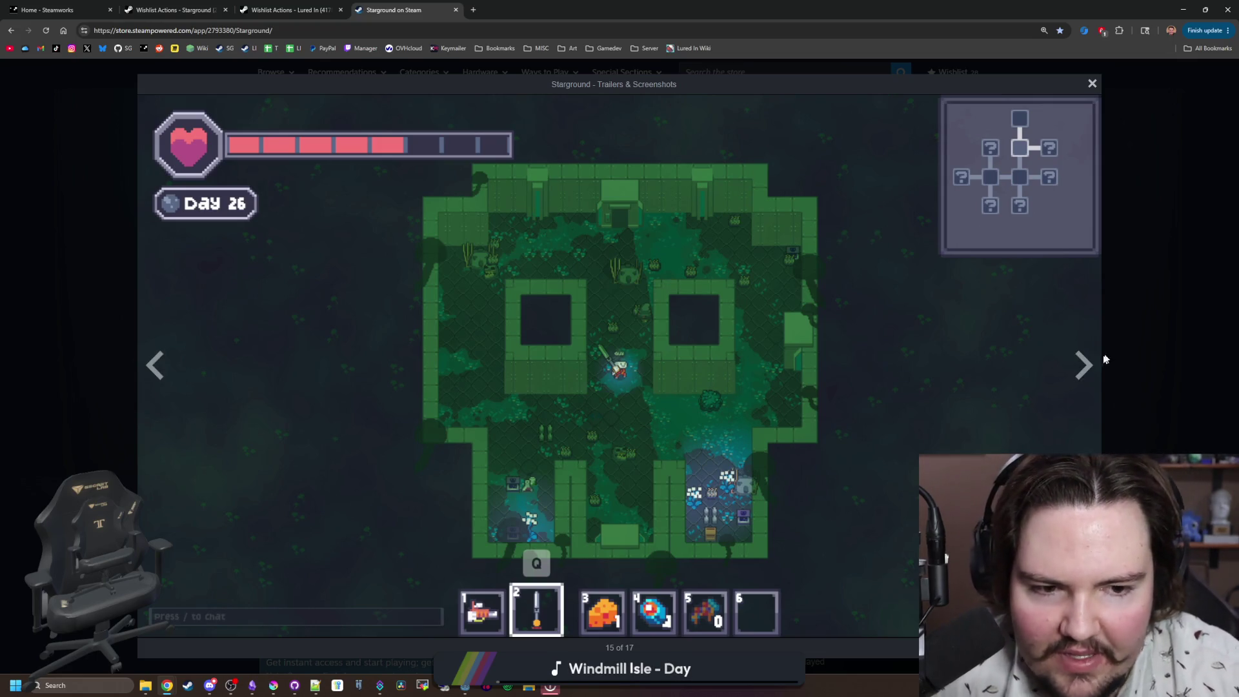
click(1090, 364)
Step: Page on to the oven and inventory screenshot, then close the viewer back to the store page
click(1090, 364)
click(1090, 364)
click(1091, 364)
click(1090, 365)
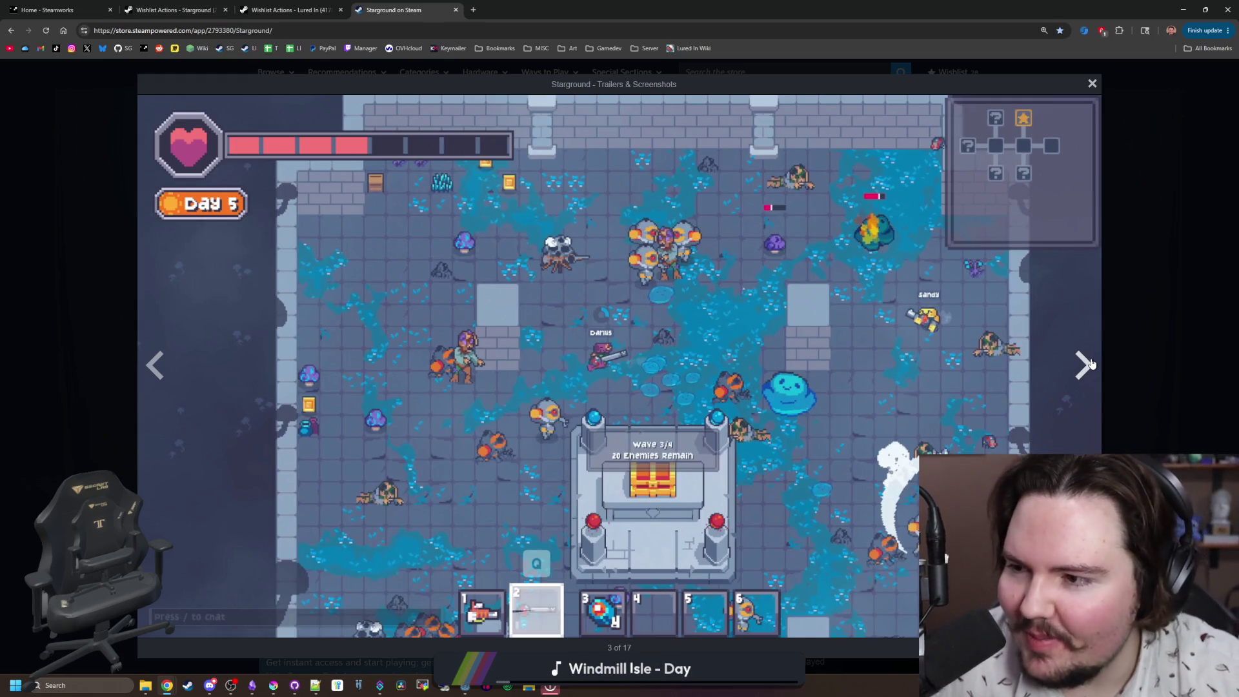
click(1089, 368)
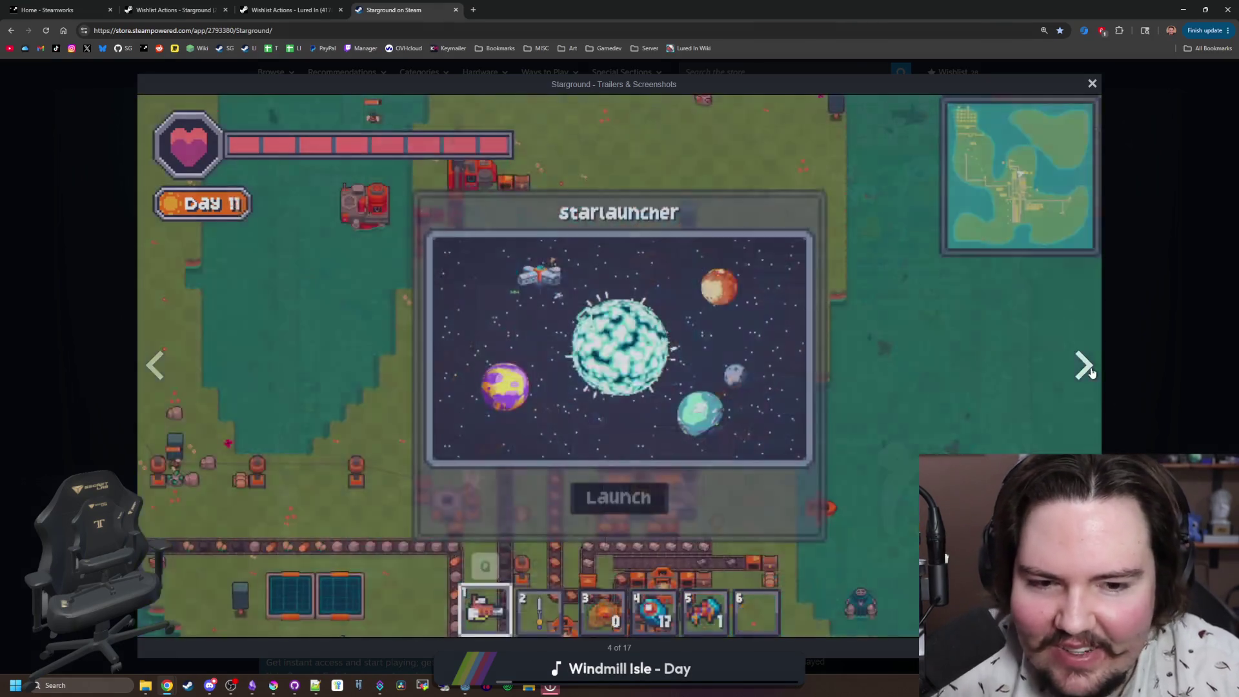
click(1090, 372)
click(1090, 372)
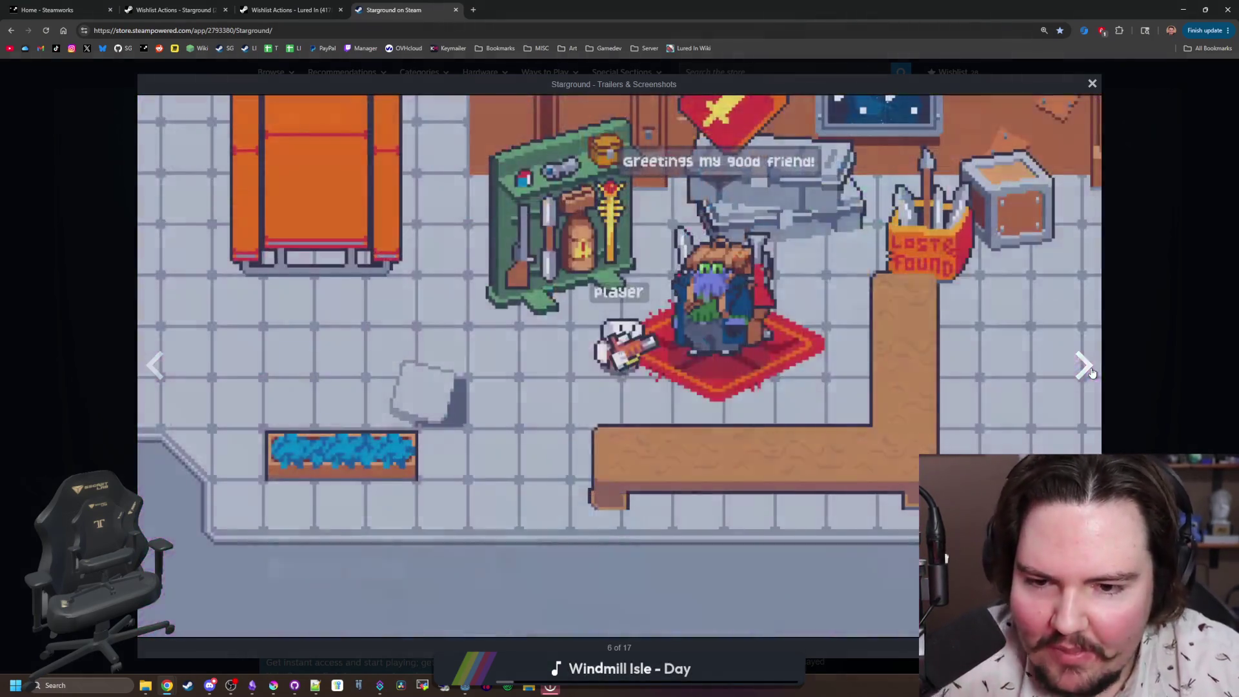
click(1090, 372)
click(1090, 373)
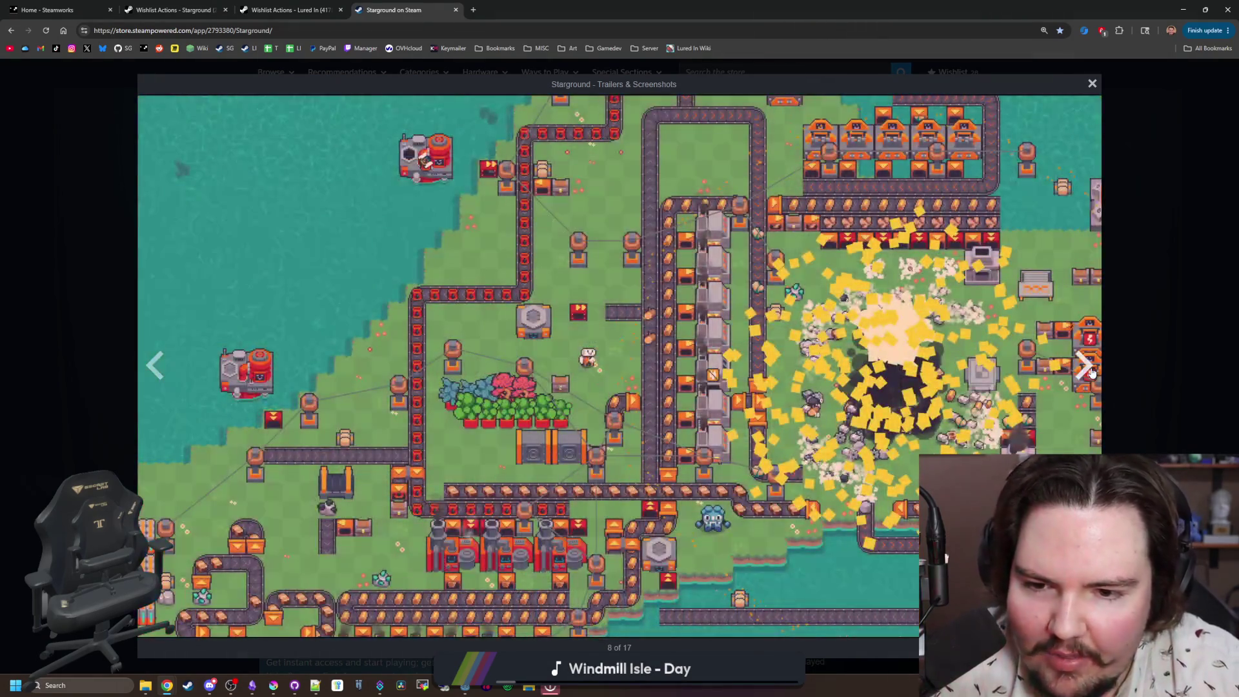
click(1090, 372)
click(1090, 372)
click(1090, 372)
click(1089, 372)
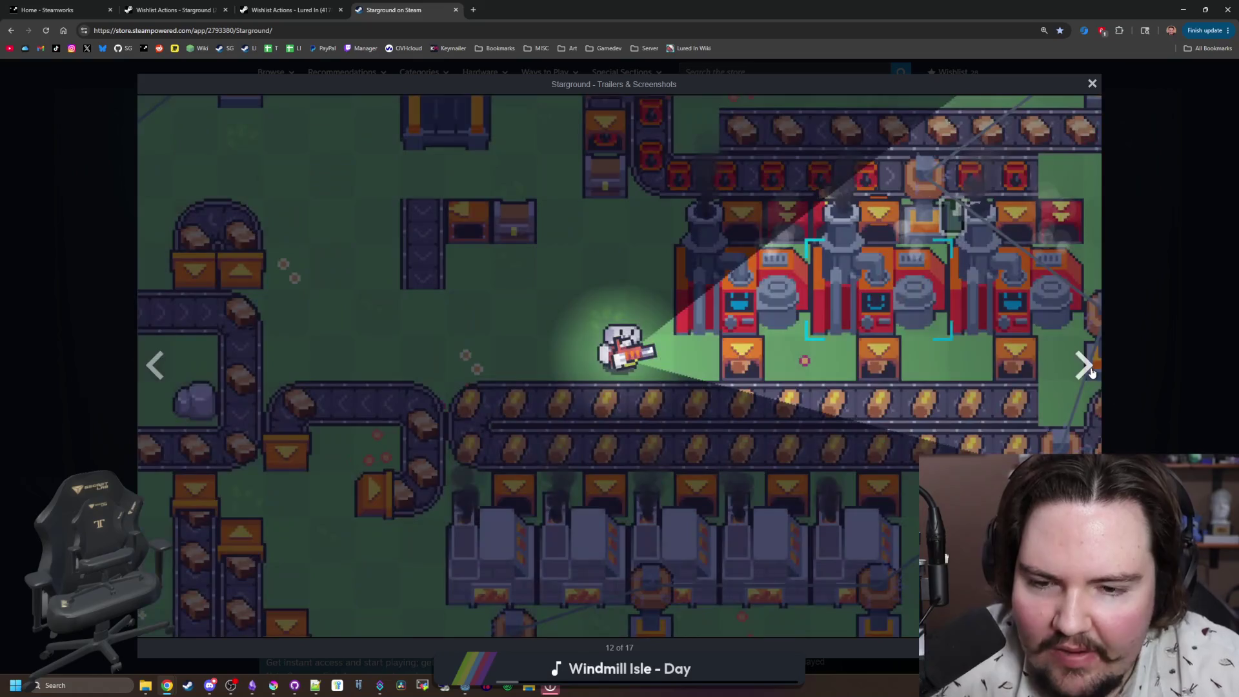
click(1089, 372)
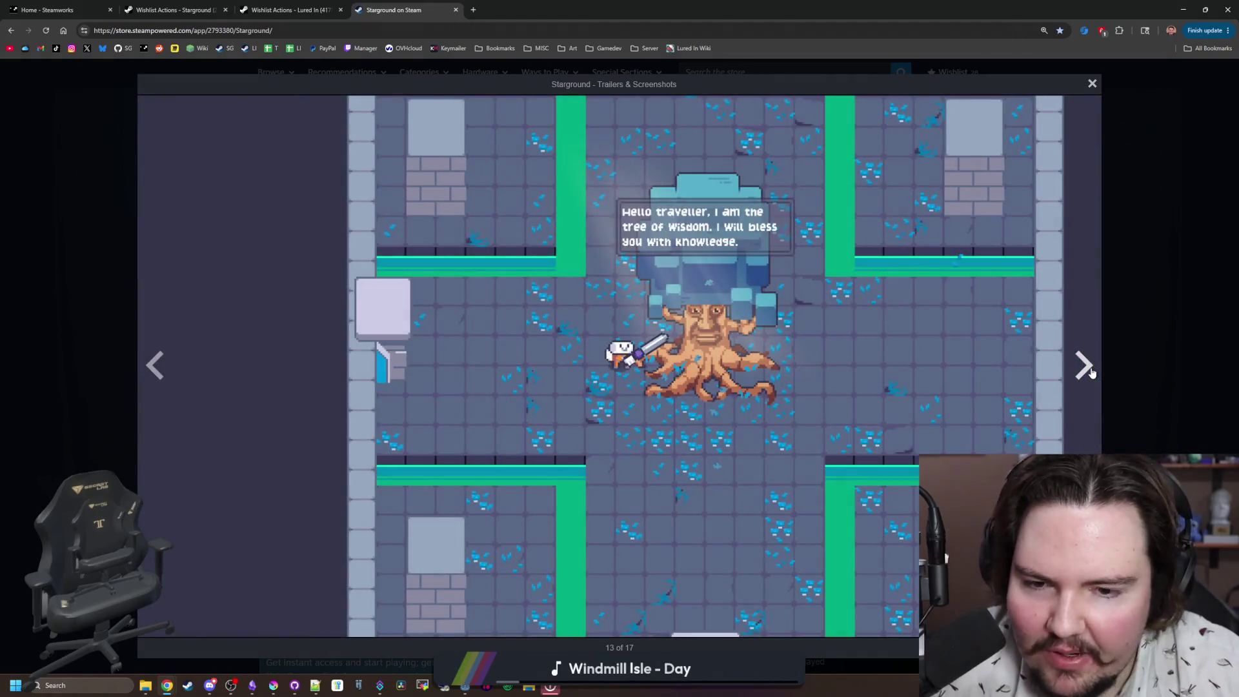
click(1089, 372)
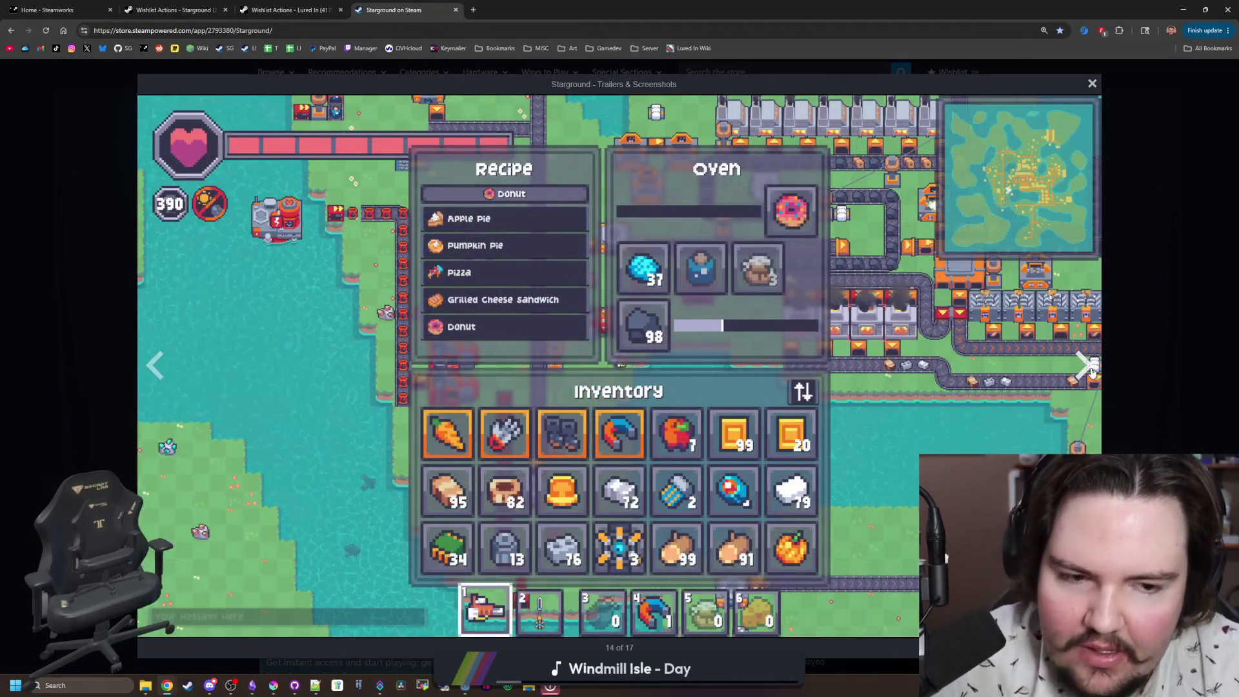
click(1126, 362)
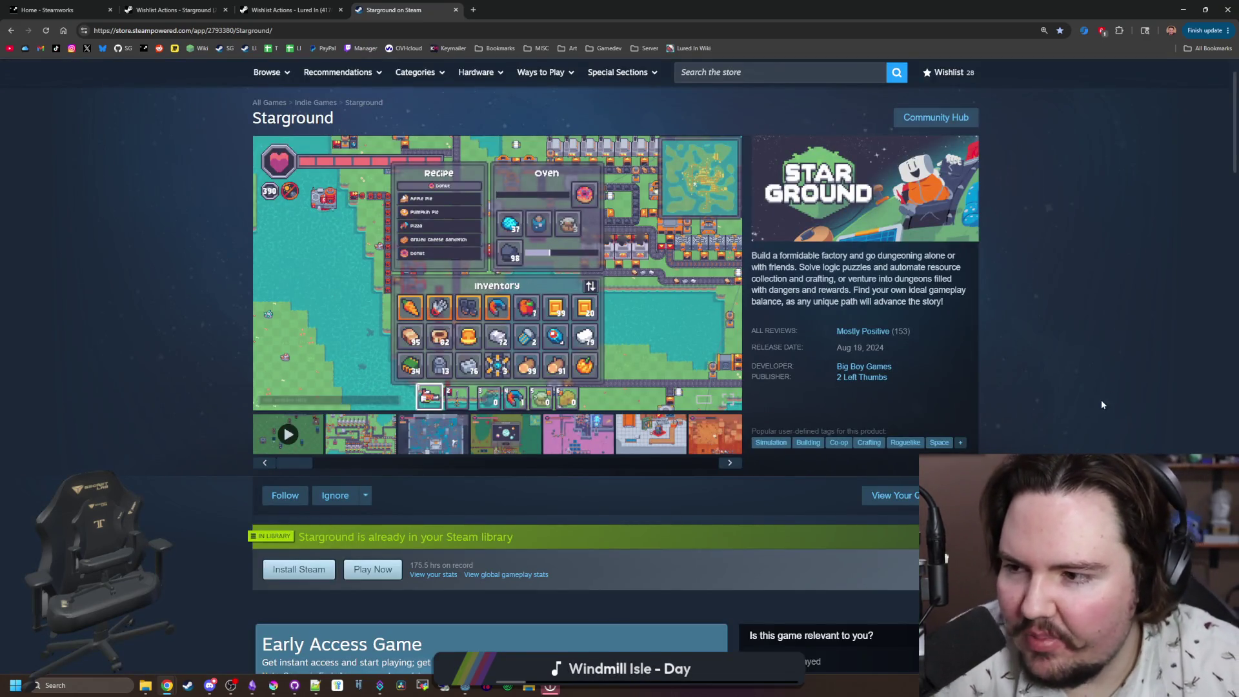
Step: Search Google for 'terraria' in a new tab and open Terraria's Steam store page
scroll(405, 229, up, 1)
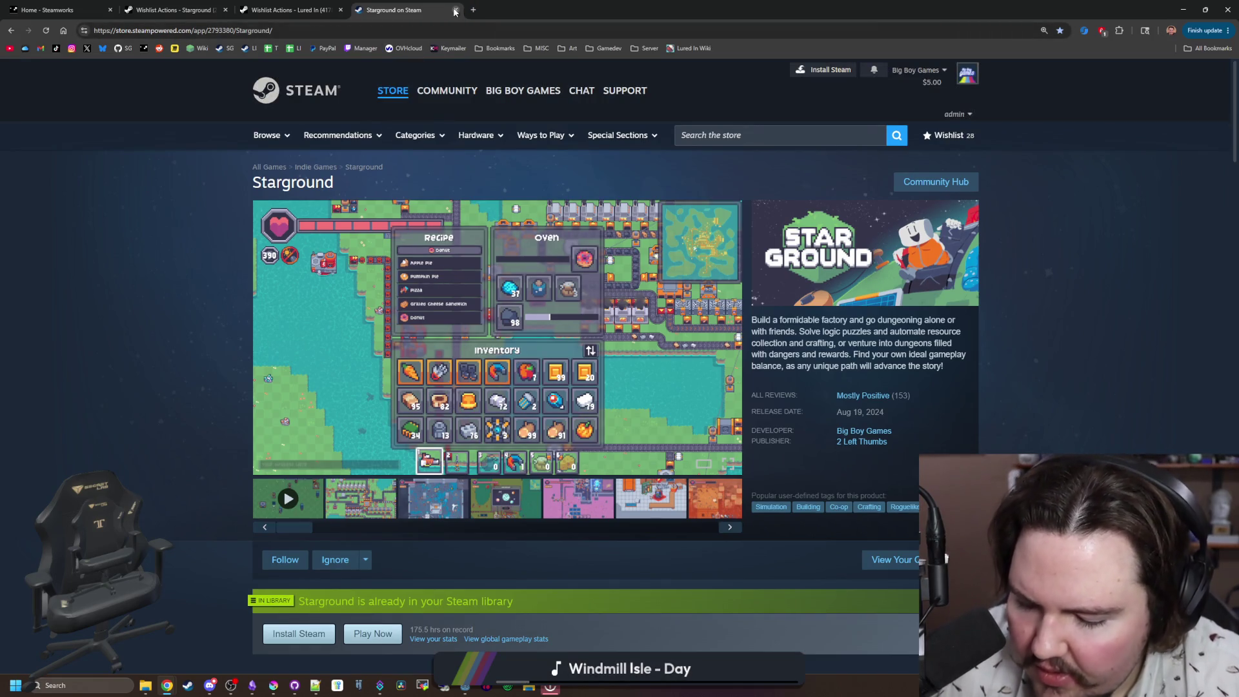
click(480, 5)
text(terraria)
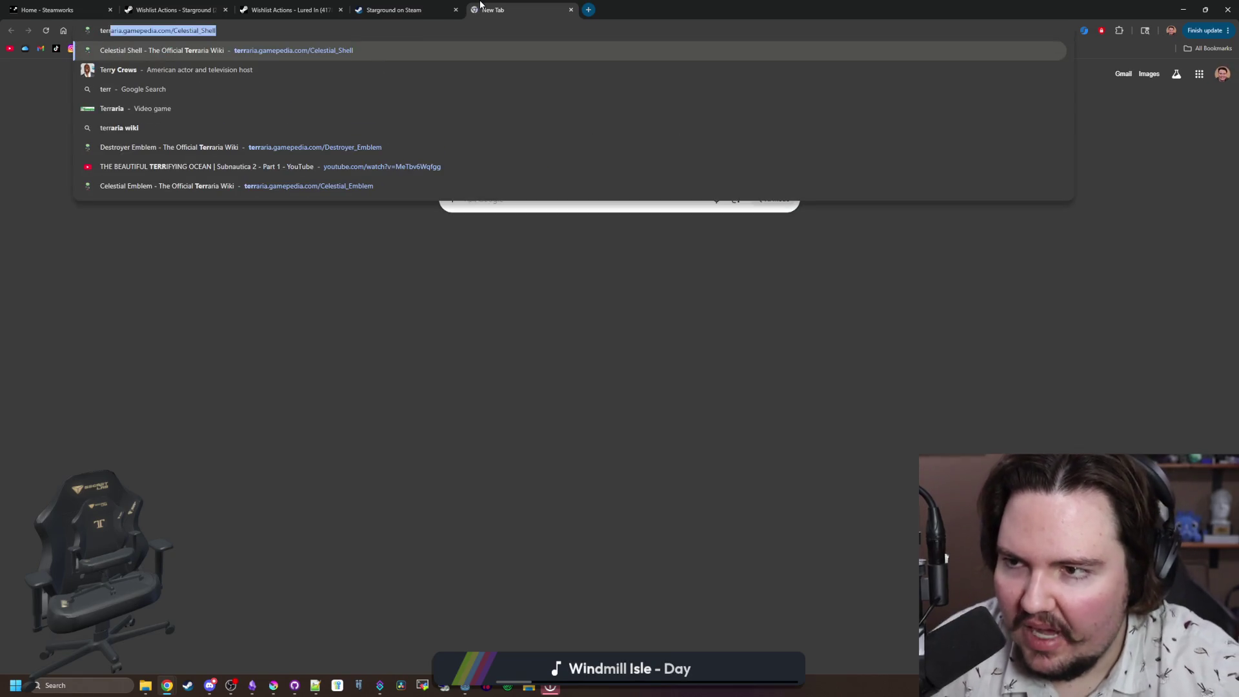
key(BackSpace)
key(Return)
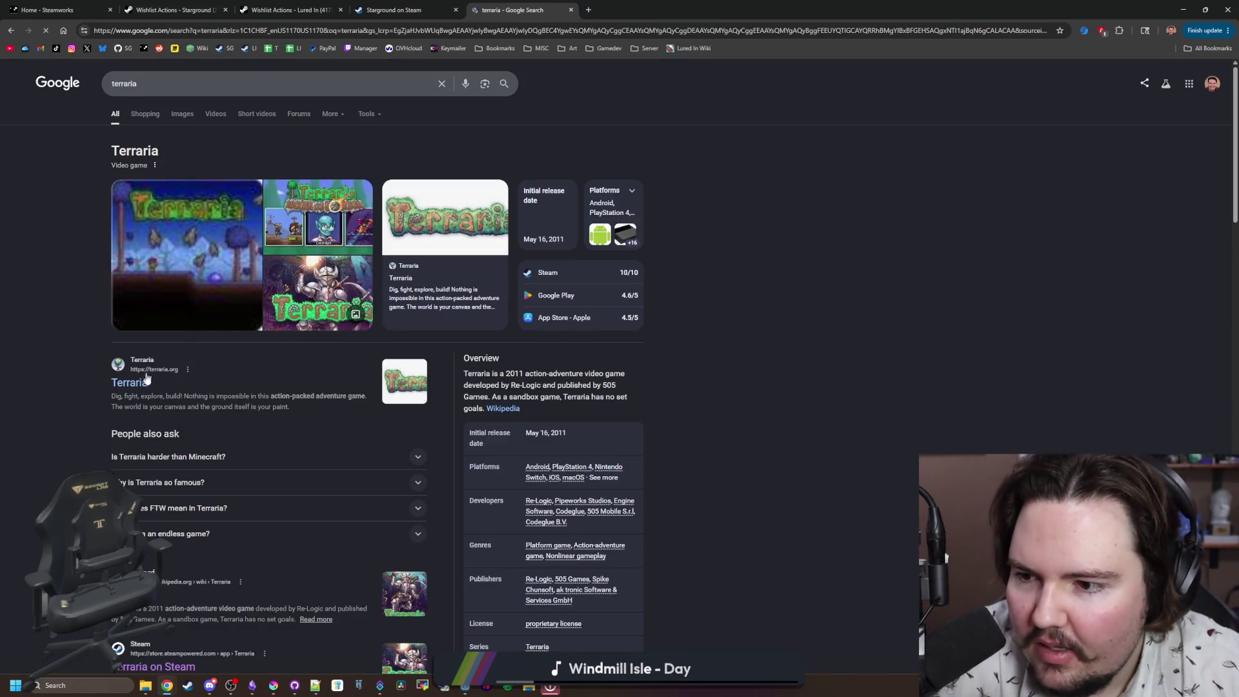
scroll(195, 458, down, 1)
click(190, 530)
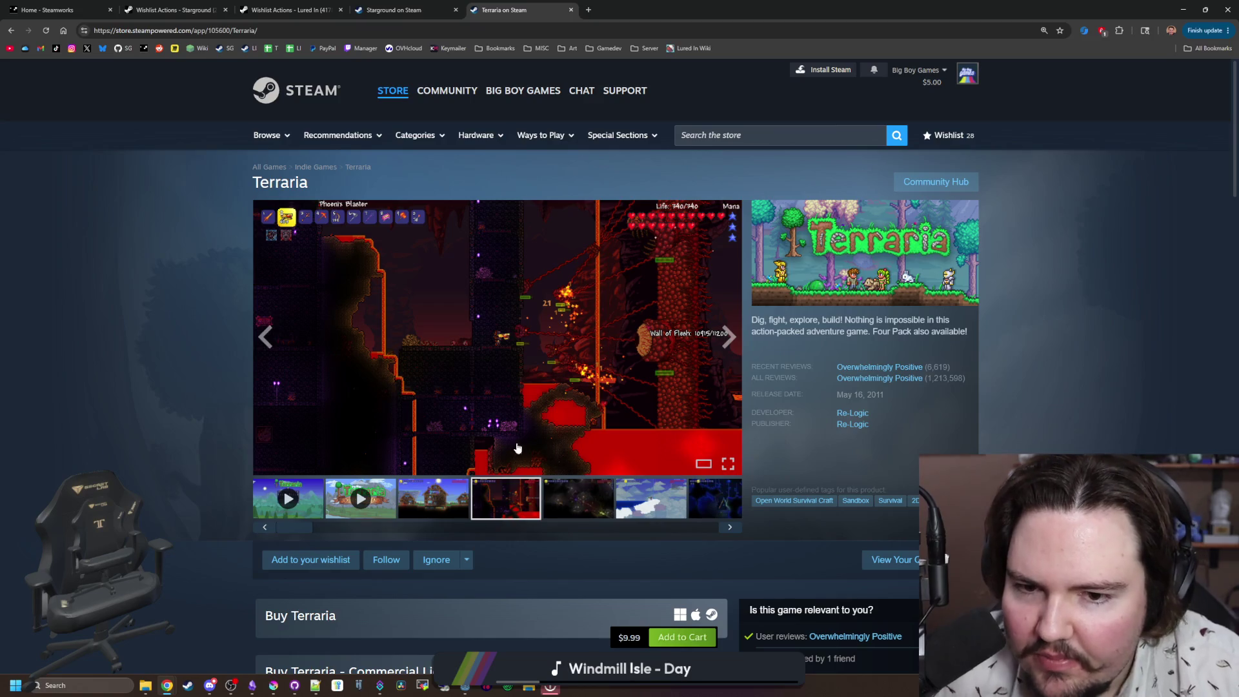
Step: Browse Terraria's enlarged screenshots up to 12 of 24, then return to the Starground tab
mouse_move(929, 380)
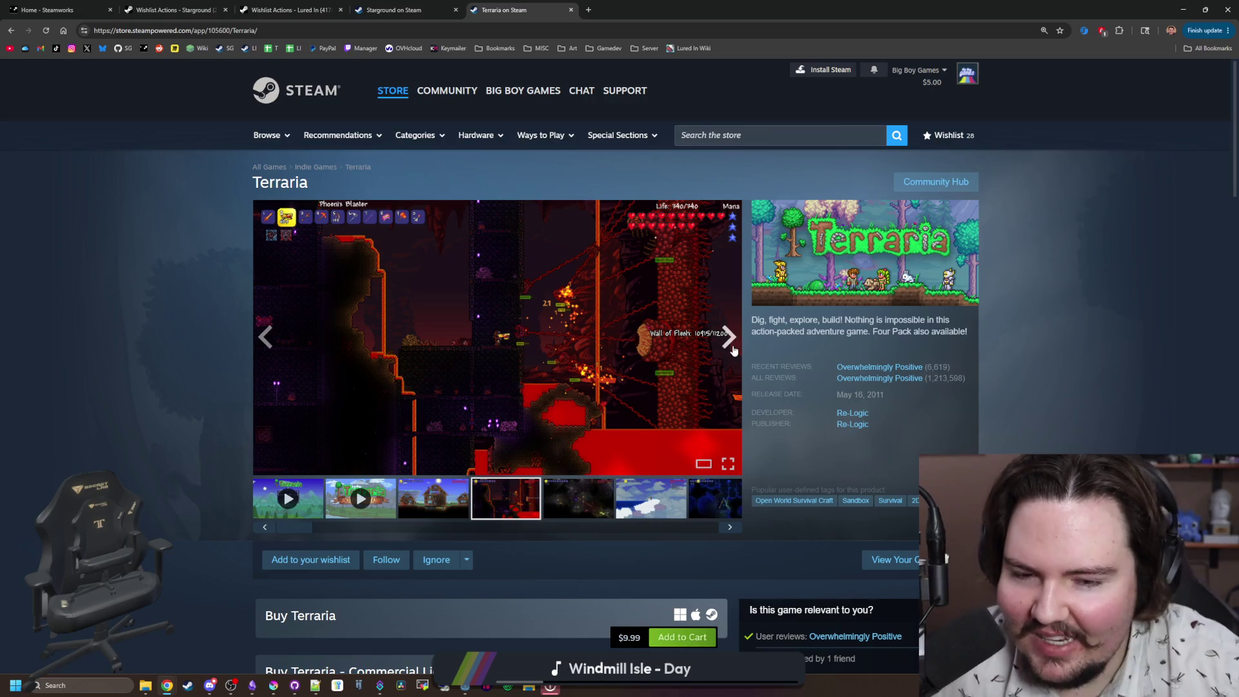
click(729, 336)
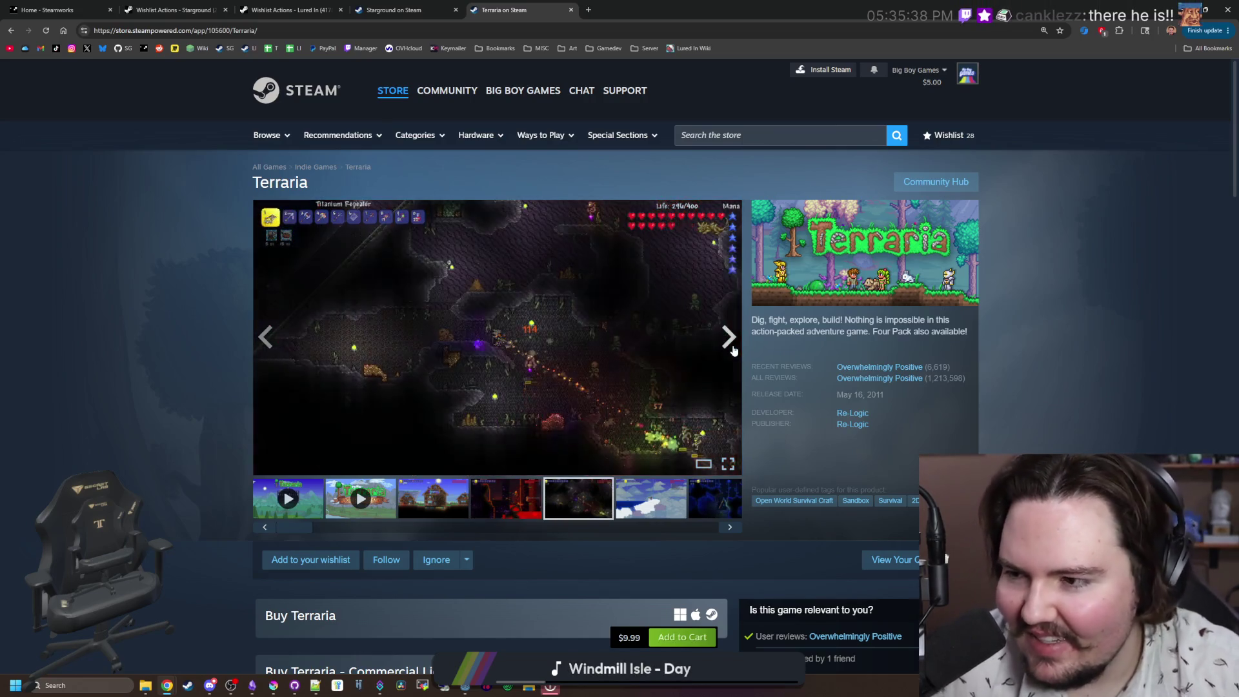
click(591, 340)
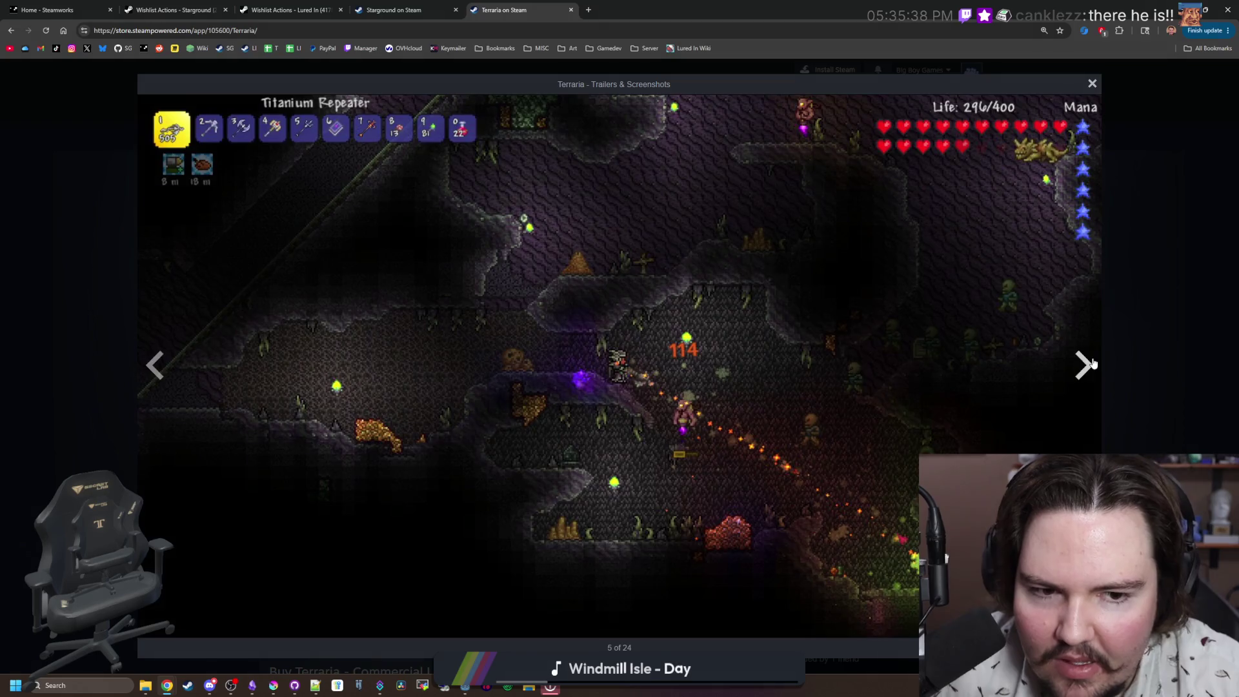
click(1090, 364)
click(1090, 363)
click(1091, 363)
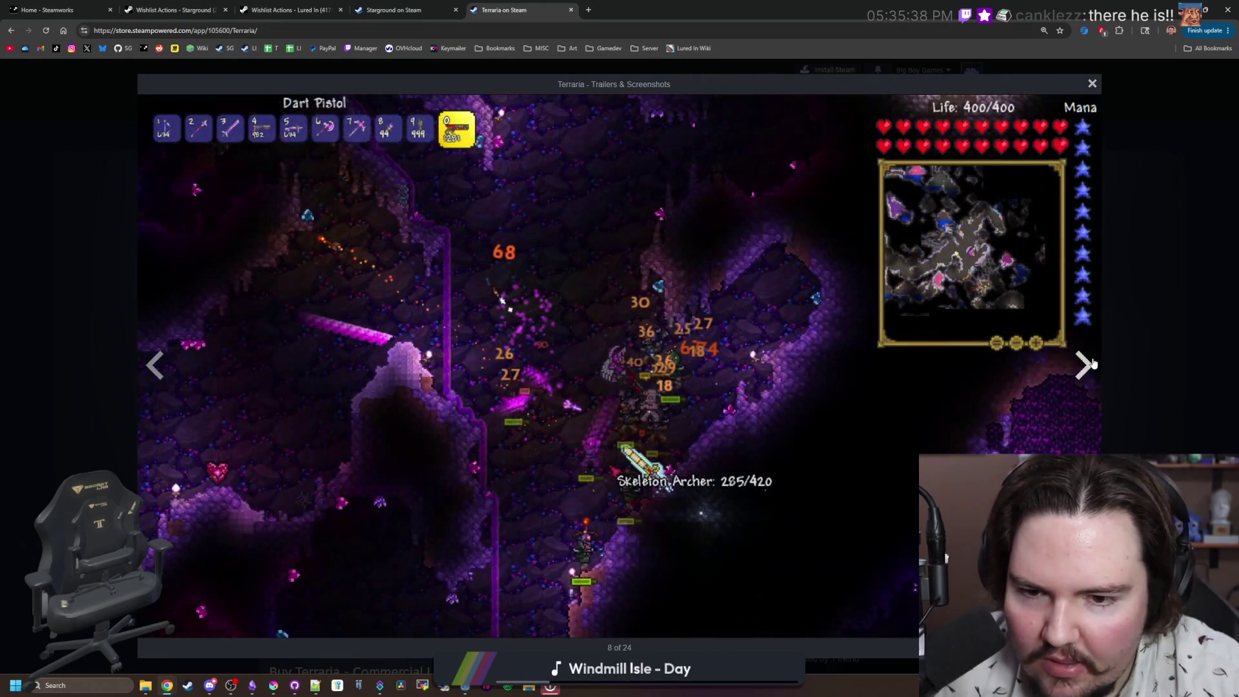
click(1091, 363)
click(1091, 363)
click(1090, 363)
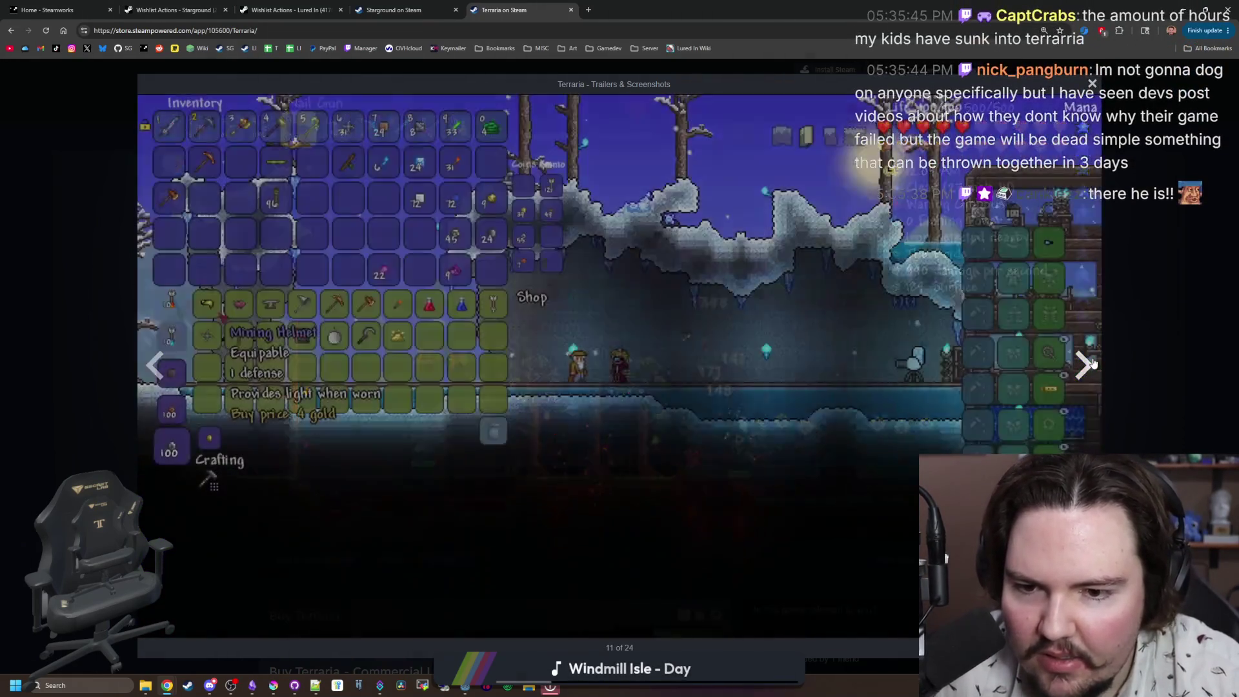
click(1090, 363)
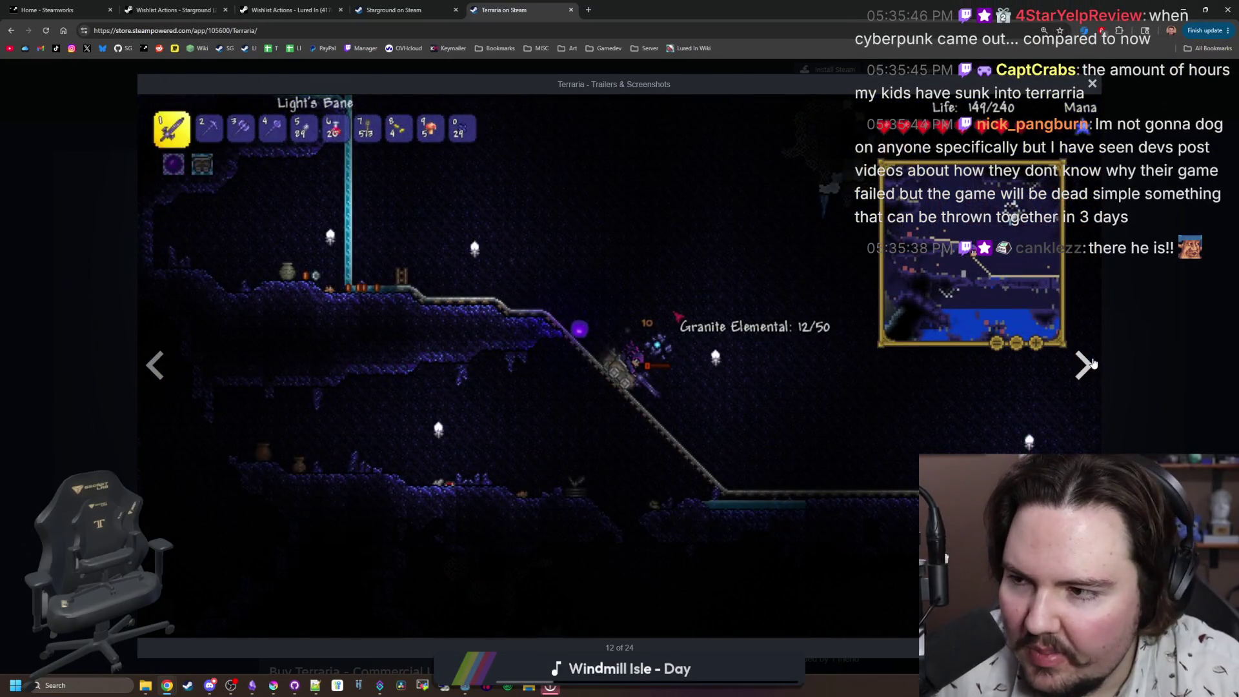
key(ctrl+shift+Tab)
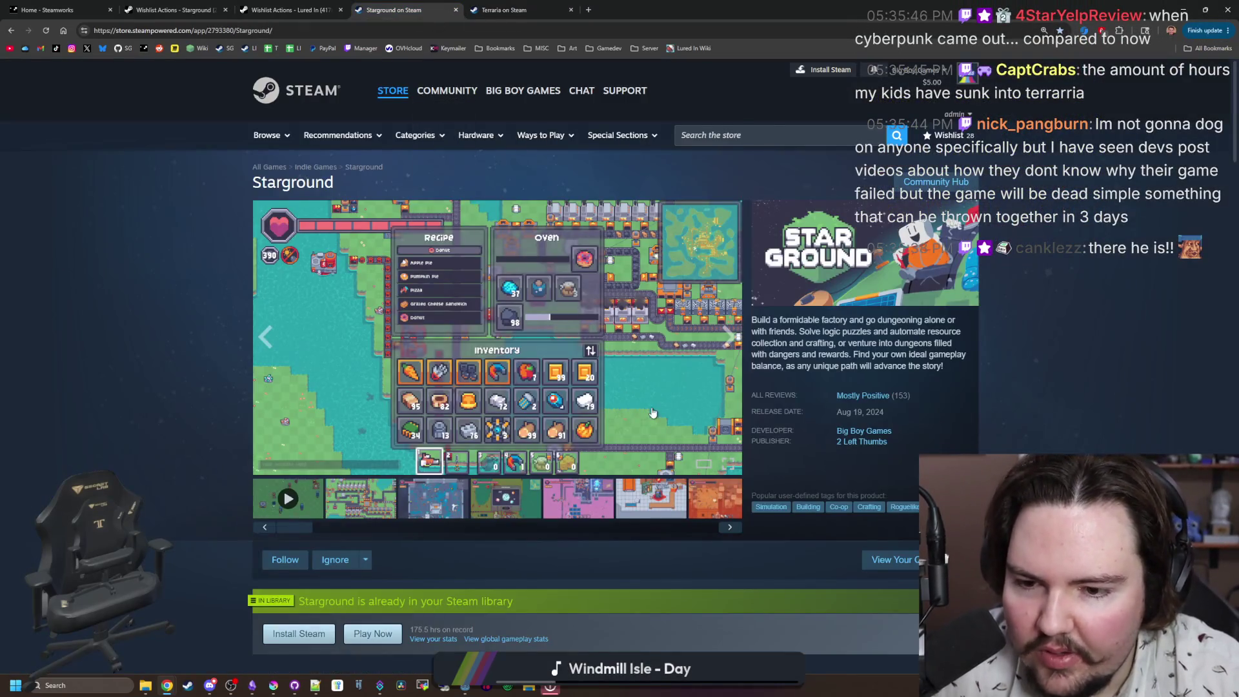
Step: Advance eleven Starground screenshots with the media carousel's next arrow
click(733, 343)
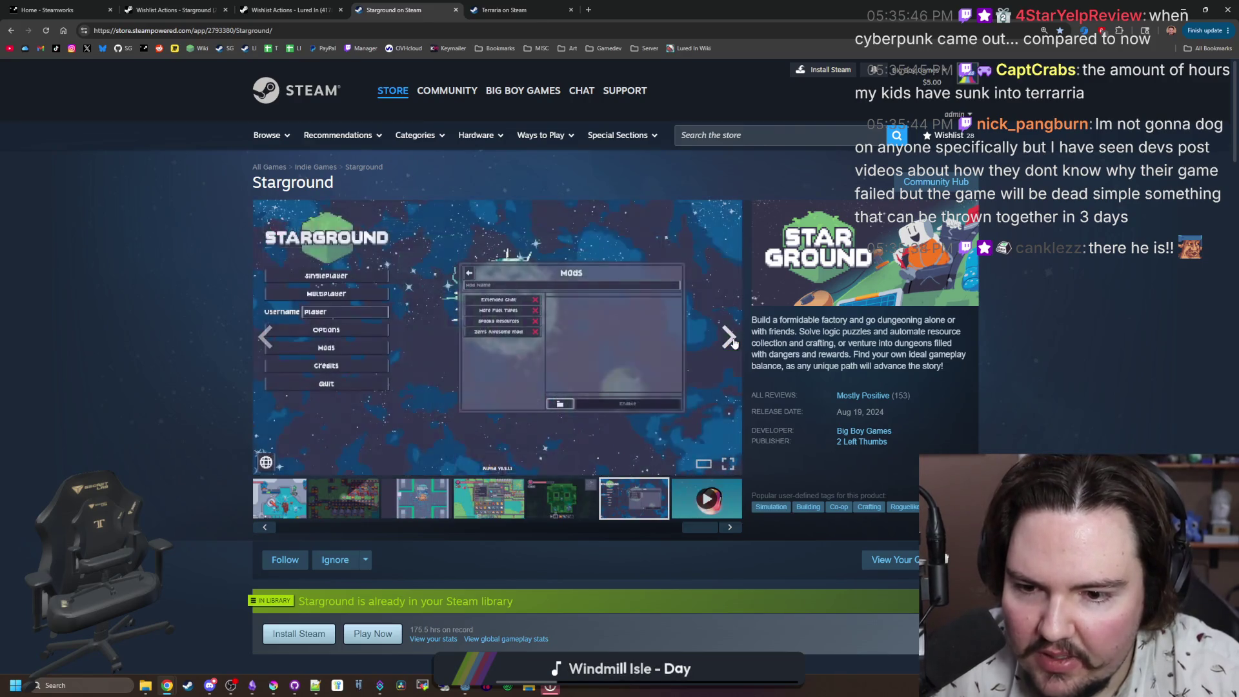
click(734, 343)
click(734, 343)
click(734, 342)
click(734, 342)
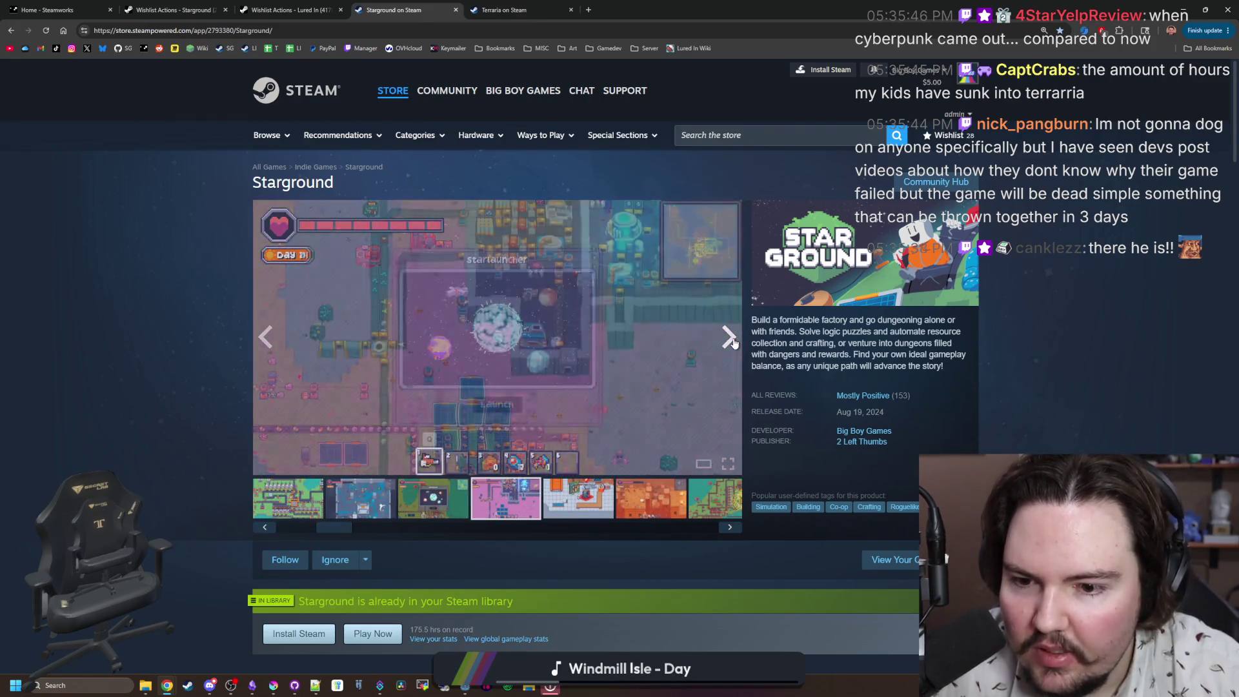
click(734, 342)
click(734, 342)
click(733, 342)
click(733, 342)
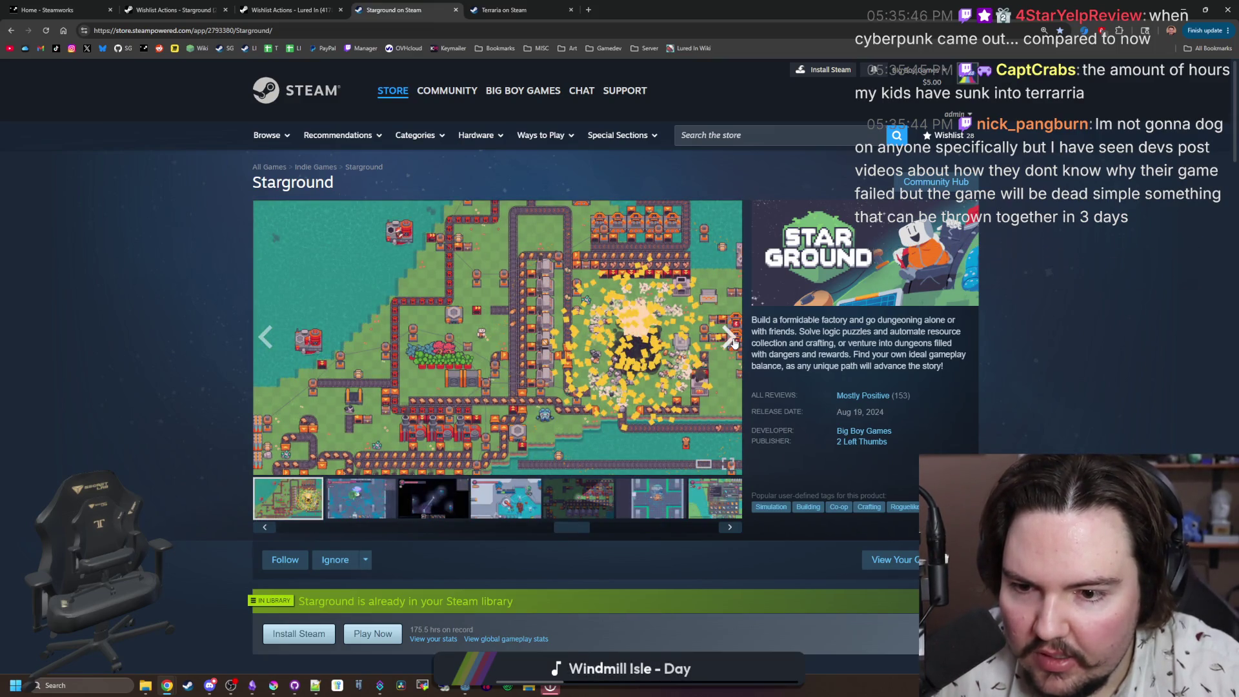
click(734, 342)
click(734, 343)
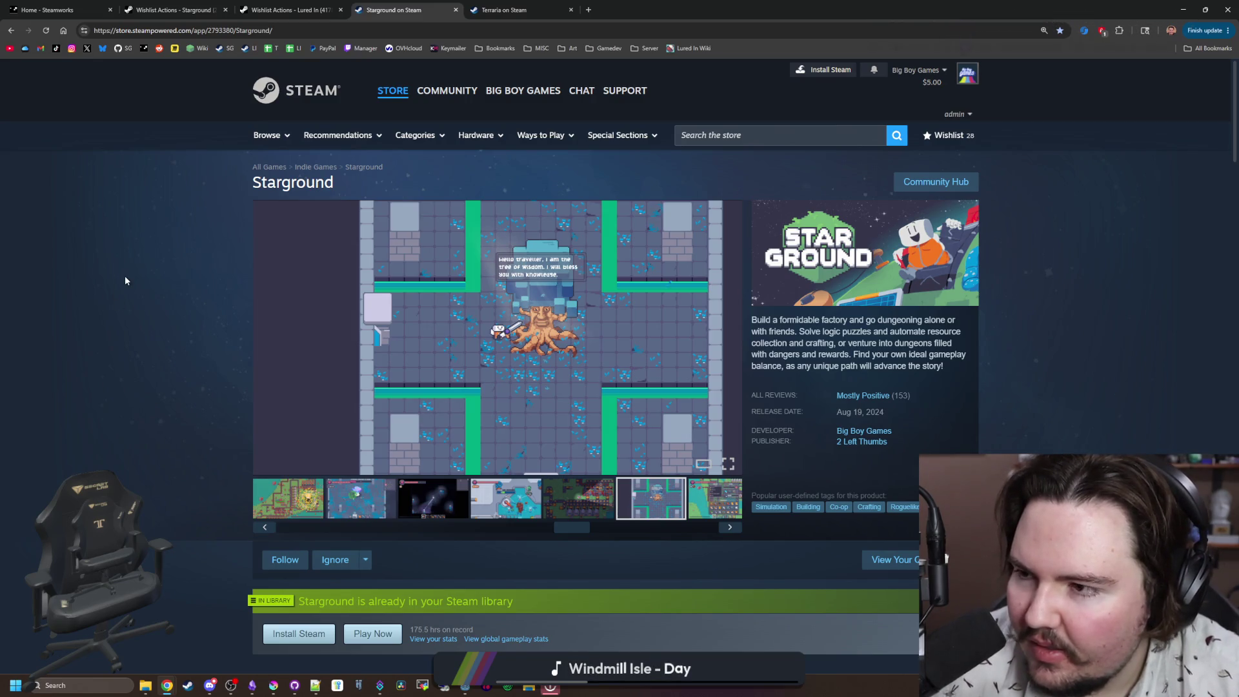
Step: Pick the factory conveyor thumbnail, then go back to the second Starground screenshot
click(554, 493)
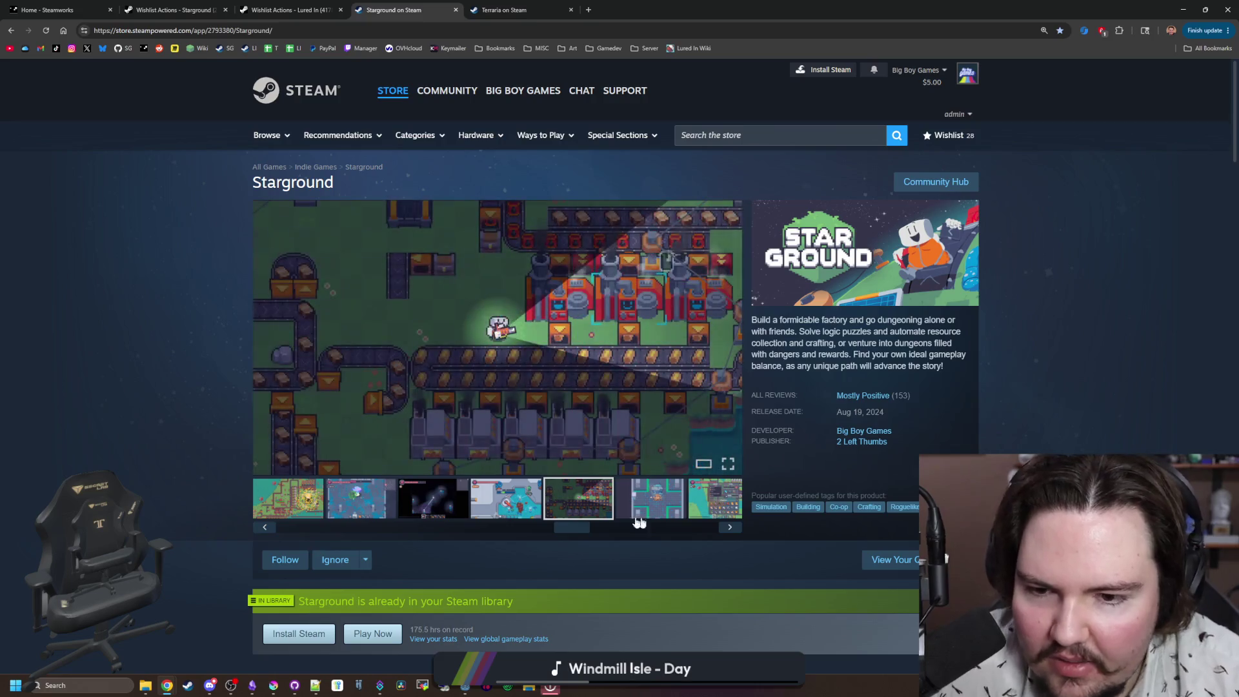
drag(574, 524, 298, 524)
click(358, 499)
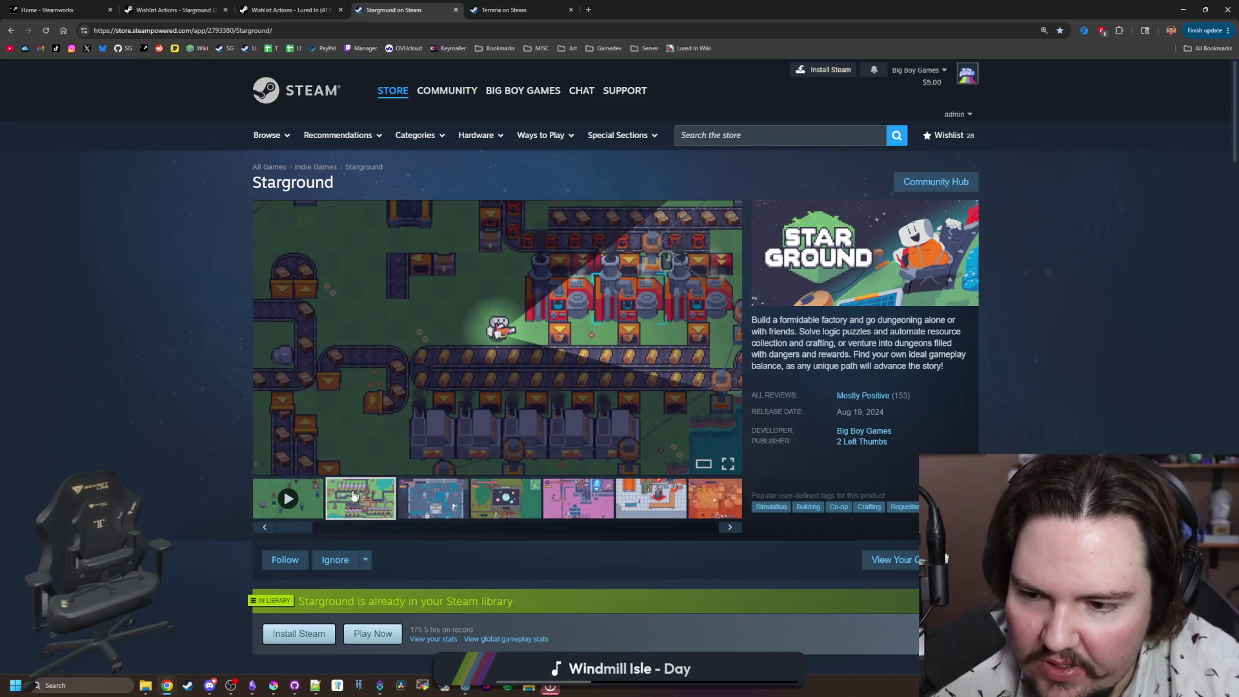
Step: Step forward through twelve more Starground screenshots in the carousel
click(729, 336)
click(729, 336)
click(729, 336)
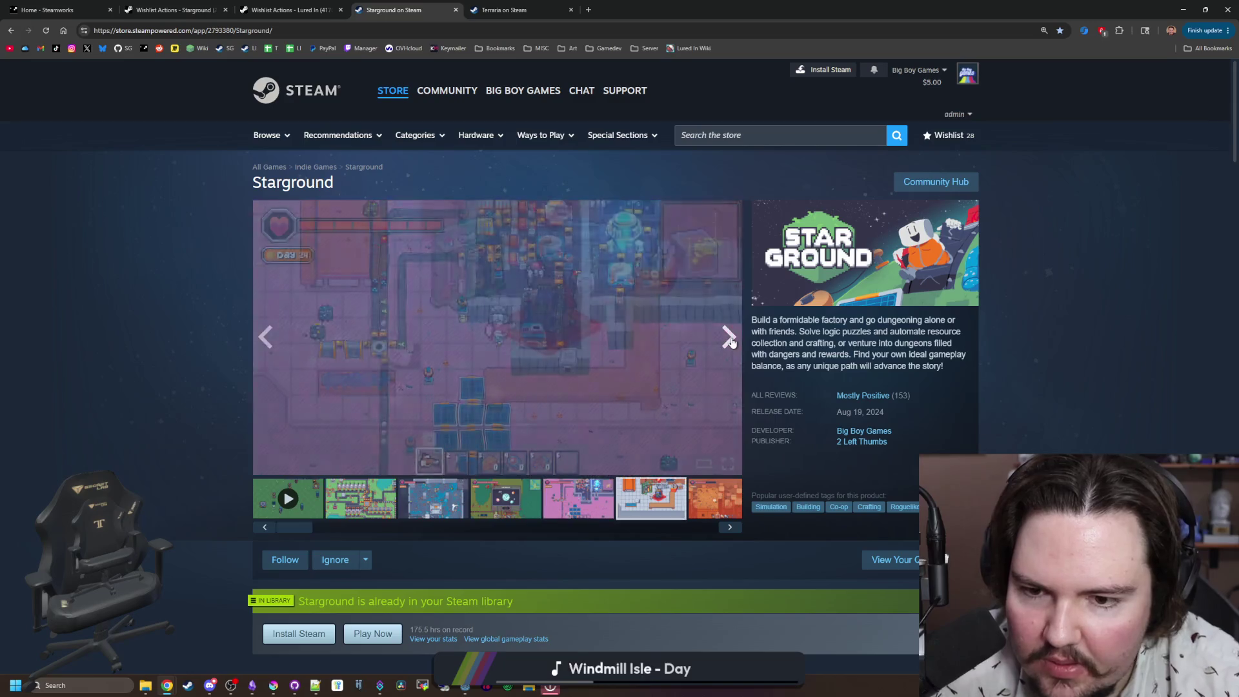
click(729, 337)
click(729, 337)
click(730, 339)
click(731, 342)
click(731, 342)
click(731, 342)
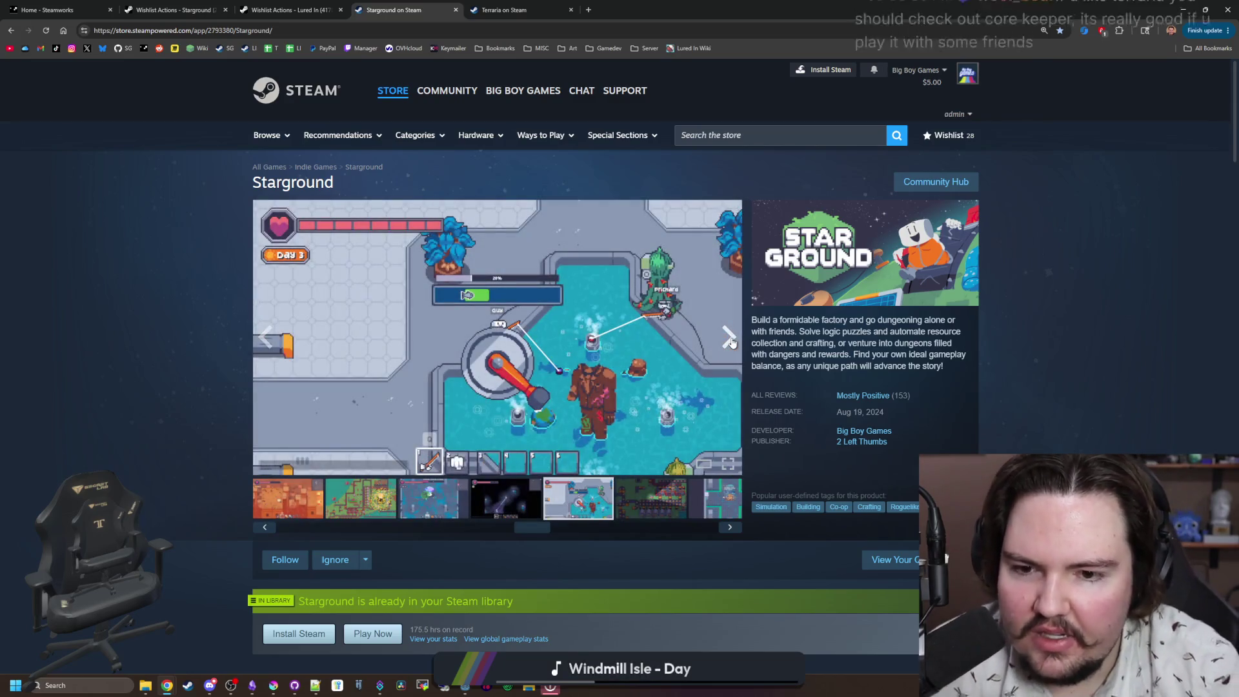
click(731, 342)
click(731, 342)
click(731, 342)
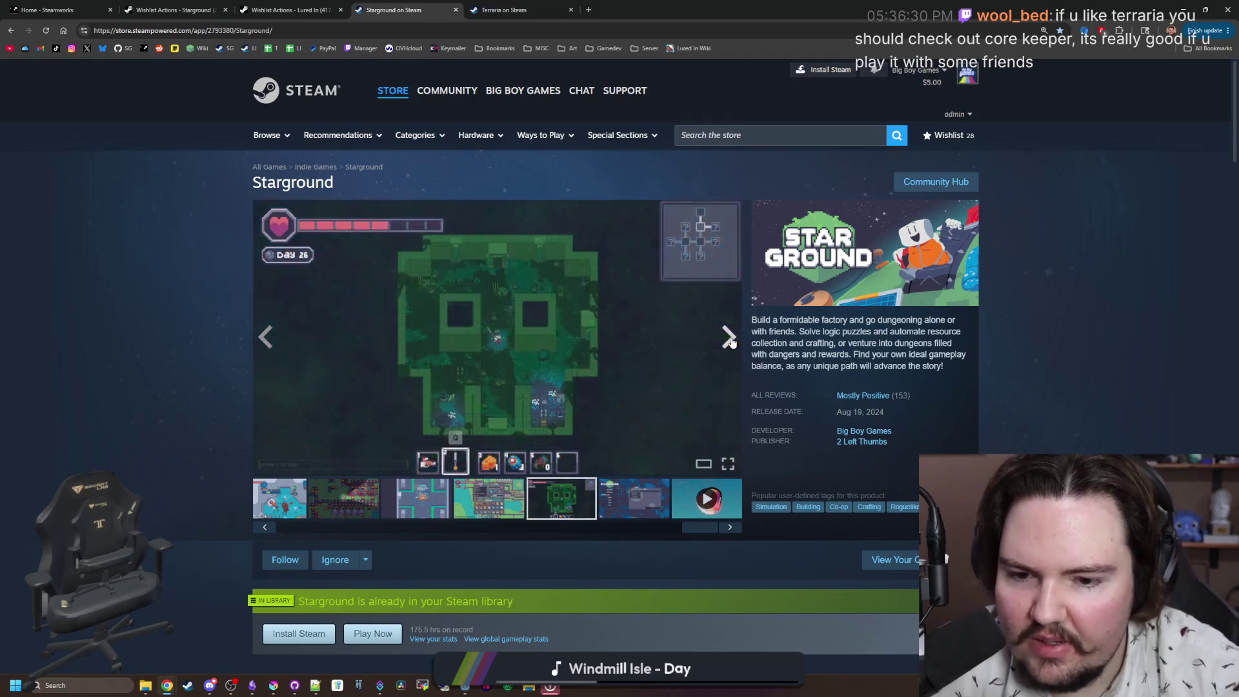
click(731, 342)
click(731, 342)
click(731, 342)
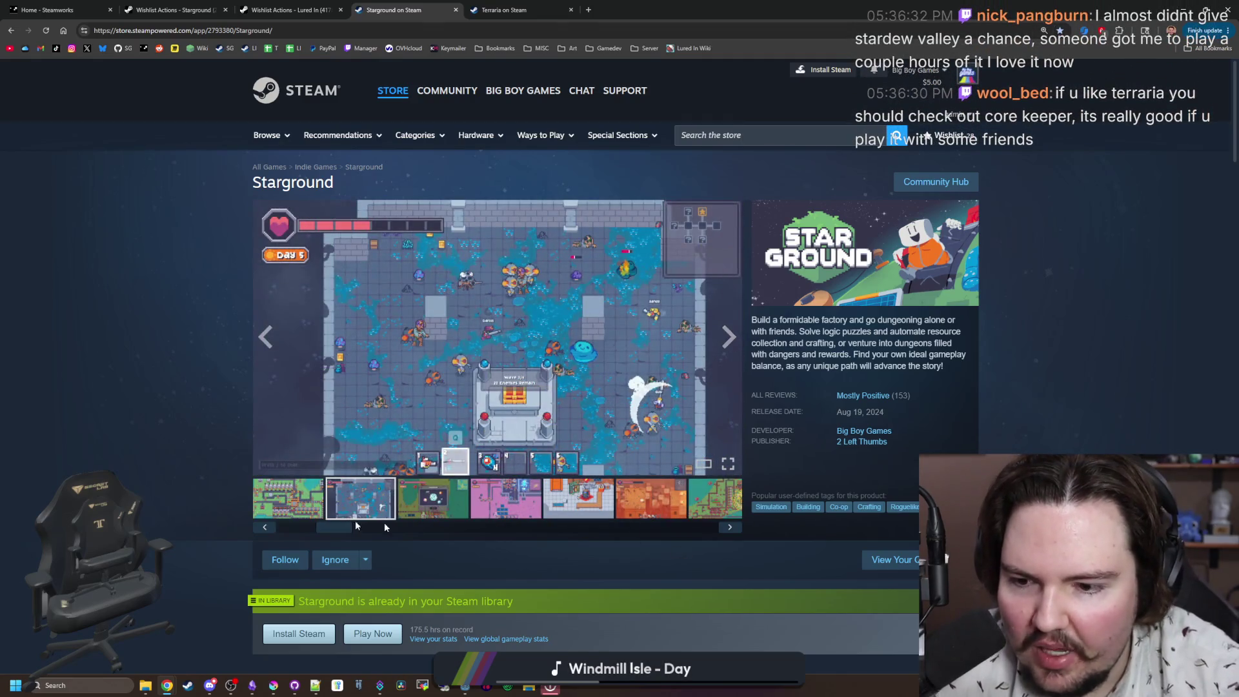
Step: Select the factory thumbnail, then advance to the pink-ground day 24 base screenshot
drag(334, 528, 295, 527)
click(326, 500)
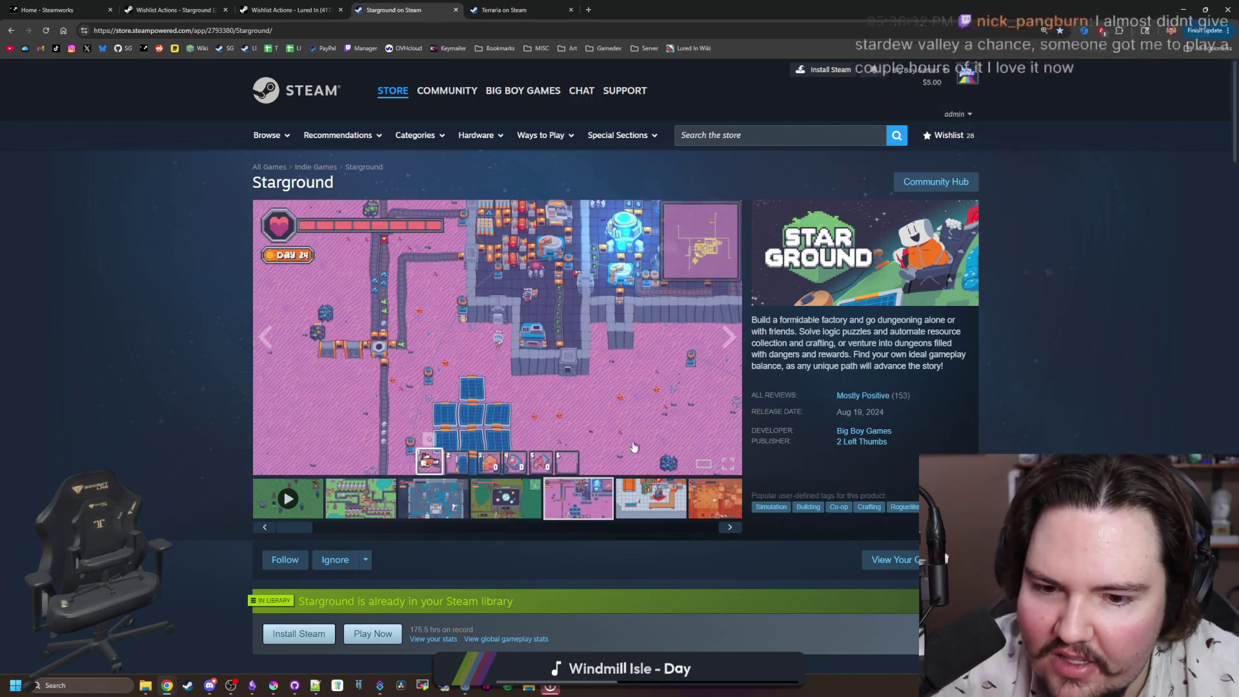
click(638, 485)
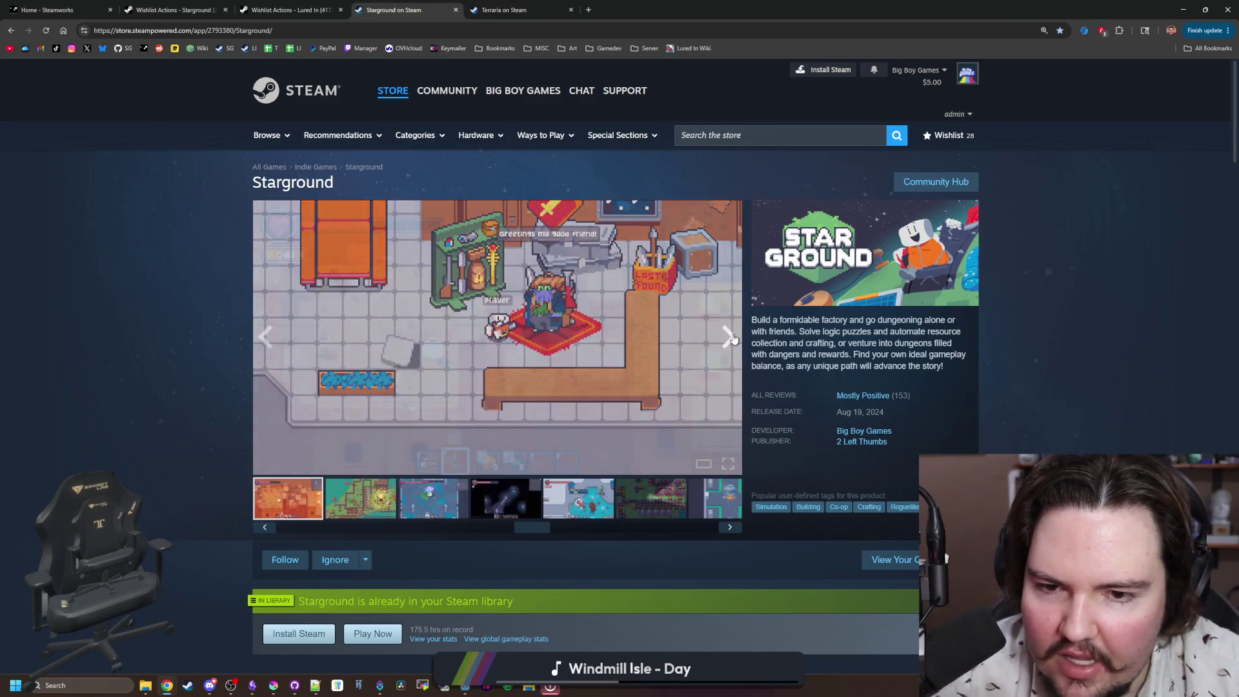
Step: Click through sixteen more Starground screenshots in the media carousel
click(729, 337)
click(731, 337)
click(731, 337)
click(731, 337)
click(731, 337)
click(731, 337)
click(731, 336)
click(732, 337)
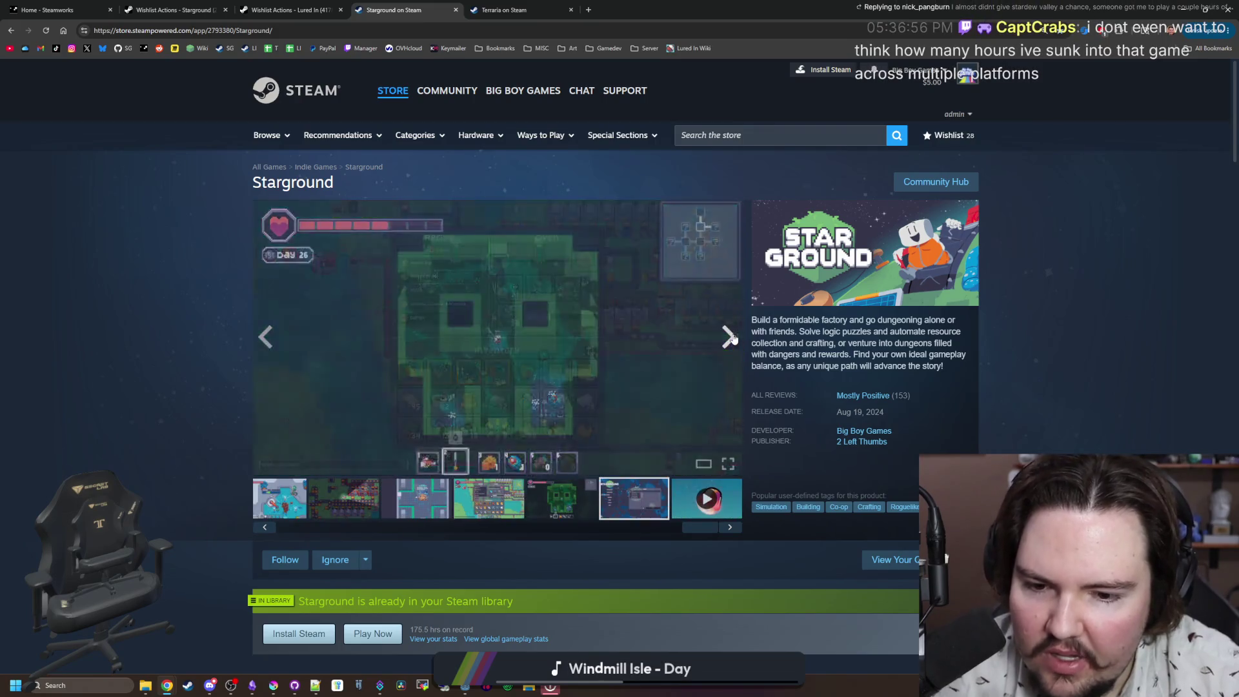
click(731, 337)
click(731, 337)
click(731, 337)
click(731, 337)
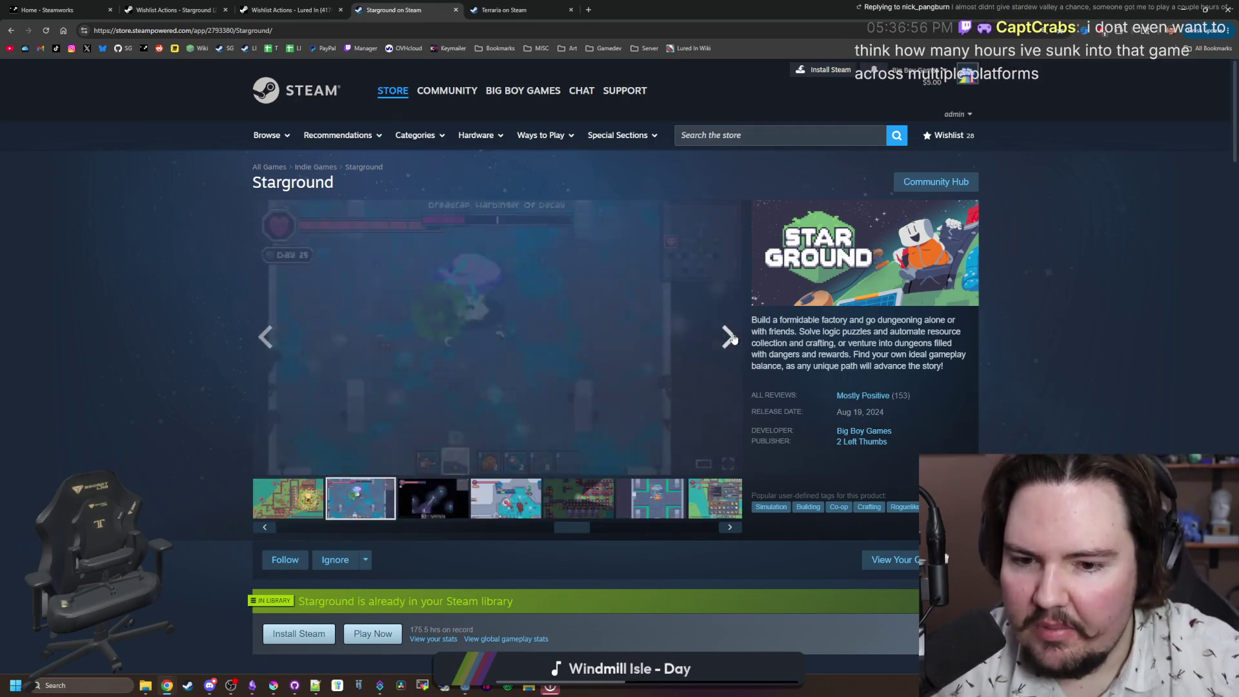
click(731, 337)
click(731, 337)
click(731, 336)
click(731, 336)
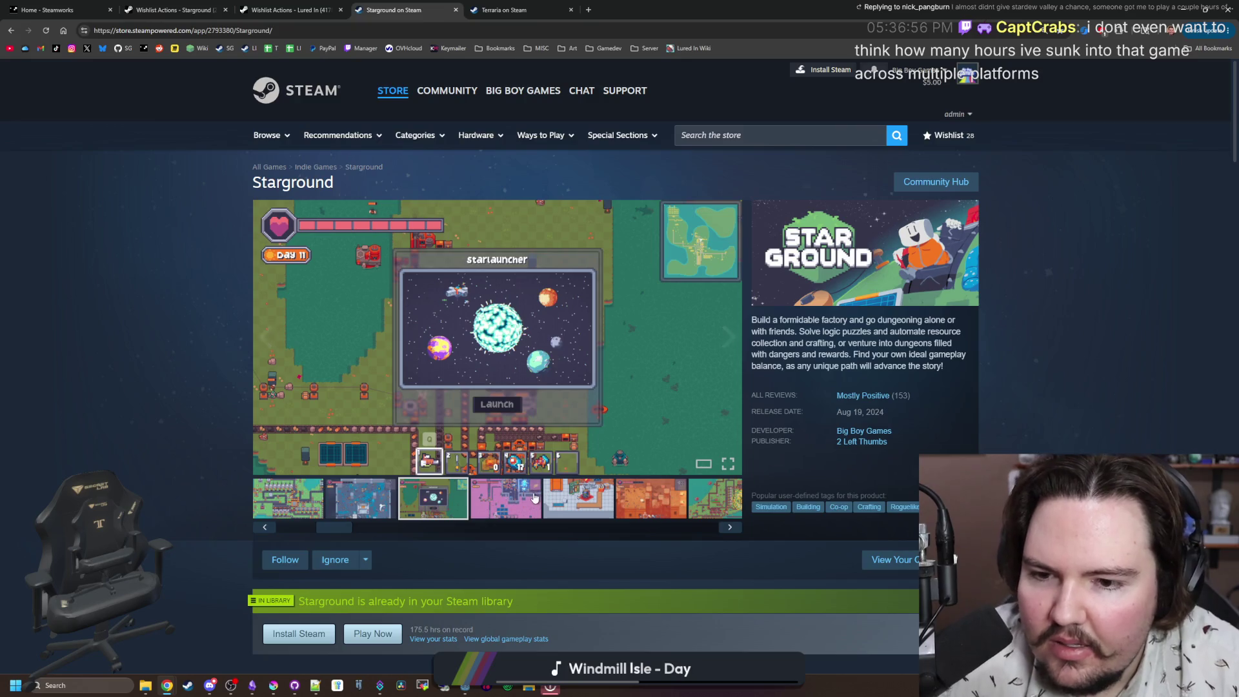
Step: Briefly enlarge the Starlauncher screenshot, cycle back to the first factory shot, then return to Terraria
click(717, 345)
key(Escape)
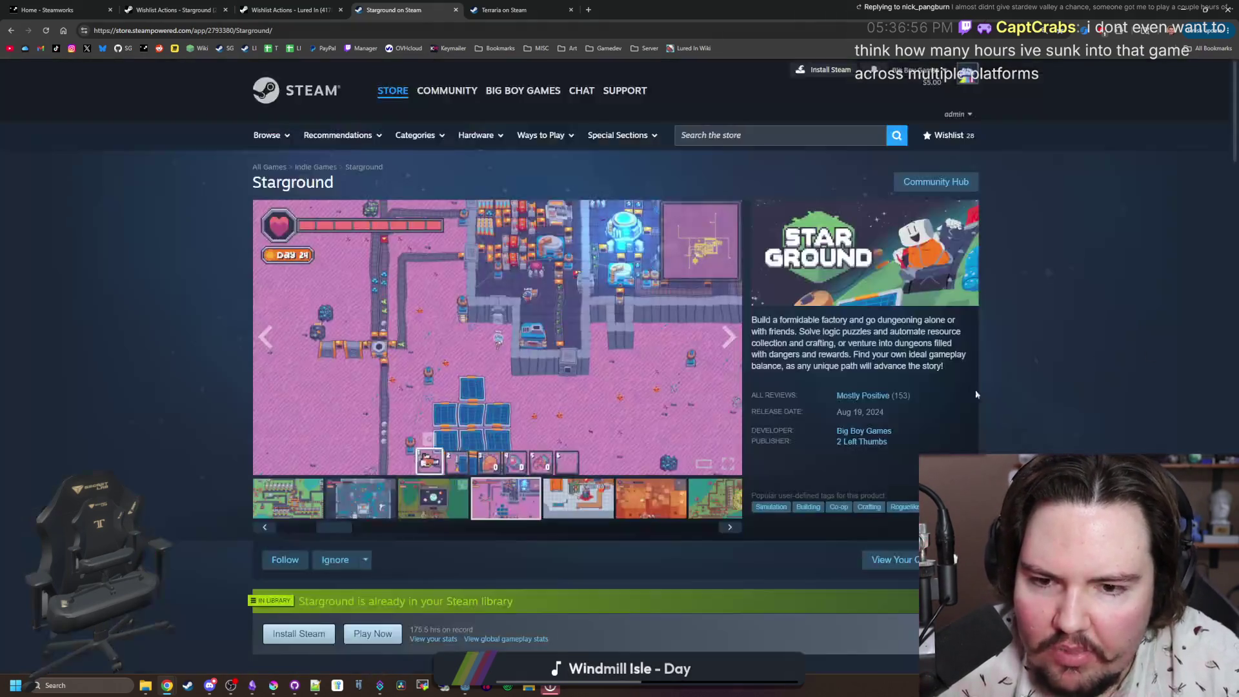
click(733, 529)
click(735, 529)
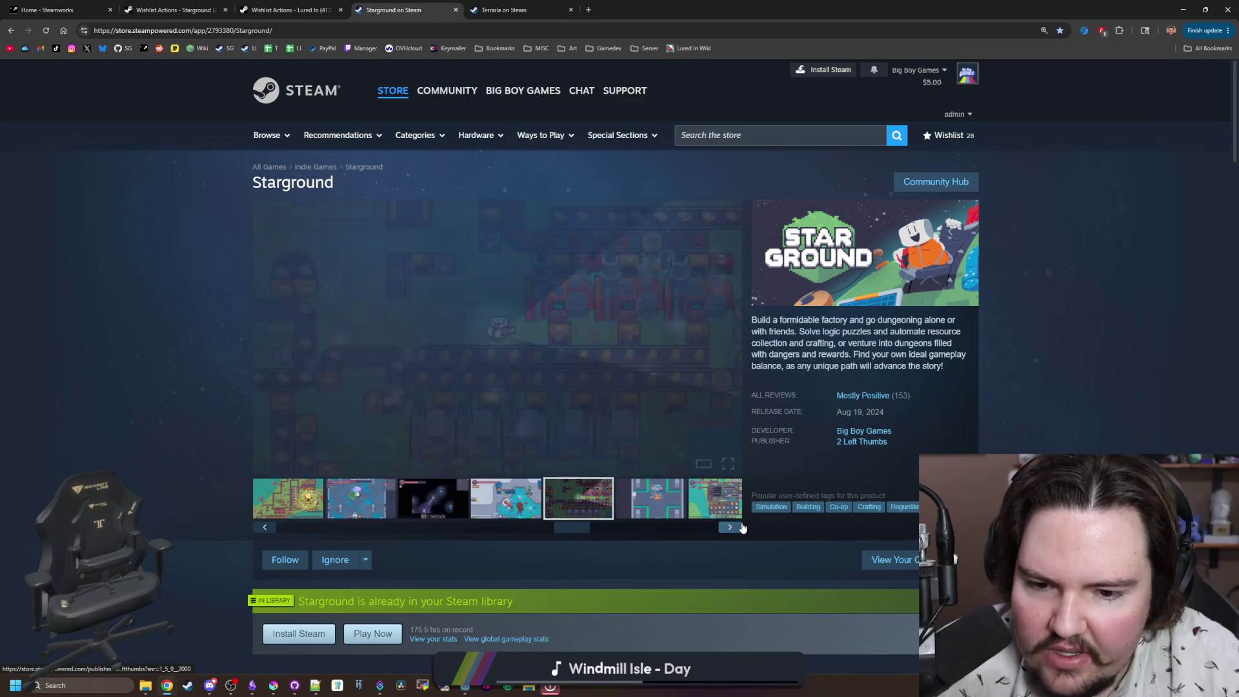
click(737, 529)
click(741, 528)
click(729, 527)
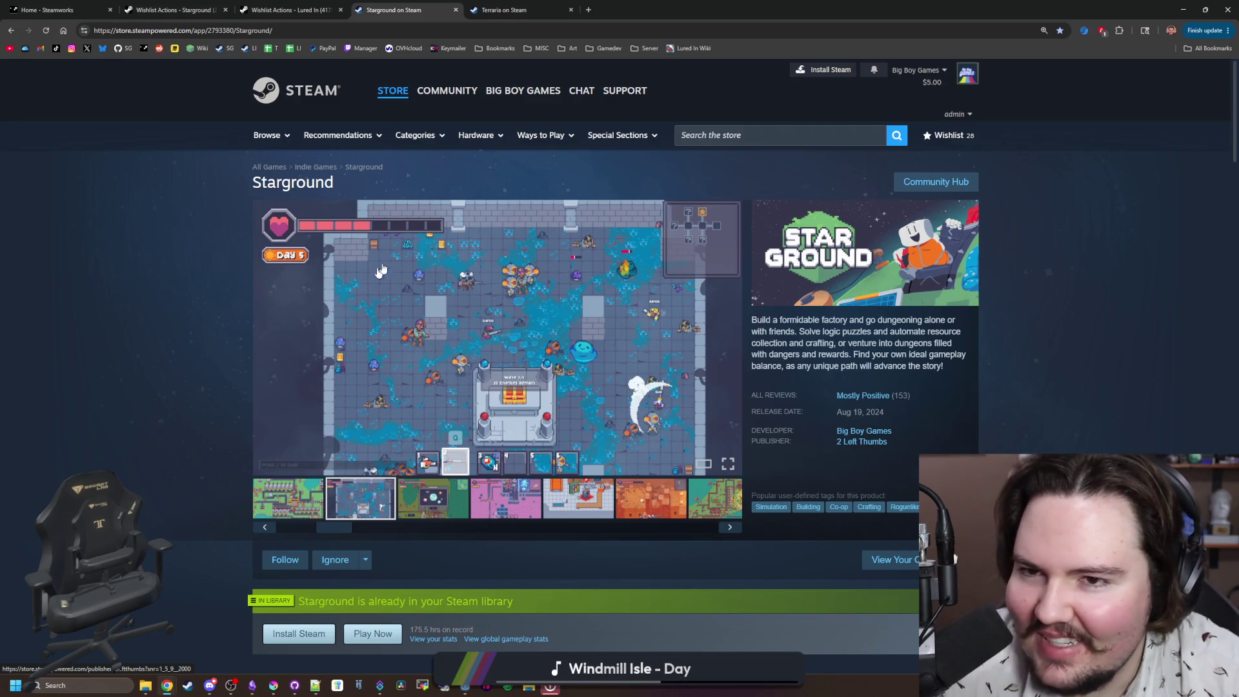
click(504, 10)
Step: Page through eight Terraria screenshots full-screen, closing the viewer on the house-building shot
click(1095, 377)
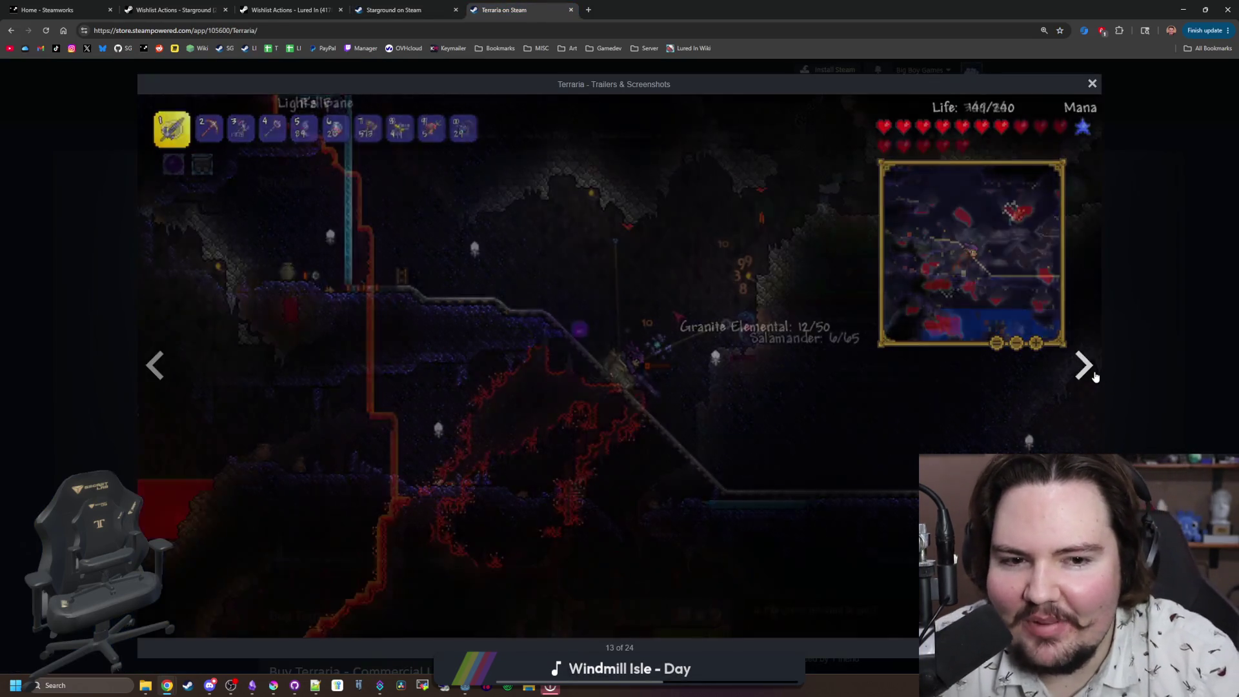
click(1095, 376)
click(1095, 376)
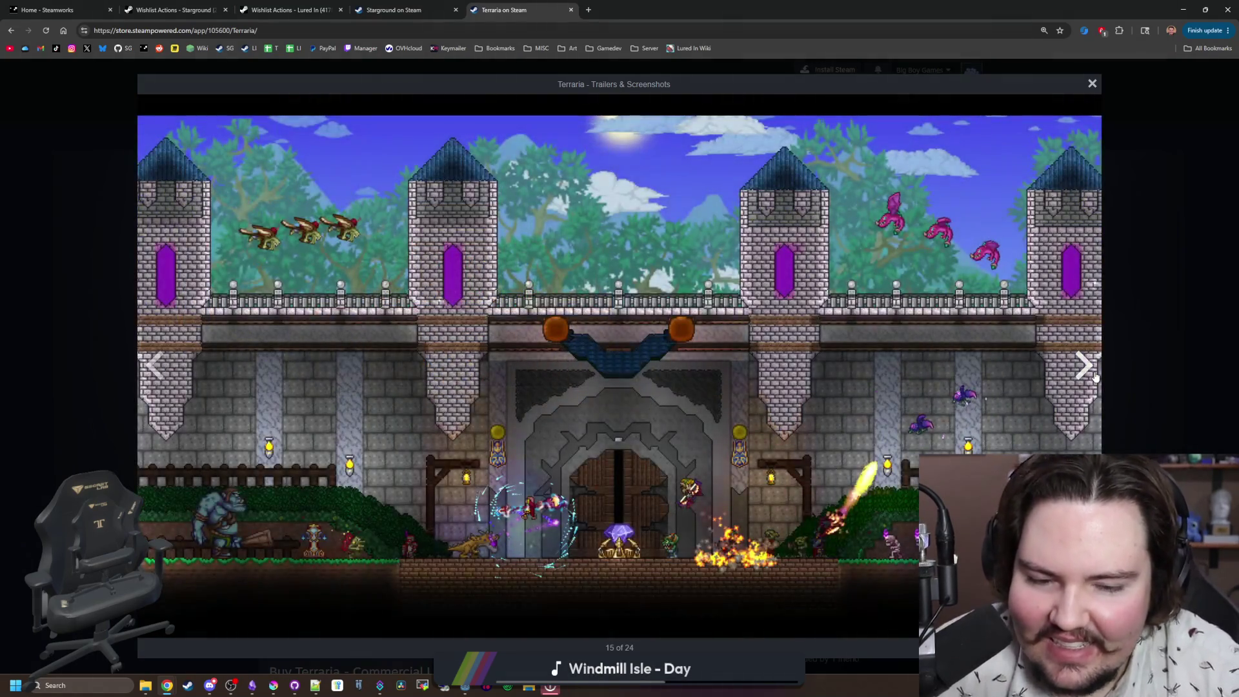
click(1095, 376)
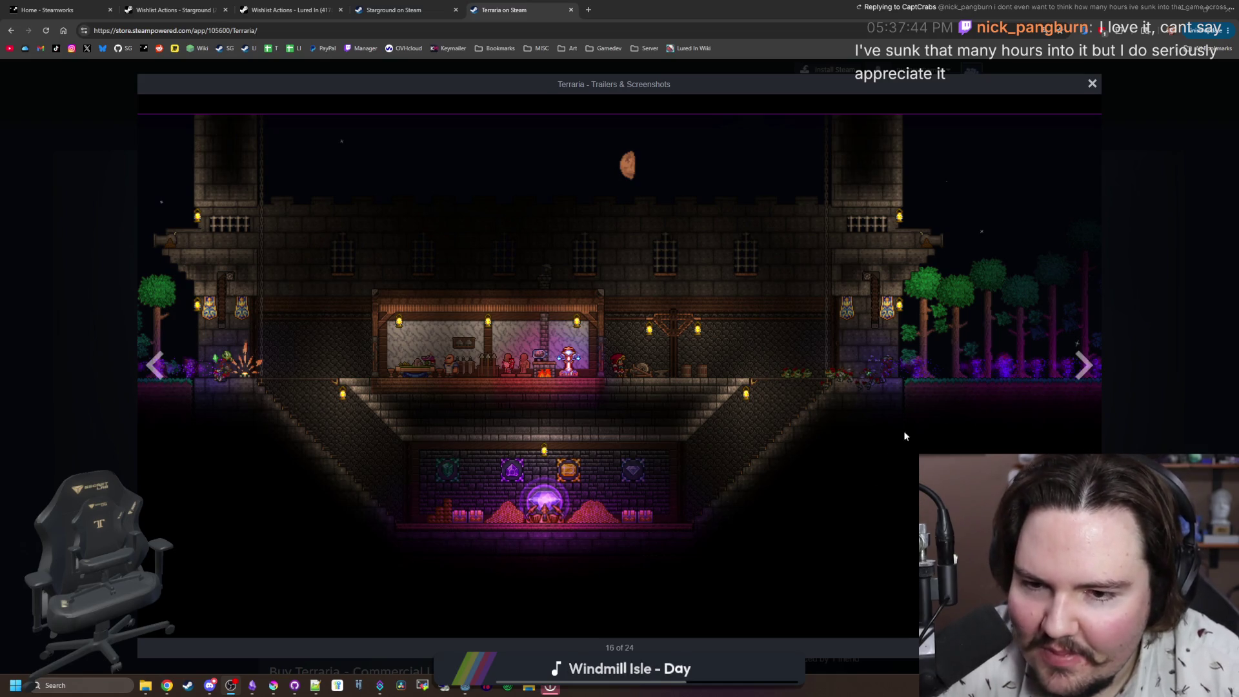
click(1082, 367)
click(1080, 368)
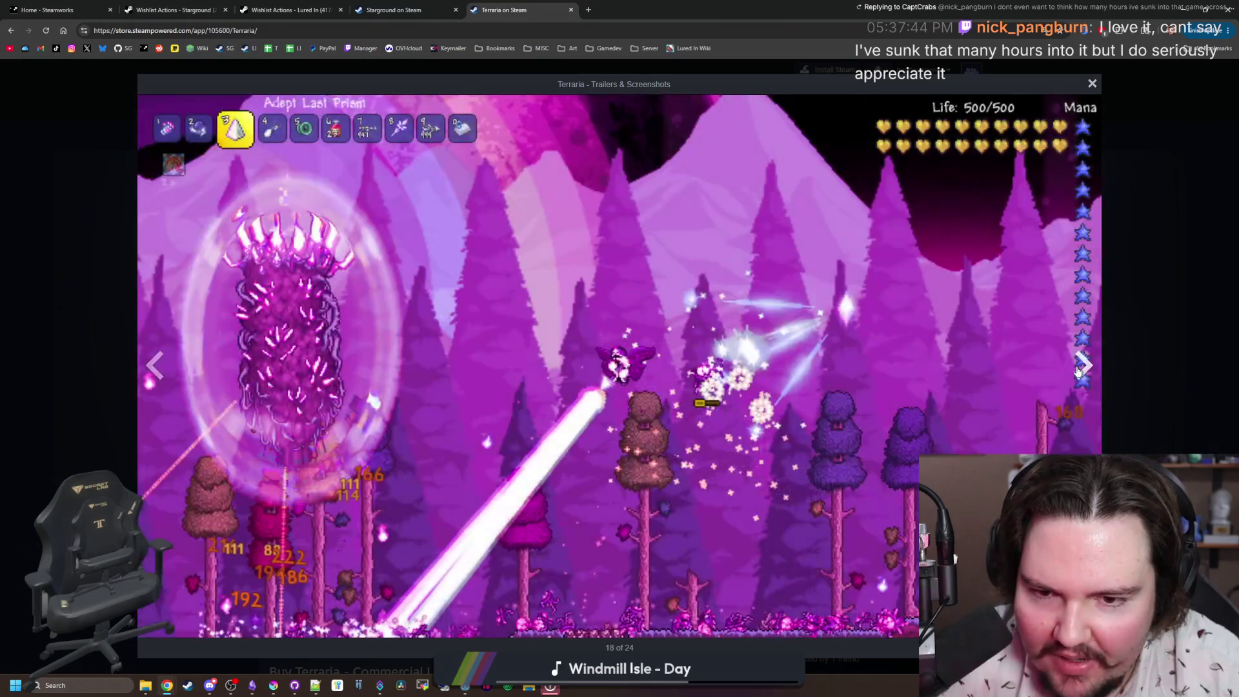
click(1079, 369)
click(1077, 371)
click(1187, 353)
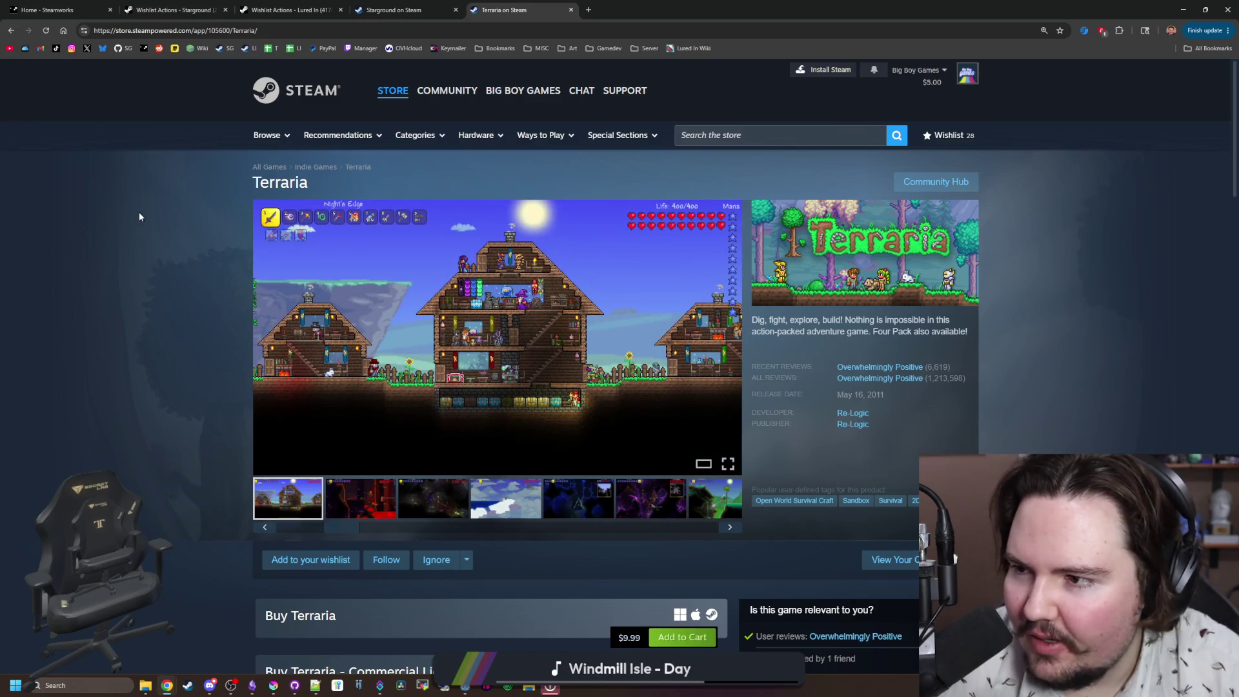
Step: Search for 'core keeper' and open the Core Keeper Steam store page
click(190, 35)
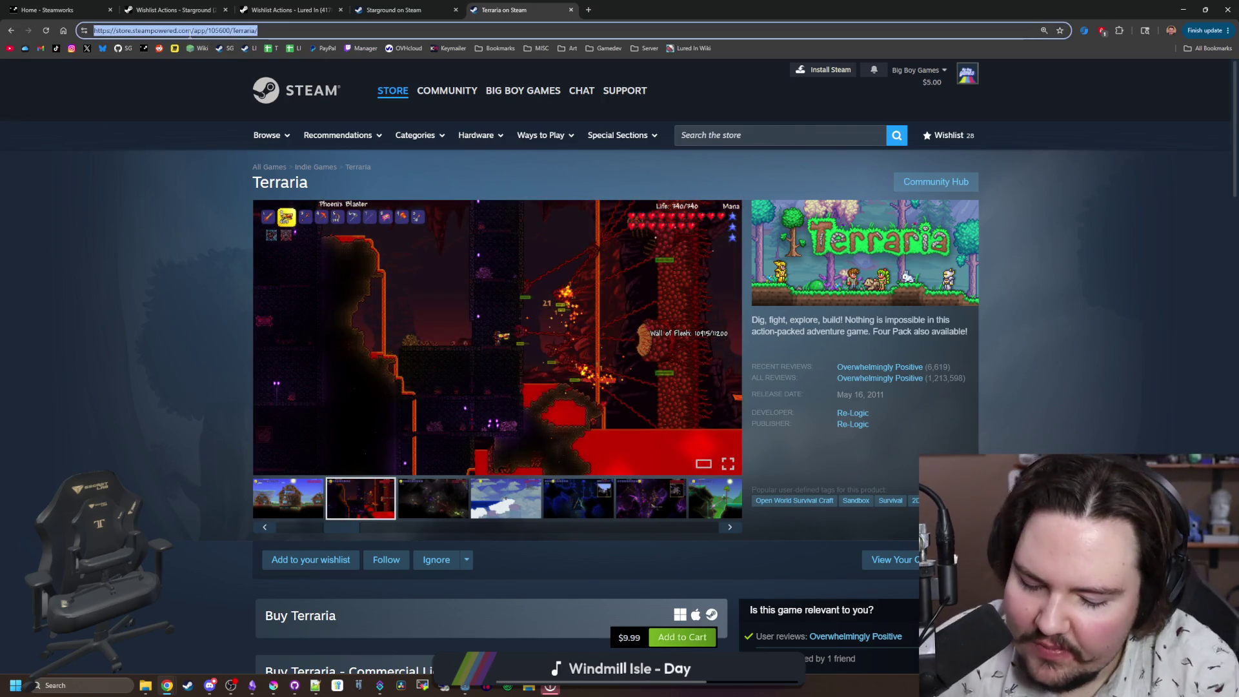
text(core keeper)
key(Return)
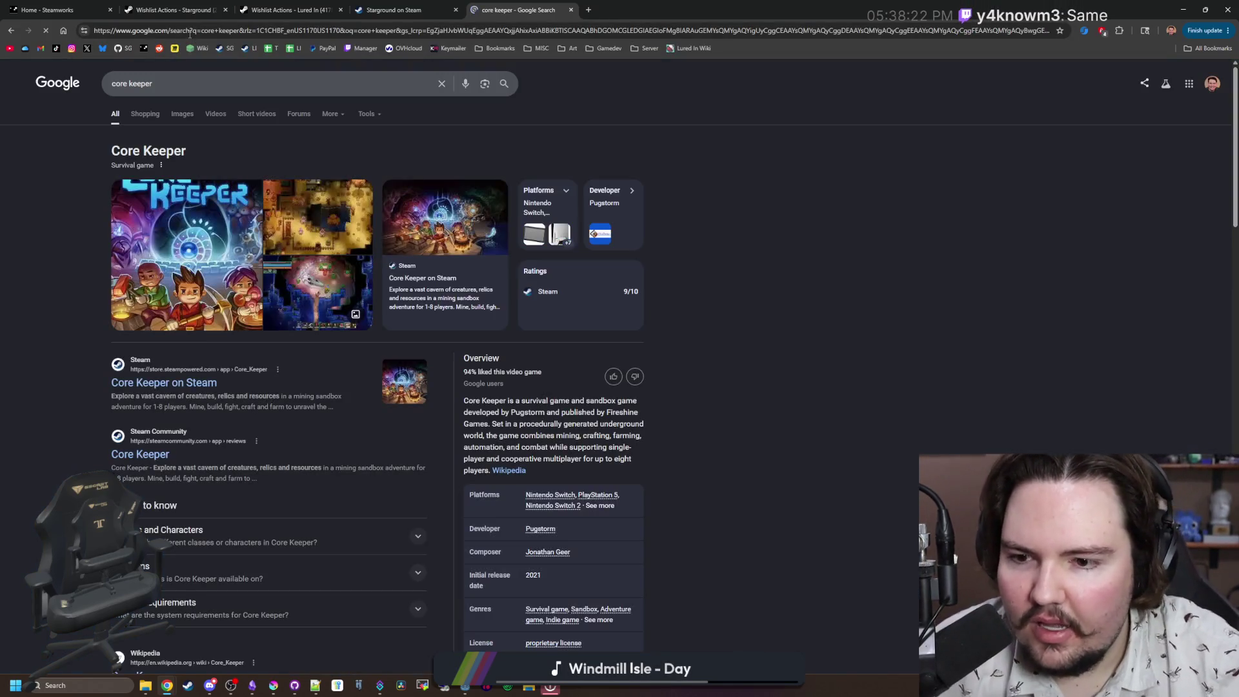
click(185, 382)
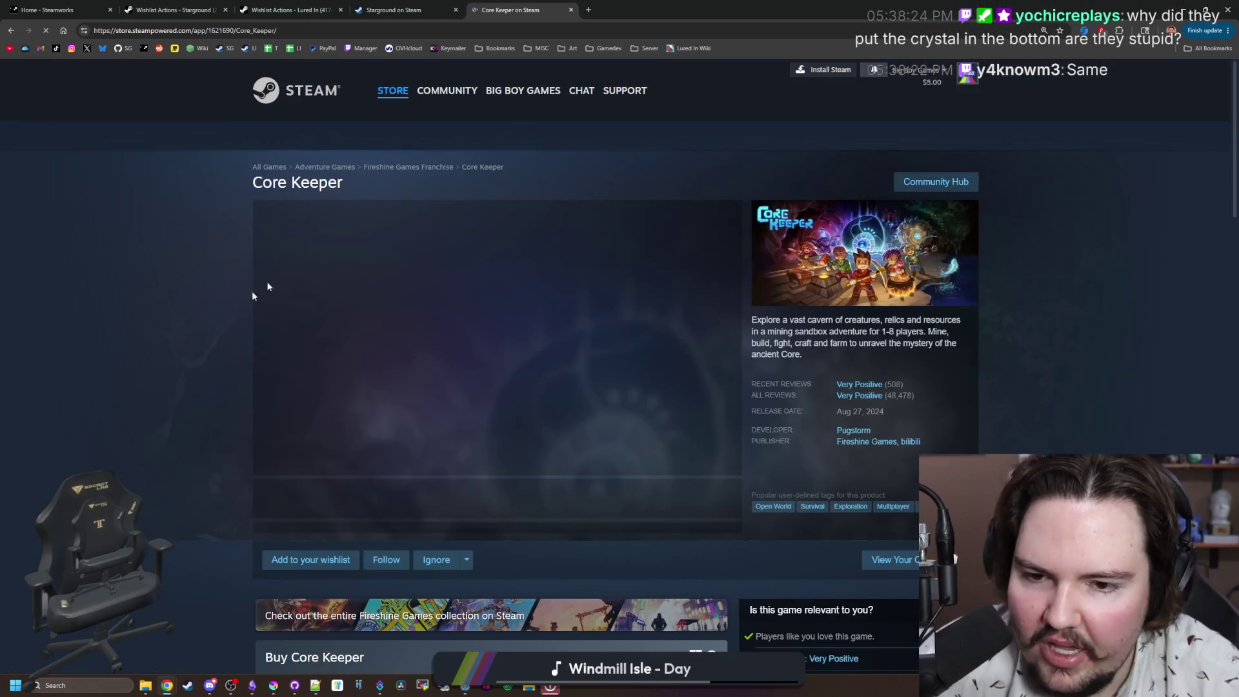
Step: View the fourth Core Keeper screenshot full-size and advance eight screenshots
click(507, 504)
click(662, 441)
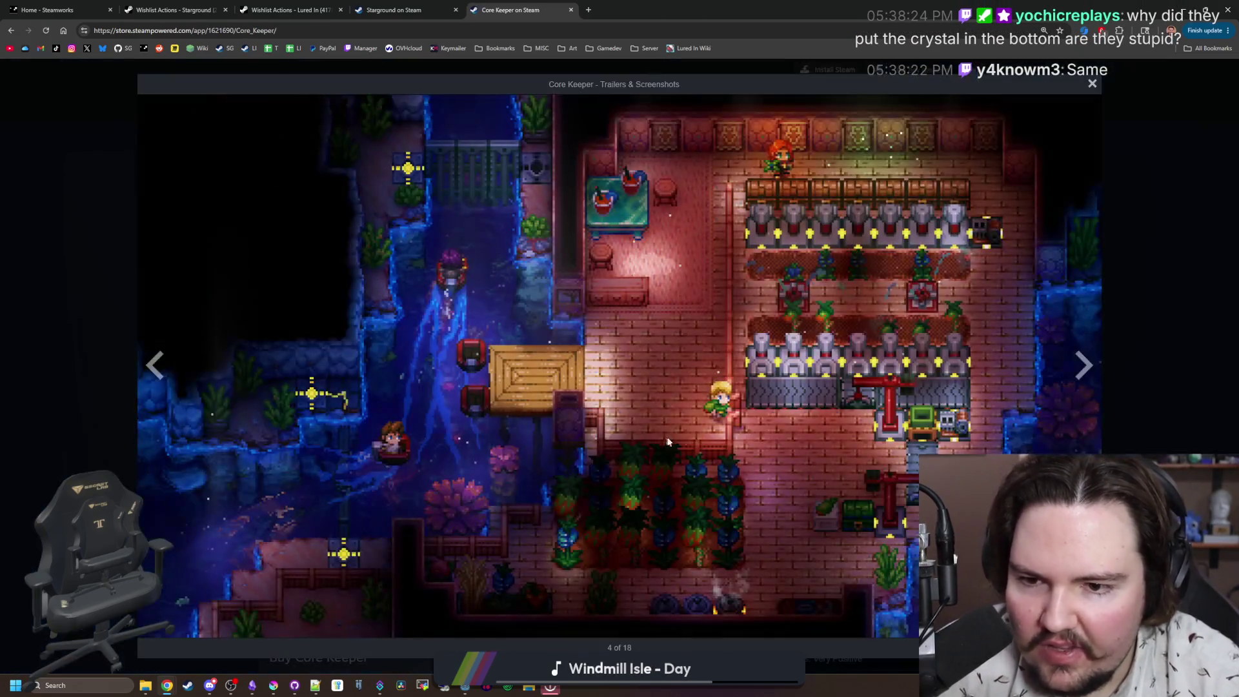
click(1084, 365)
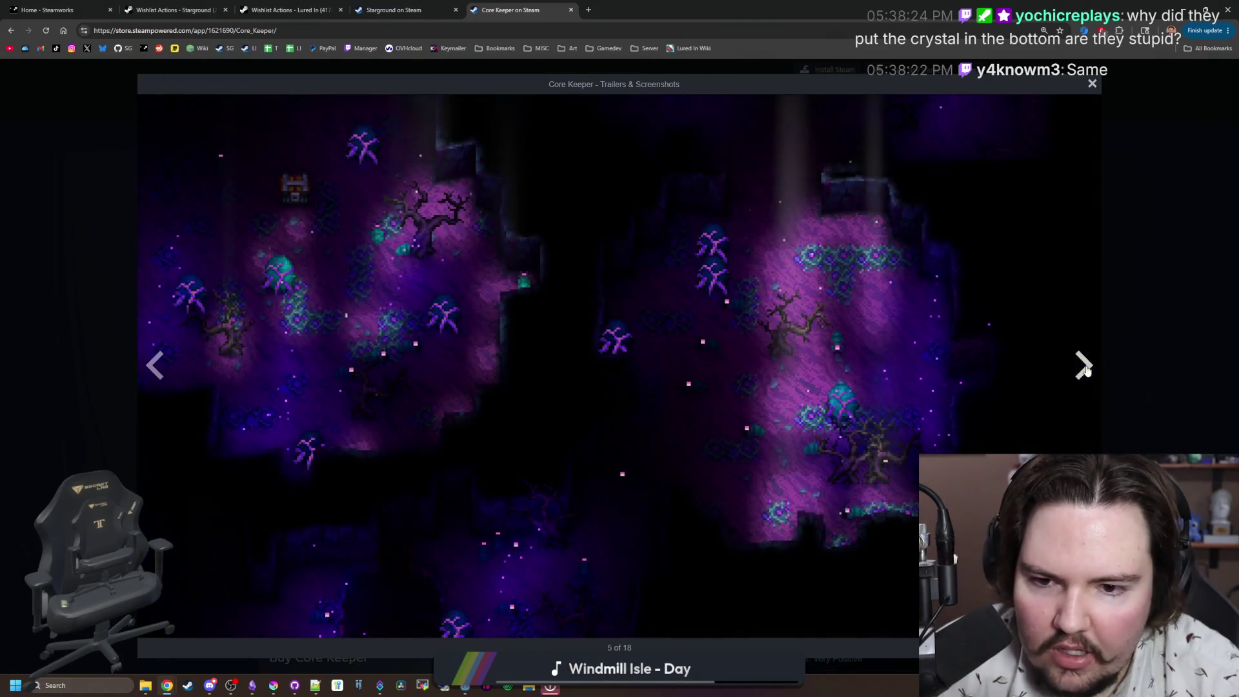
click(1085, 367)
click(1085, 367)
click(1085, 366)
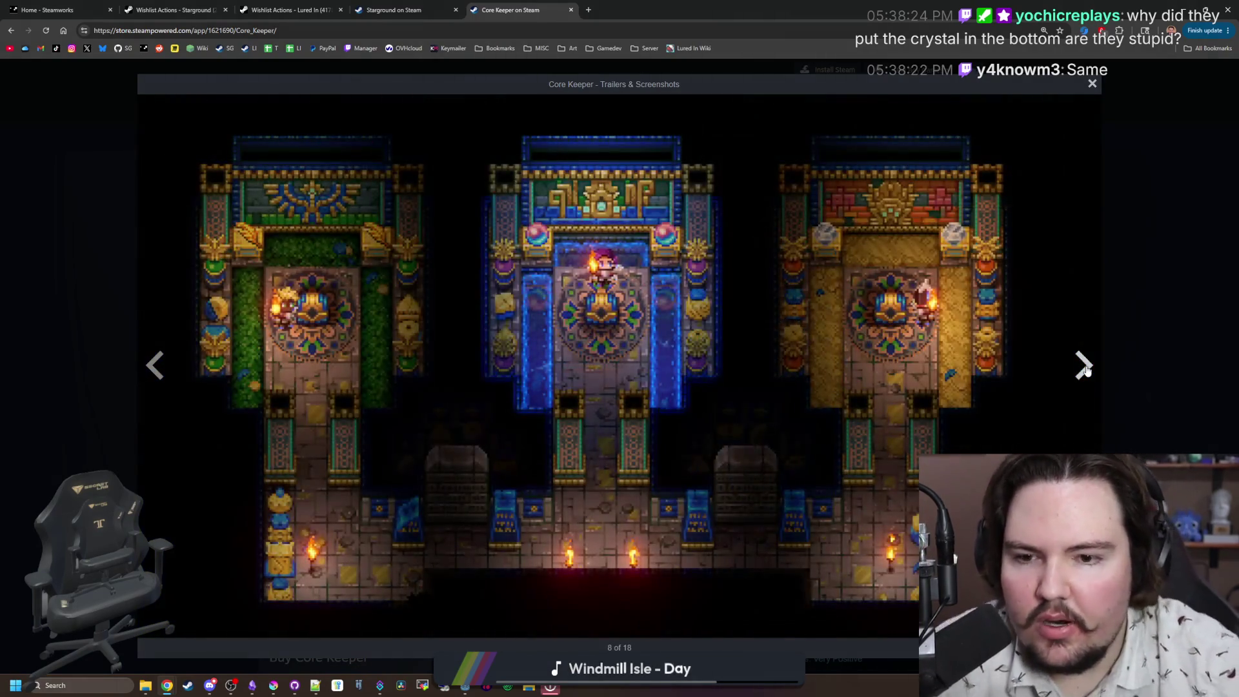
click(1085, 366)
click(1085, 367)
click(1085, 367)
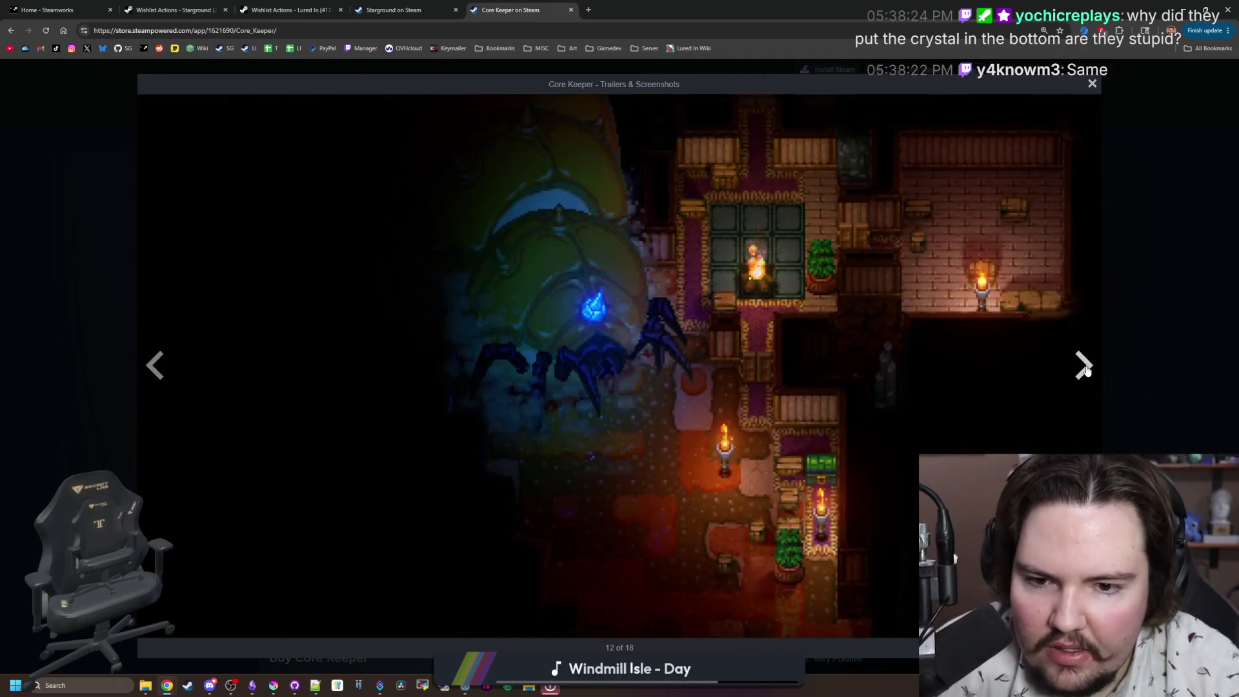
click(1085, 366)
Step: Step back through several Core Keeper screenshots, then close the full-size viewer
click(159, 364)
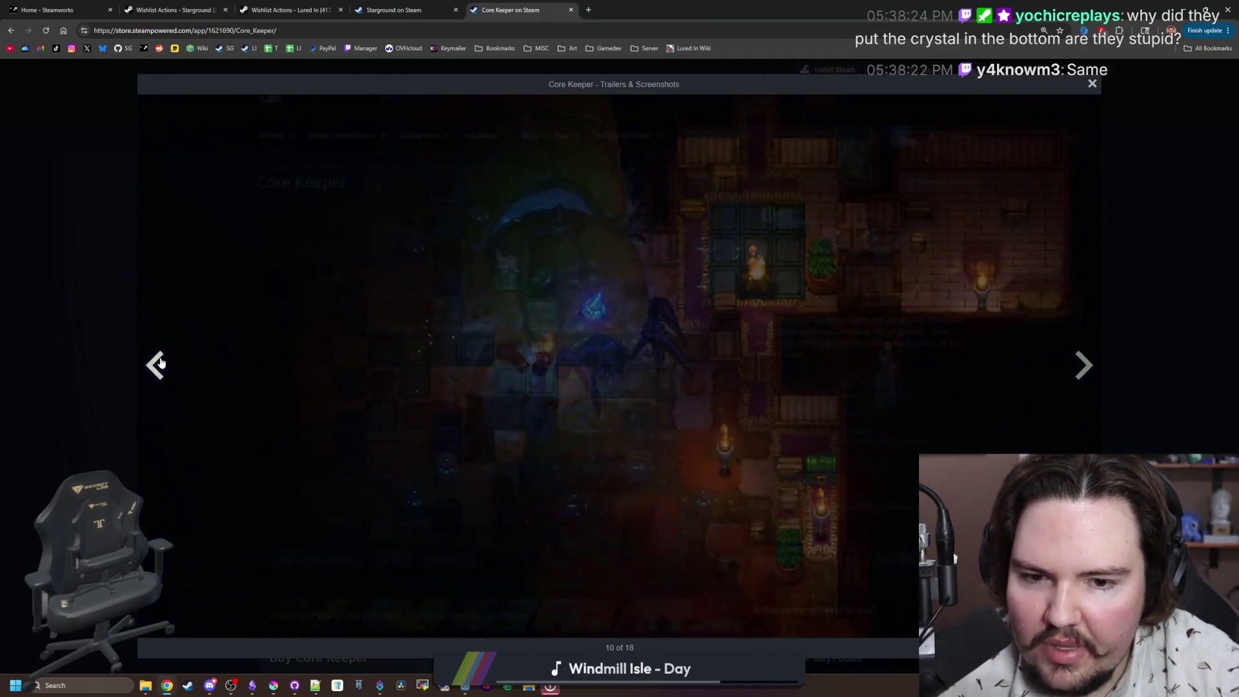
click(161, 363)
click(160, 363)
click(161, 363)
click(161, 363)
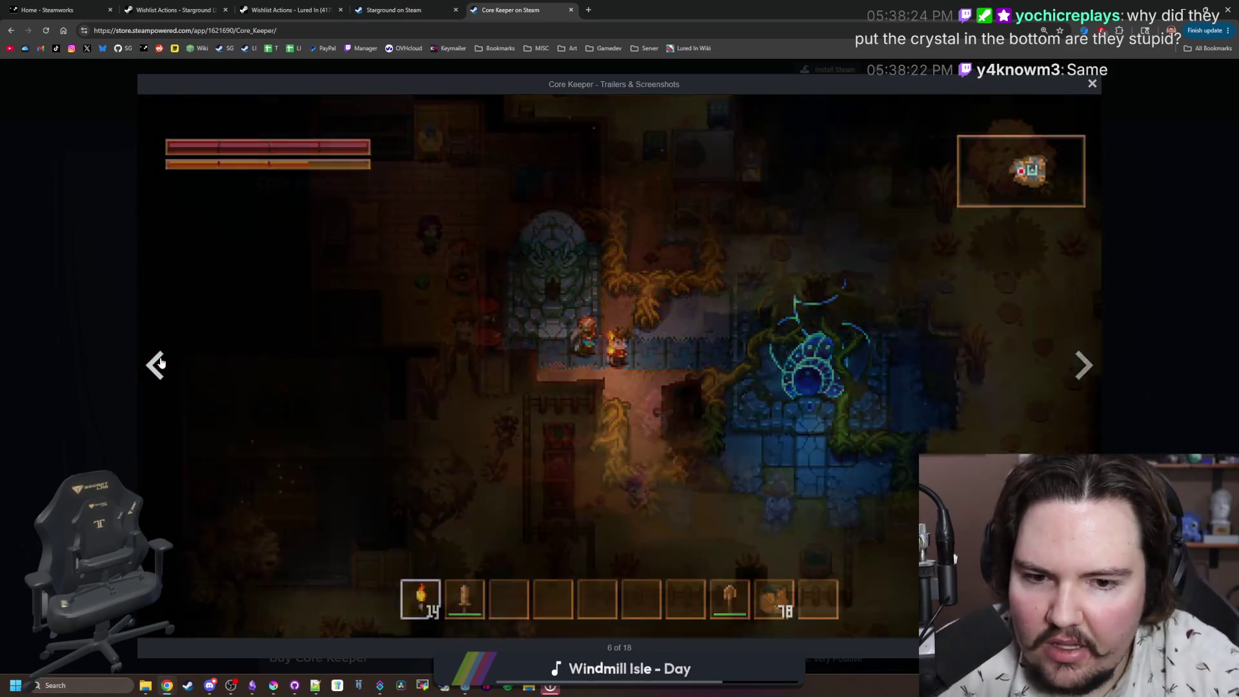
click(161, 362)
click(161, 362)
key(Right)
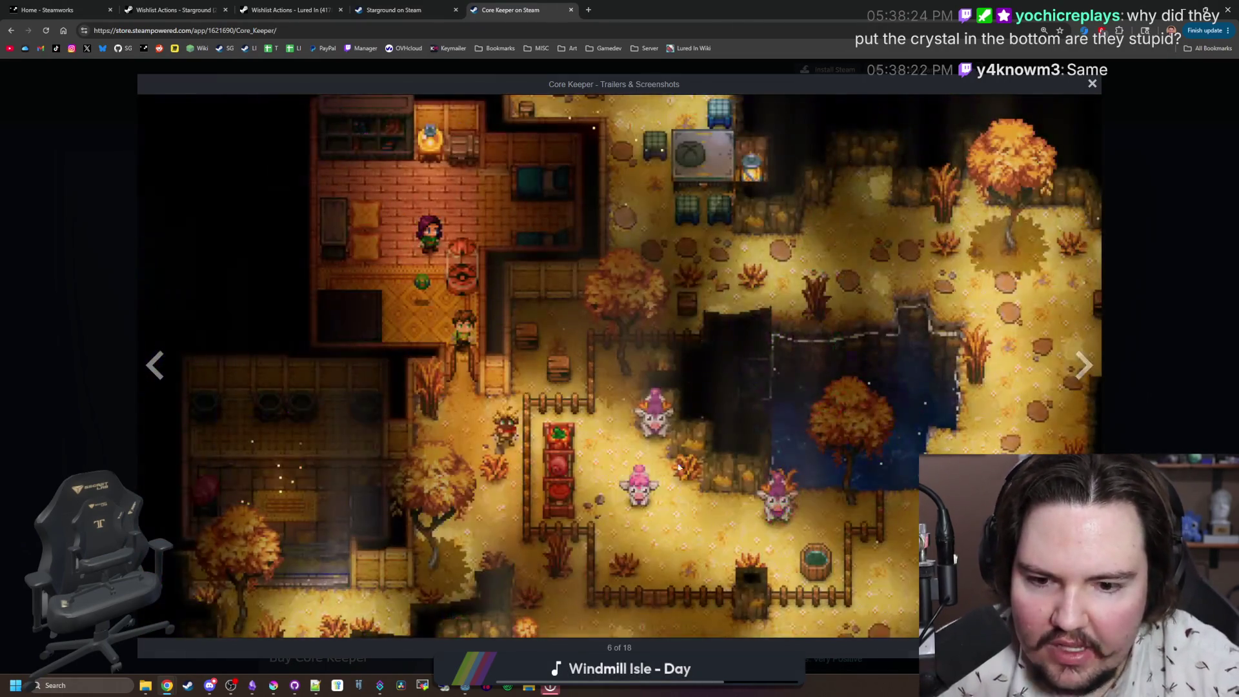
click(156, 364)
click(156, 365)
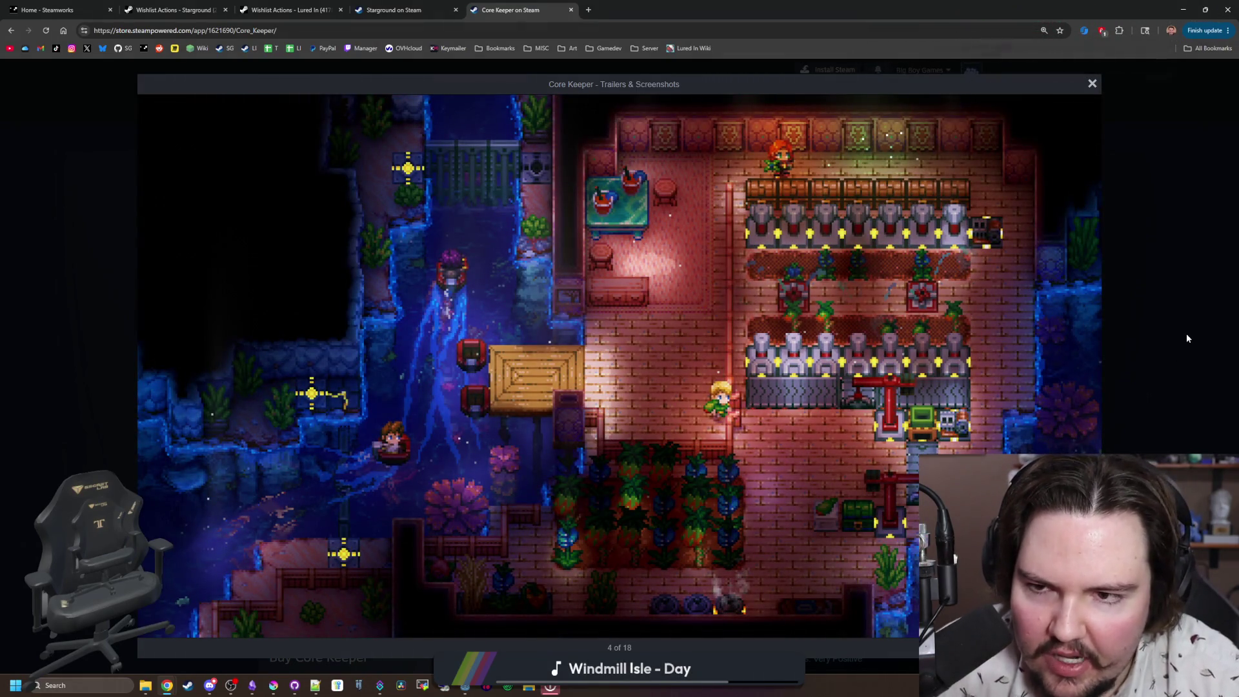
mouse_move(1071, 382)
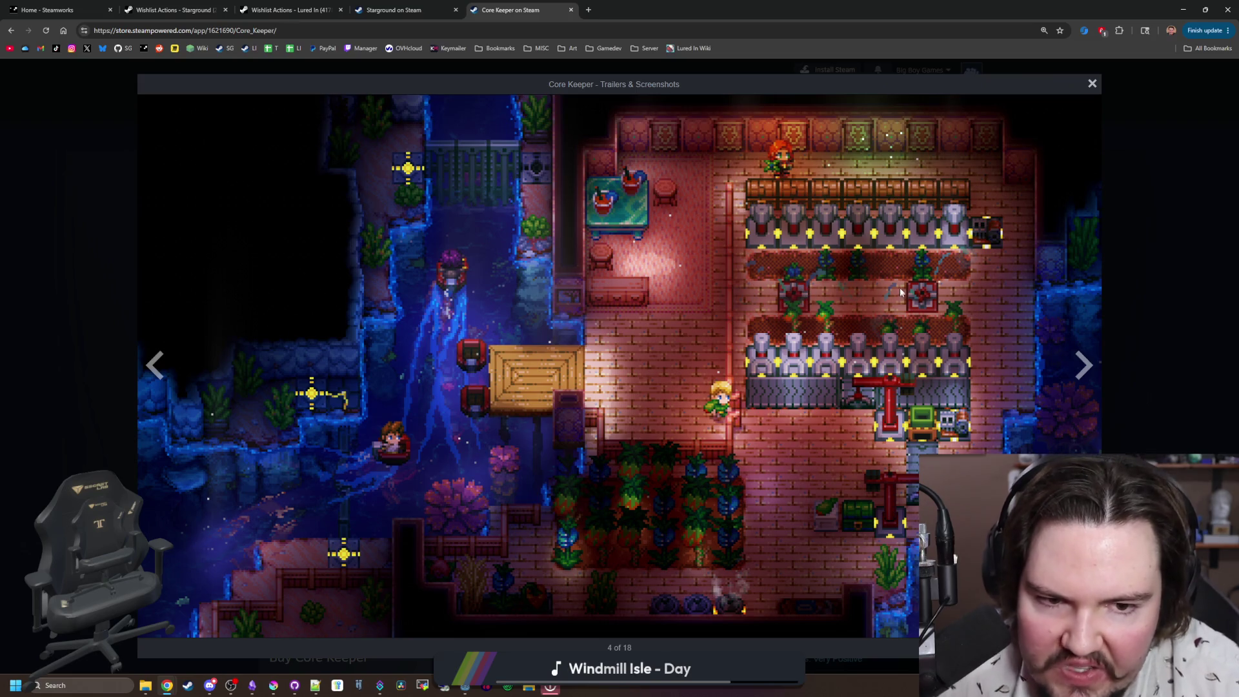
click(1164, 396)
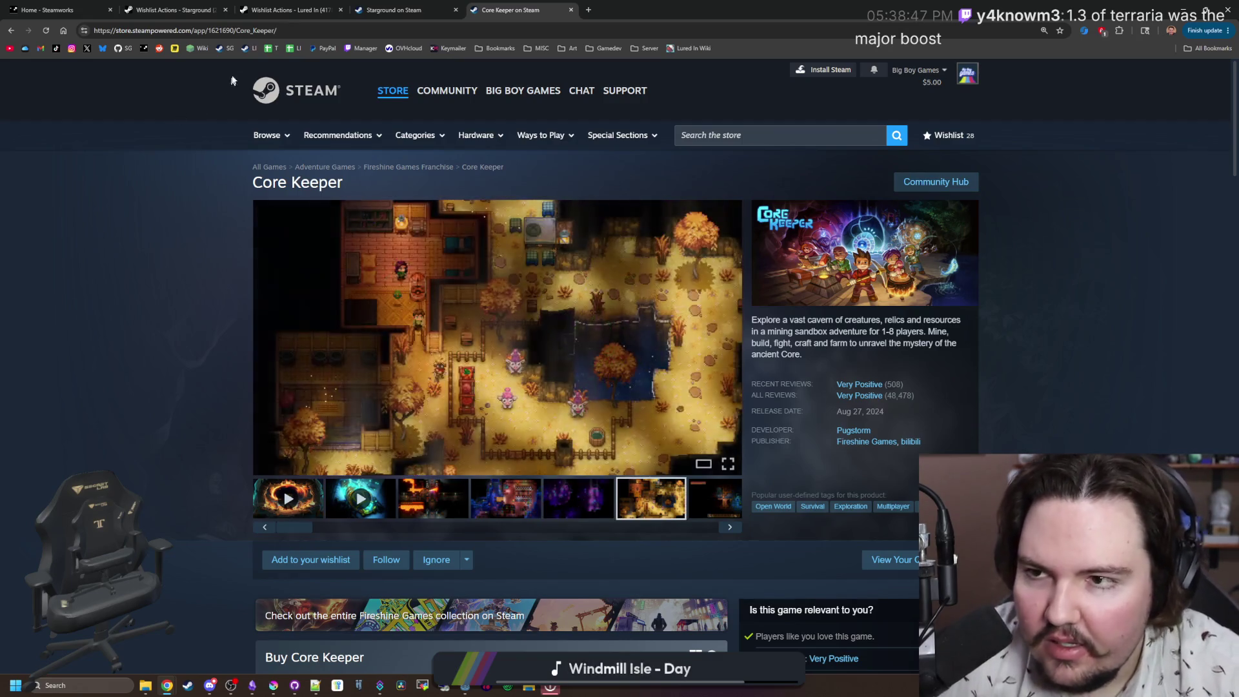
click(244, 30)
Step: Search for 'stardew' and open the Stardew Valley Steam store page
text(stardew)
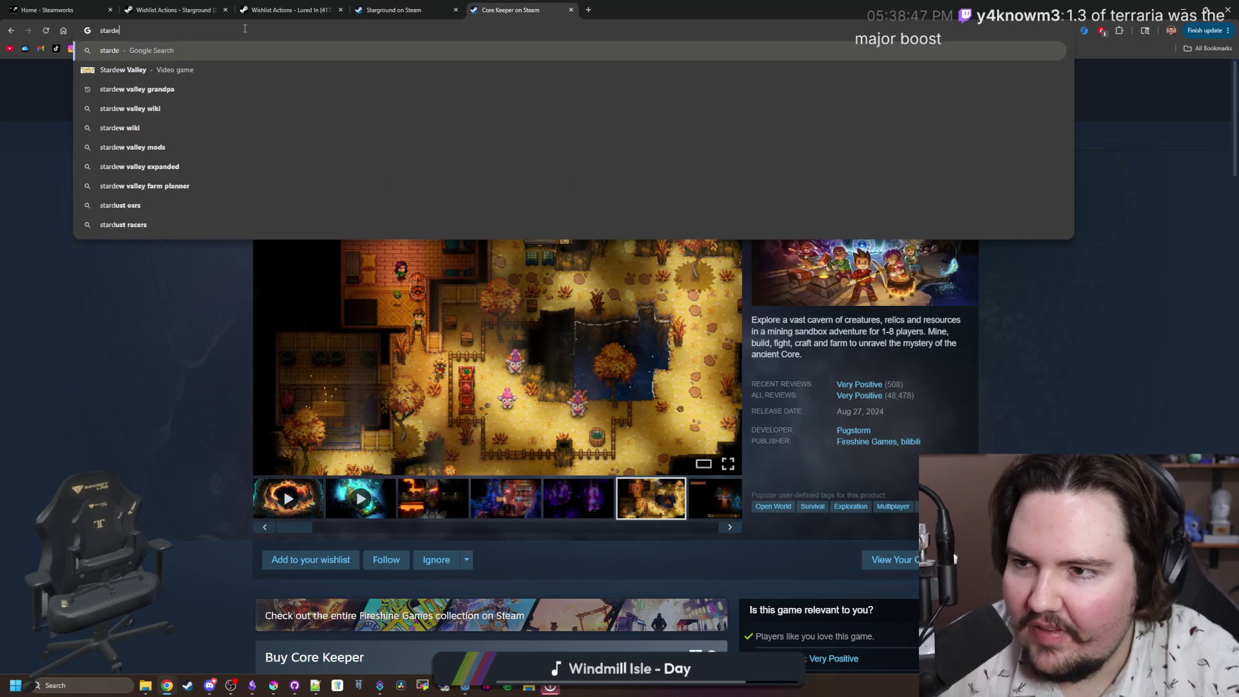
key(Return)
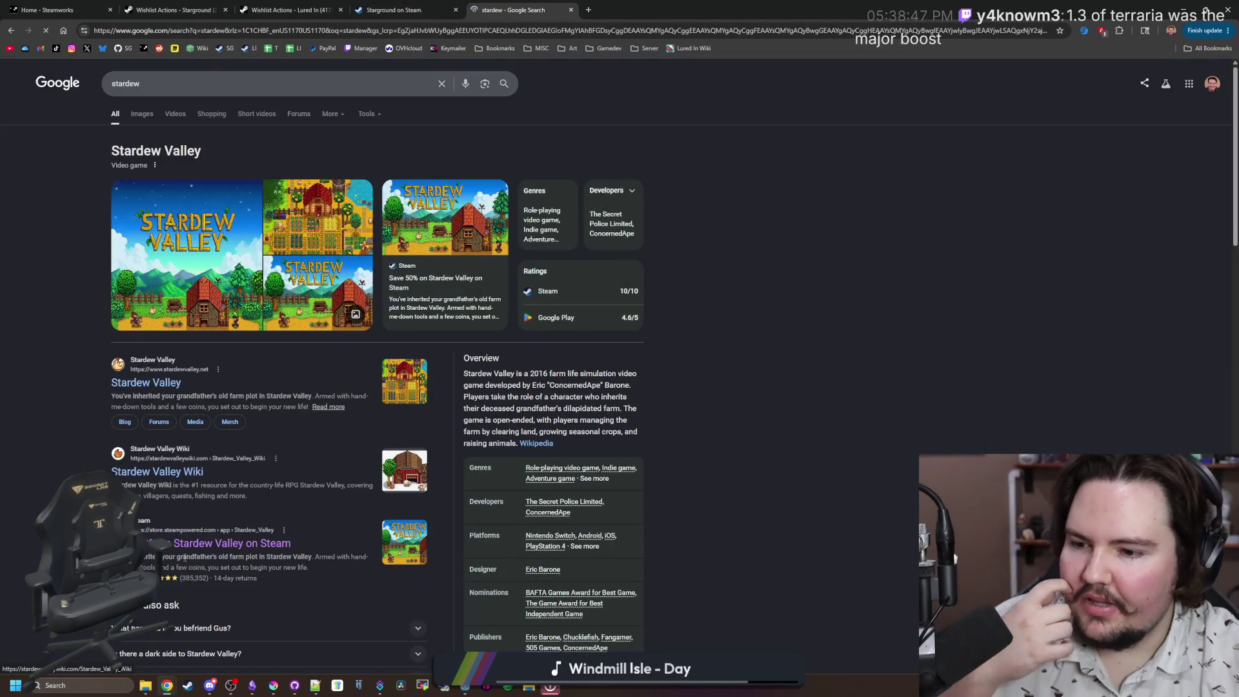
click(209, 549)
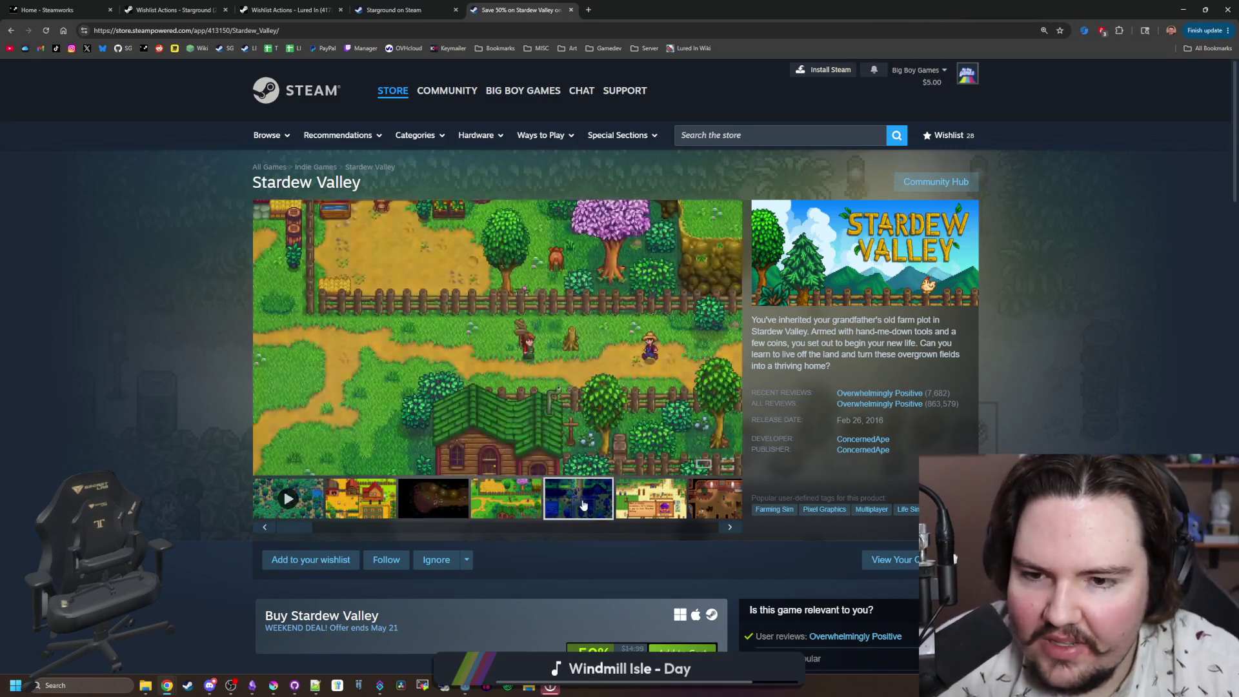
Step: View Stardew Valley screenshots full-size, advancing five before closing the viewer
click(592, 406)
click(1084, 365)
click(1083, 366)
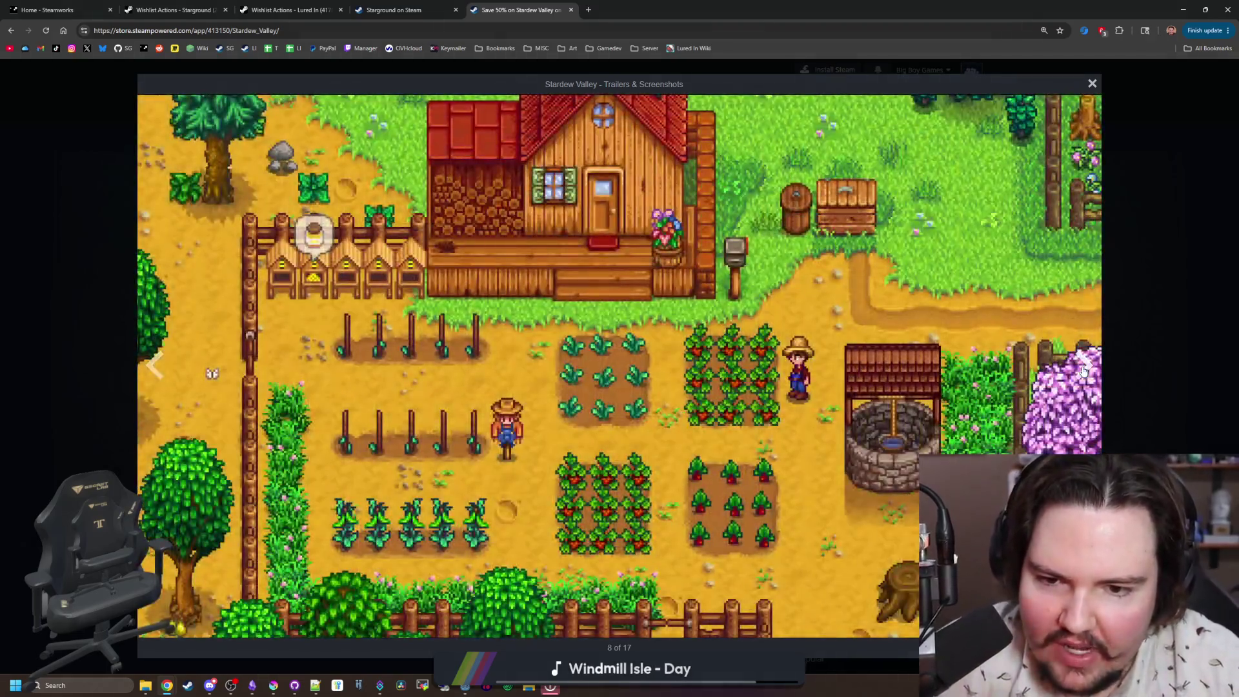
click(1084, 367)
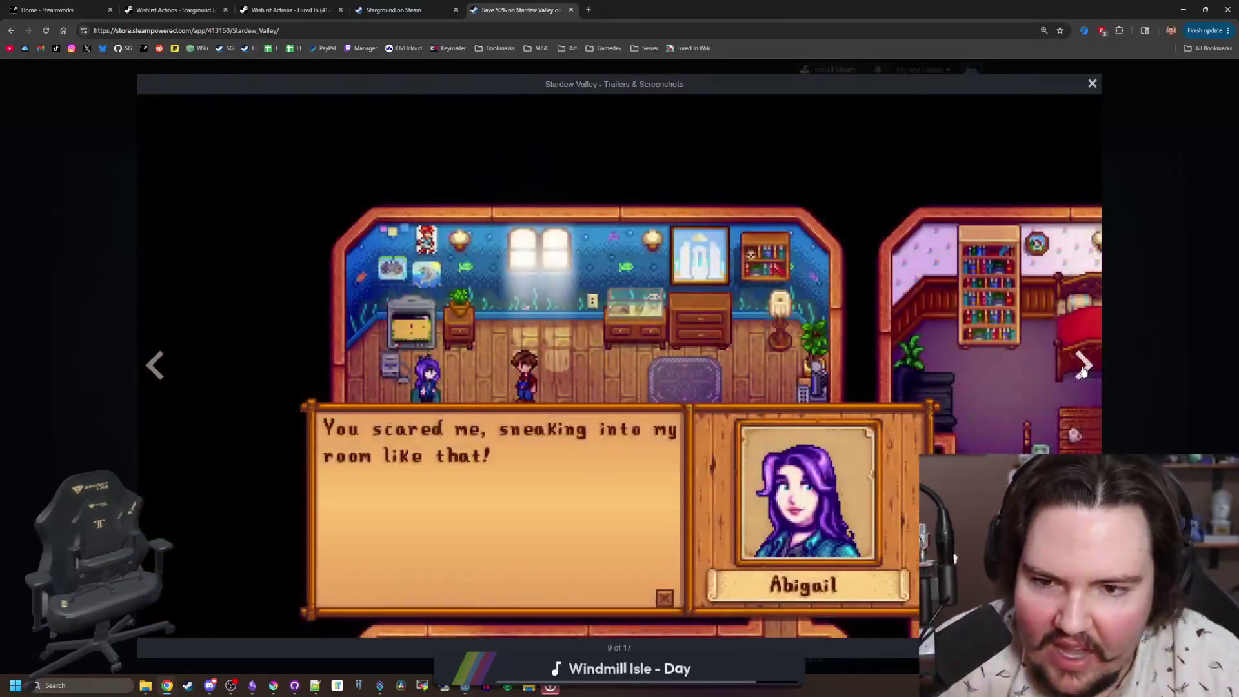
click(1085, 369)
click(1091, 374)
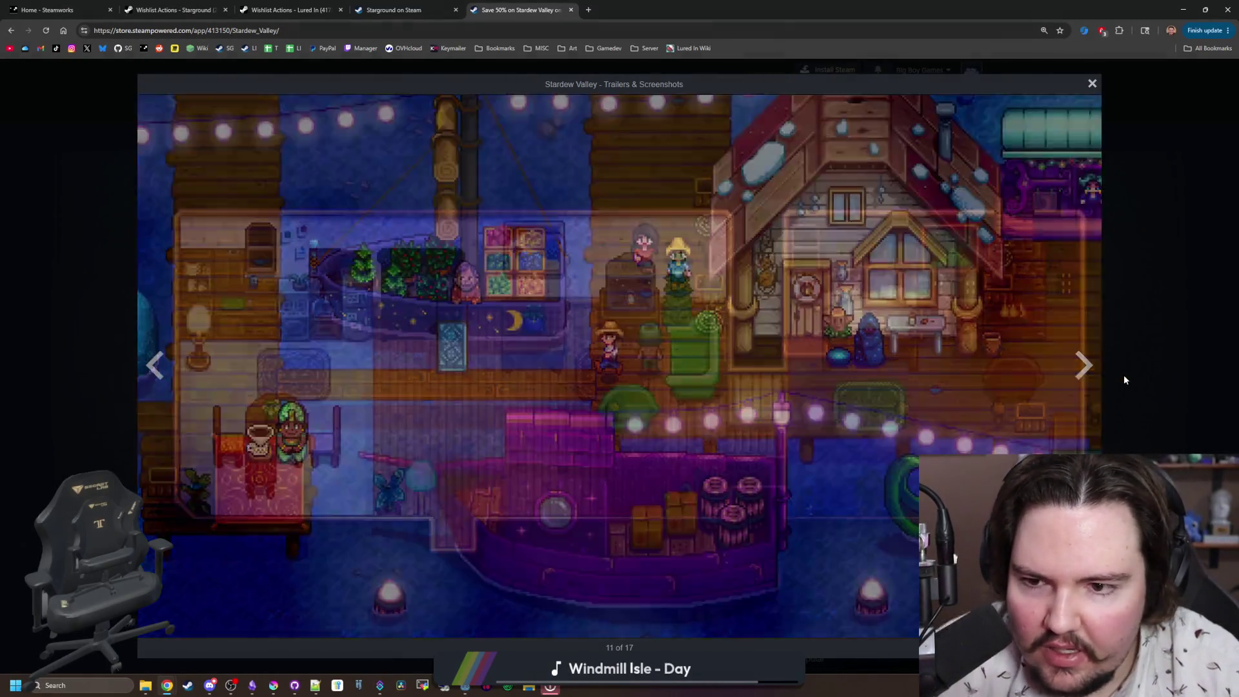
key(Escape)
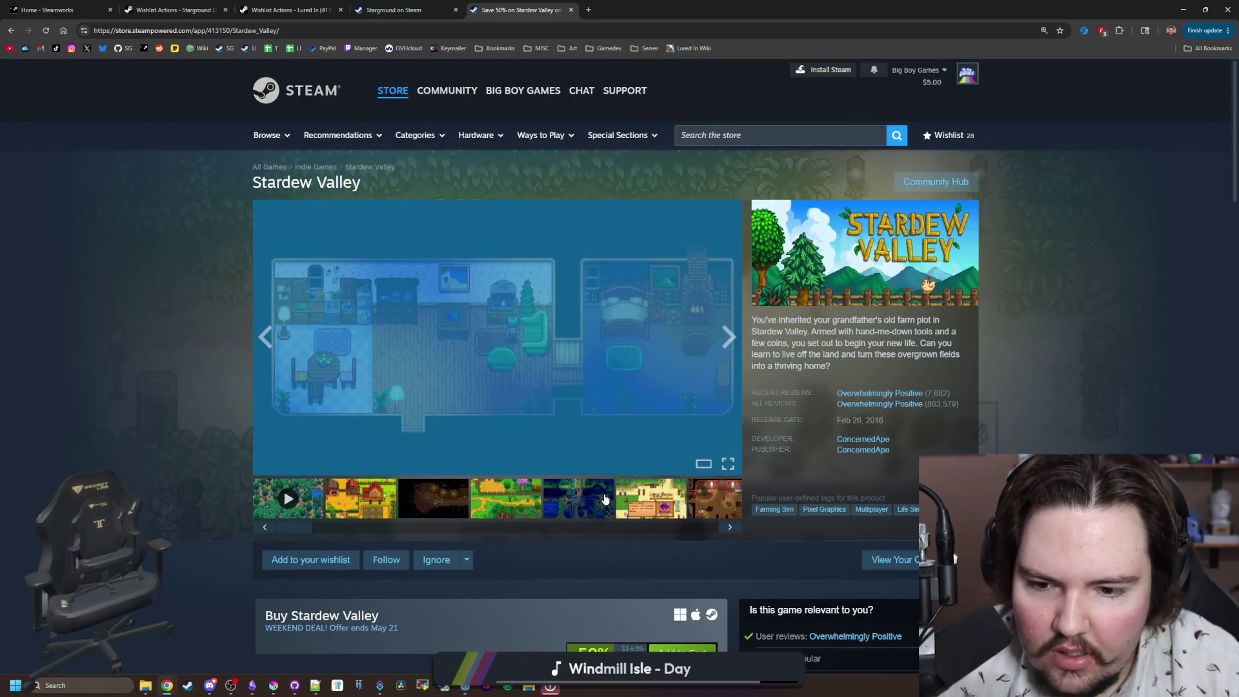
Step: Reopen a gallery screenshot, advance eight more Stardew Valley images, and close the viewer
click(688, 386)
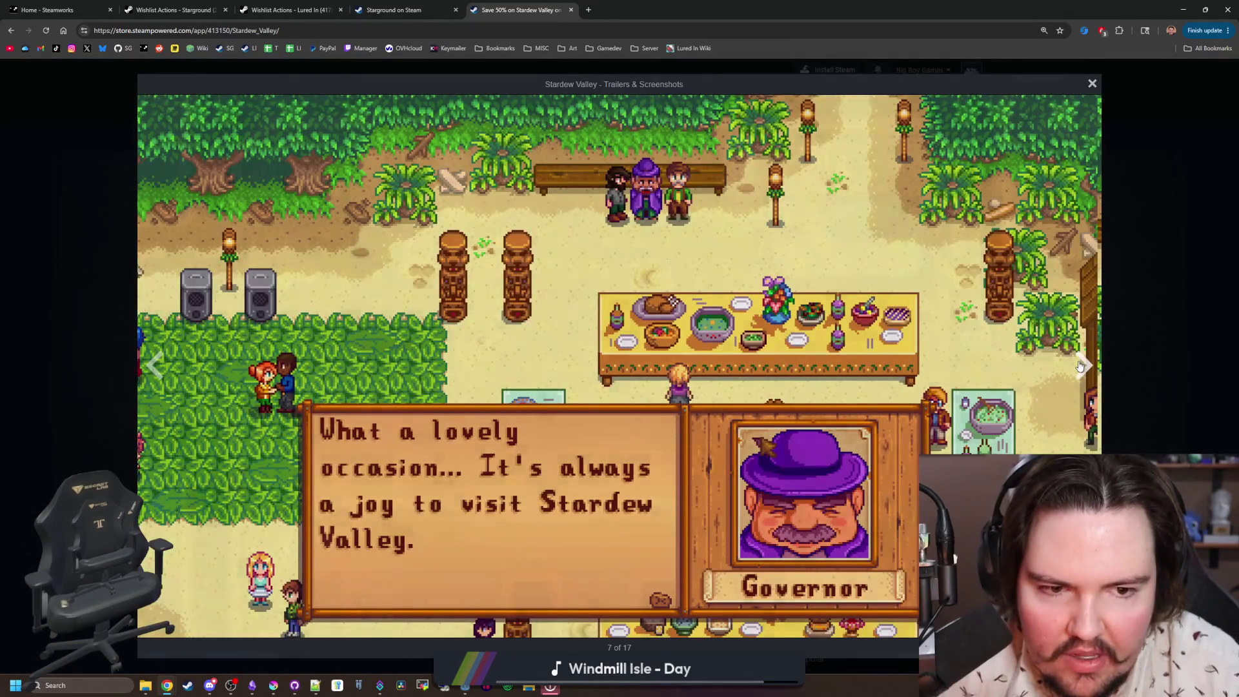
click(1079, 365)
click(1079, 365)
click(1079, 365)
click(1079, 365)
click(1079, 366)
click(1078, 366)
click(1079, 365)
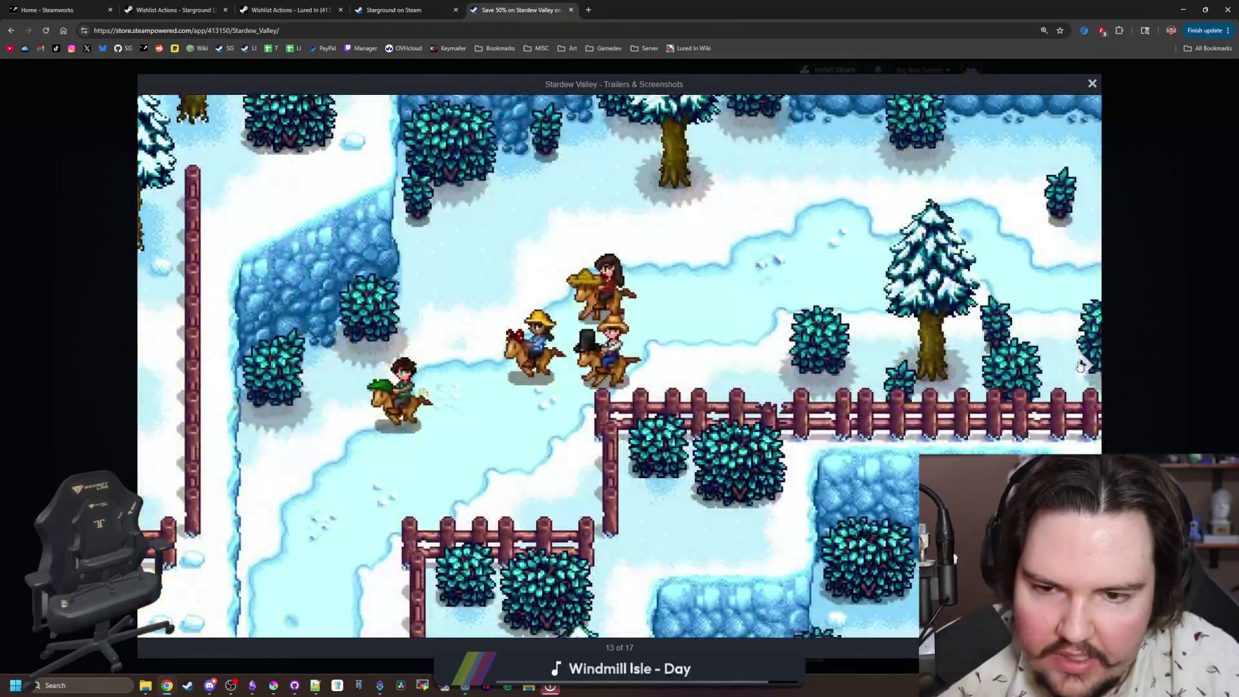
click(1079, 365)
click(1158, 354)
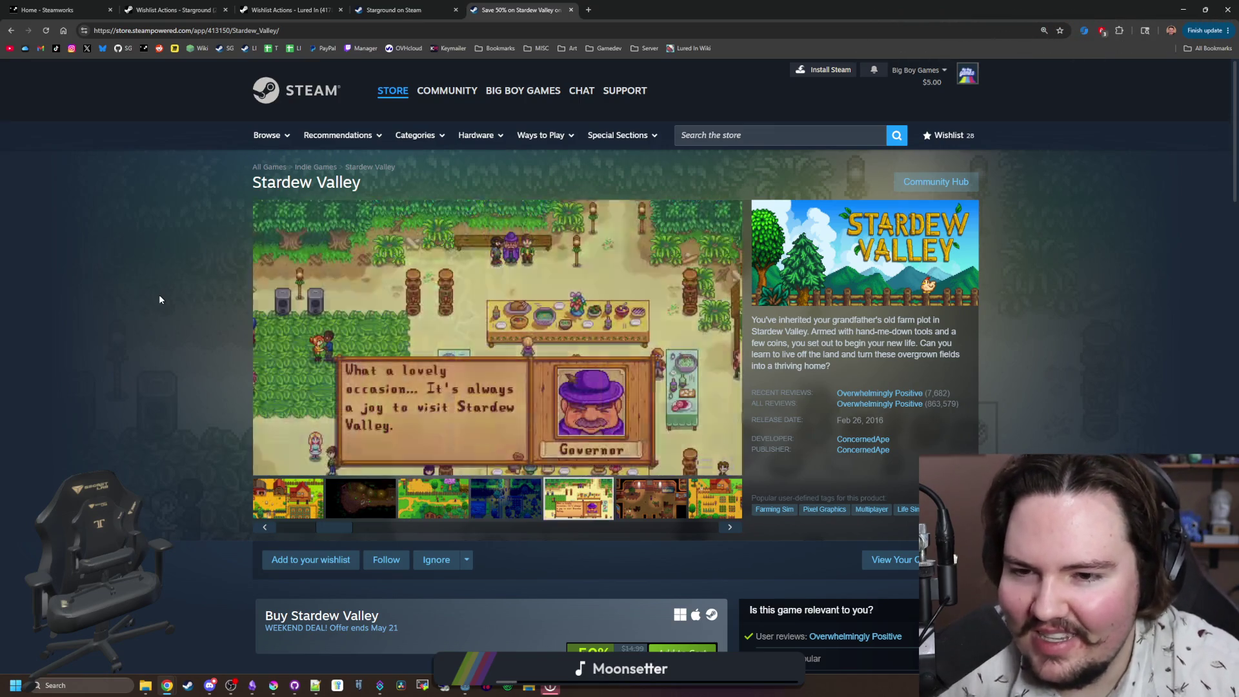
Step: Search for 'corekeeper' and open the Core Keeper Steam store page
mouse_move(430, 77)
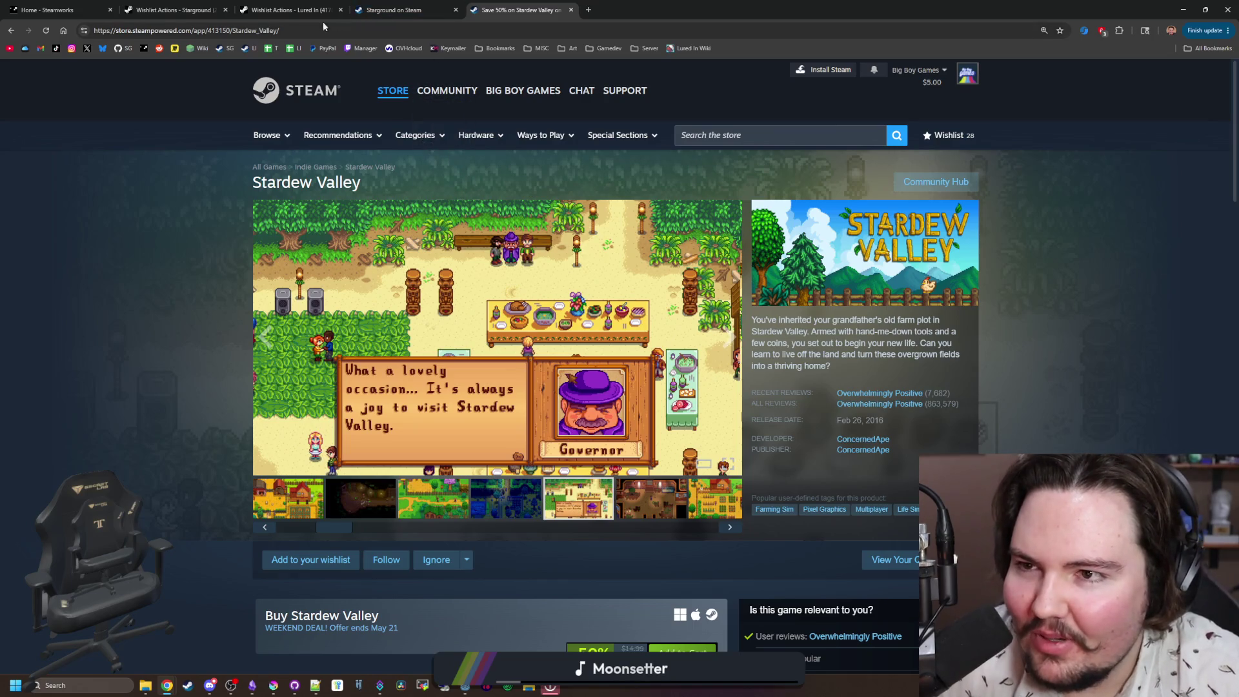
click(291, 30)
text(corekeeper)
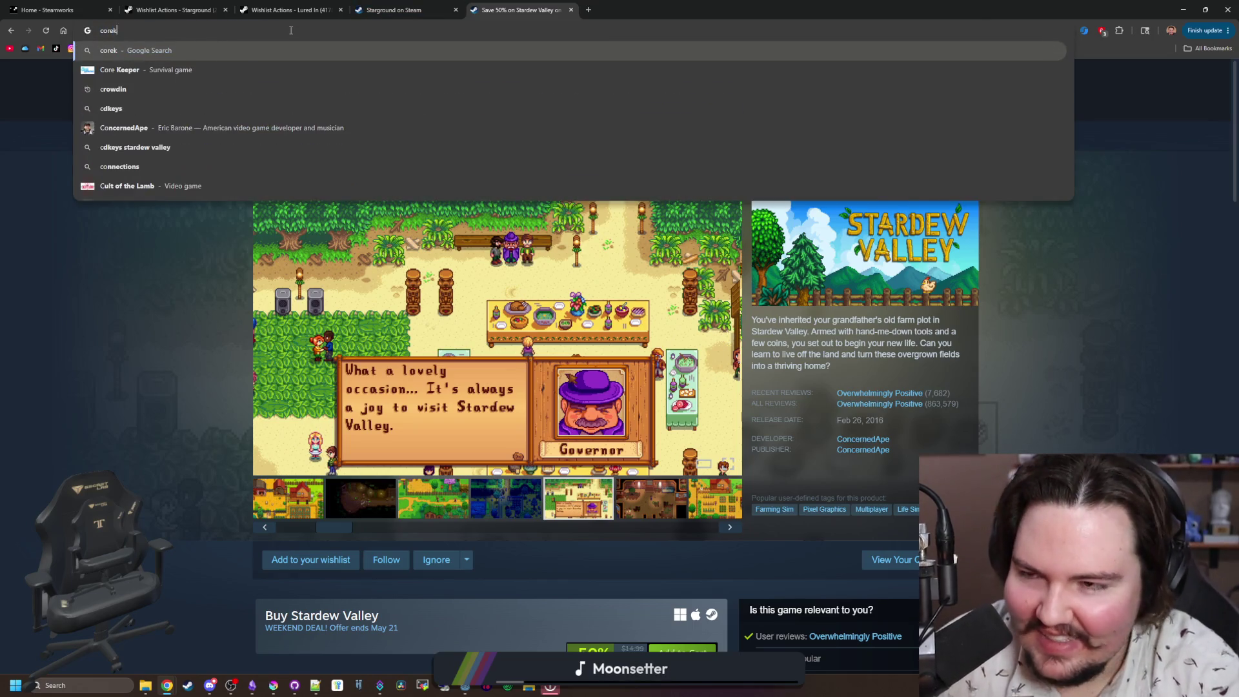
key(Return)
click(186, 382)
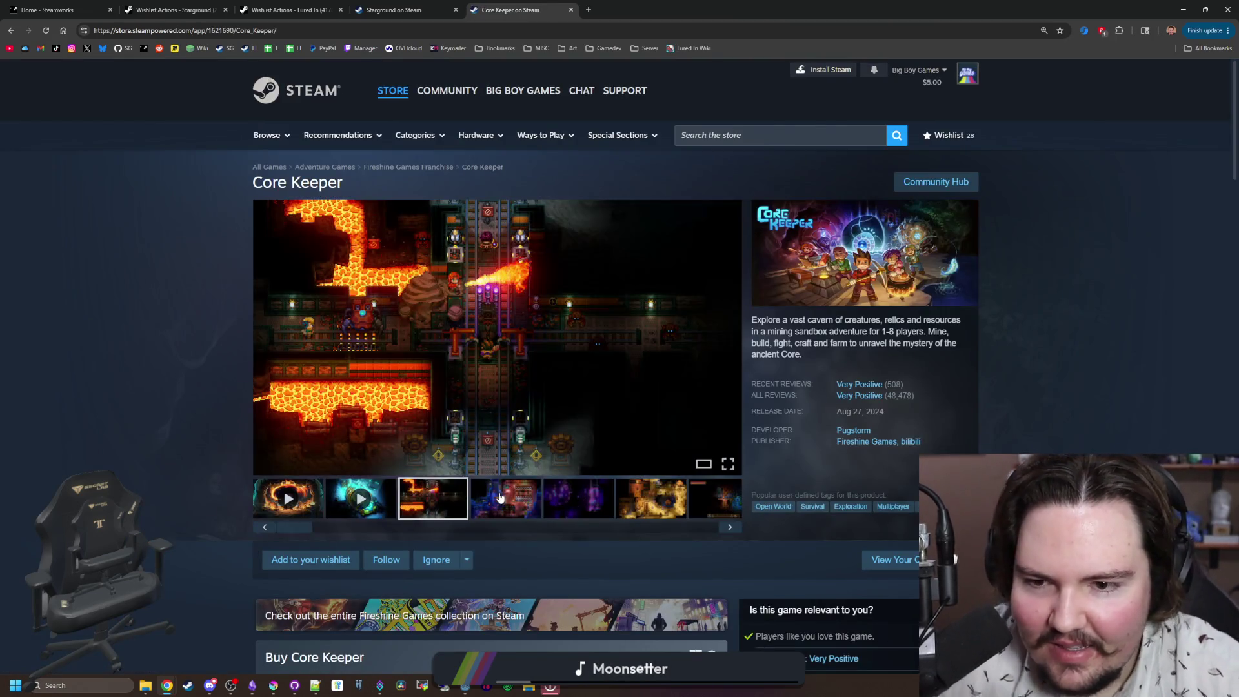
Step: Advance eleven Core Keeper screenshots full-screen, closing on the golden autumn base image
click(555, 362)
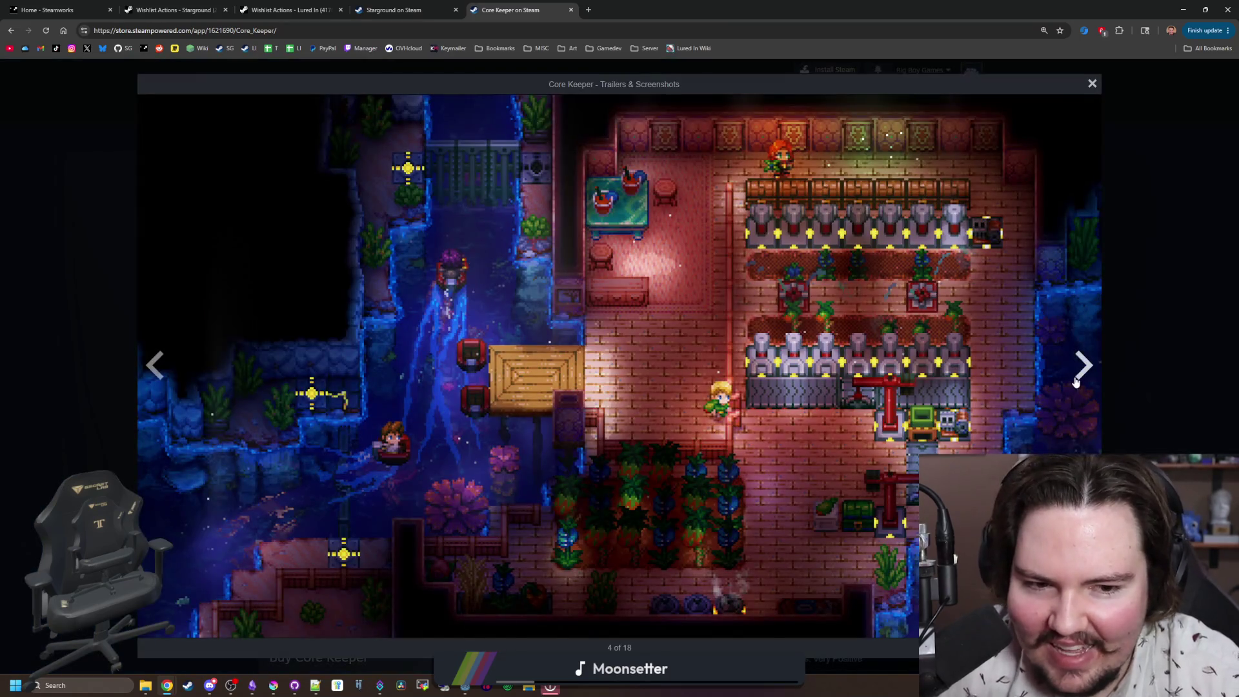
click(1076, 382)
click(1075, 382)
click(1075, 382)
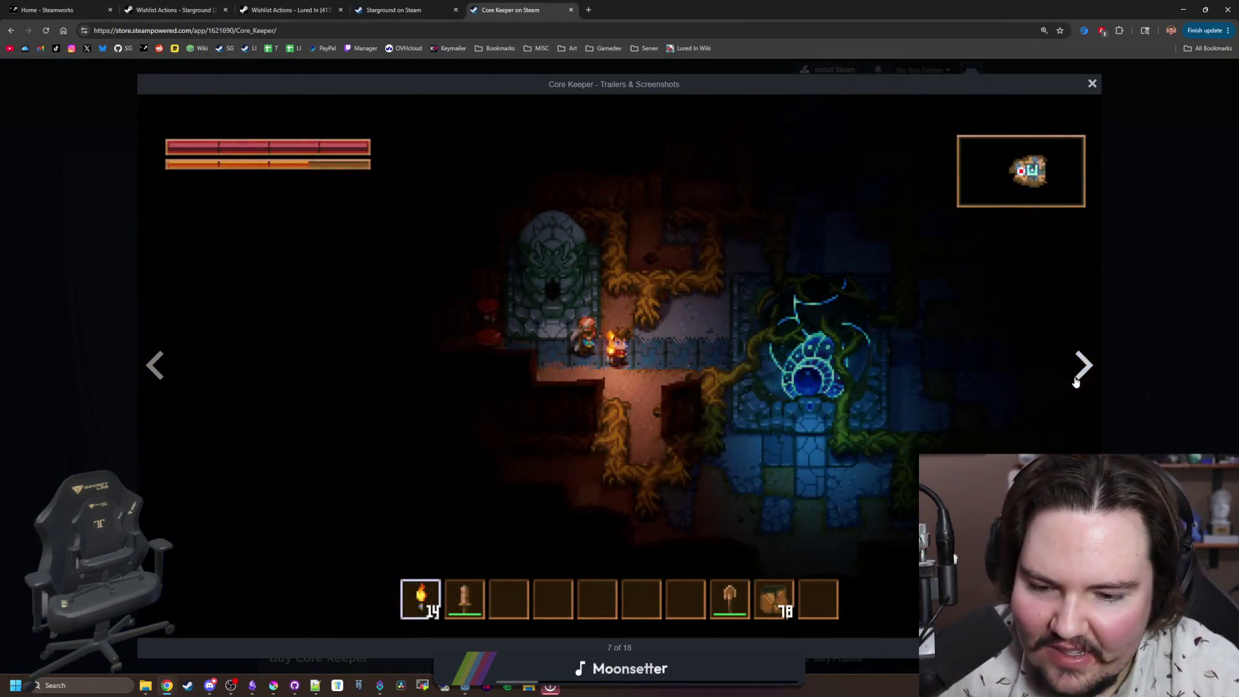
click(1075, 382)
click(1075, 382)
click(1076, 382)
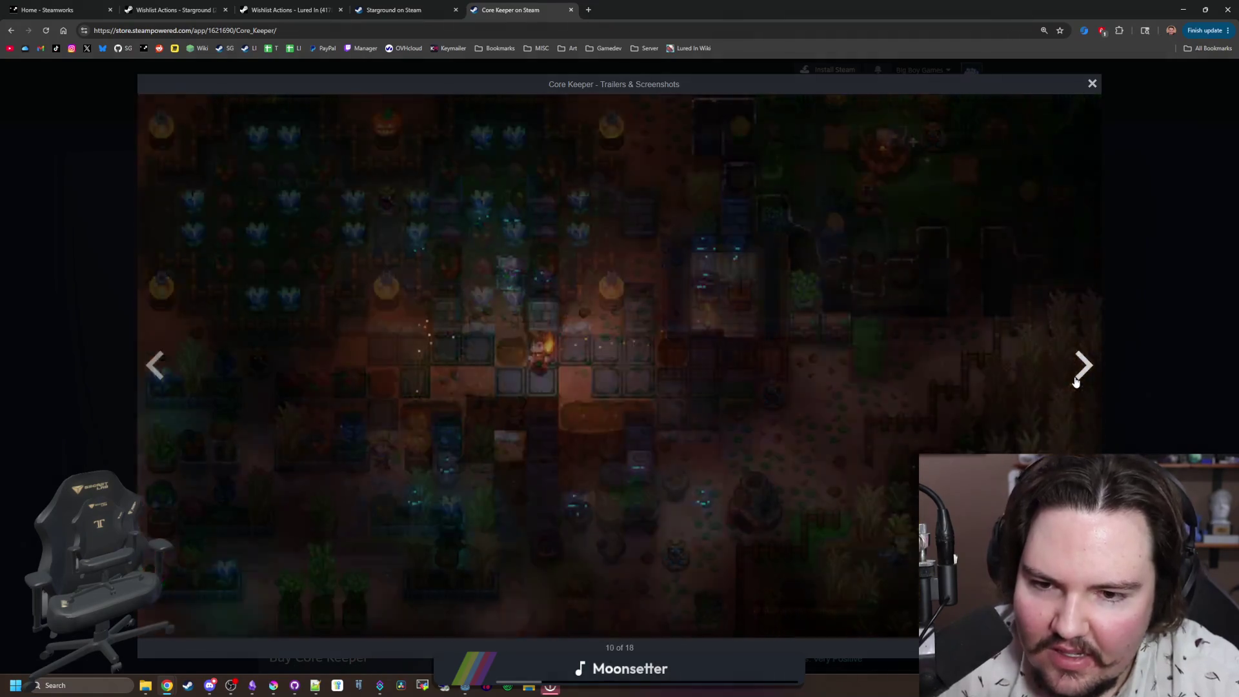
click(1075, 382)
click(1075, 382)
click(1075, 382)
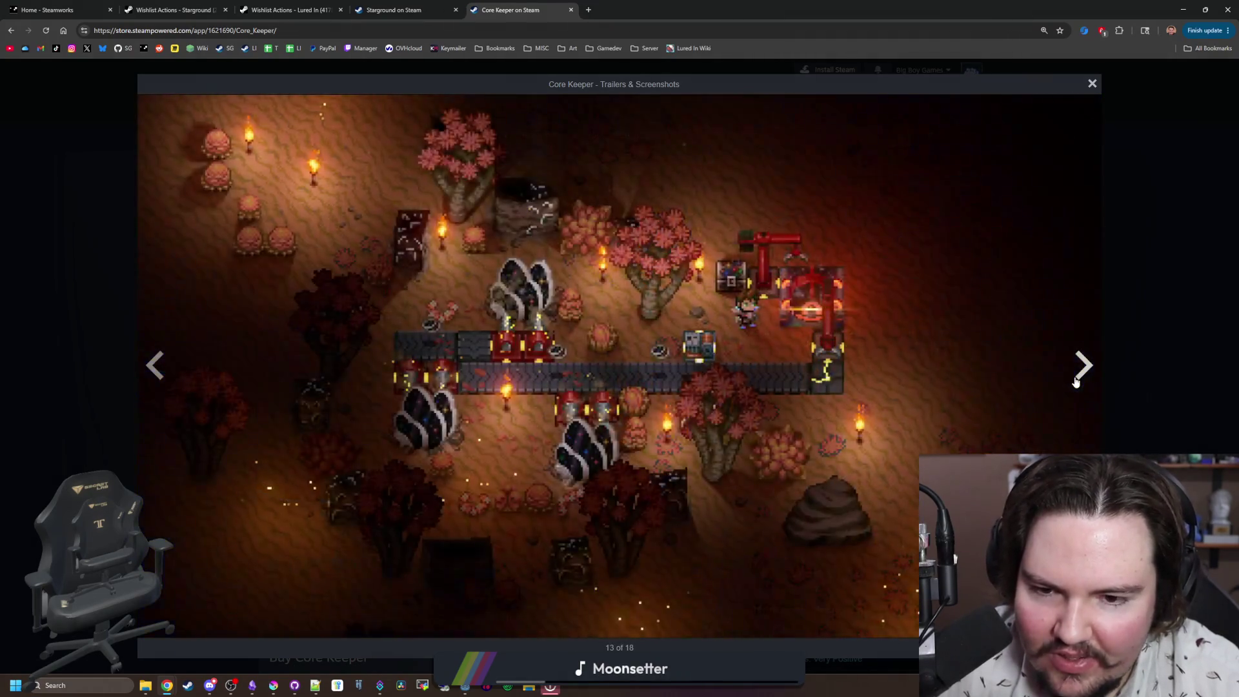
click(1076, 382)
click(1076, 382)
key(Escape)
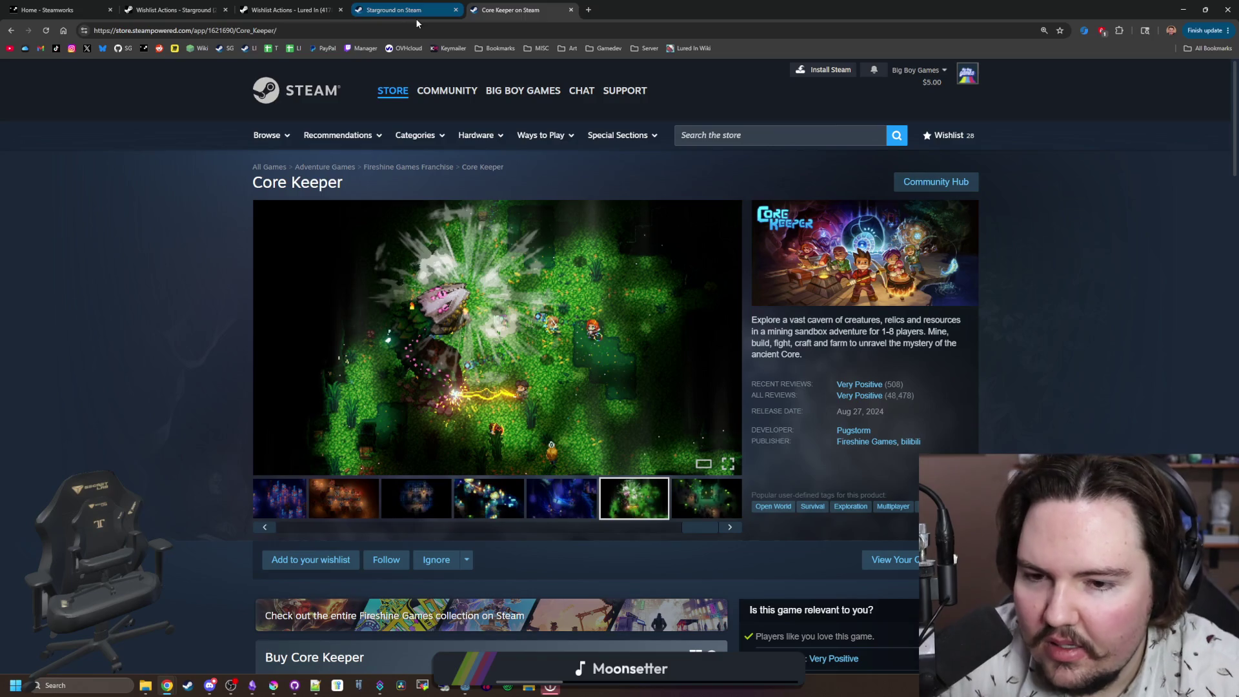
mouse_move(415, 18)
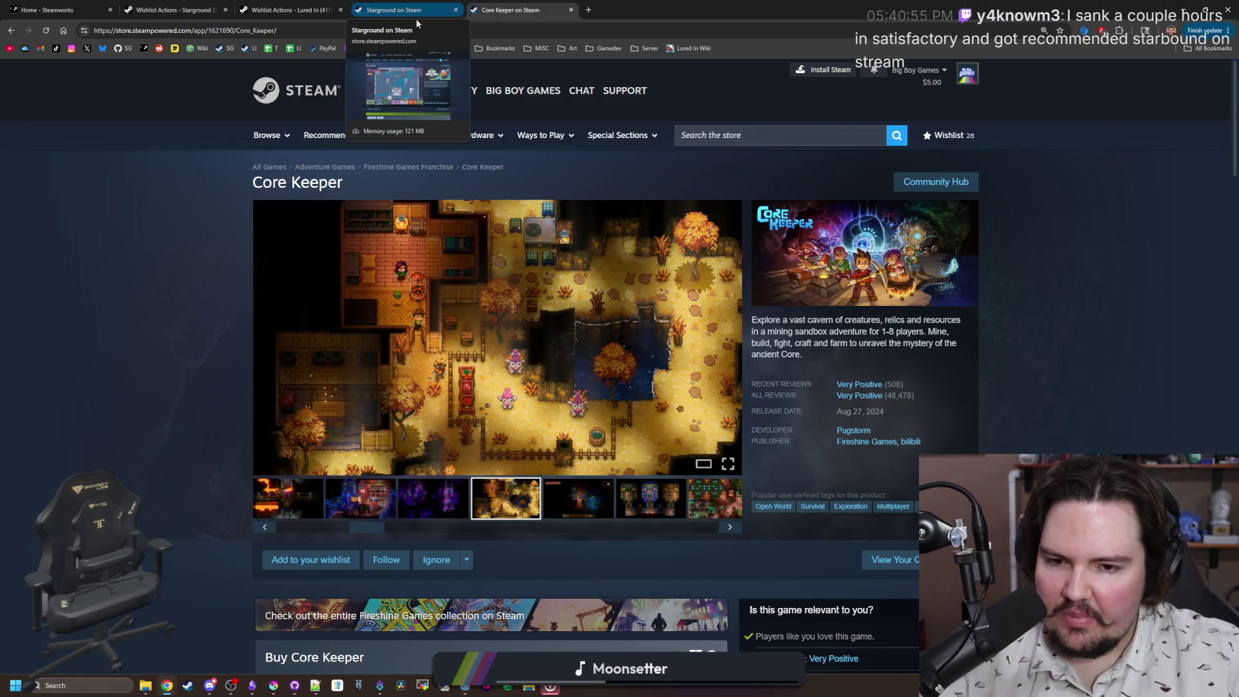
click(588, 10)
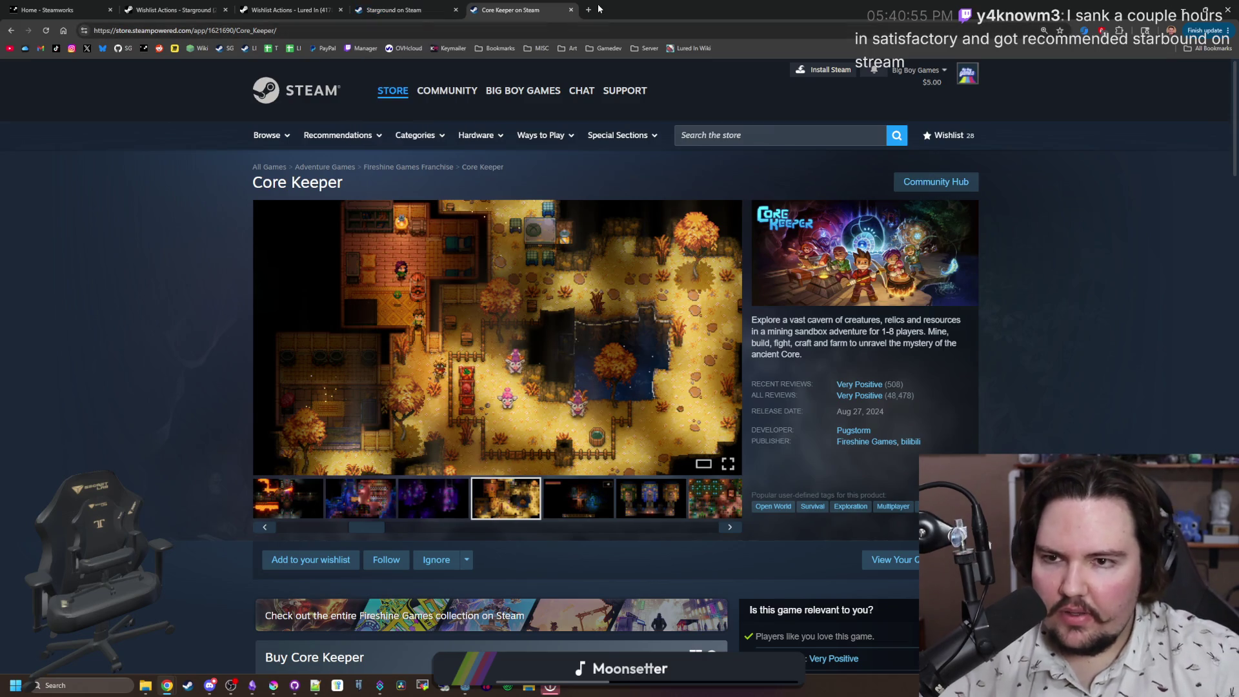
Step: Open the Terraria store page from a 'terr' search and view its fourth screenshot full-screen
text(terr)
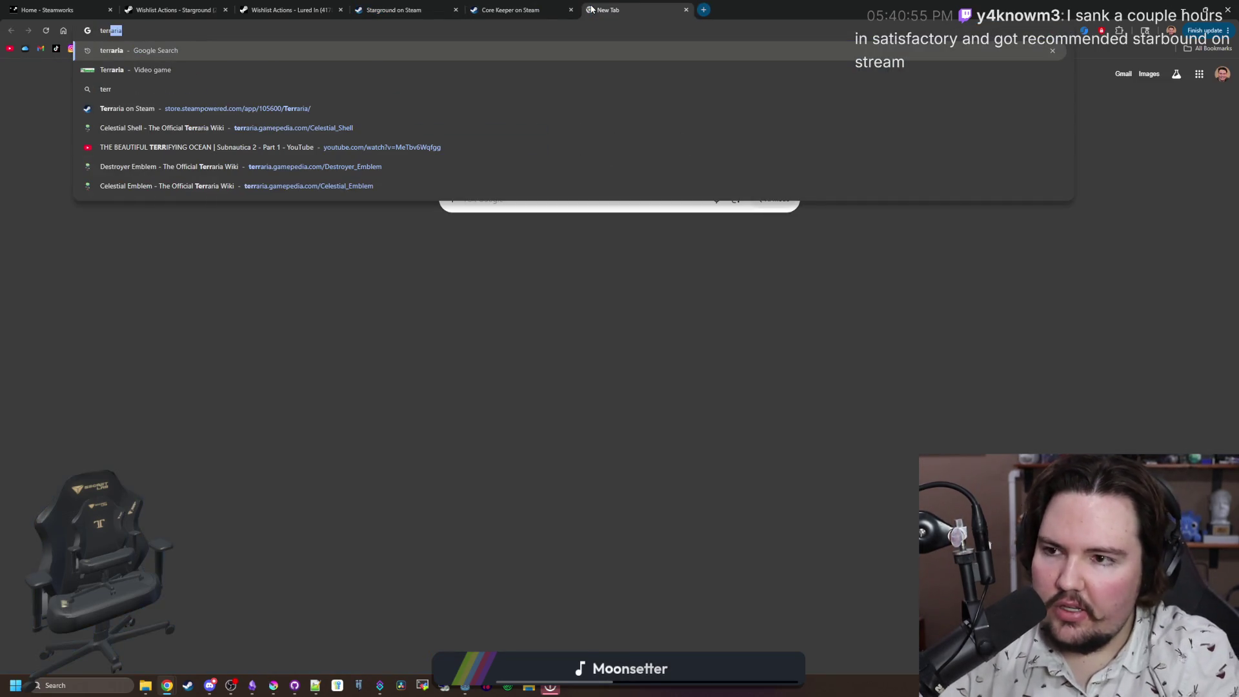
click(262, 108)
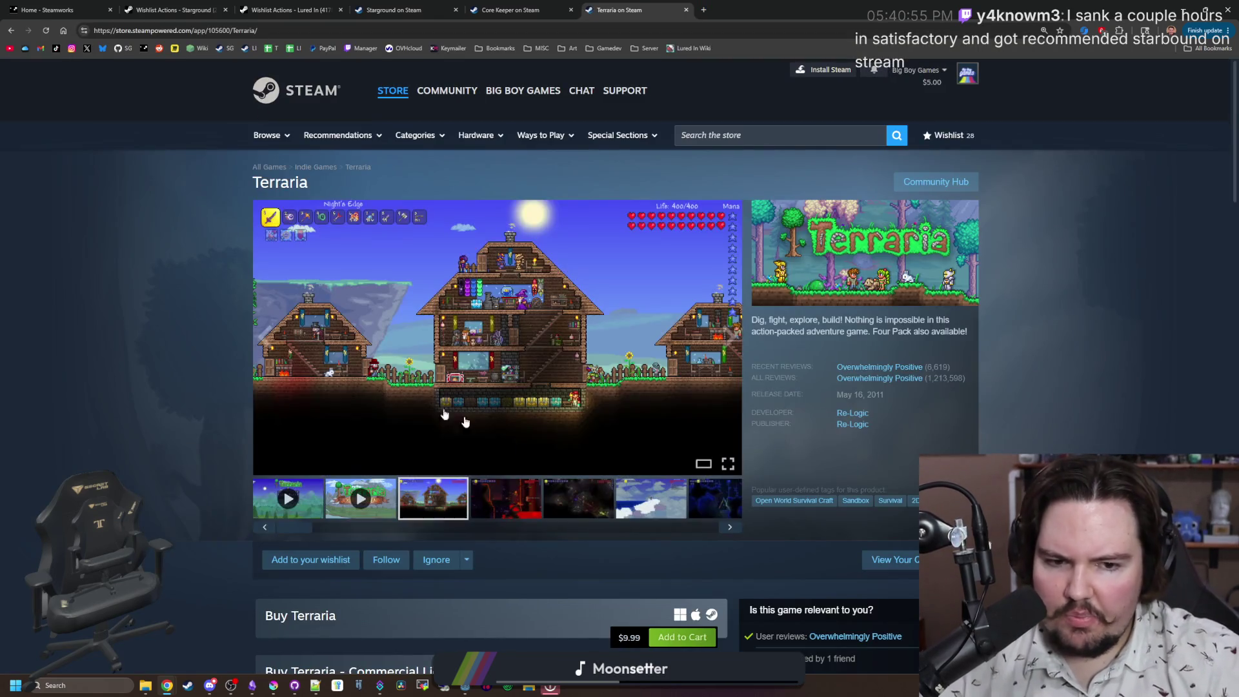
click(532, 509)
click(732, 413)
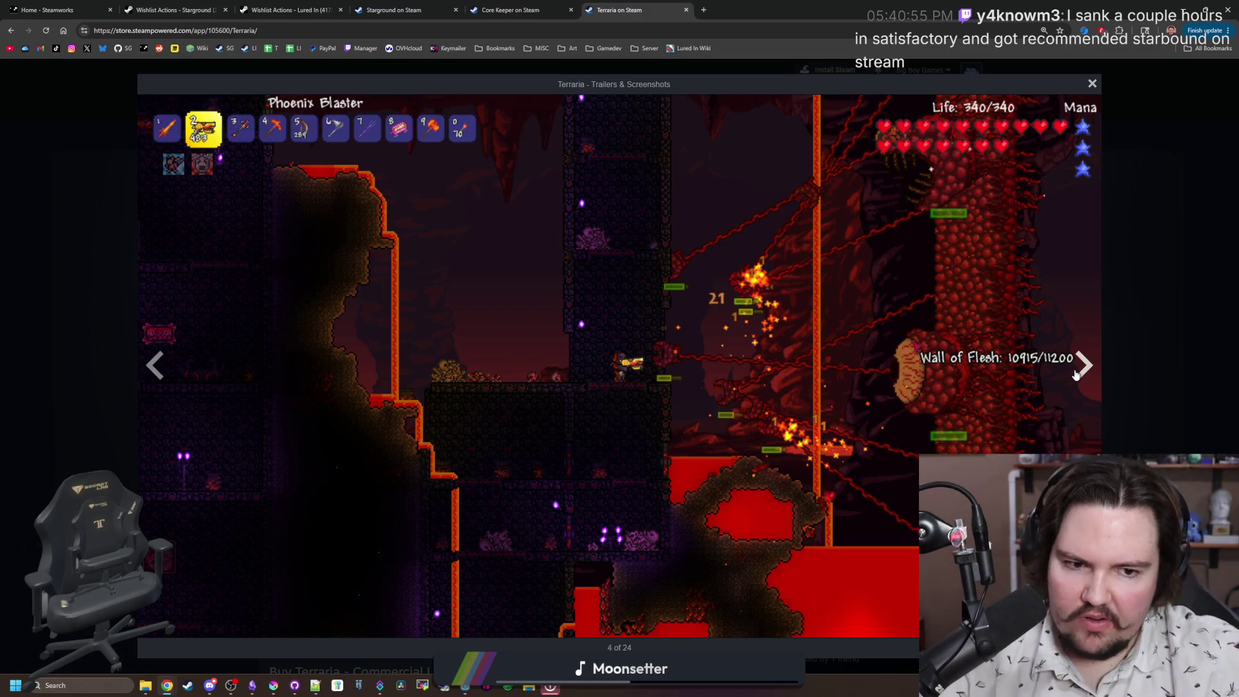
Step: Page through the Terraria screenshots, wrapping past the last, to image 17 of 24
click(1076, 375)
click(1076, 374)
click(1076, 374)
click(1075, 374)
click(1076, 374)
click(1076, 374)
click(1075, 374)
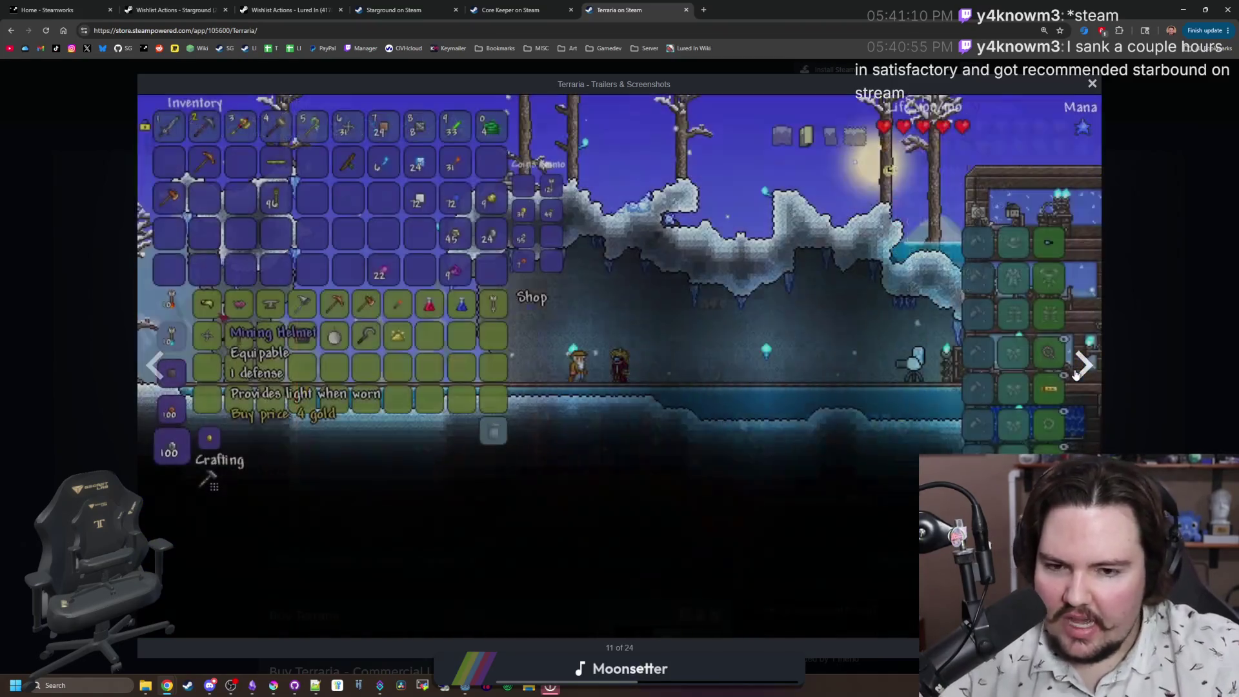
click(1076, 374)
click(1076, 374)
click(1075, 375)
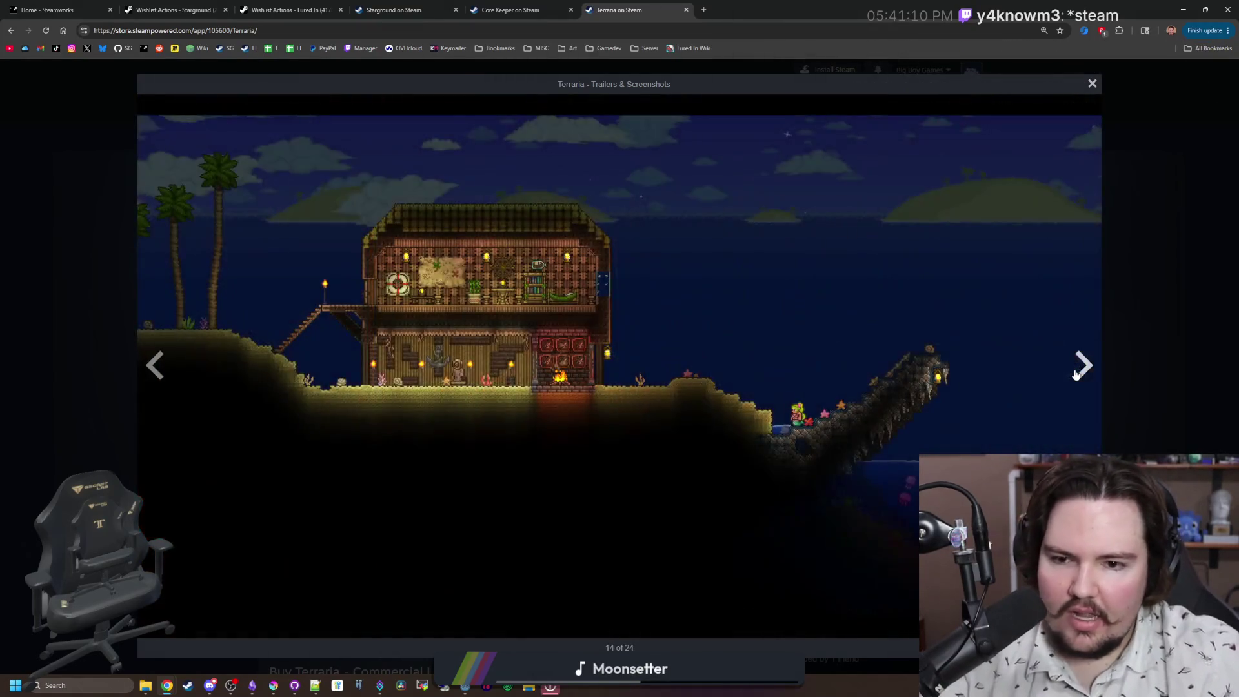
click(1076, 375)
click(1075, 375)
click(1076, 374)
click(1075, 375)
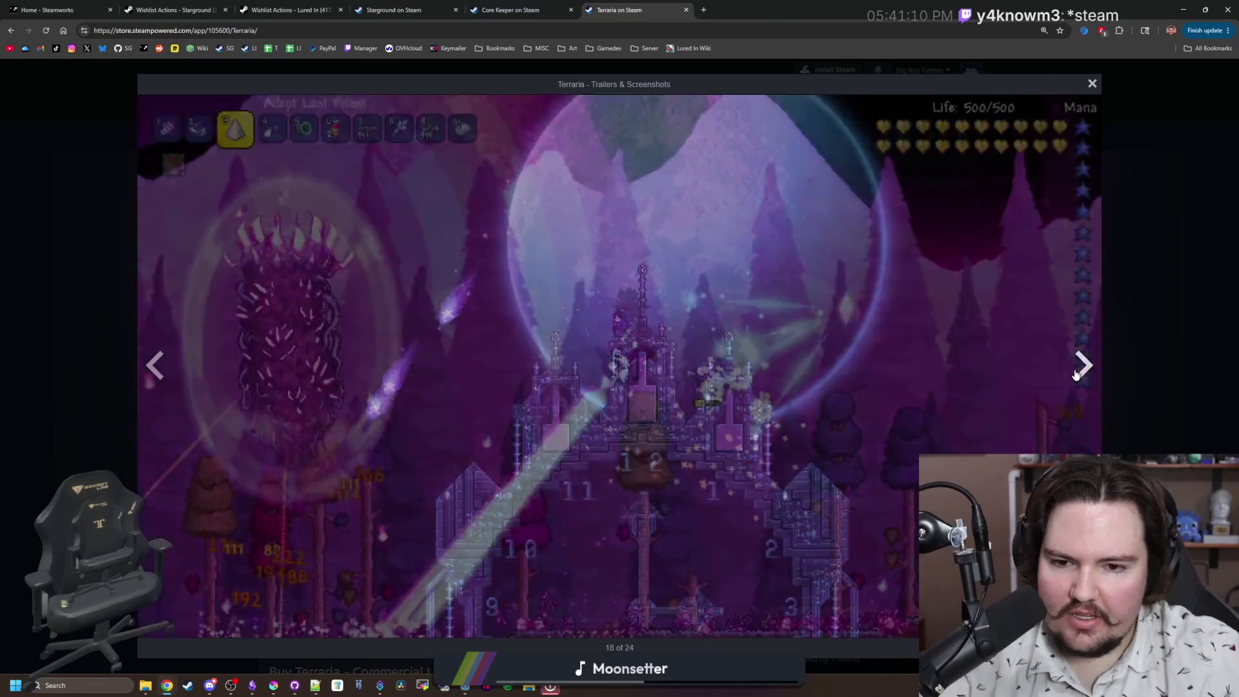
click(1076, 374)
click(1076, 375)
click(1076, 374)
click(1076, 374)
click(1075, 374)
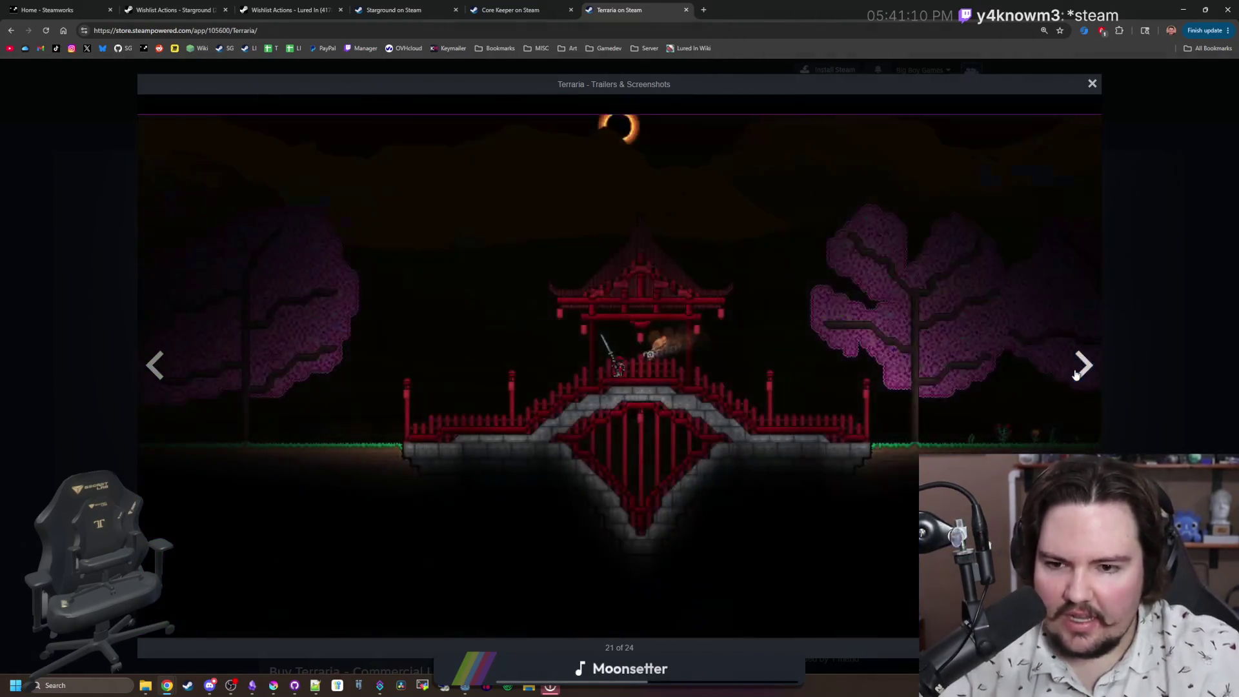
click(1076, 374)
click(1075, 374)
click(1076, 375)
click(1075, 374)
click(1075, 374)
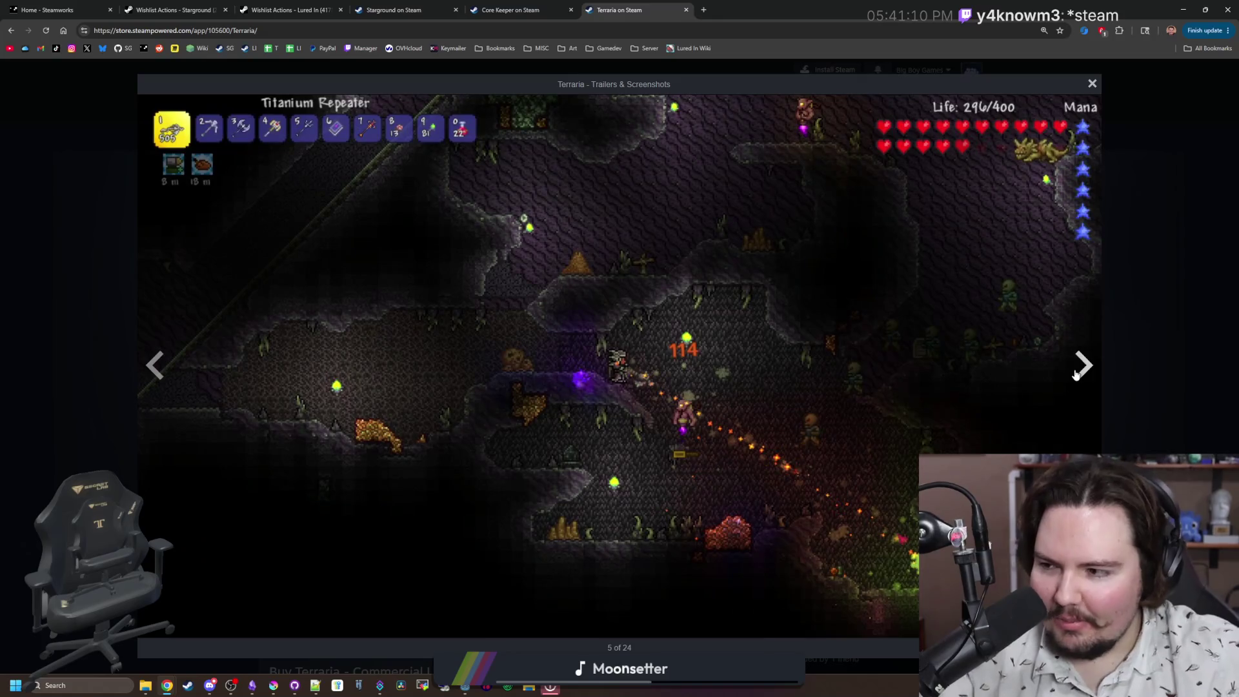
click(1076, 374)
click(1076, 375)
click(1075, 374)
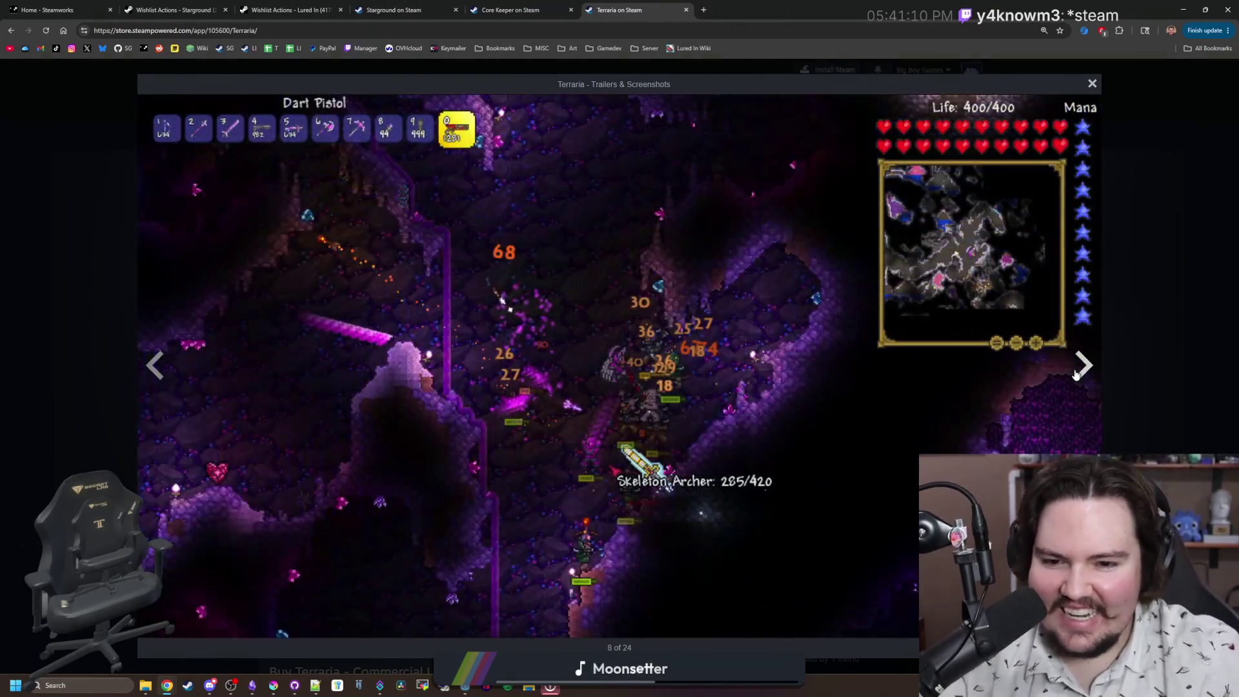
click(1075, 374)
click(1076, 374)
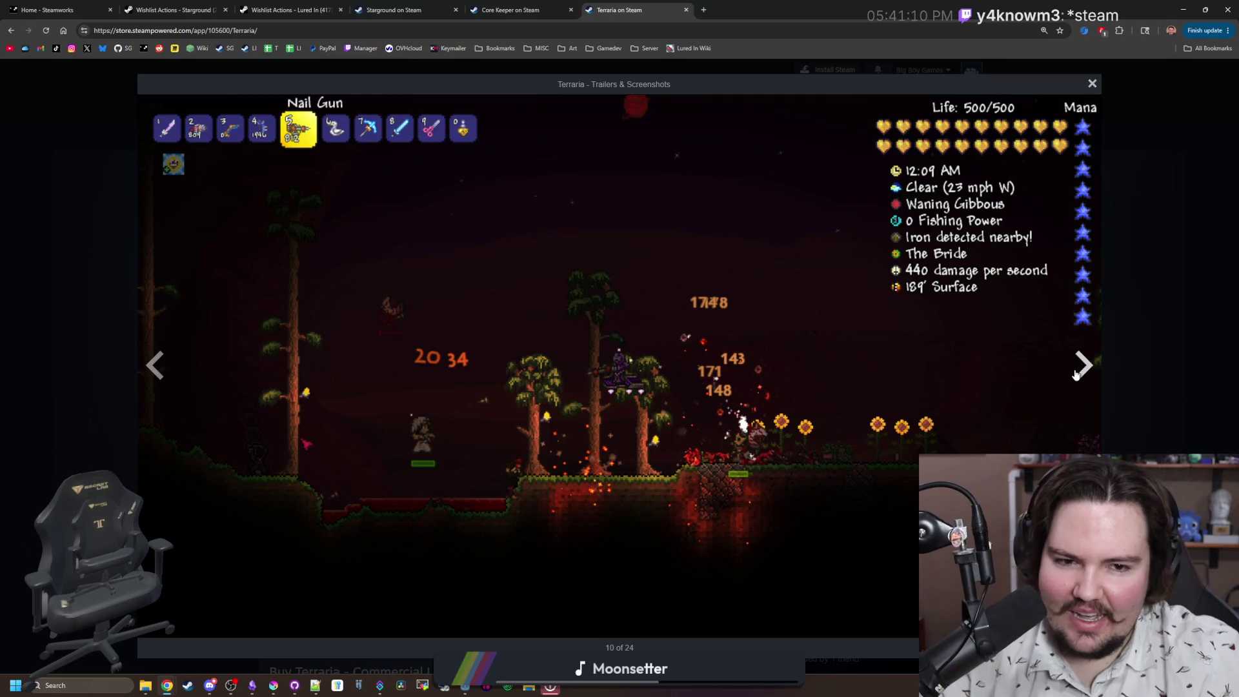
click(1076, 374)
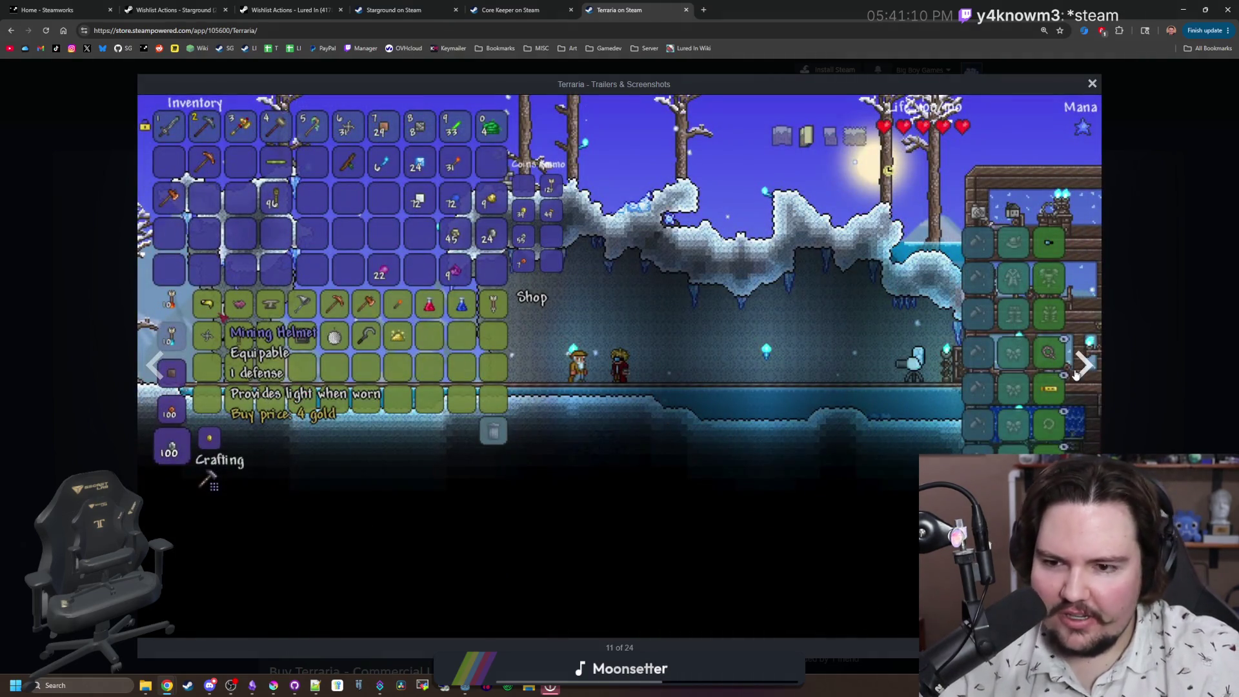
click(1076, 374)
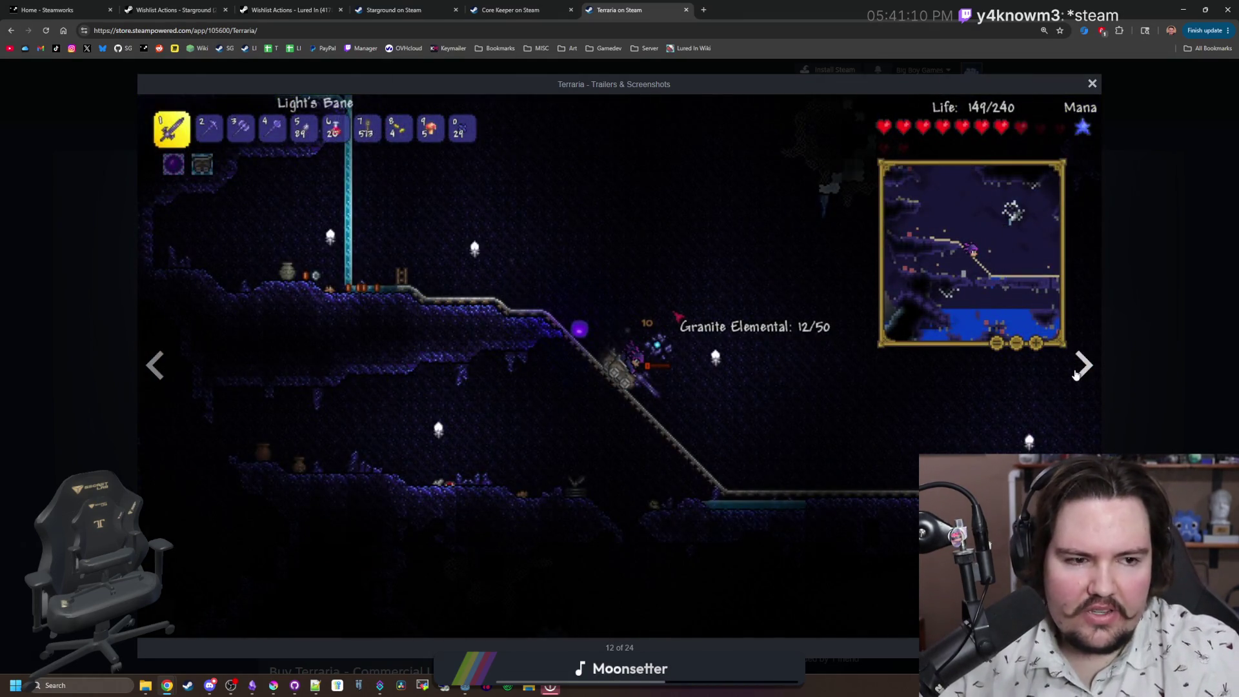
click(1076, 374)
click(1076, 374)
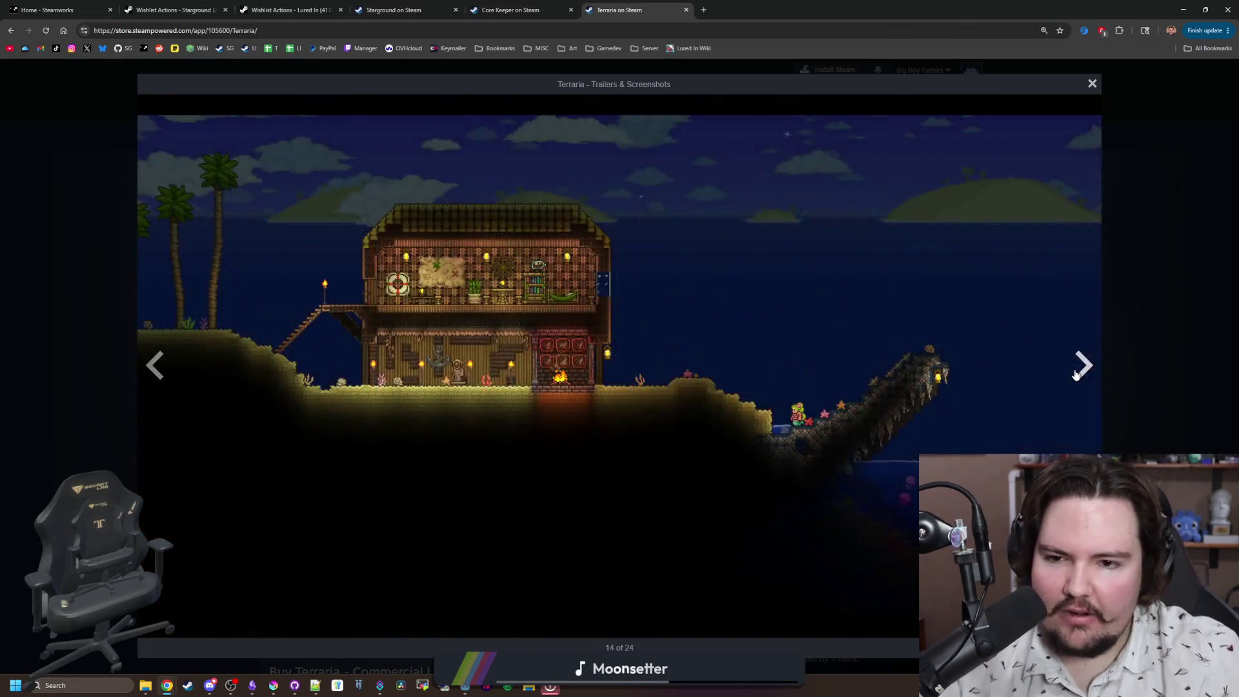
click(1075, 374)
click(1076, 374)
click(1075, 374)
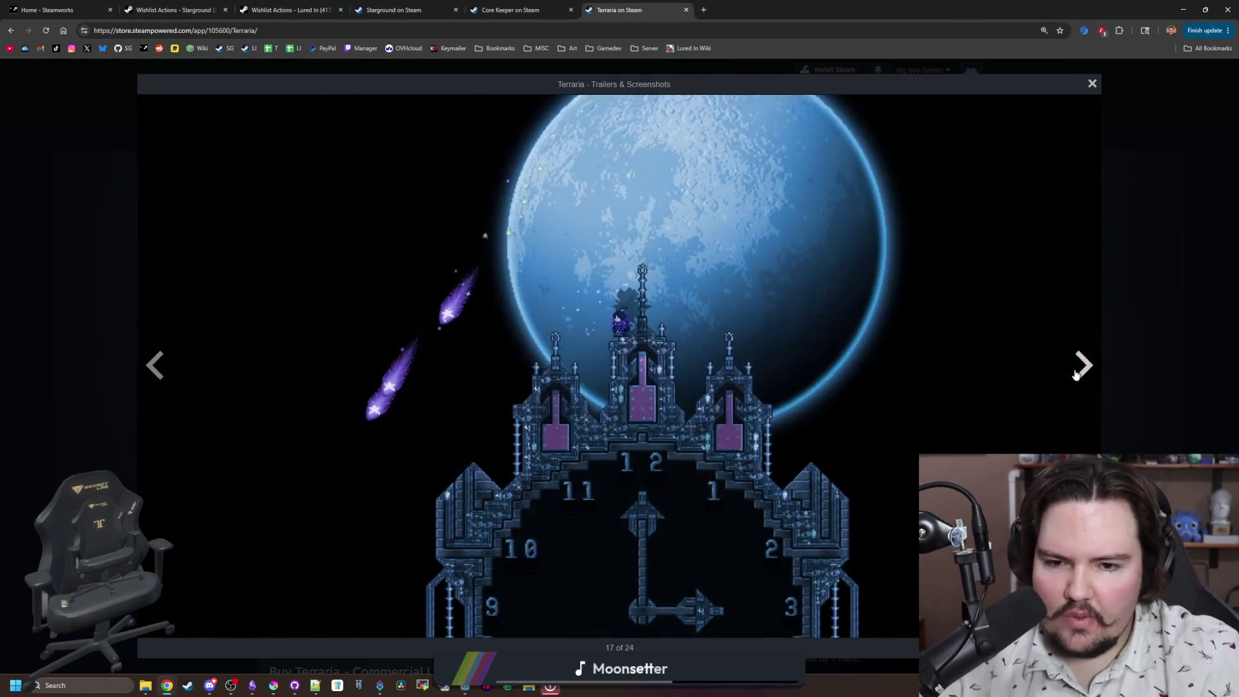
click(1075, 375)
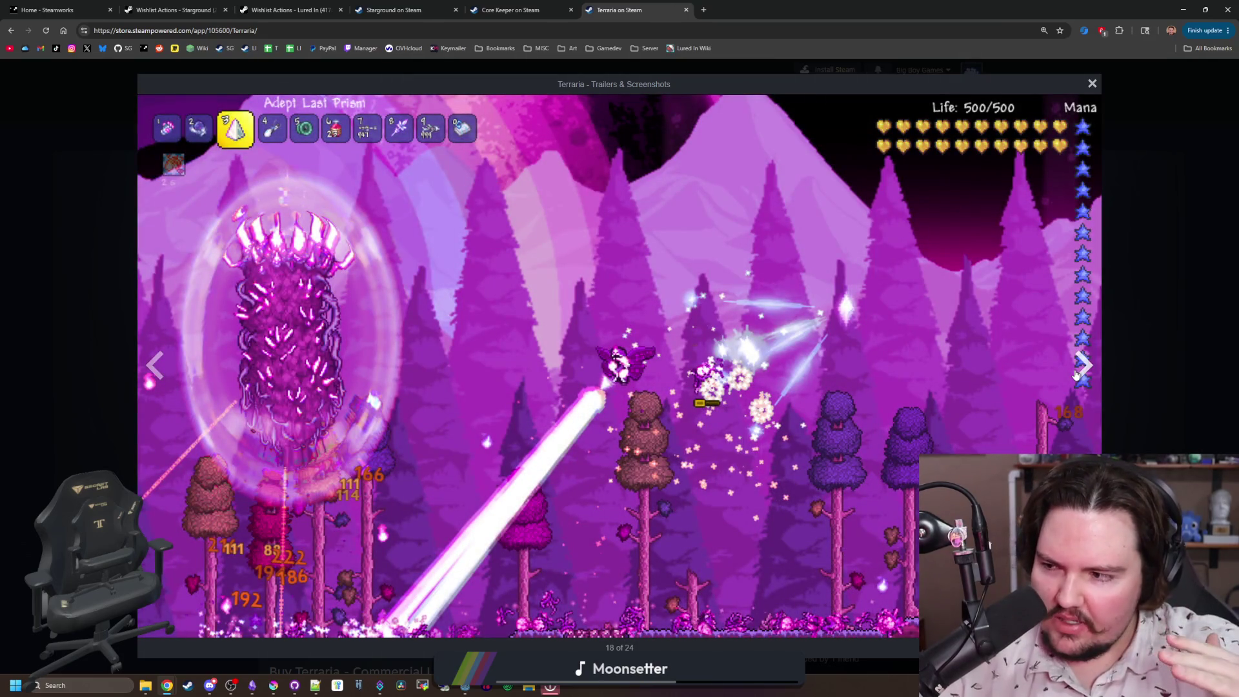
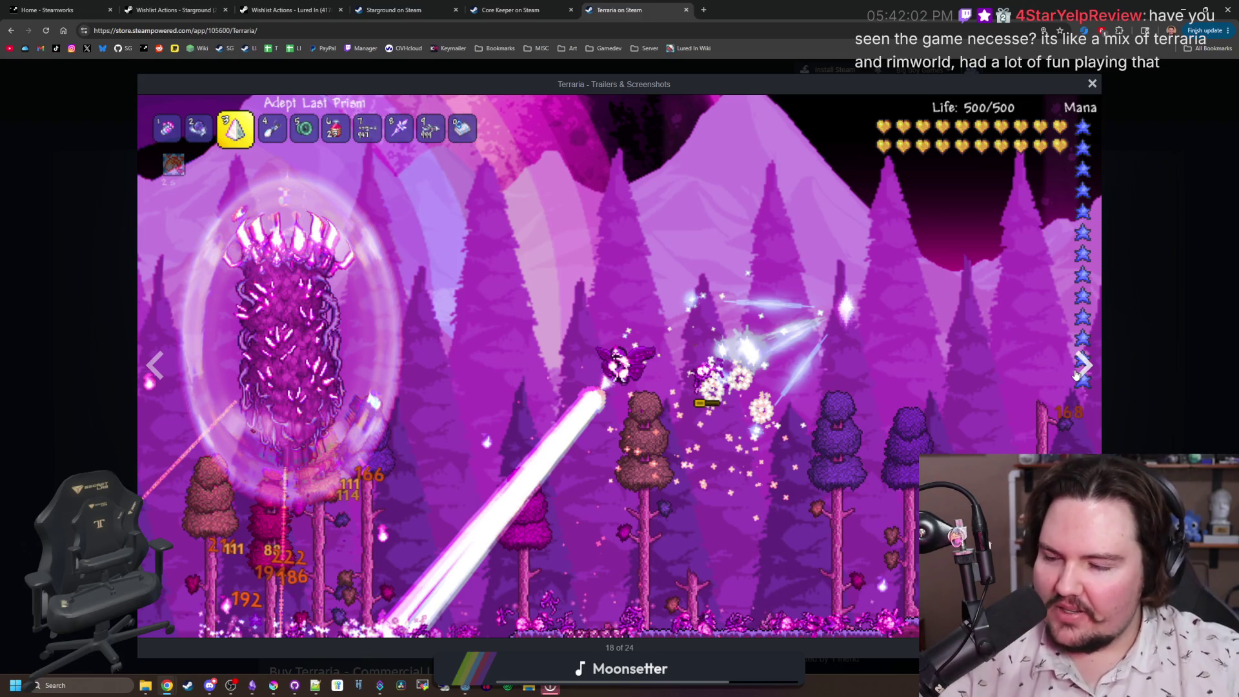
Step: Google 'satisfactory' from Chrome's address bar, replacing the Terraria store URL
click(346, 32)
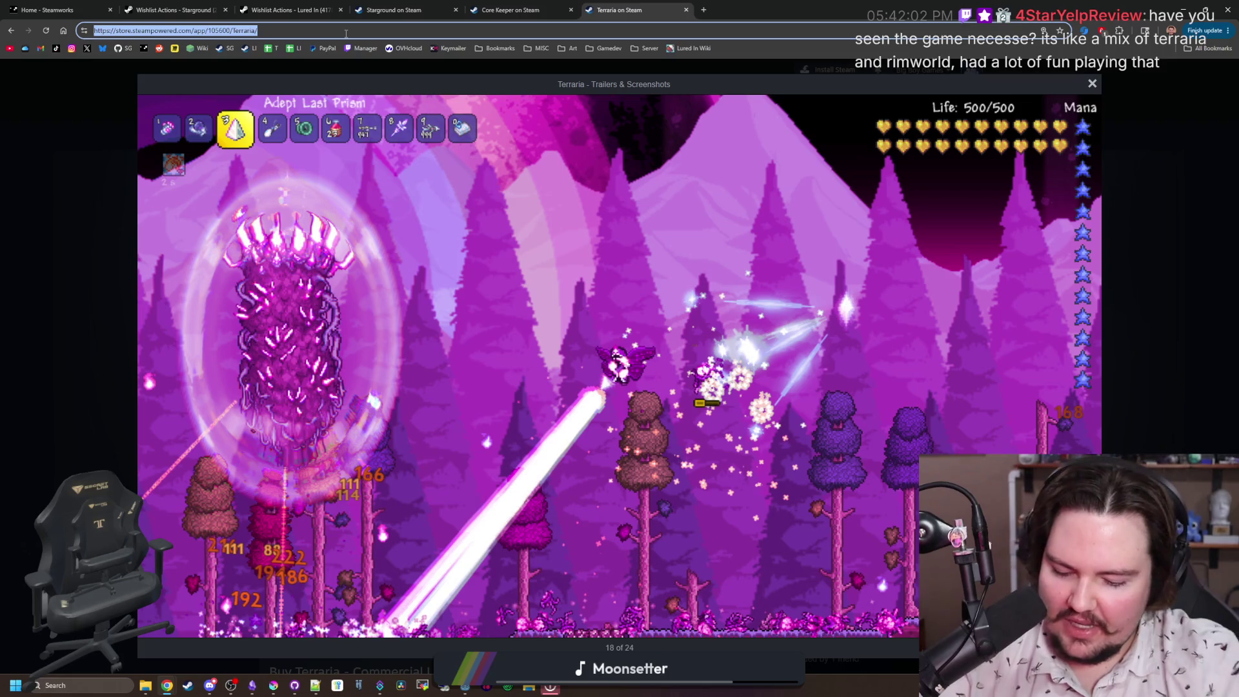
text(satisfactory)
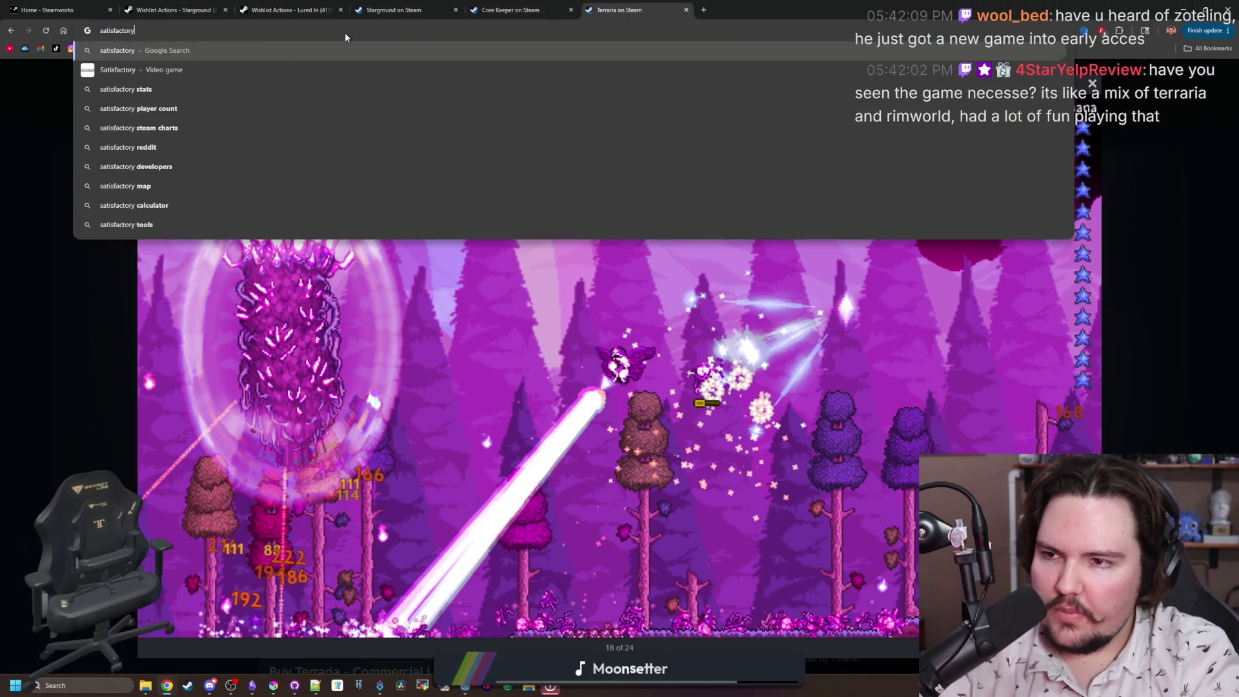
key(Return)
Step: Open Satisfactory's Steam page, page through its screenshot gallery, and close it with Esc
click(209, 381)
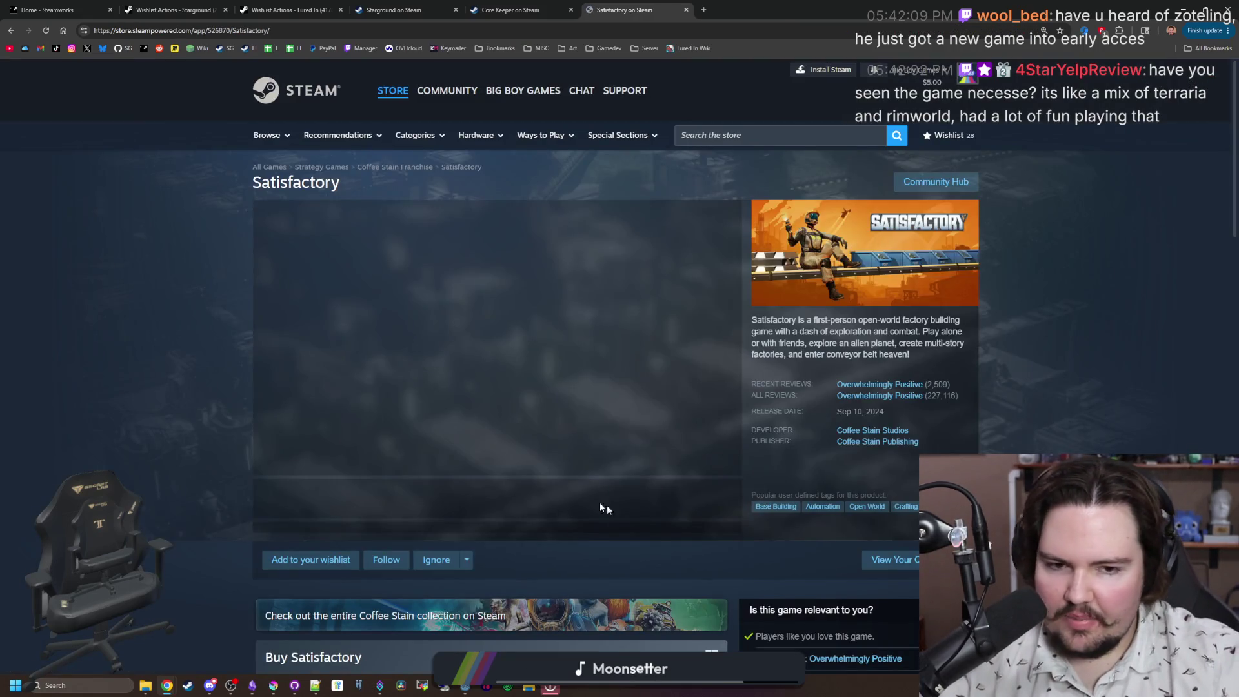
click(710, 393)
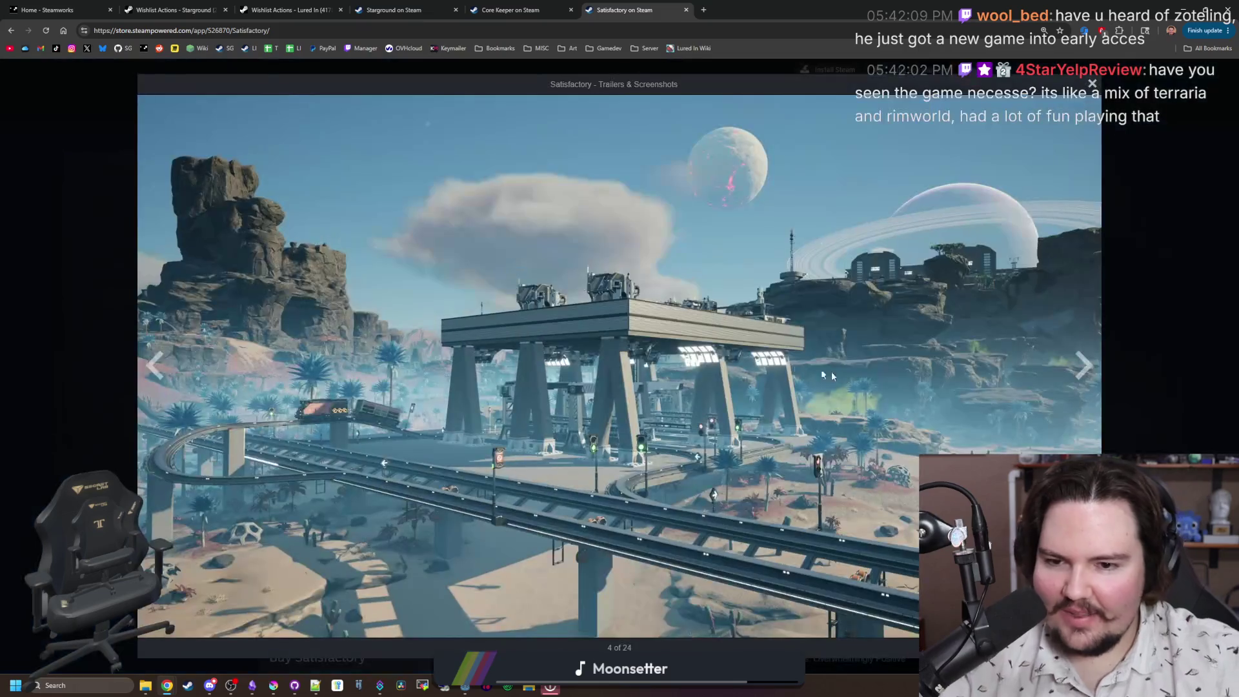
click(1077, 378)
click(1077, 378)
click(1077, 378)
click(1077, 378)
click(1077, 378)
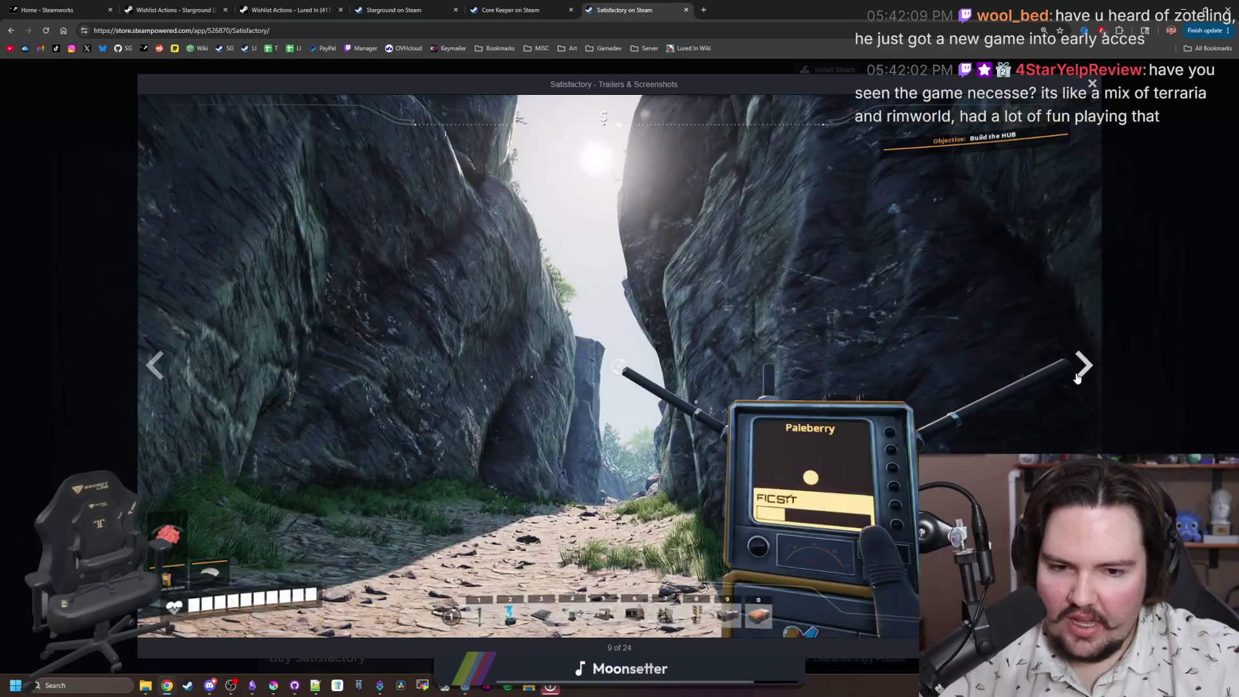
click(1076, 378)
click(1076, 378)
click(1077, 378)
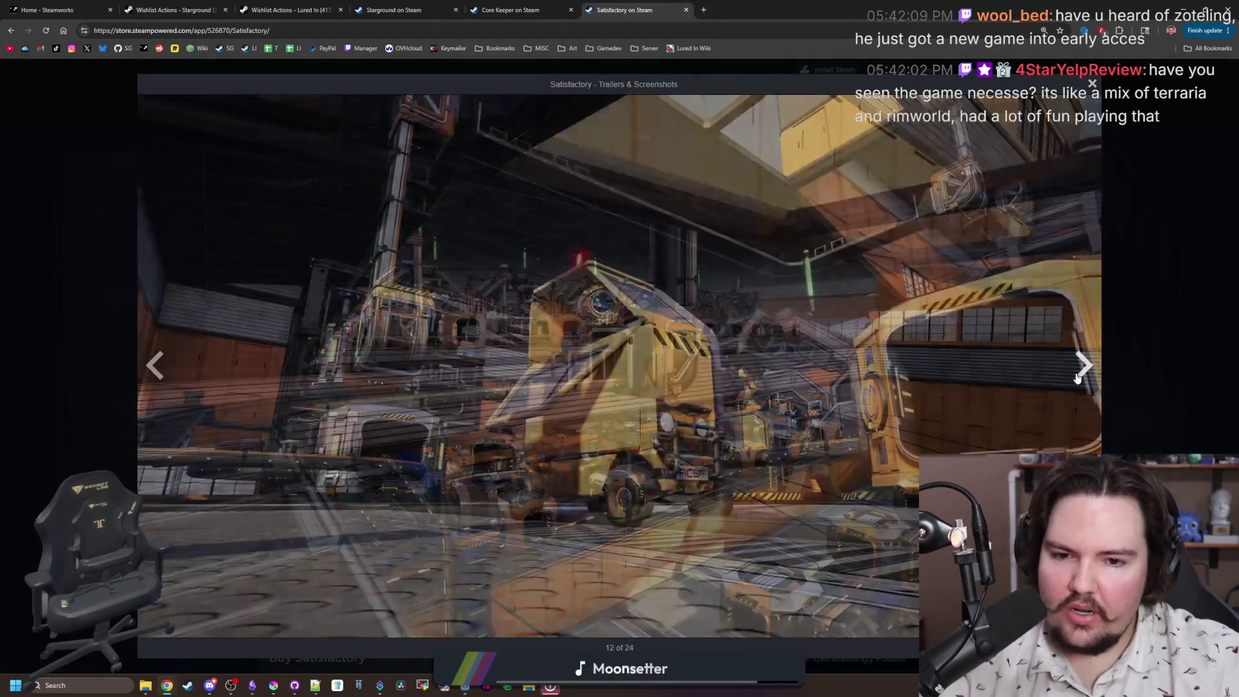
click(1076, 379)
click(1077, 379)
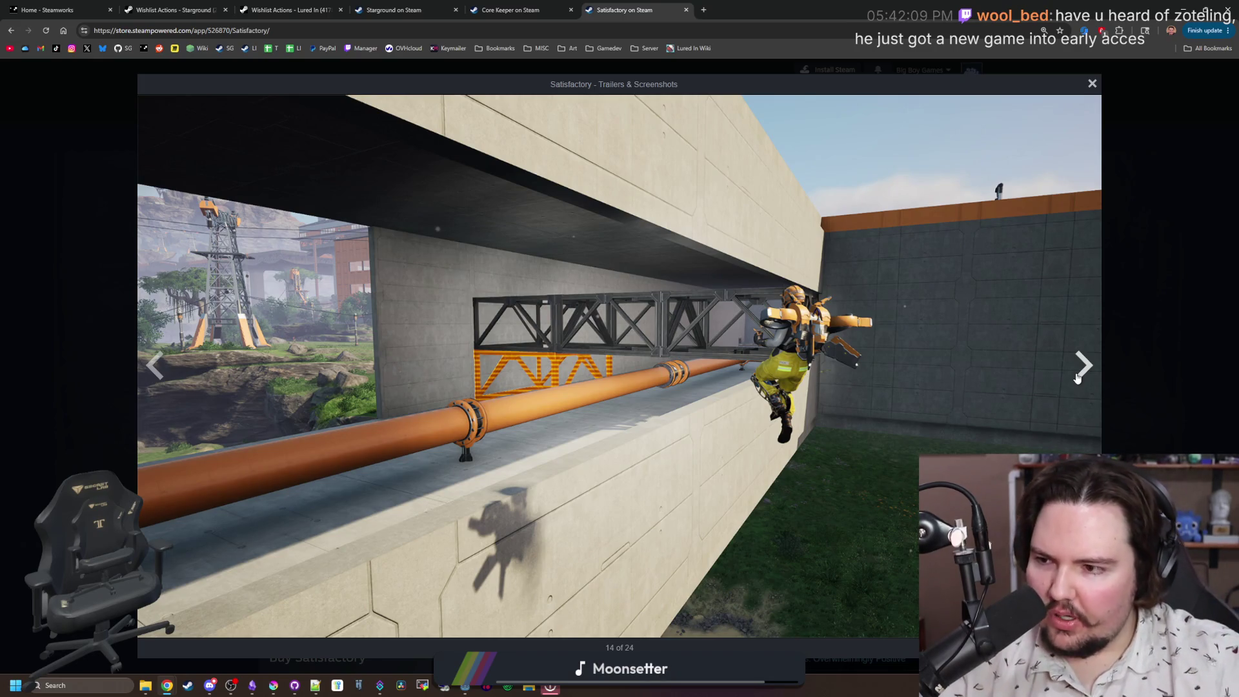
click(1077, 378)
click(1077, 378)
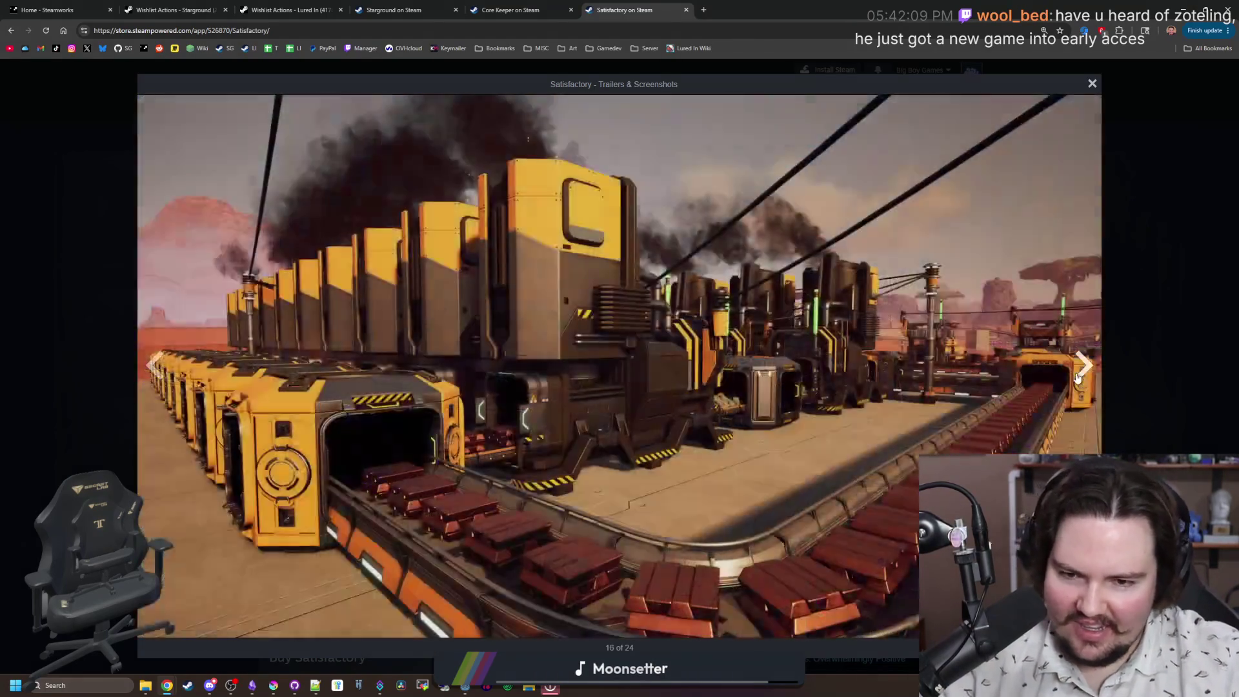
click(1077, 378)
click(1077, 378)
click(1076, 378)
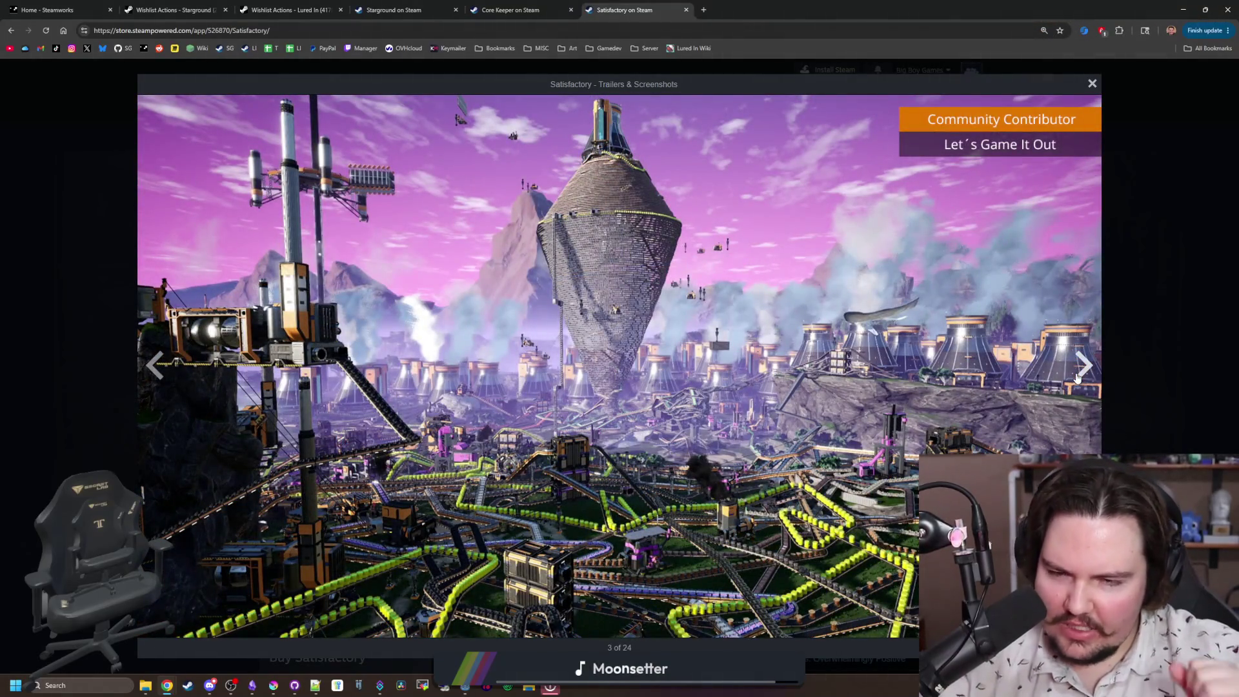
click(1082, 365)
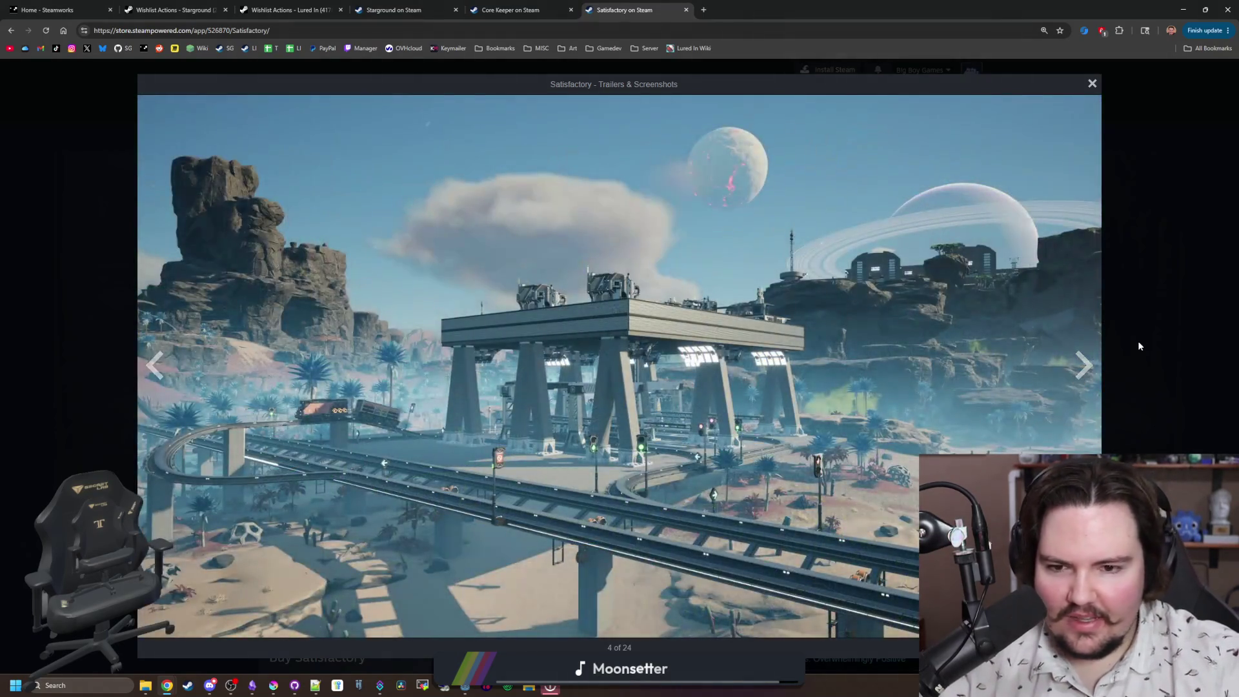
key(Escape)
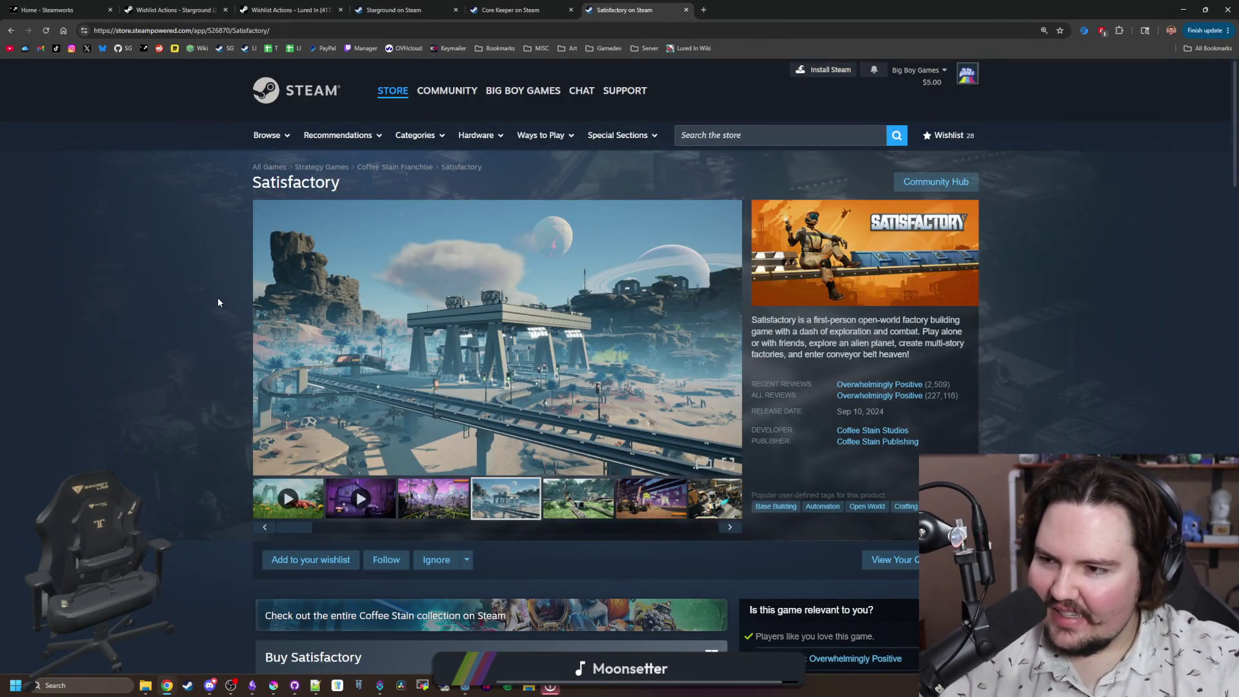
Step: Search the Steam library for 'neces', open Necesse's store page, and maximize the Steam window
click(194, 694)
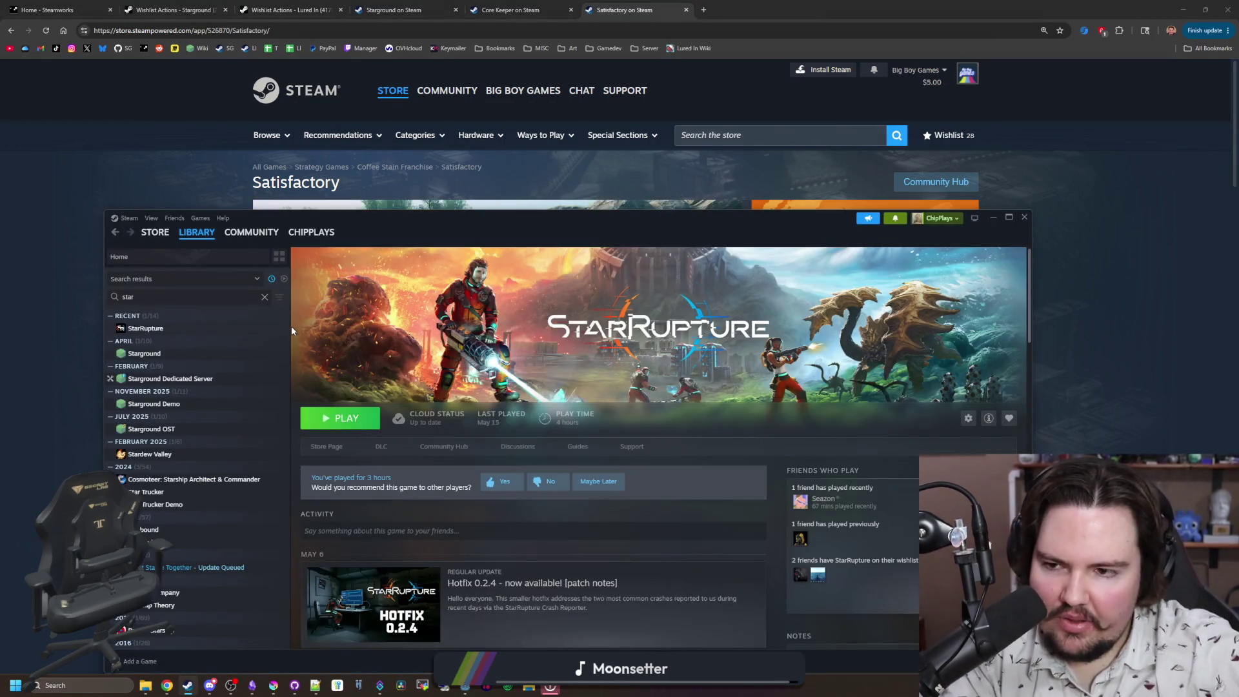
click(264, 297)
text(neces)
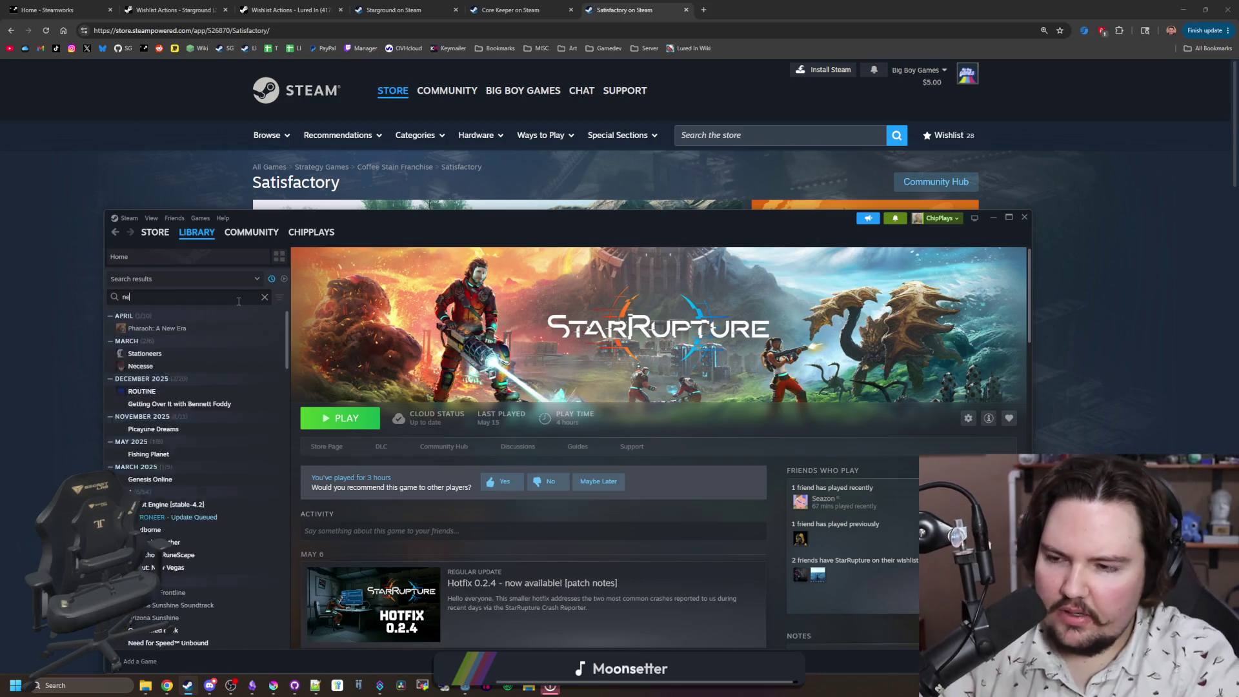
key(Return)
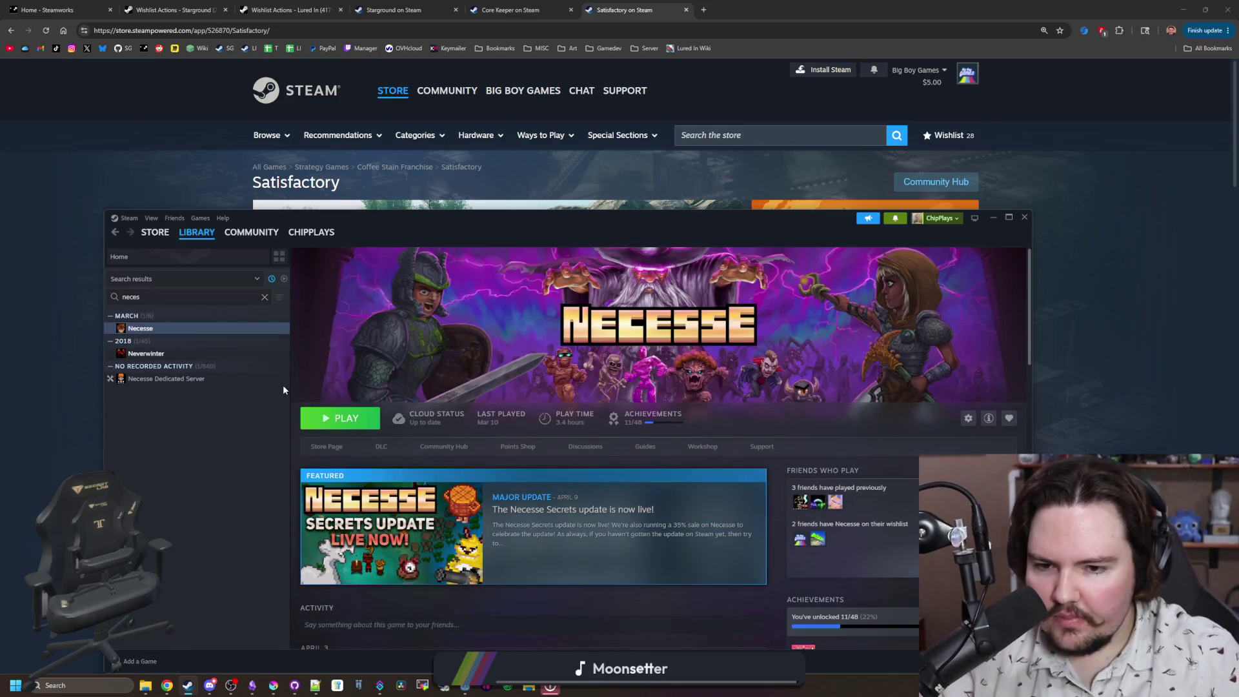
click(335, 447)
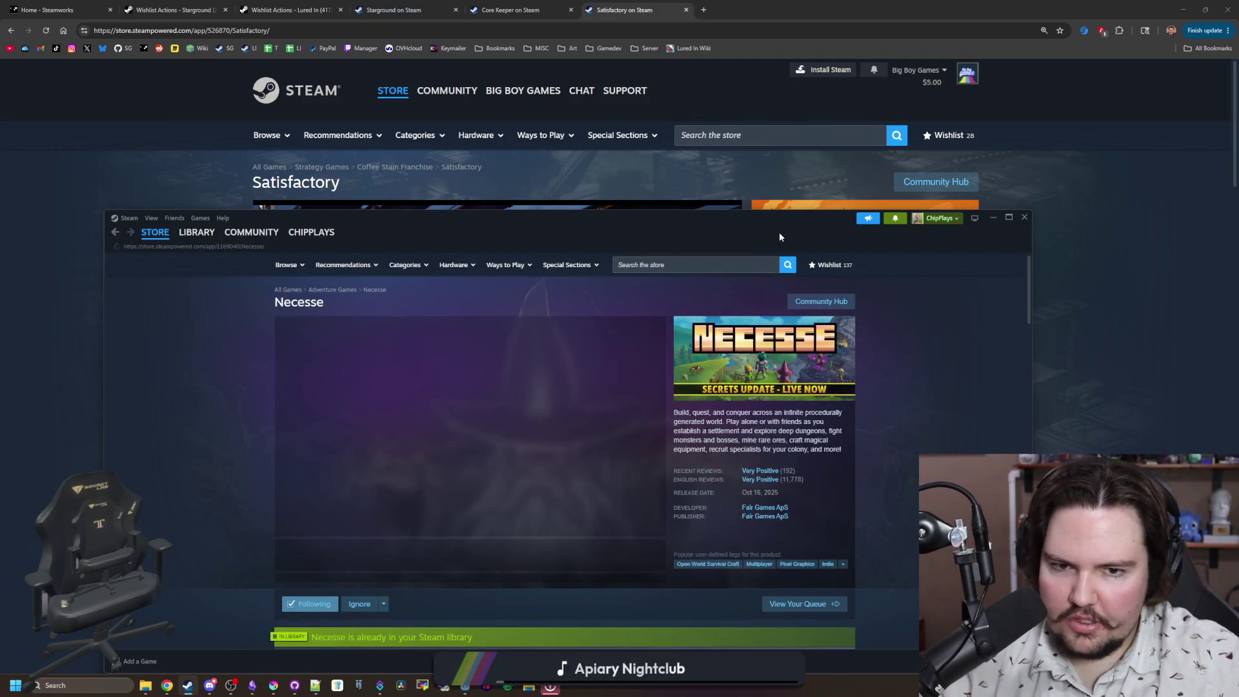
double_click(779, 231)
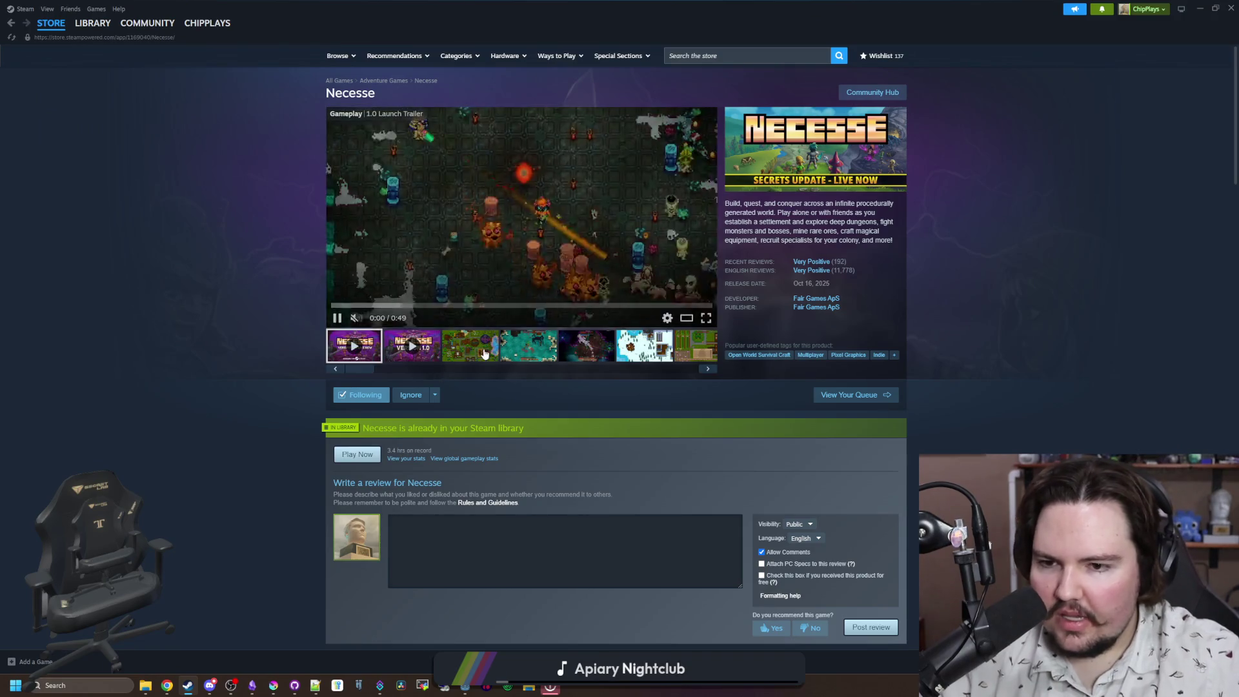
Step: Page through Necesse's Trailers & Screenshots gallery to the end and back to the trailer, then close it
click(498, 208)
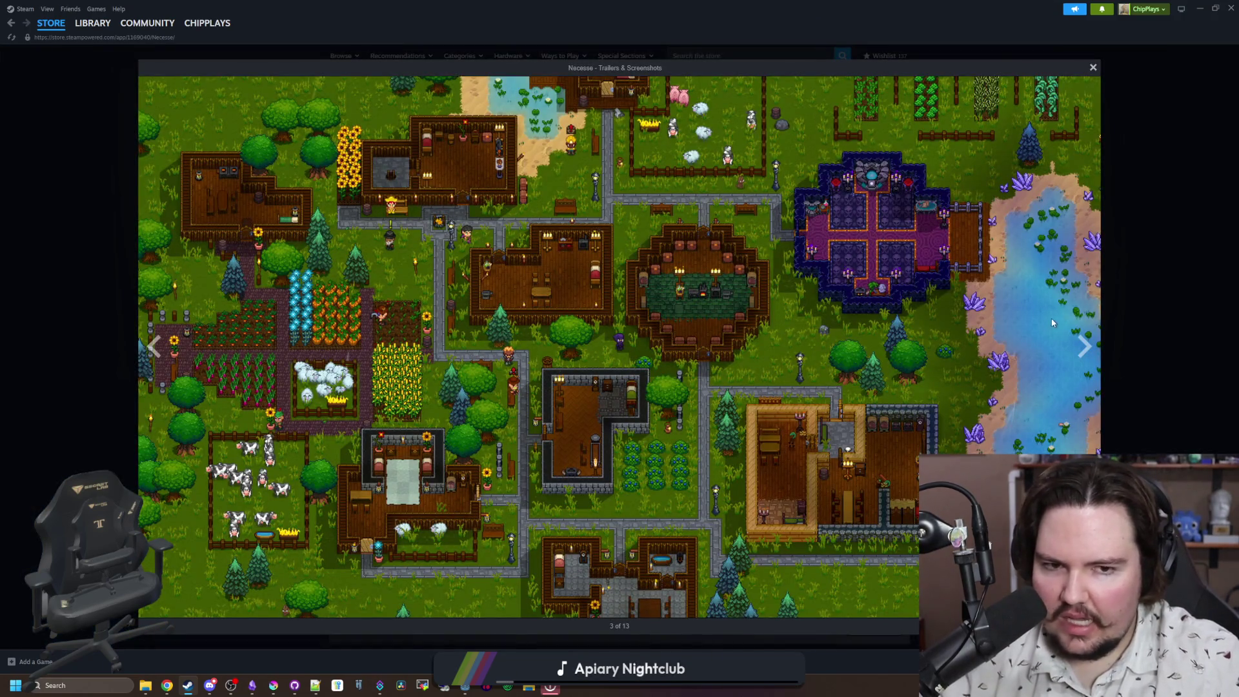
click(1083, 347)
click(1082, 346)
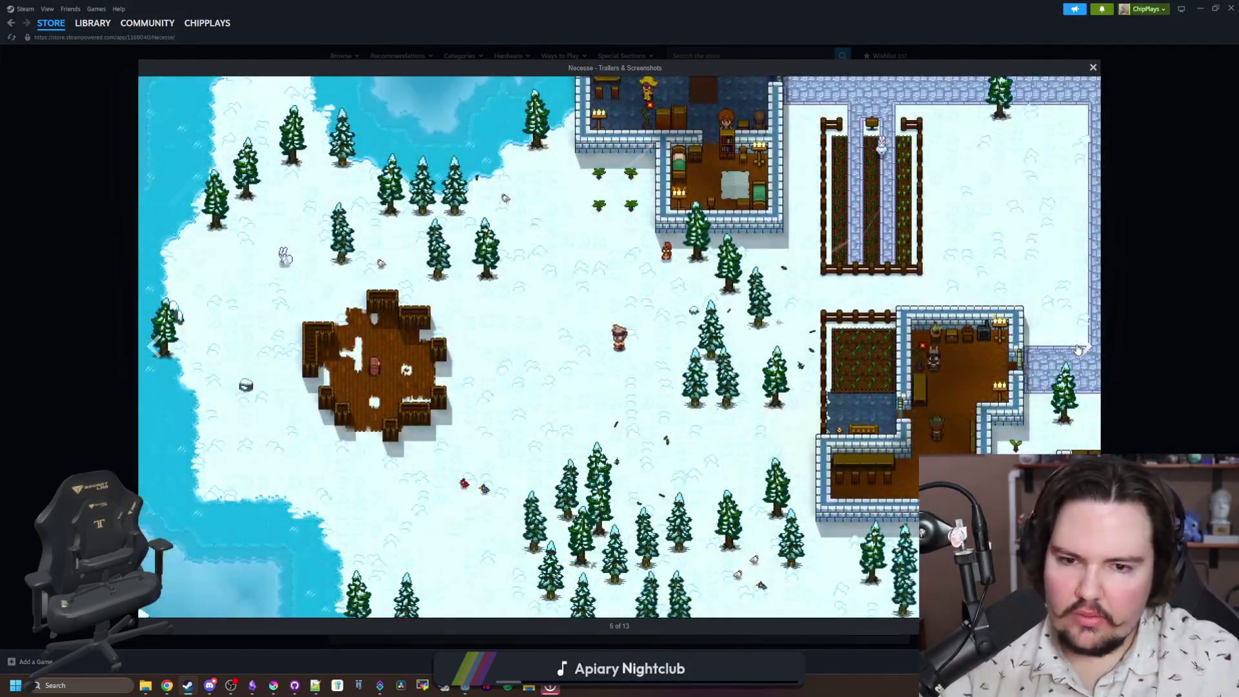
click(1078, 349)
click(1078, 349)
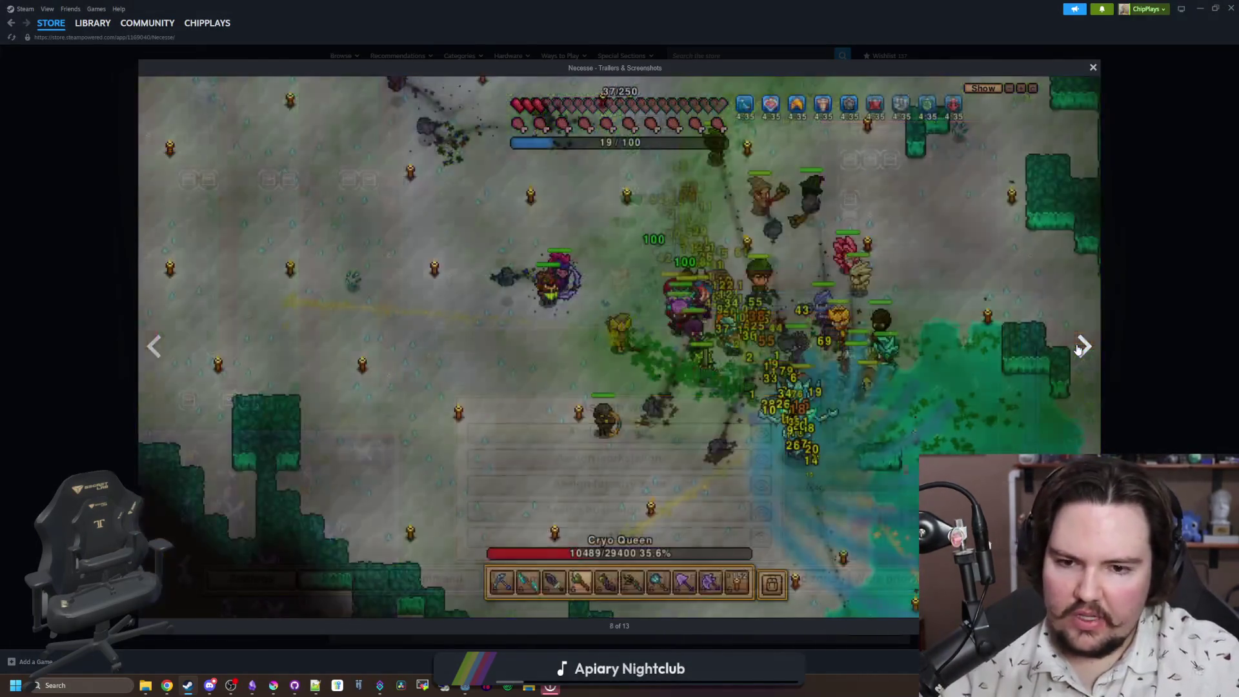
click(1078, 349)
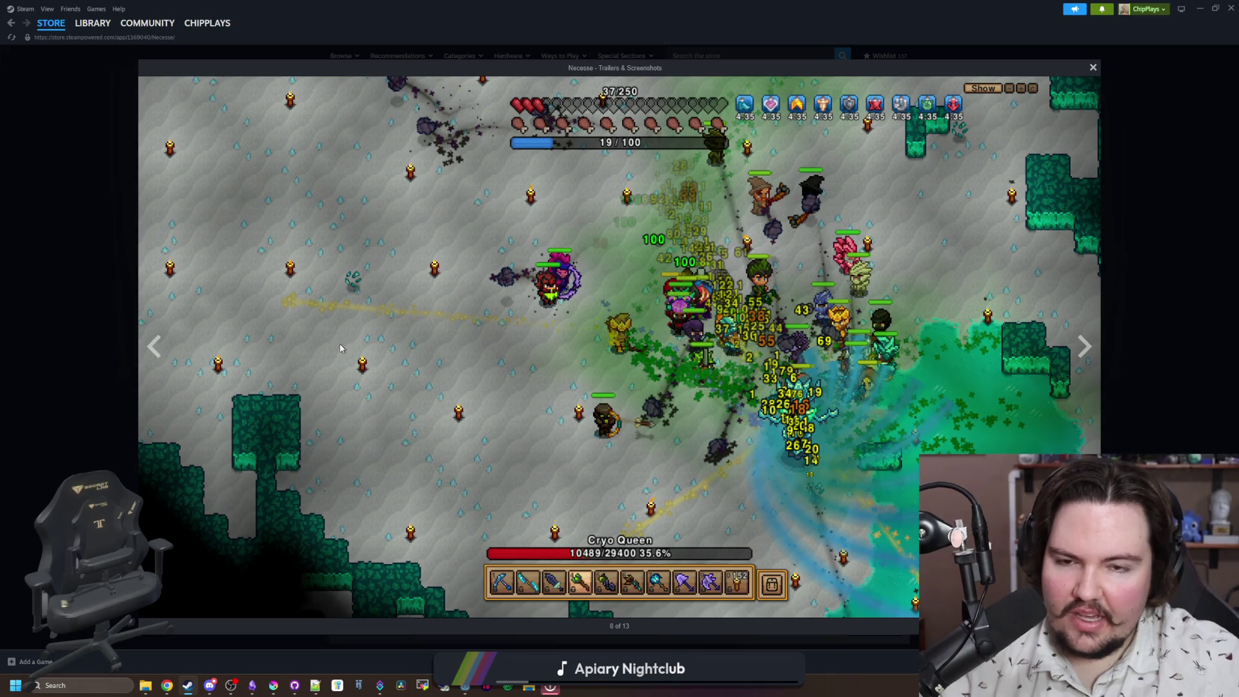
click(154, 347)
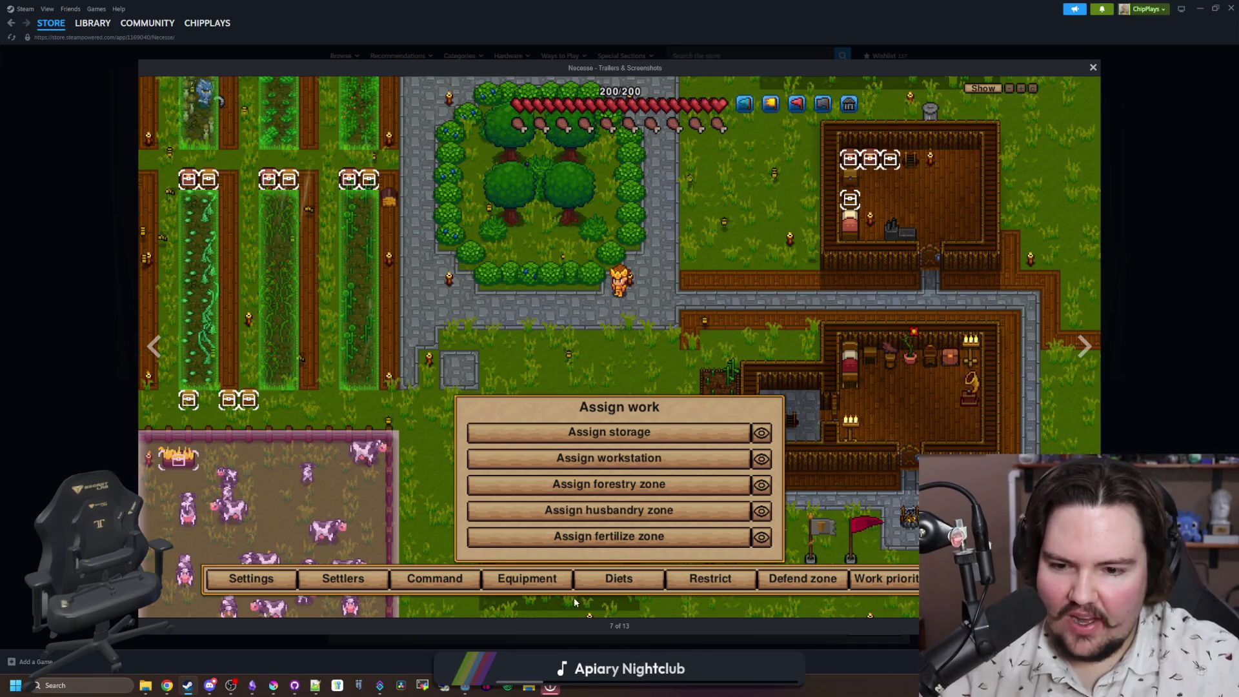
click(1082, 345)
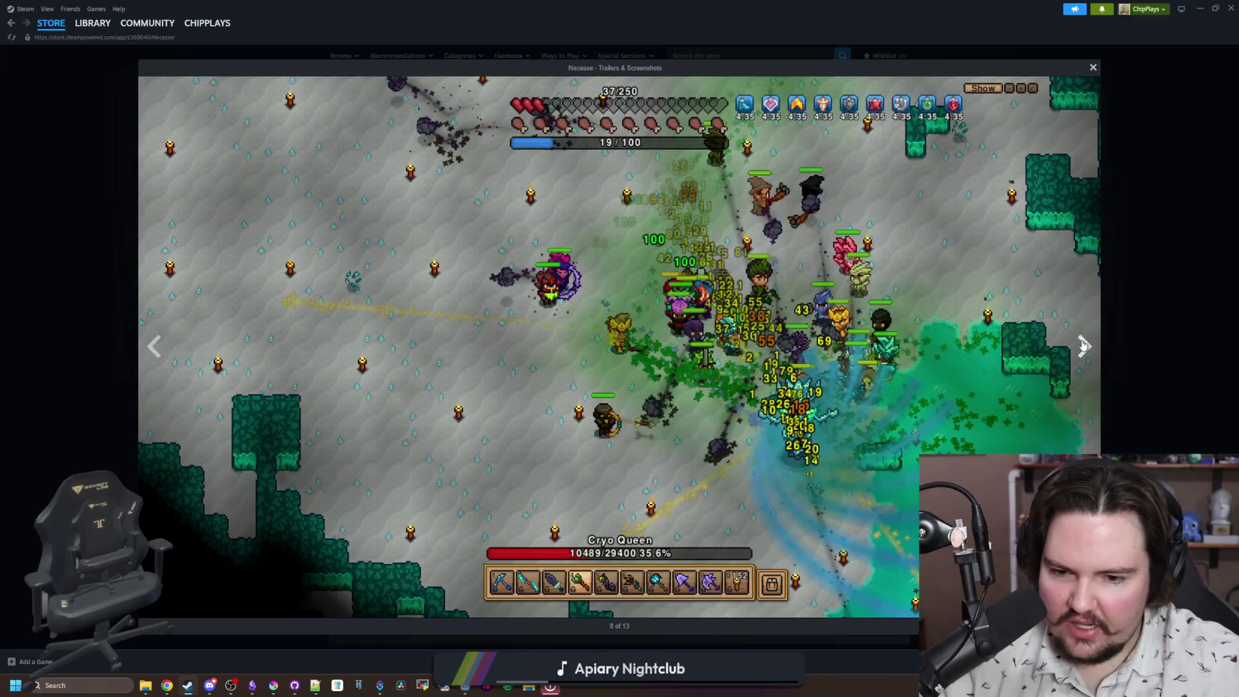
click(1082, 345)
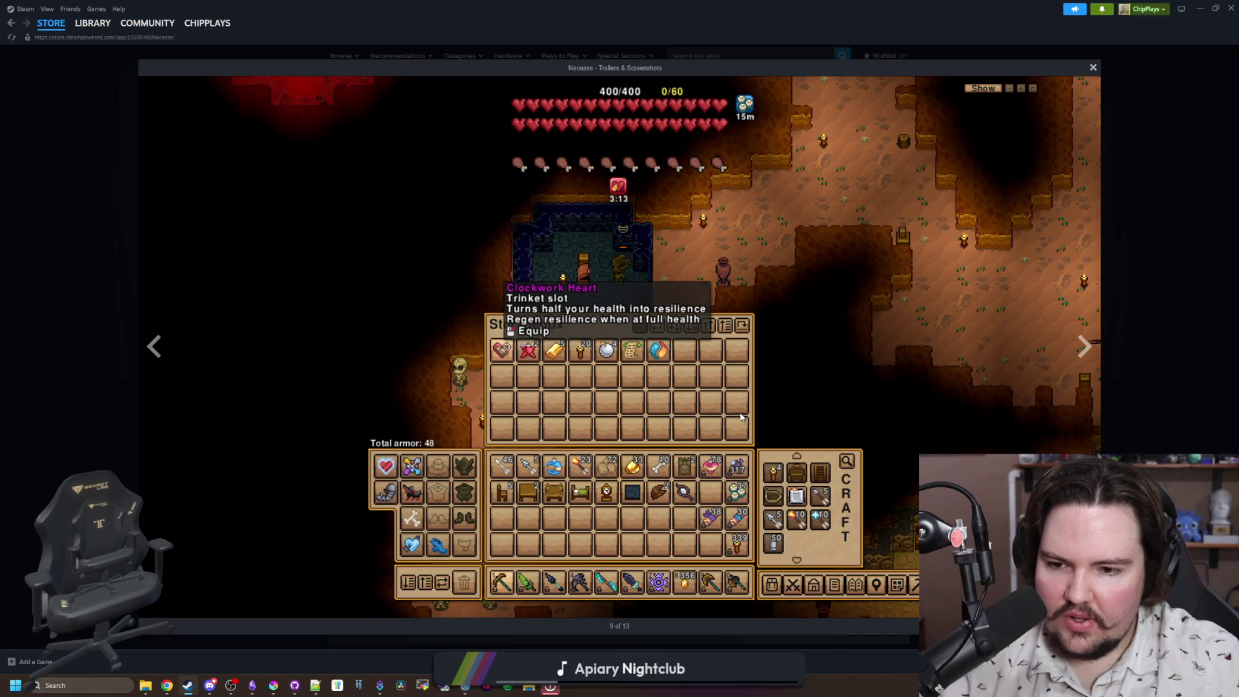
click(1081, 344)
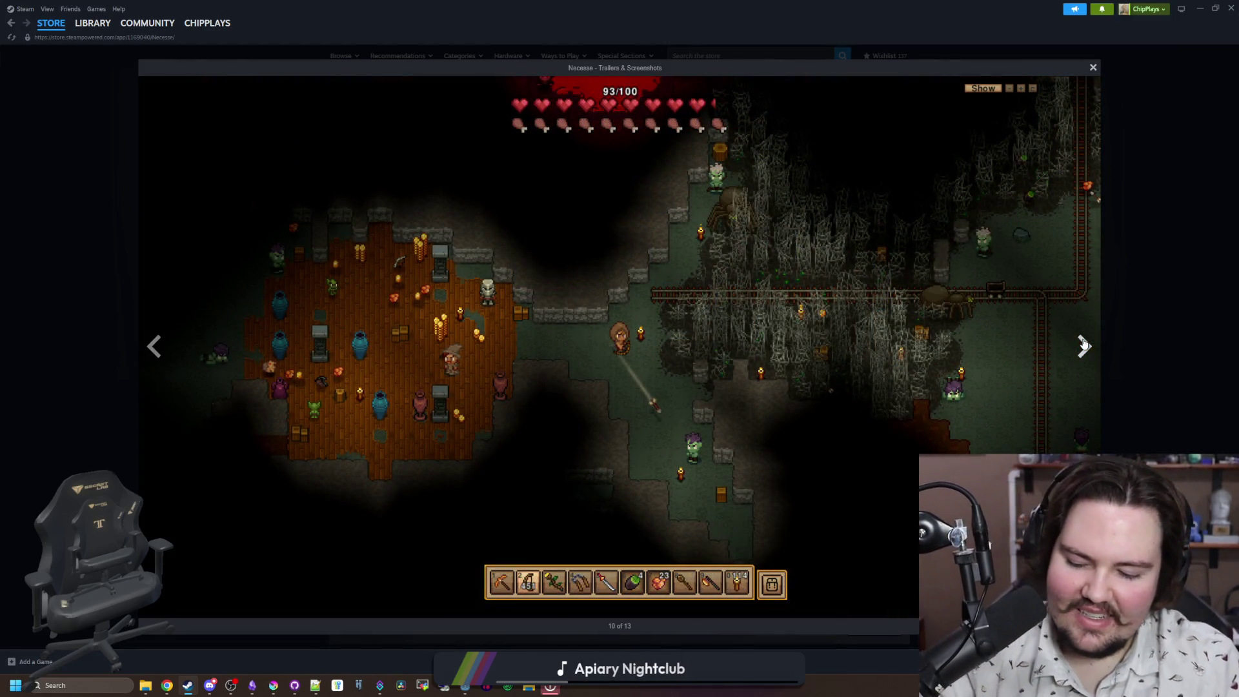
double_click(1082, 345)
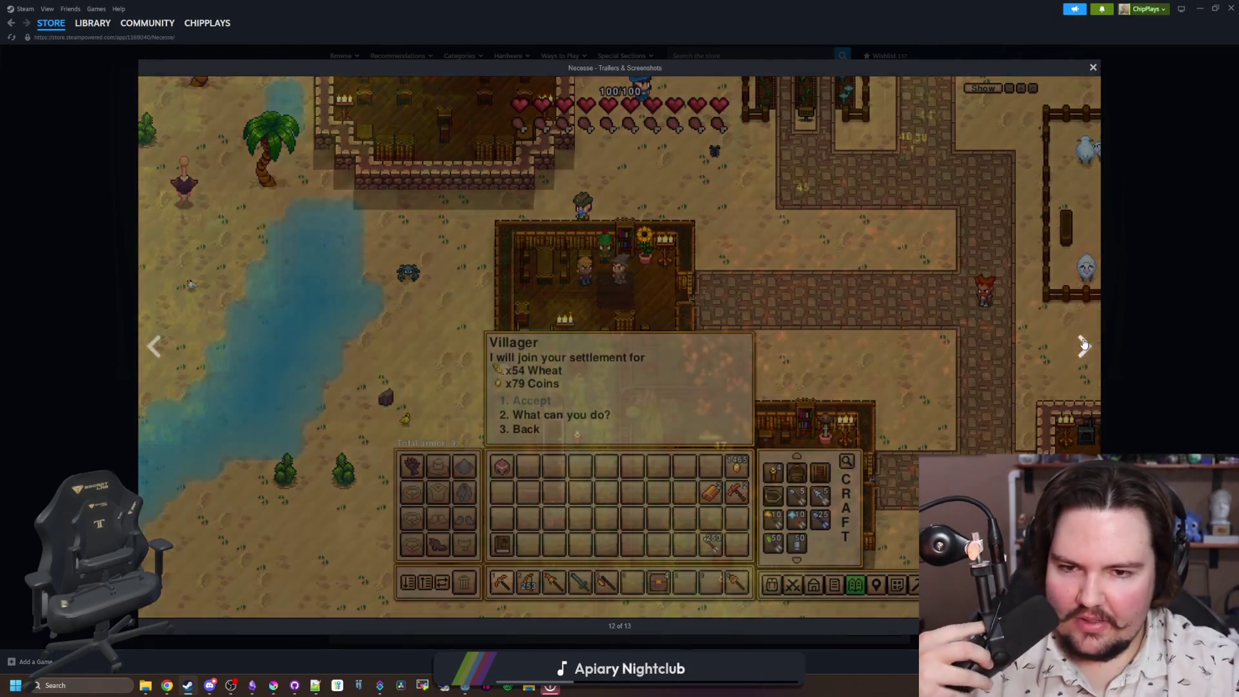
click(1083, 344)
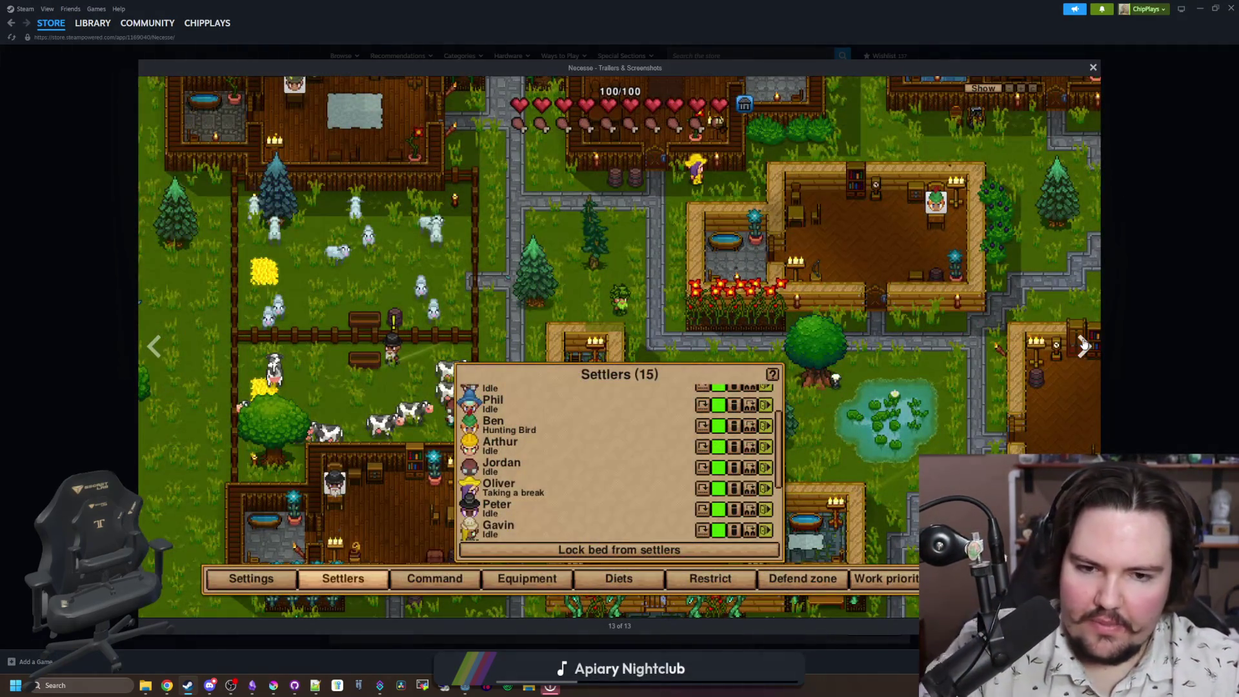
click(1083, 345)
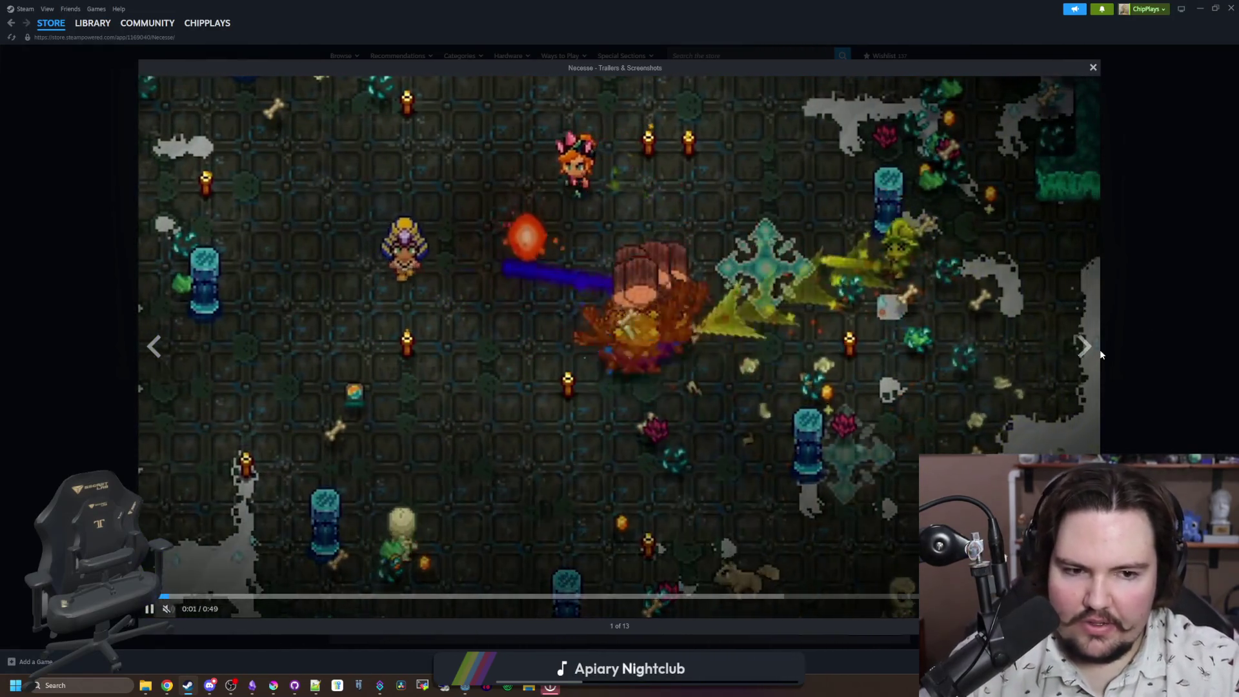
click(1083, 355)
click(1083, 355)
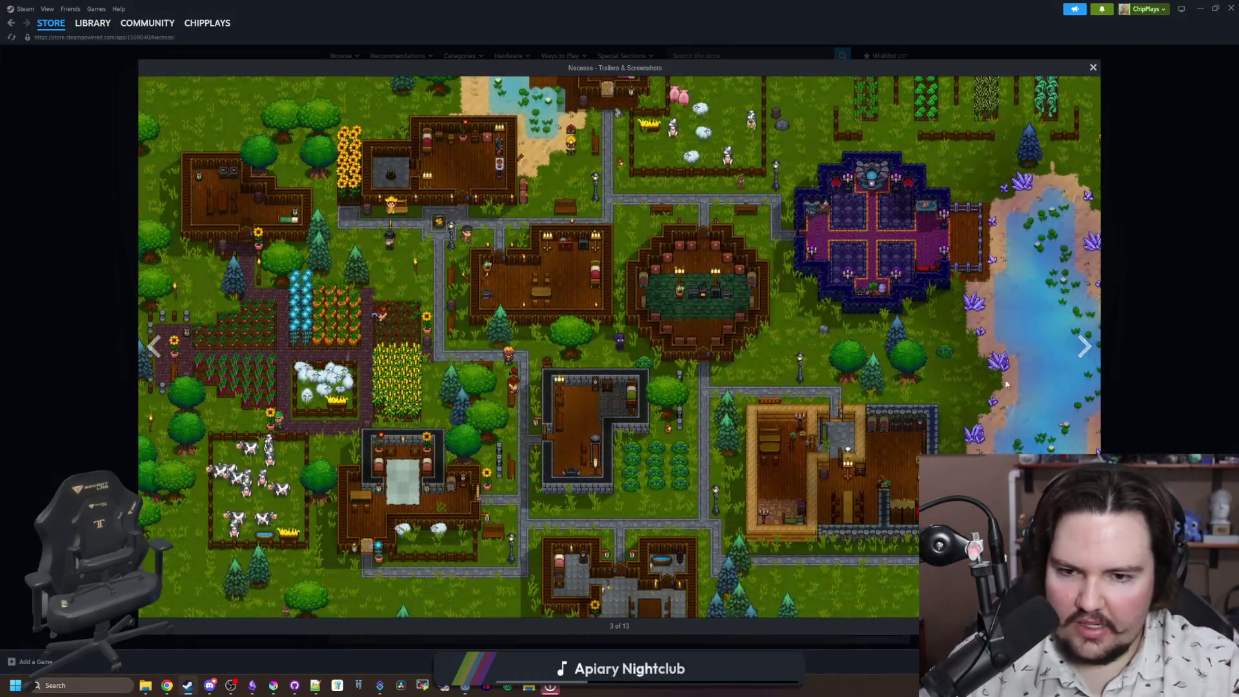
click(1151, 320)
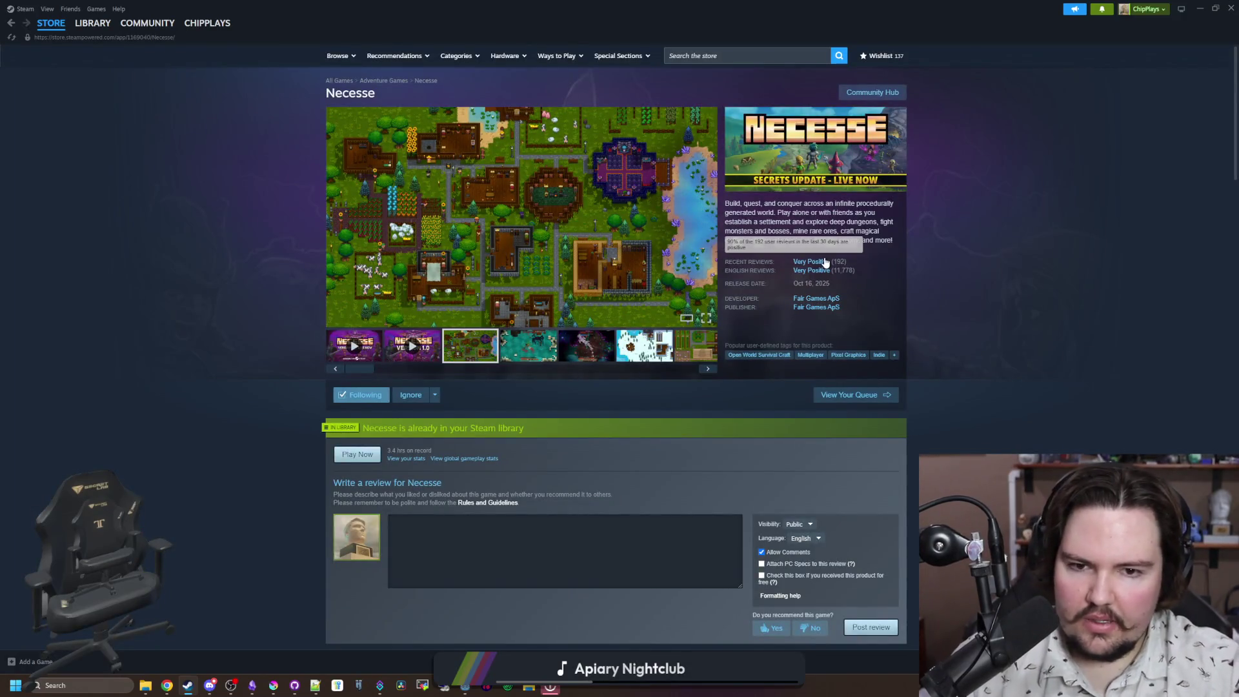
mouse_move(826, 262)
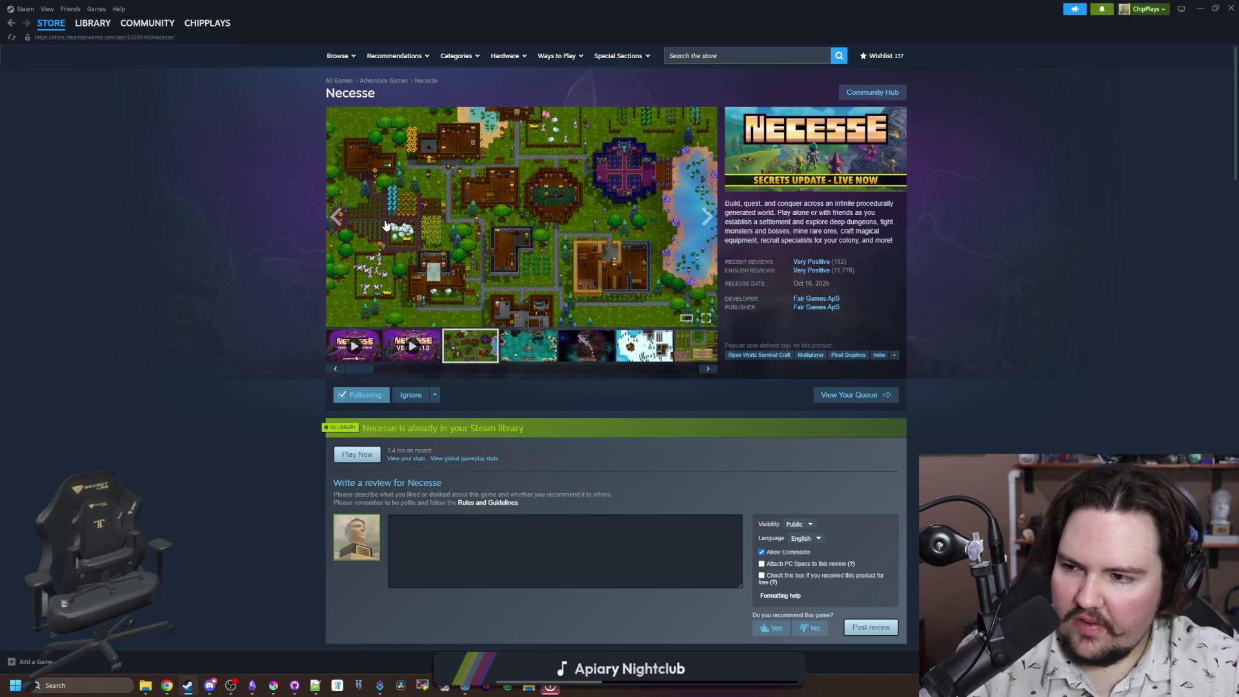
Step: Search the Steam store for 'zoteling' after a mistaken 'zg' search
click(724, 55)
text(z)
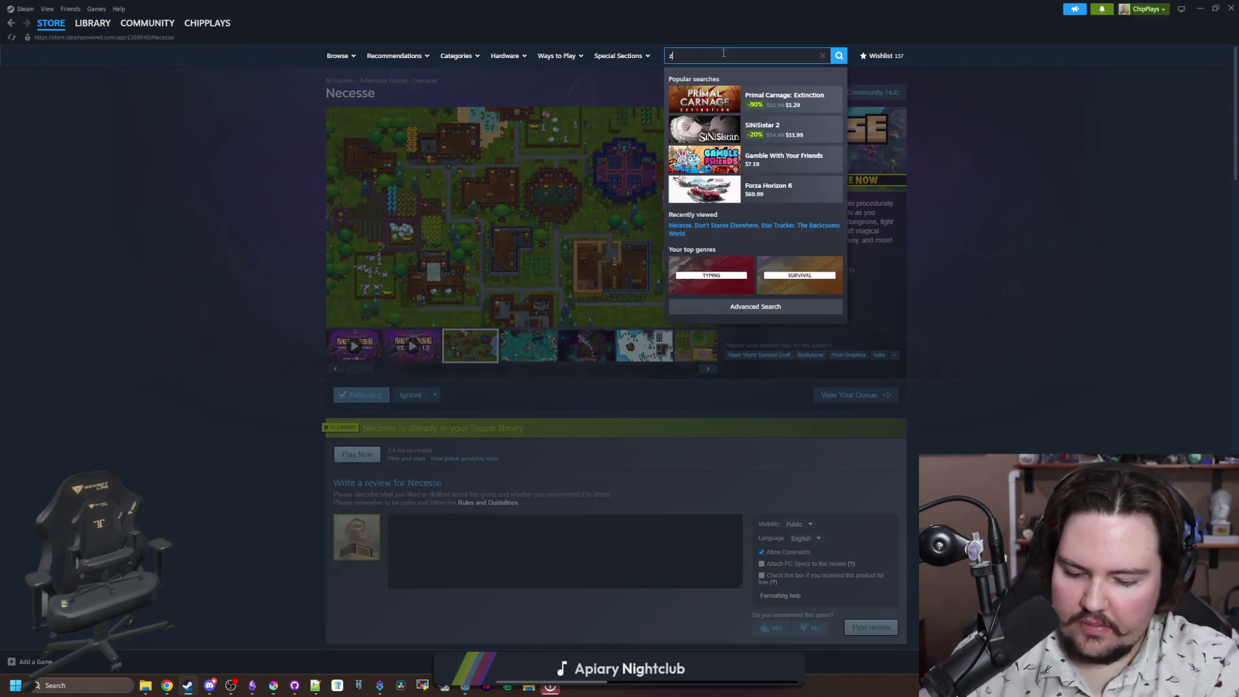
text(oteling)
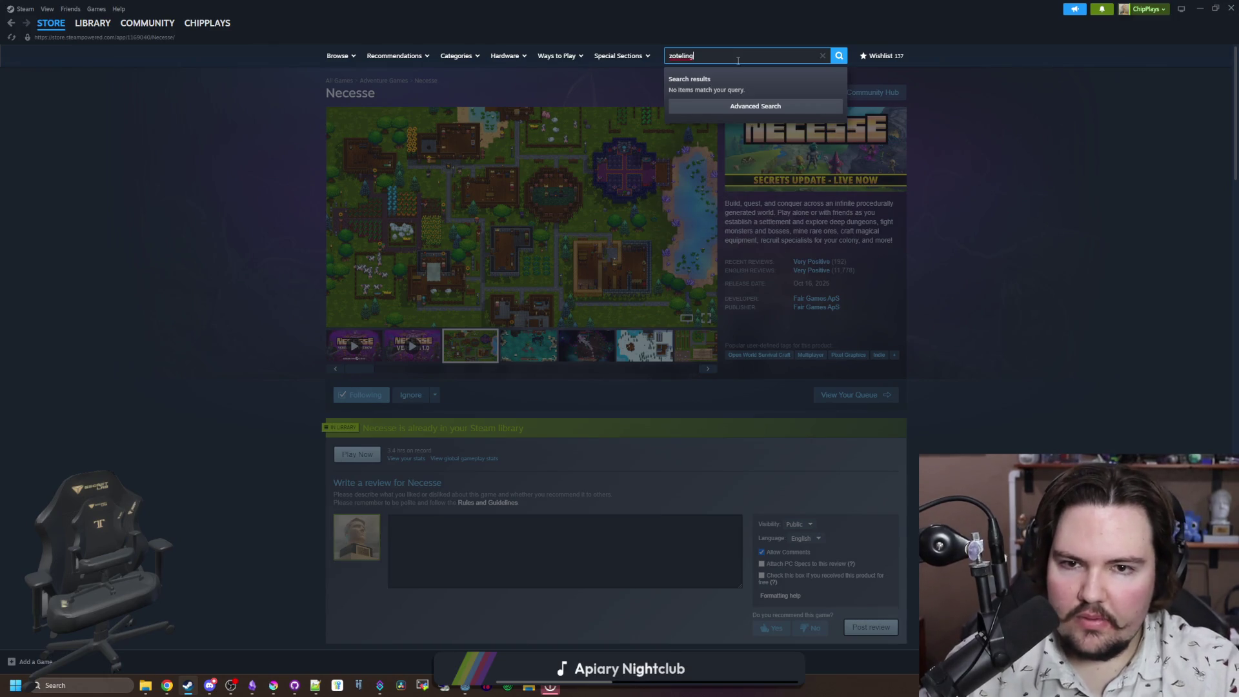
click(838, 56)
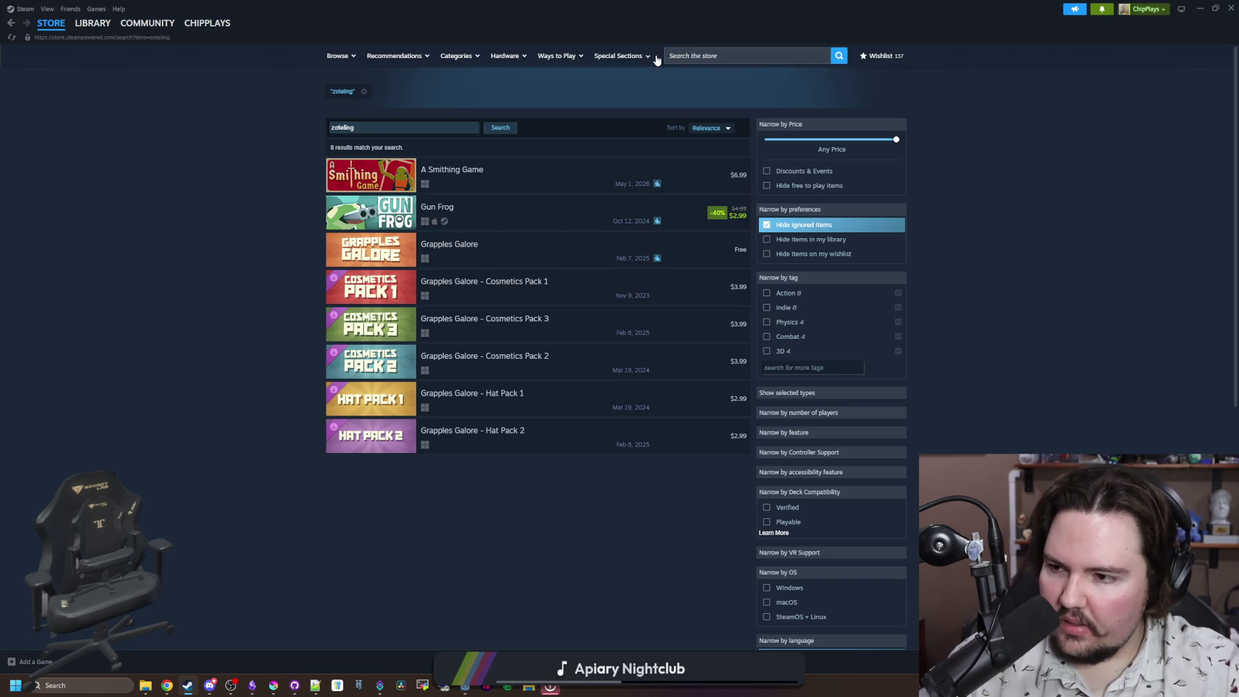
click(731, 55)
text(z)
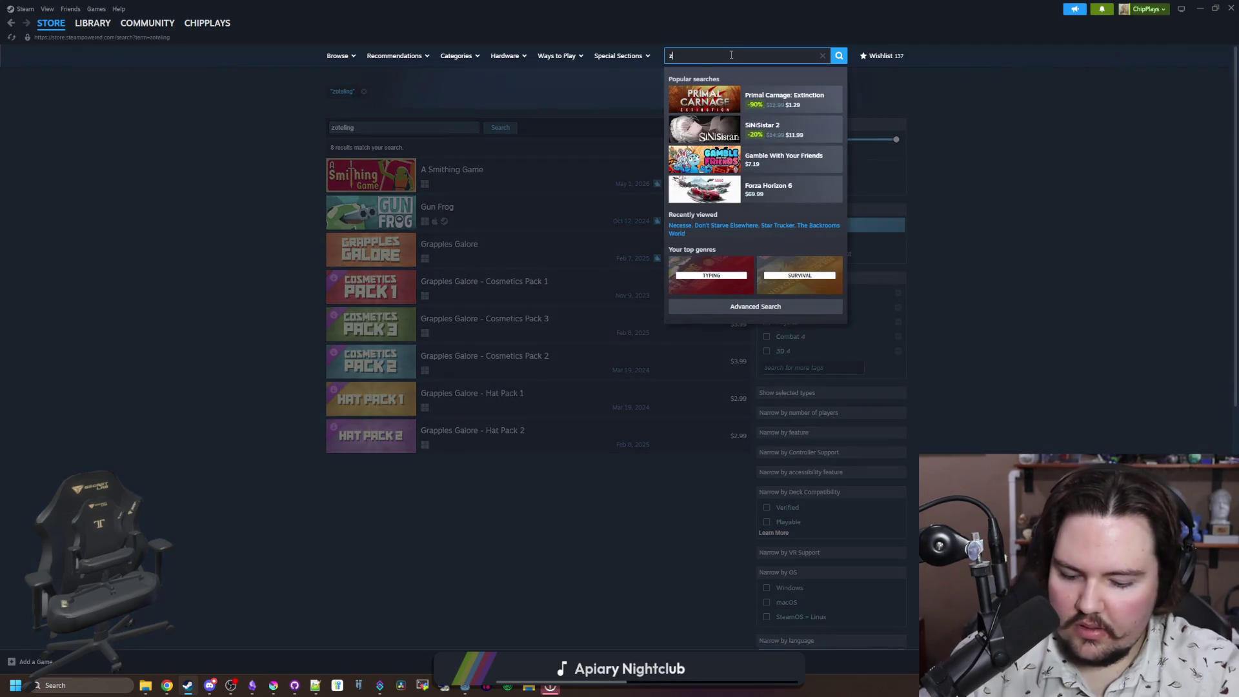
text(oteling)
click(1026, 147)
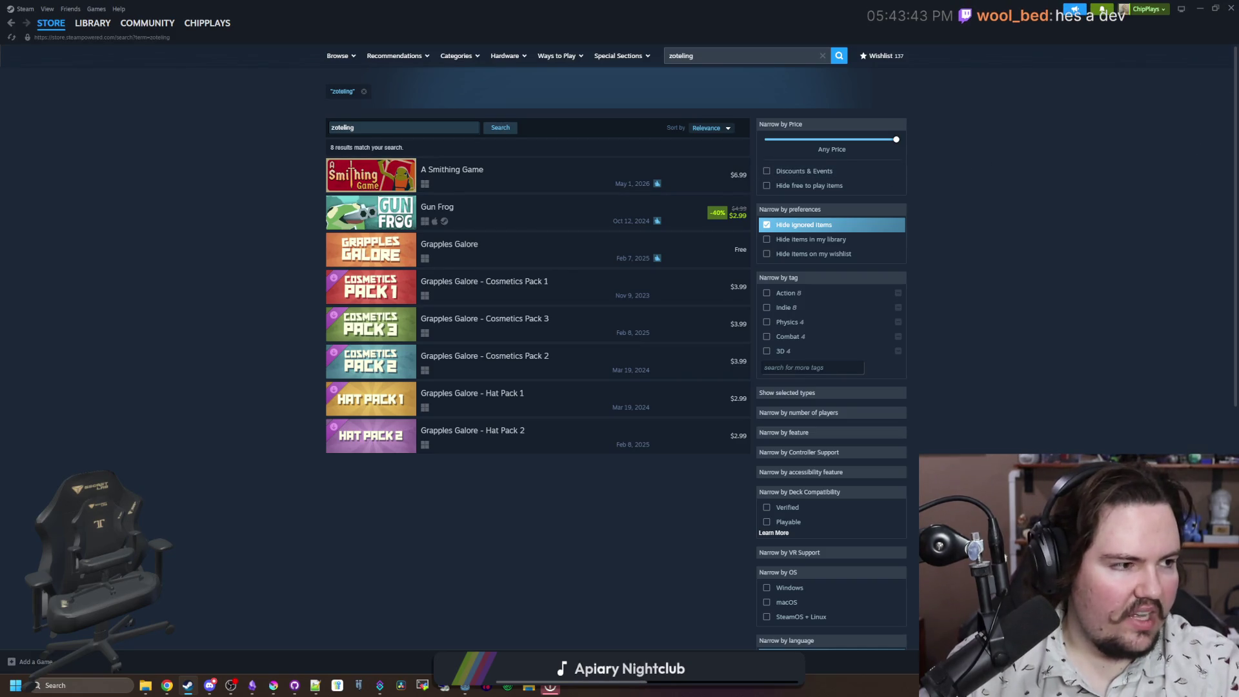
Step: Run a Google search for 'zoteling' in Chrome
key(alt+Tab)
text(zoteling)
key(Return)
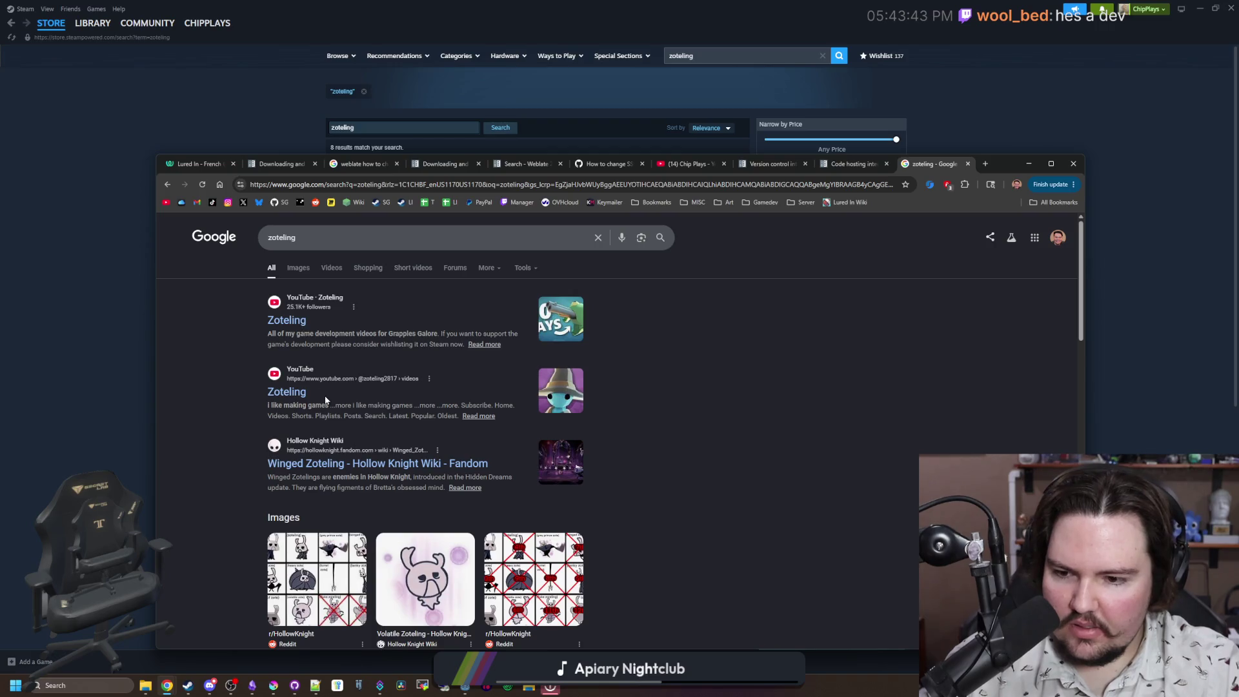
Step: Open the developer's YouTube channel, list its Videos, and open I Made A PVP Smithing Game
click(287, 323)
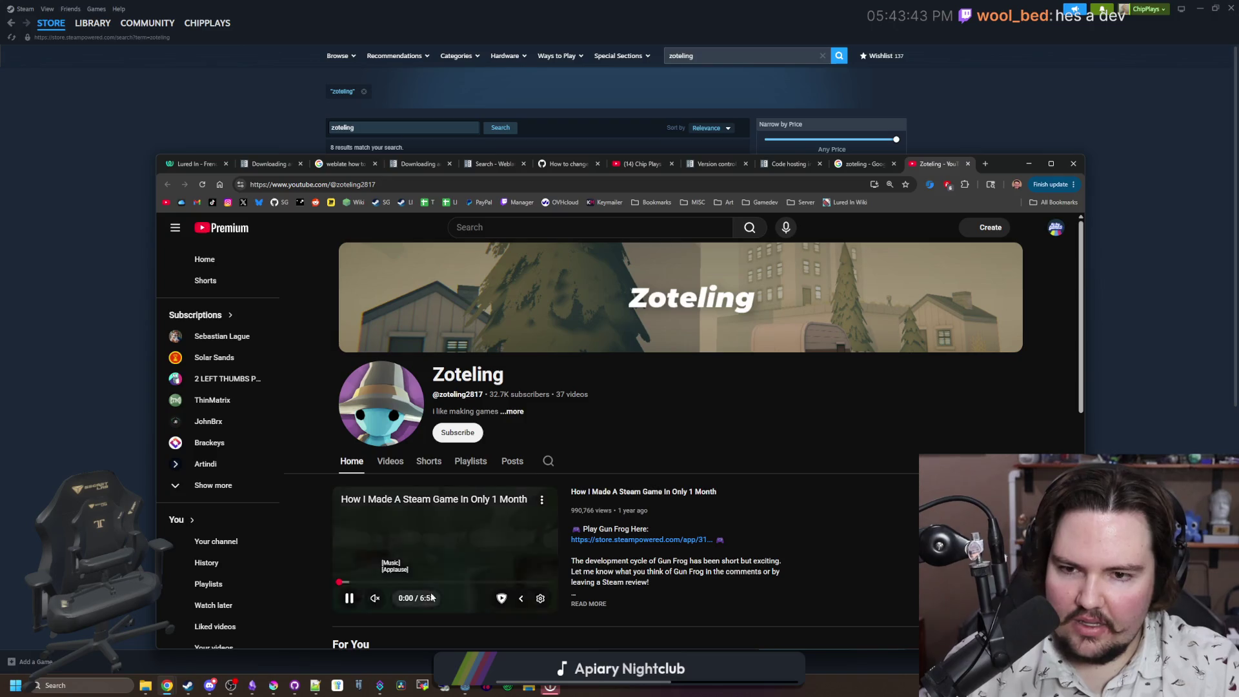
click(460, 549)
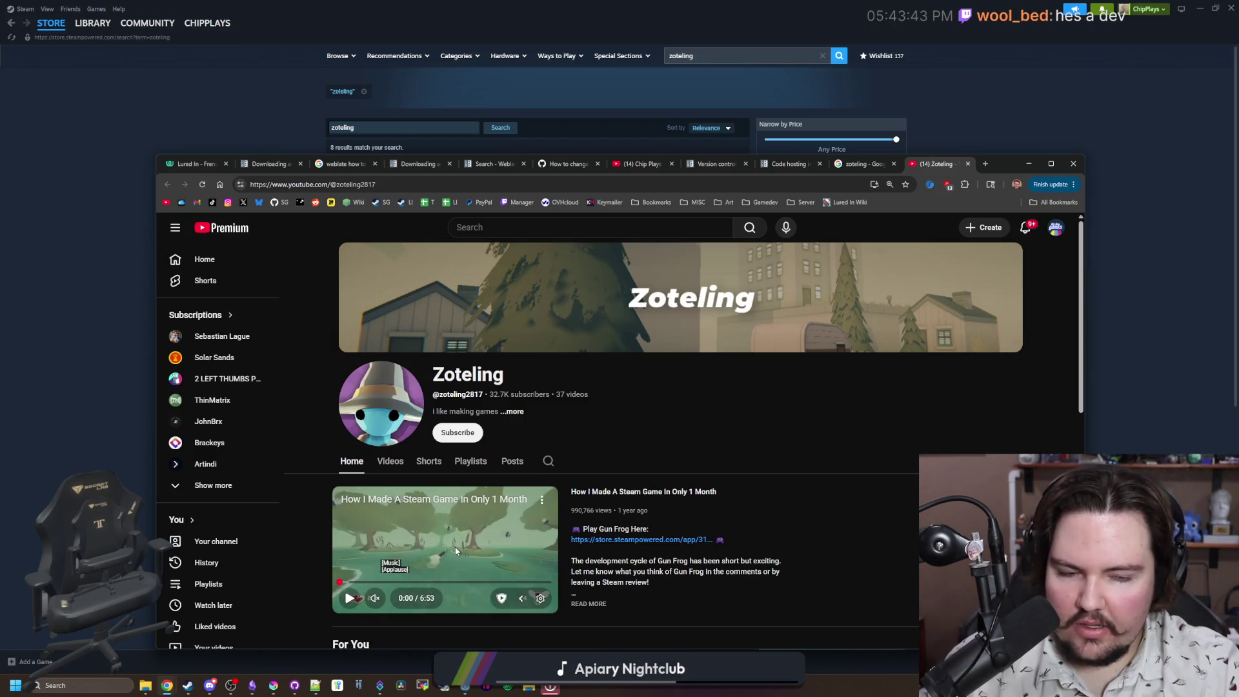
scroll(456, 552, down, 3)
mouse_move(455, 552)
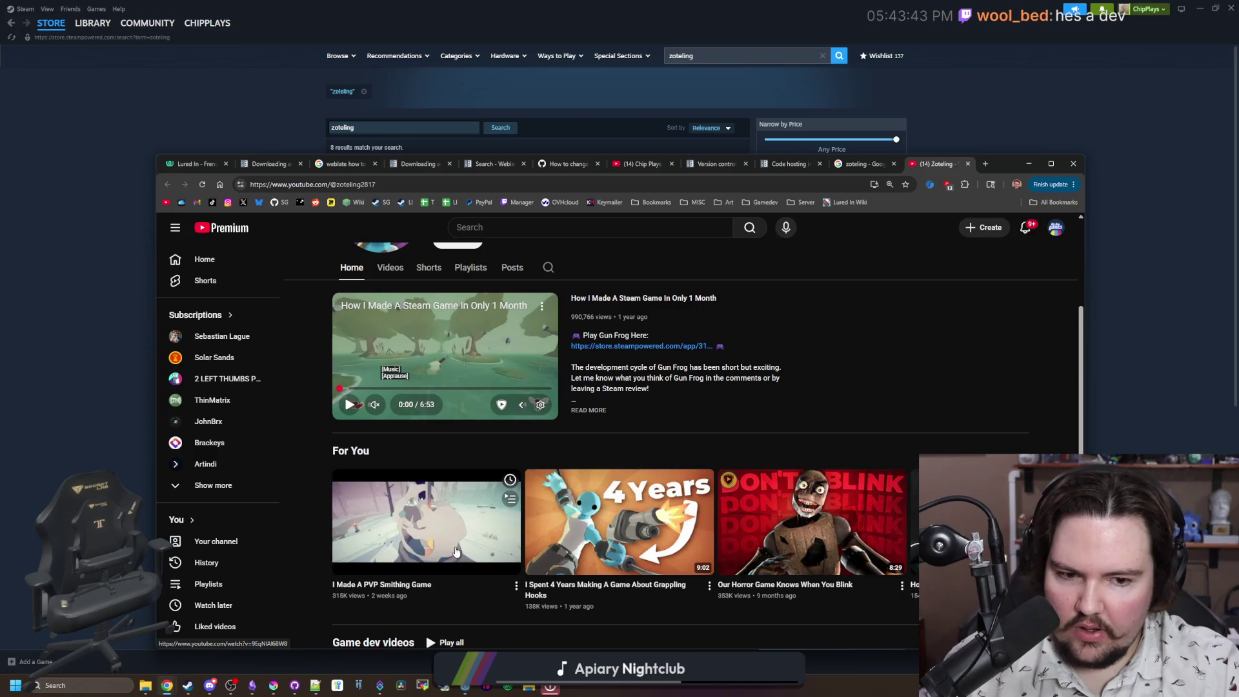
scroll(387, 400, up, 2)
click(385, 398)
scroll(480, 509, down, 1)
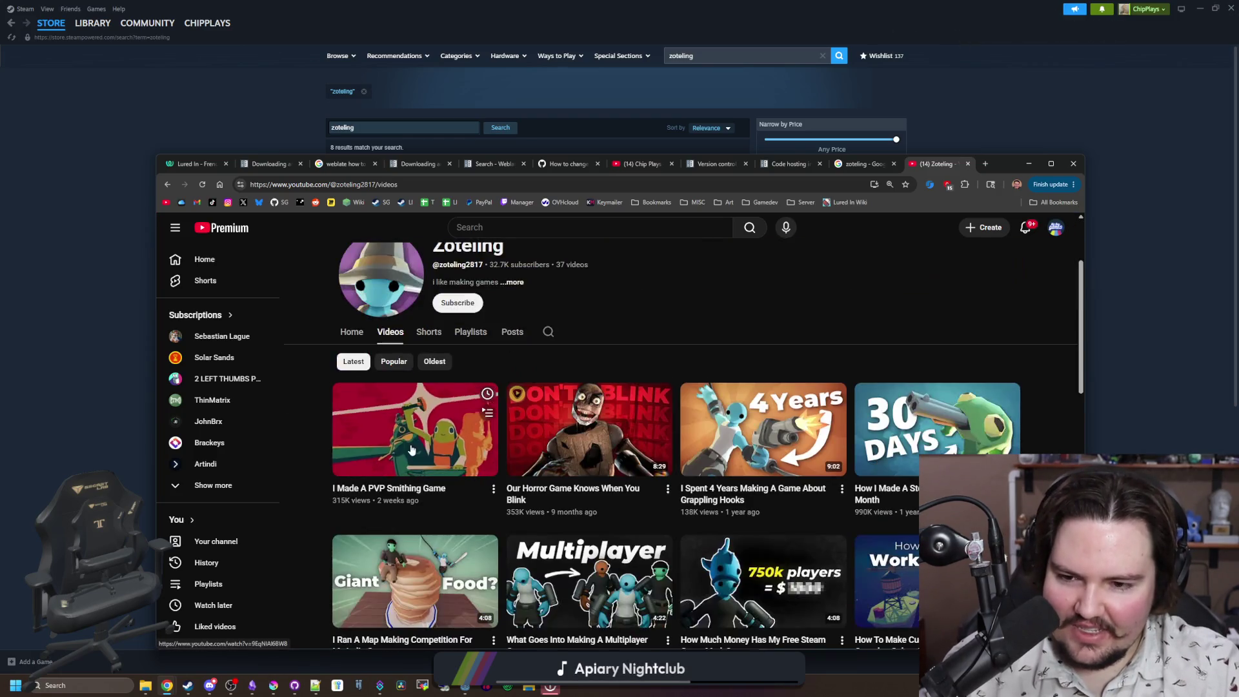
click(458, 432)
Step: Skim the video forward from 0:14 through 3:22 and 7:30 to about 9:24
click(450, 485)
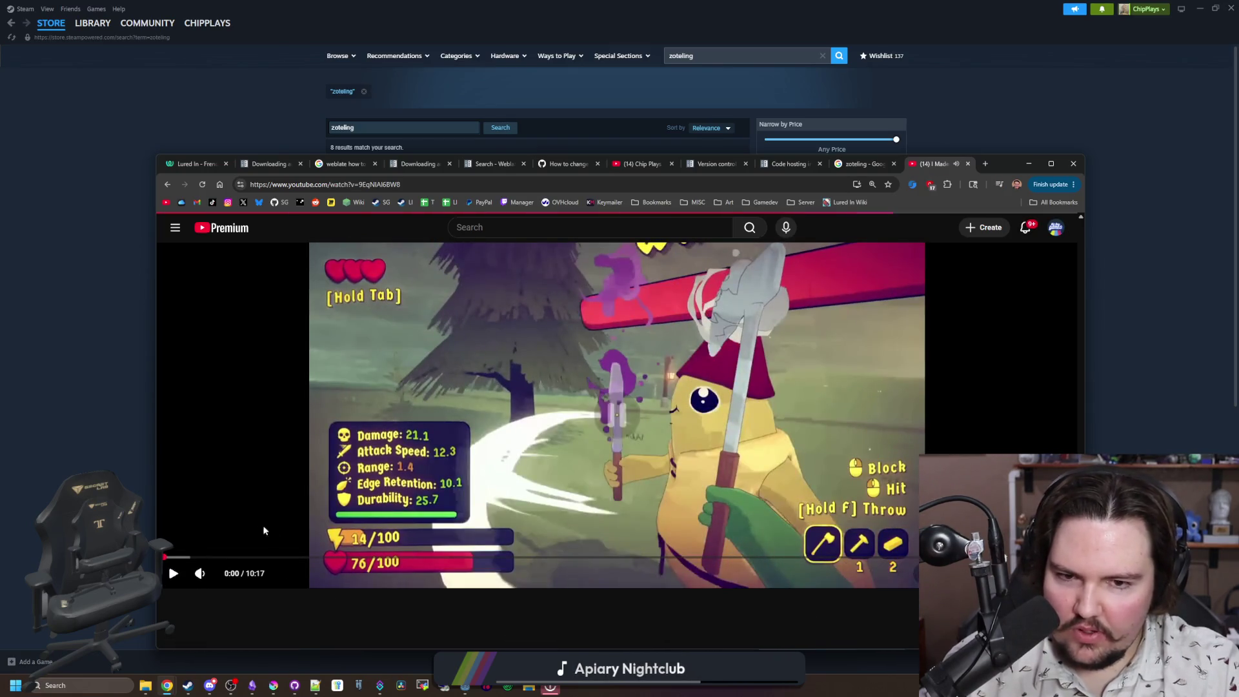
click(184, 556)
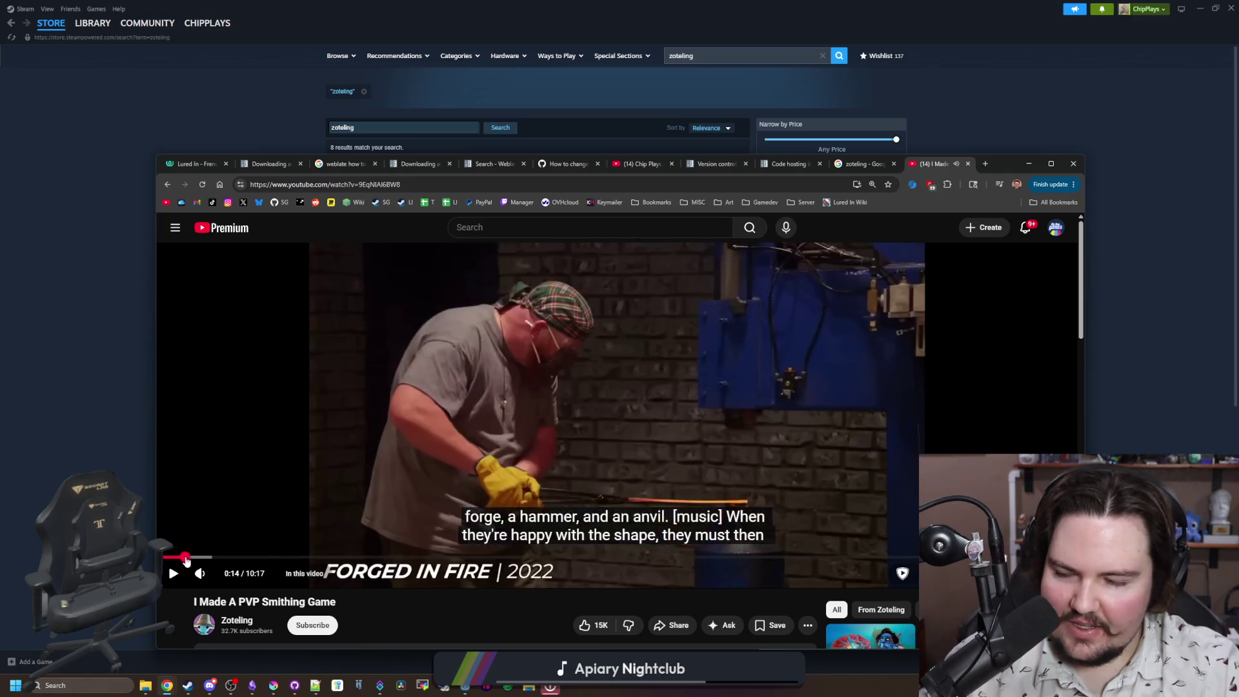
drag(194, 558, 238, 558)
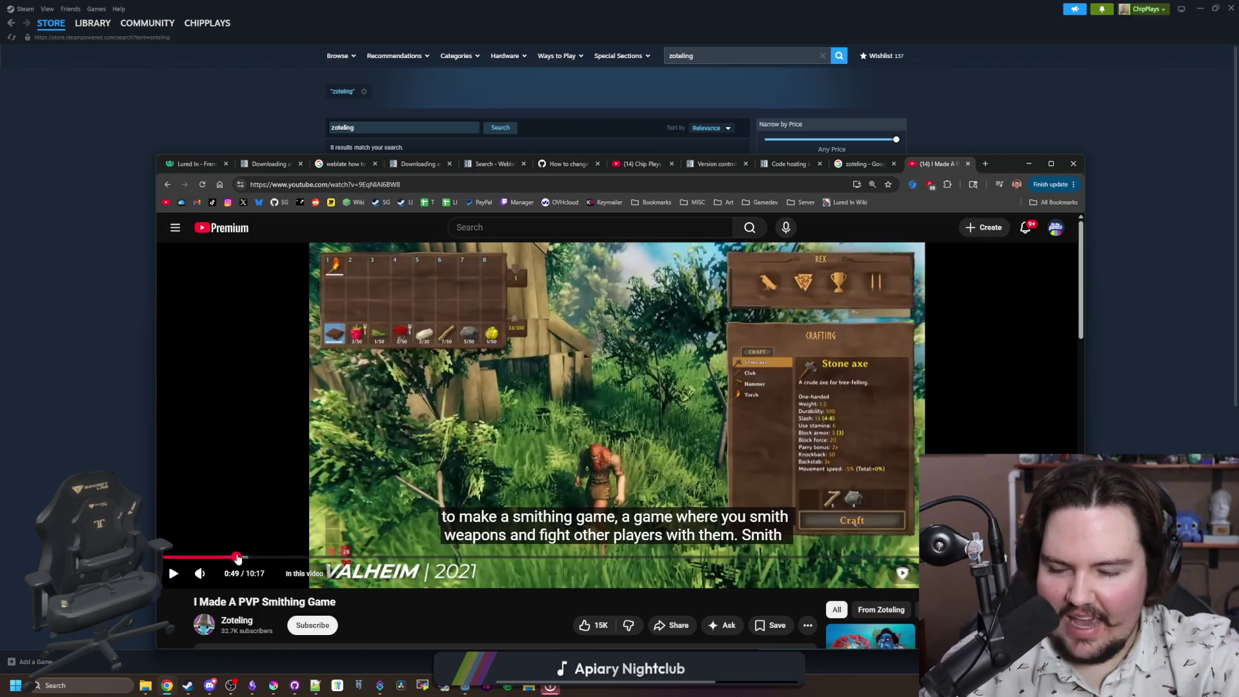
click(275, 558)
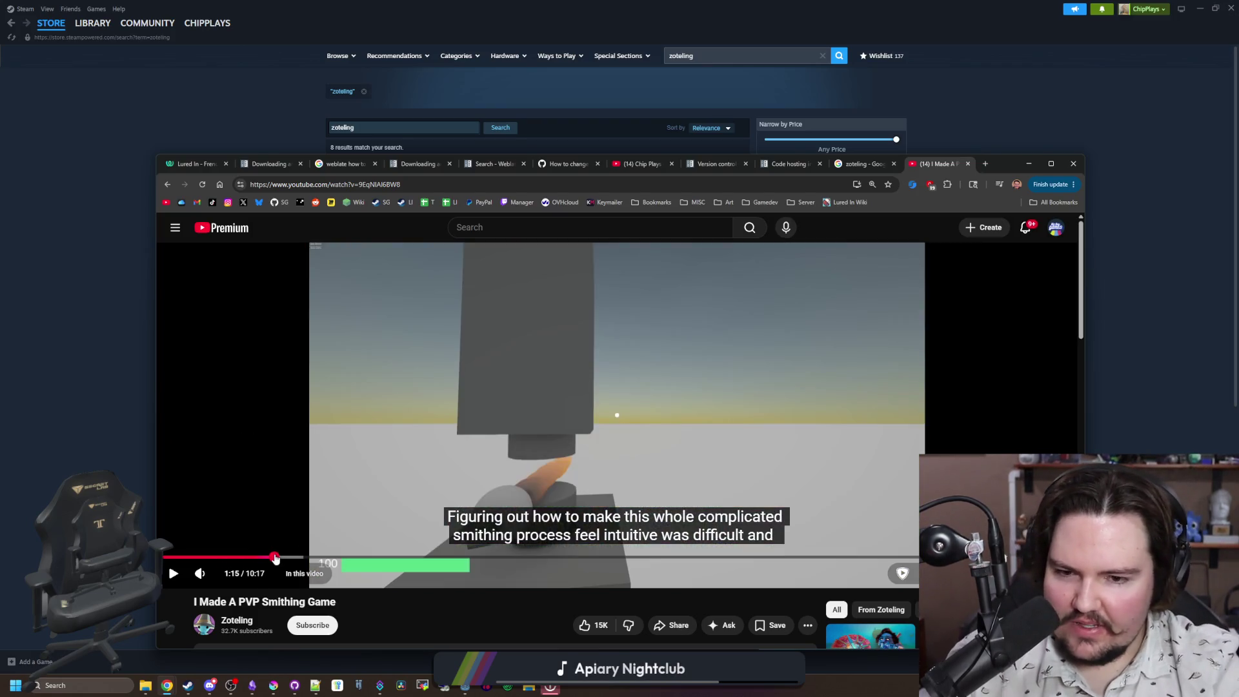
click(323, 493)
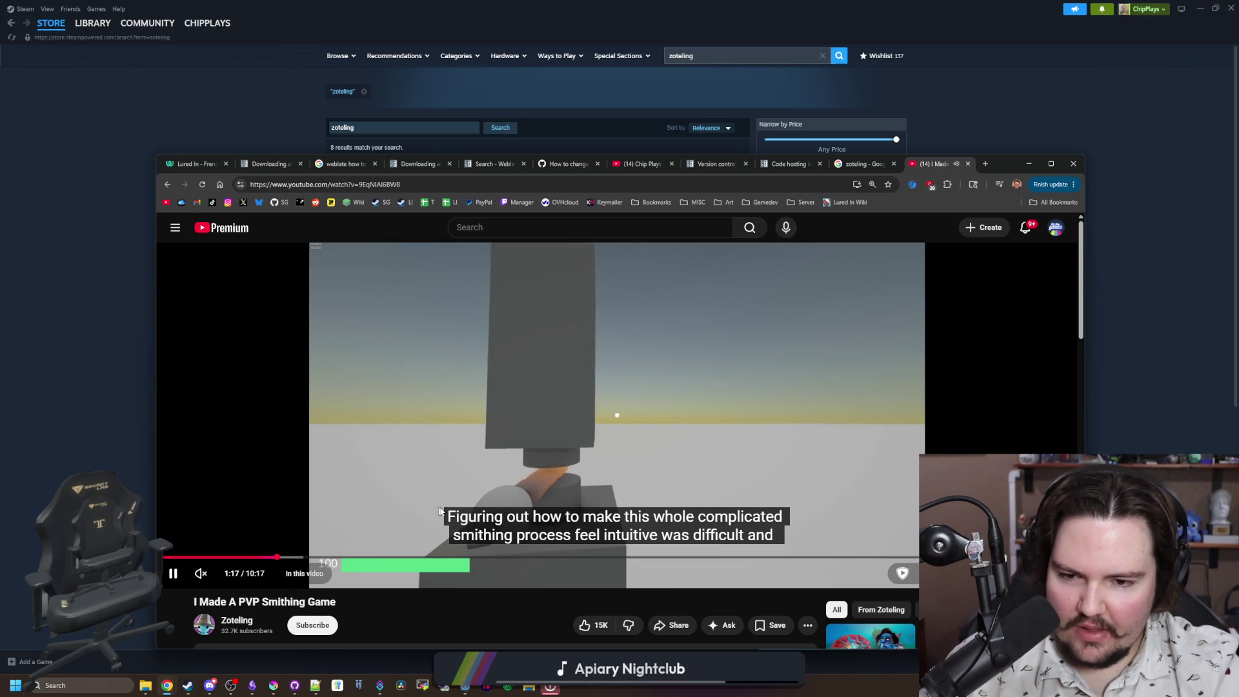
key(l)
key(l)
key(l)
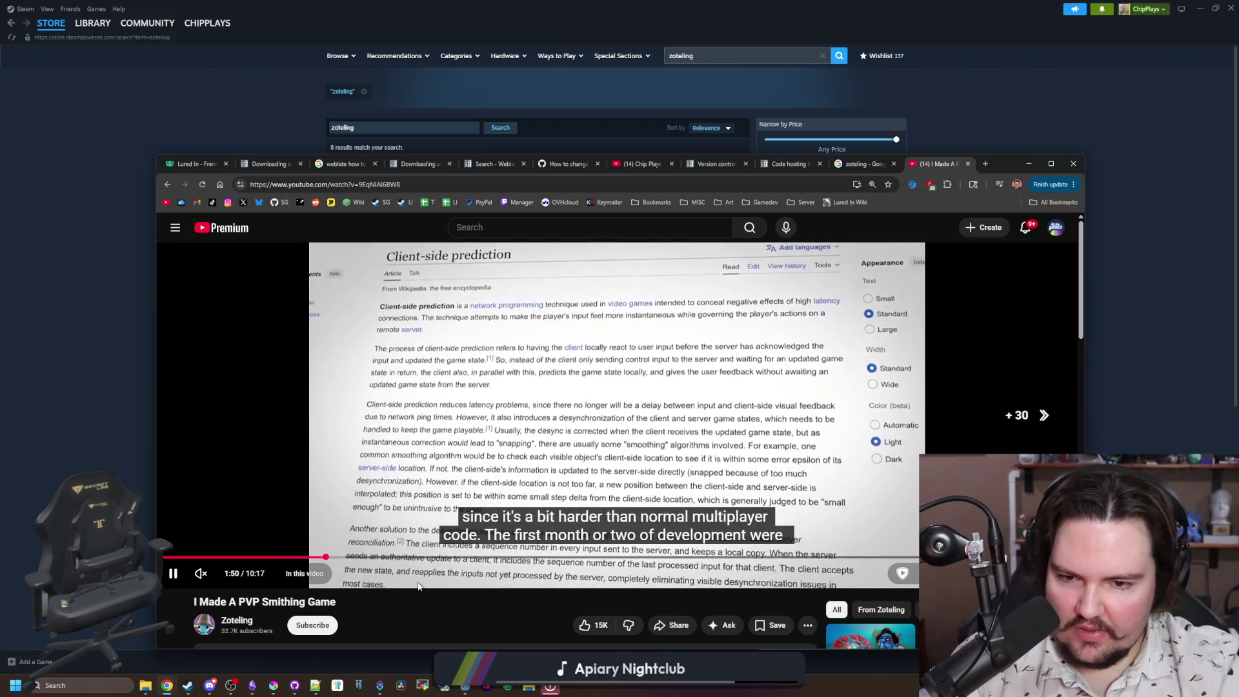
key(l)
key(l)
key(l)
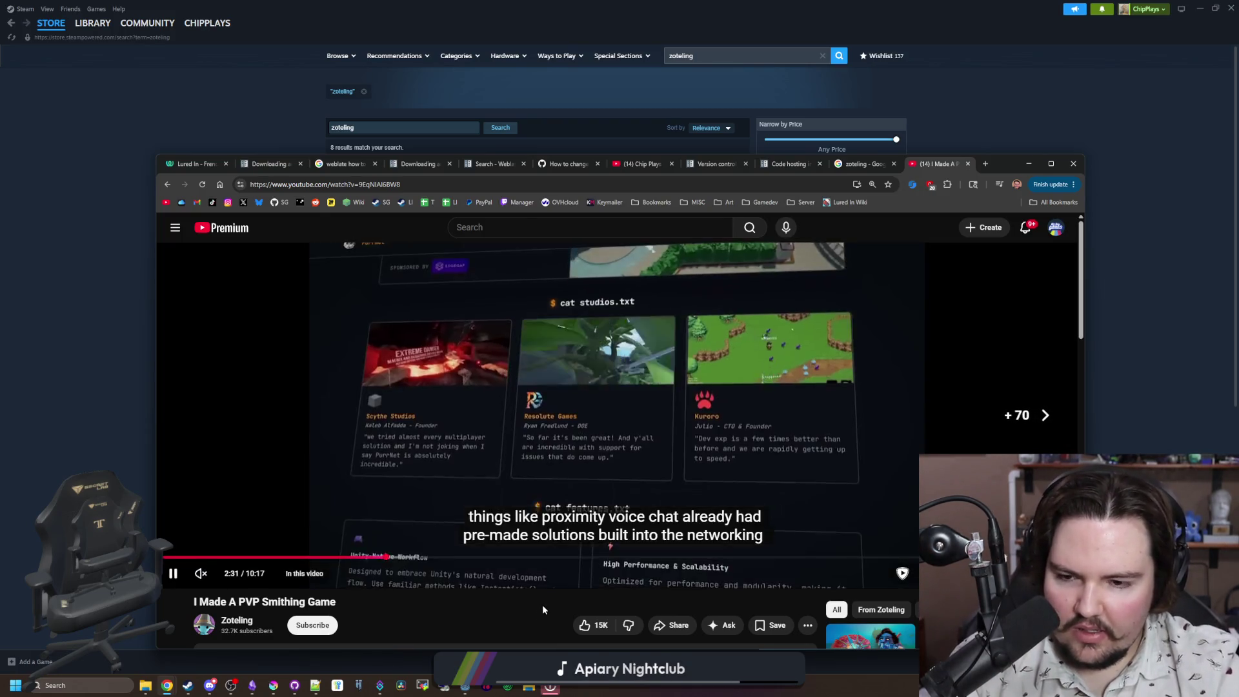
key(l)
key(l)
key(l)
key(l)
key(l)
key(l)
key(l)
key(l)
key(l)
key(l)
key(l)
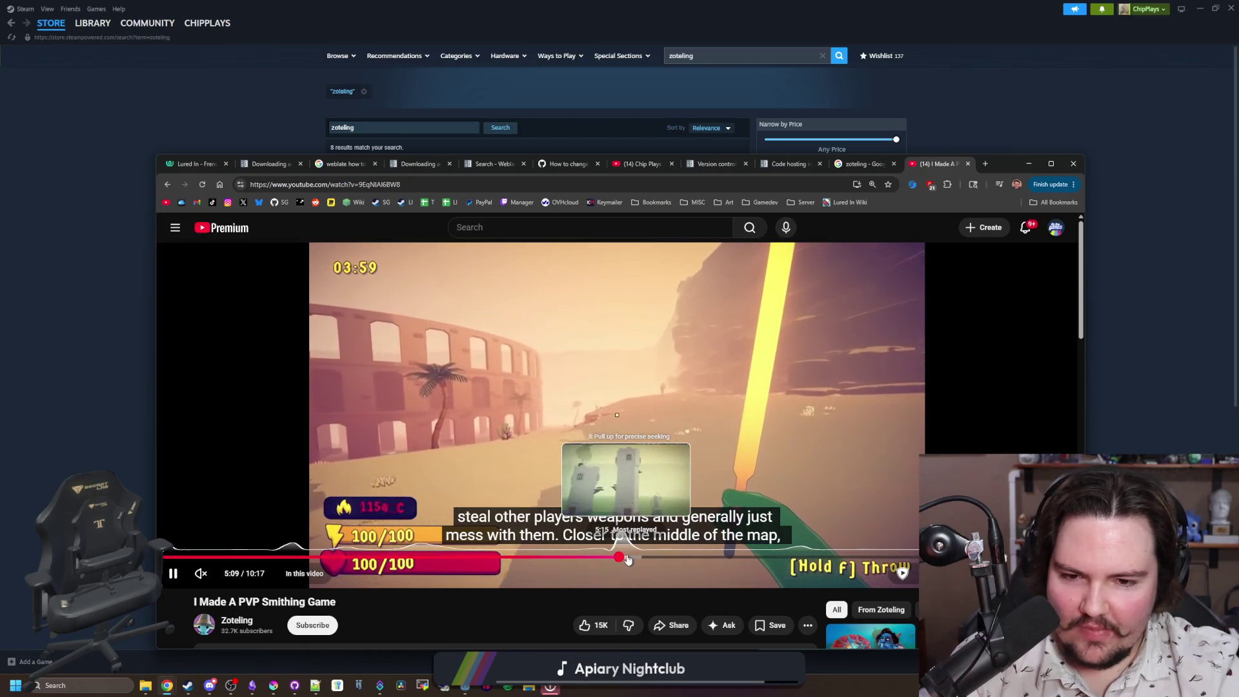
click(628, 559)
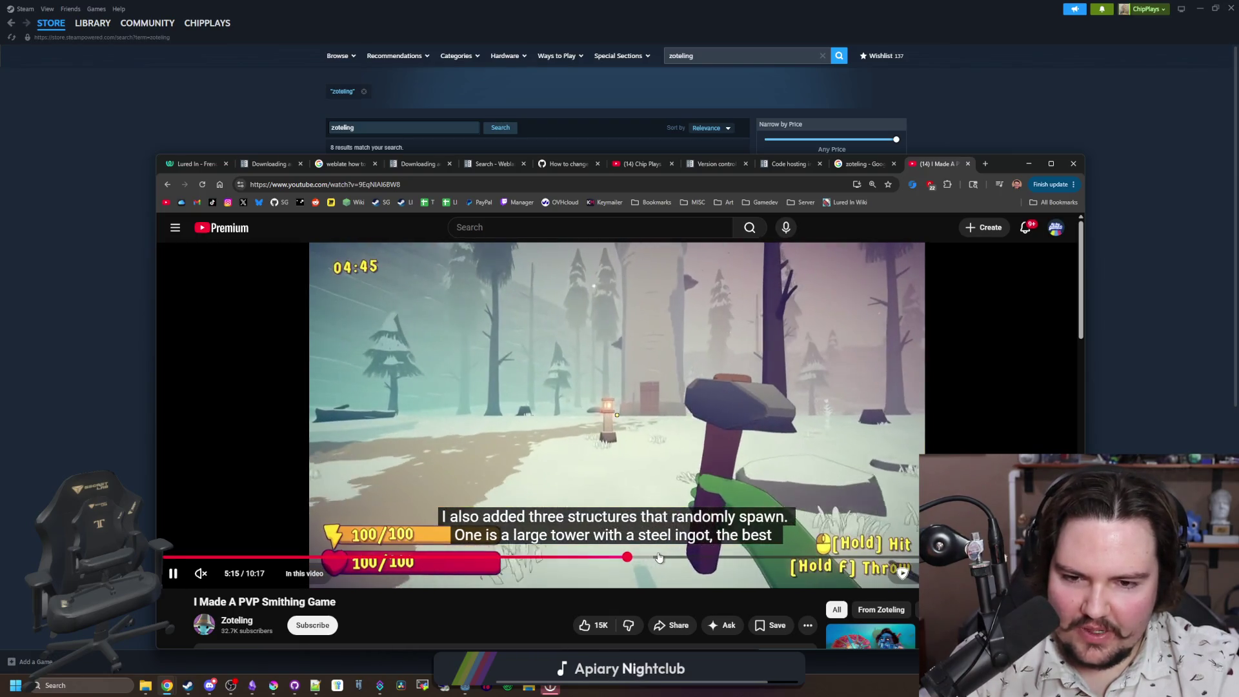
key(l)
key(l)
drag(742, 557, 832, 558)
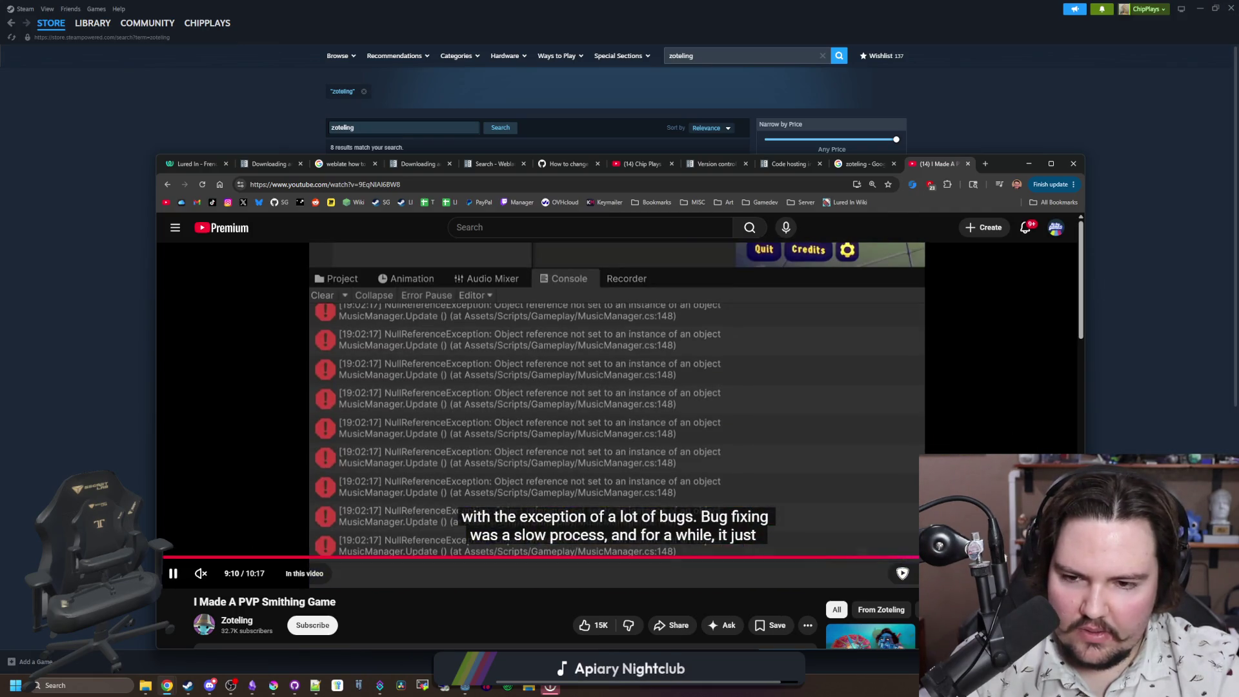
drag(974, 556, 996, 557)
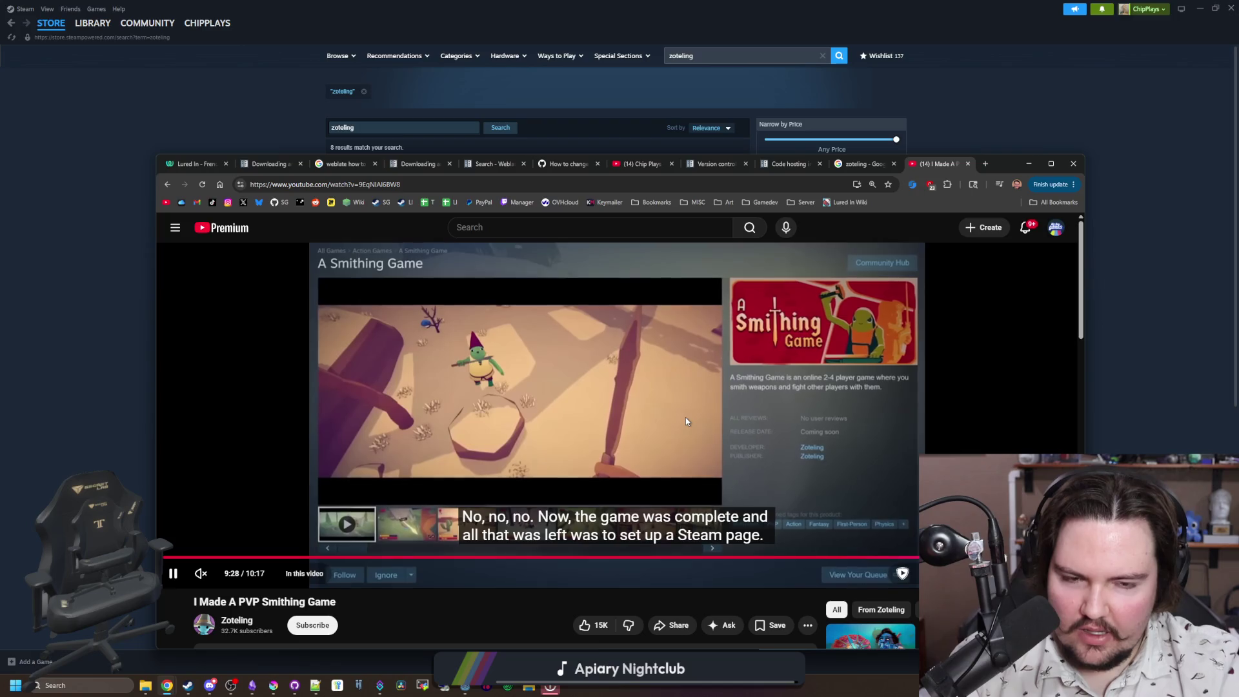
Step: Pause the video at 9:46 and expand its description
click(754, 464)
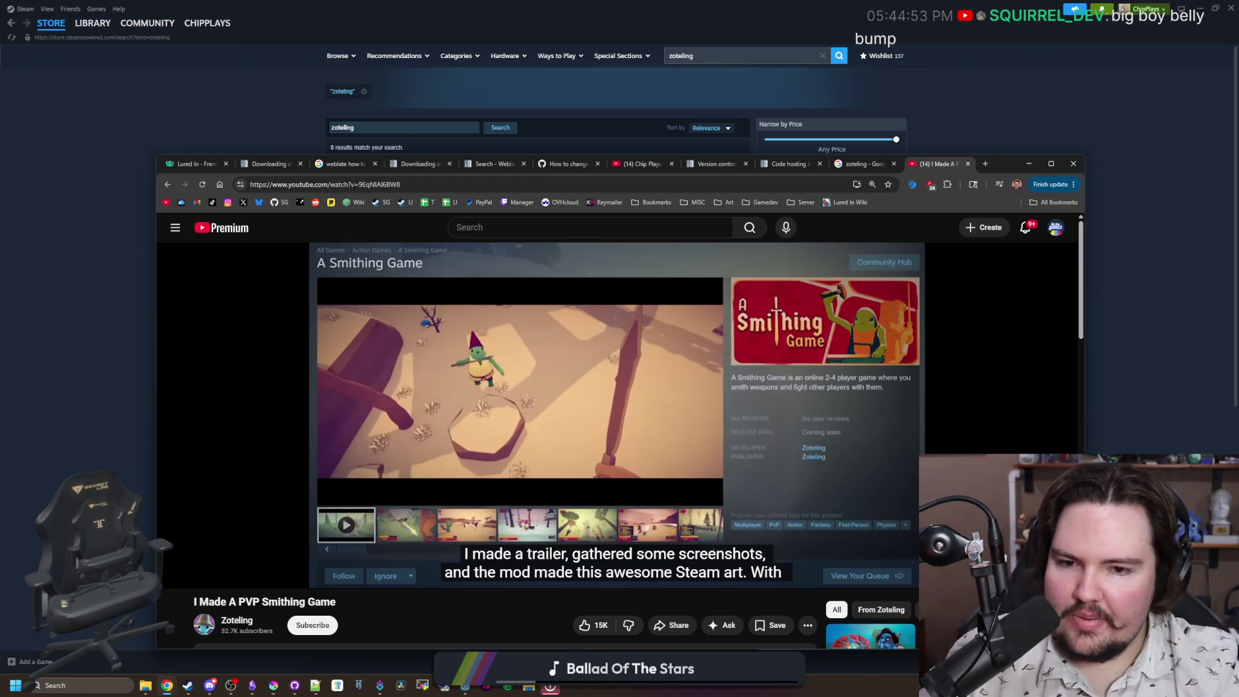
key(space)
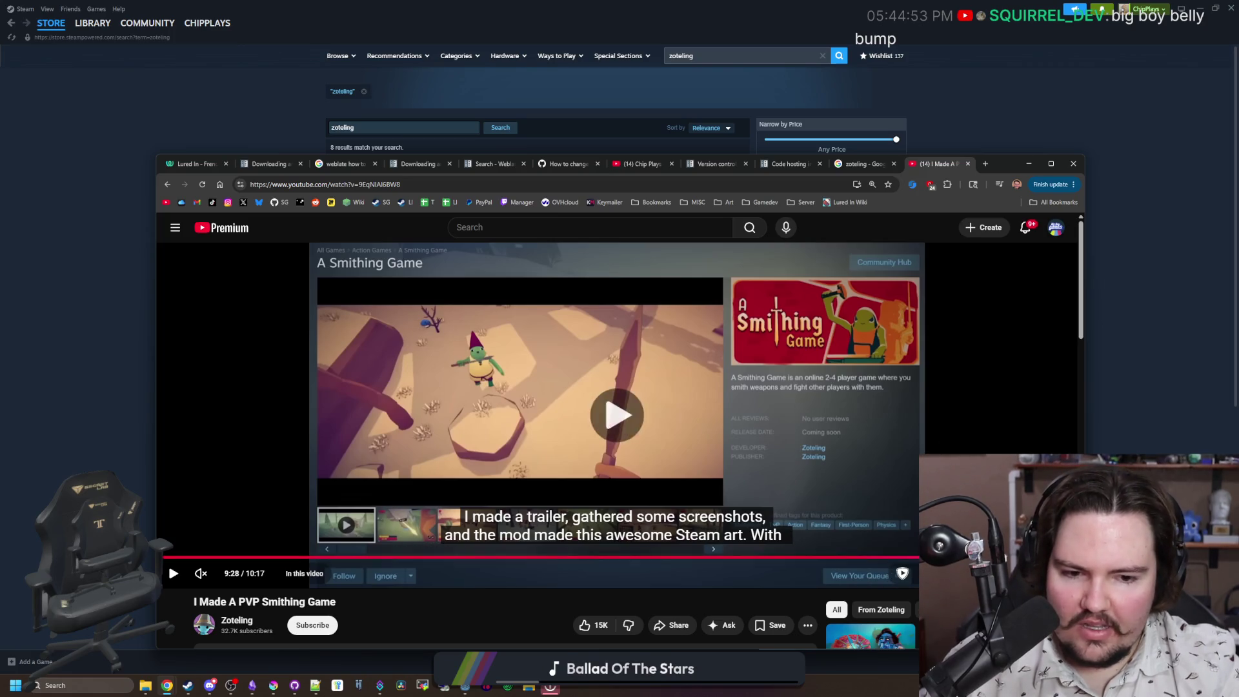
key(Right)
key(Right)
key(Right)
click(401, 490)
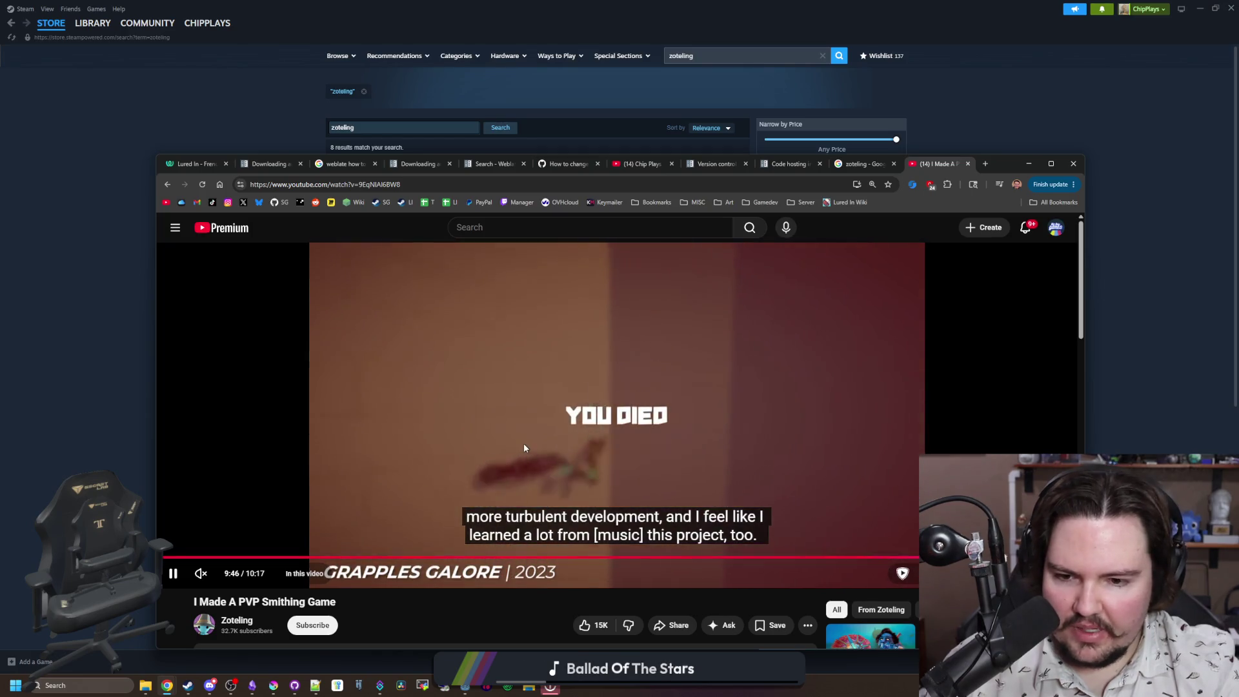
click(524, 447)
scroll(451, 439, down, 4)
click(413, 419)
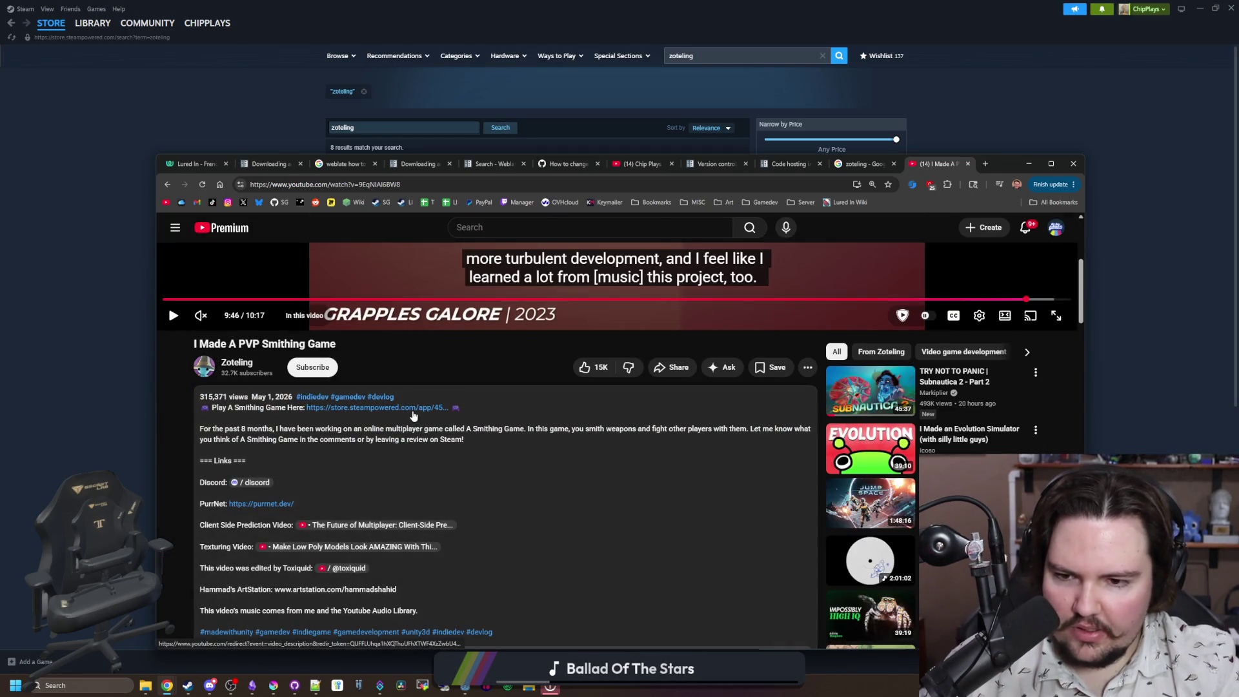
Step: Open A Smithing Game's Steam store page in a new tab and maximize the browser
middle_click(413, 411)
scroll(694, 281, up, 4)
click(919, 165)
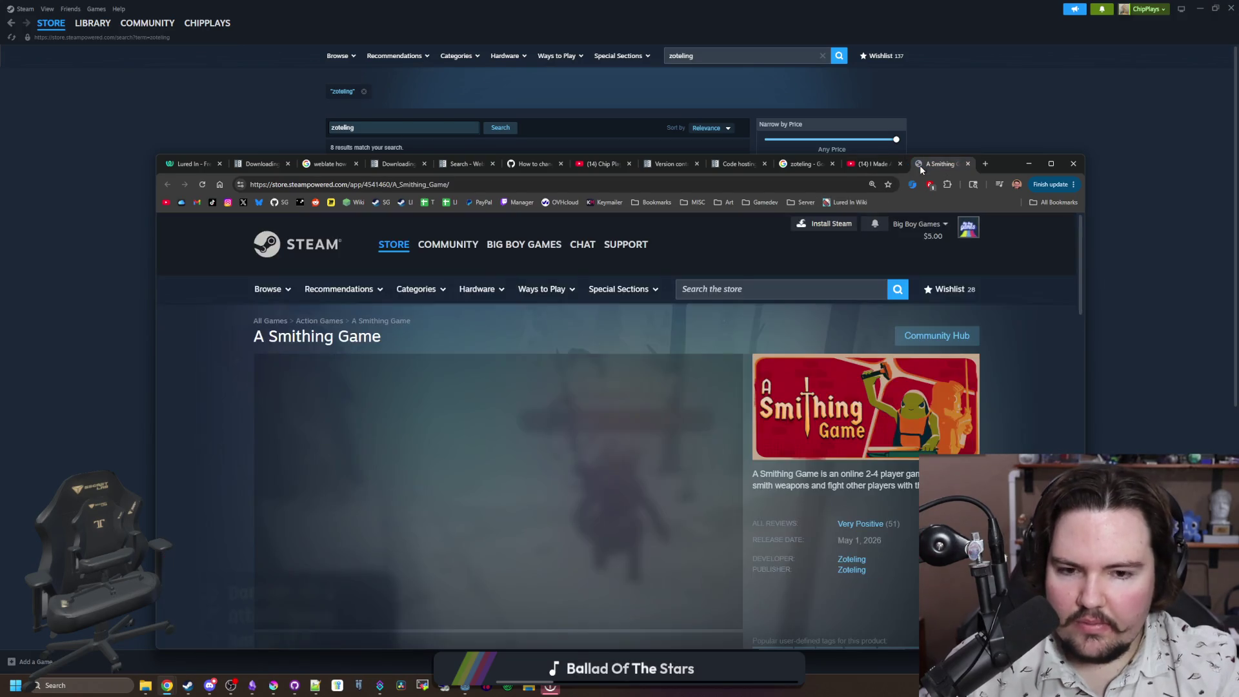
scroll(935, 322, down, 5)
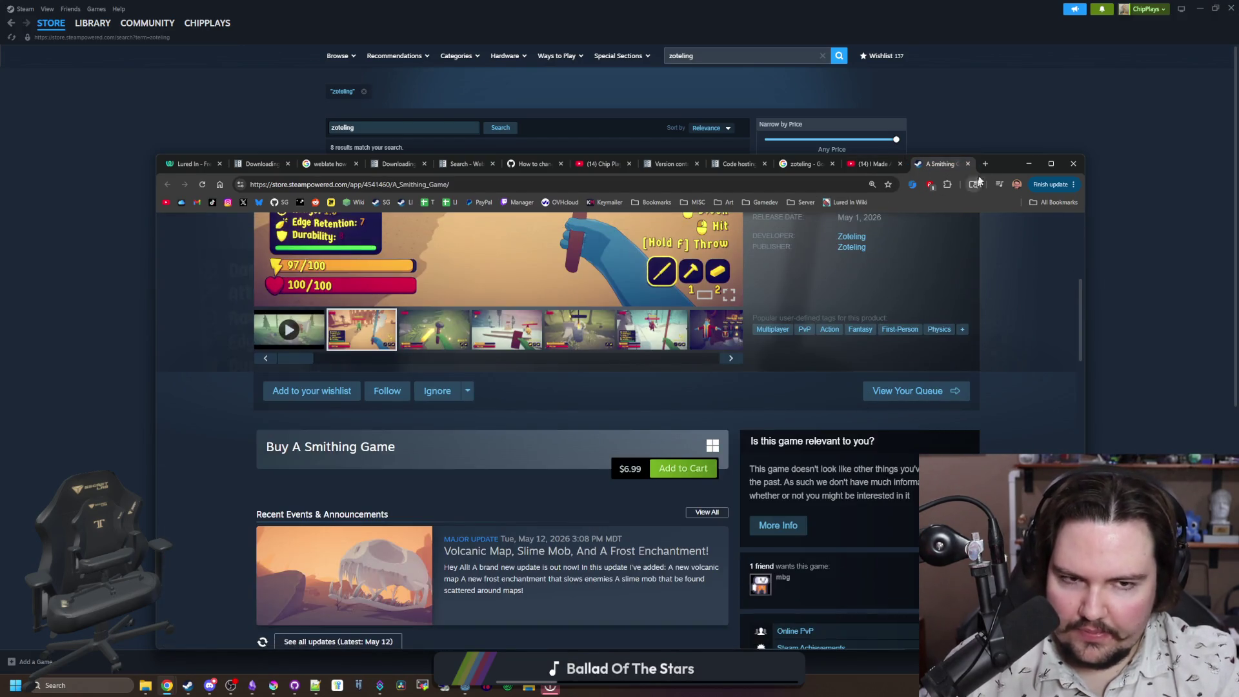
click(1045, 163)
scroll(455, 369, up, 5)
scroll(444, 432, down, 1)
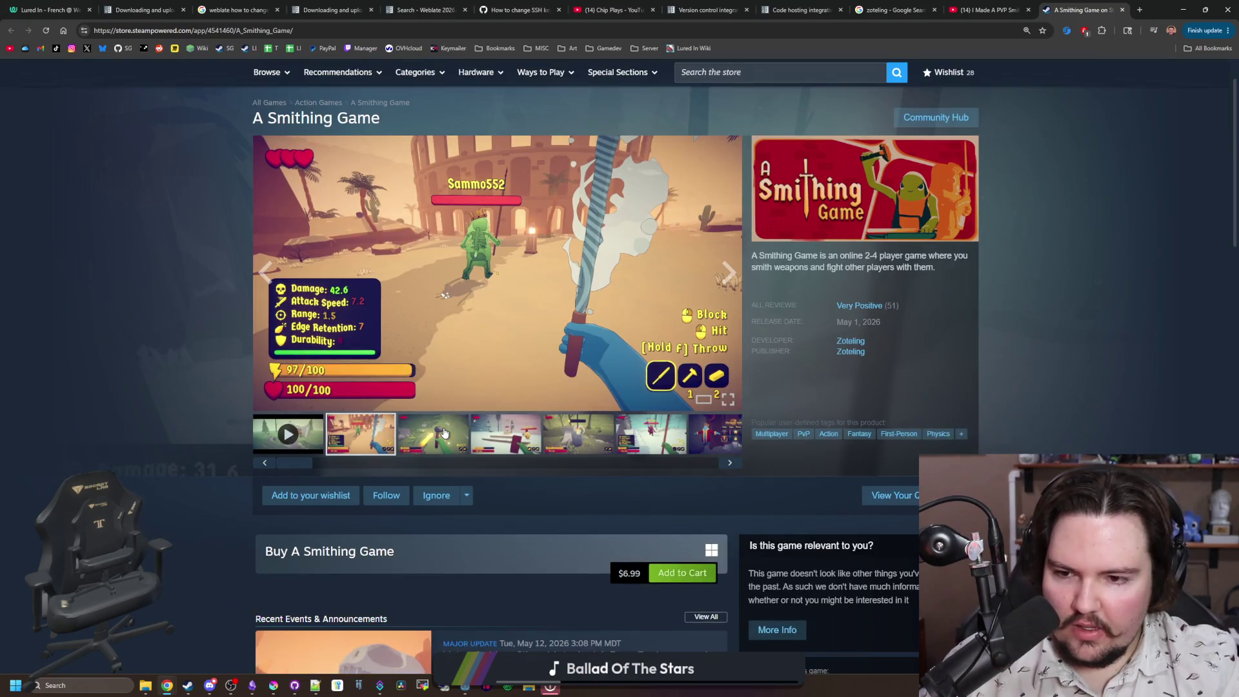
scroll(599, 584, up, 1)
Step: Preview A Smithing Game's third, fourth and fifth screenshots
click(432, 497)
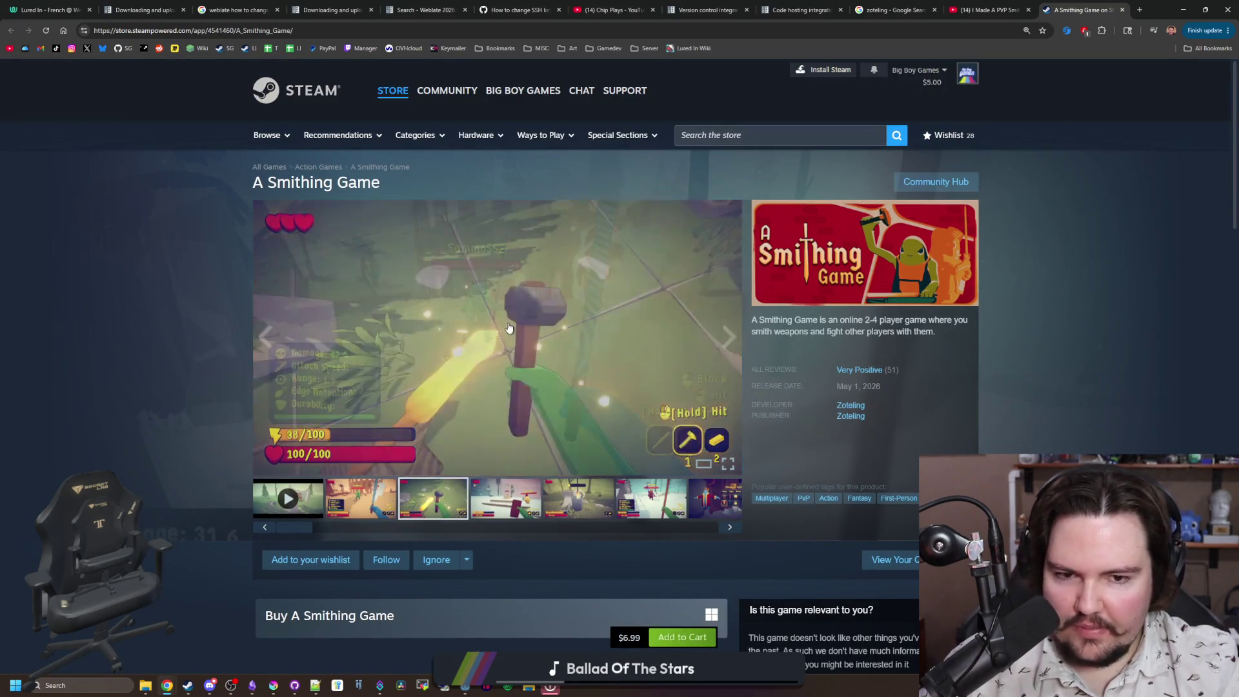
click(645, 361)
key(Escape)
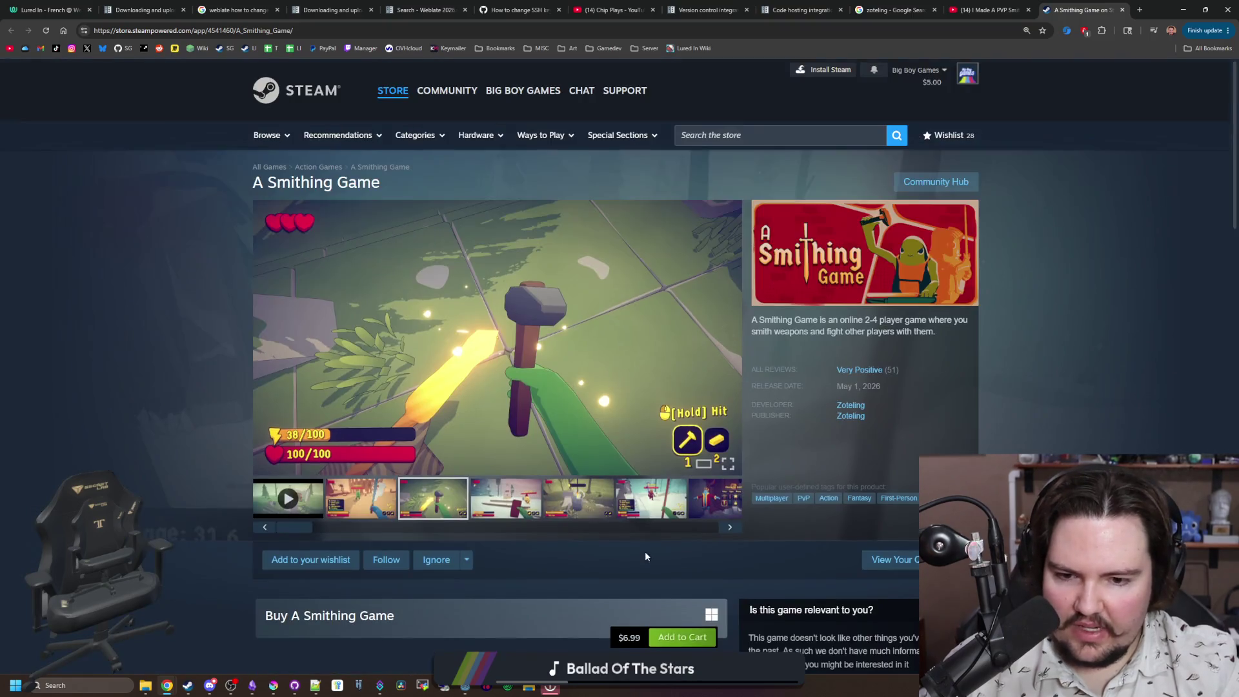
click(515, 504)
click(510, 451)
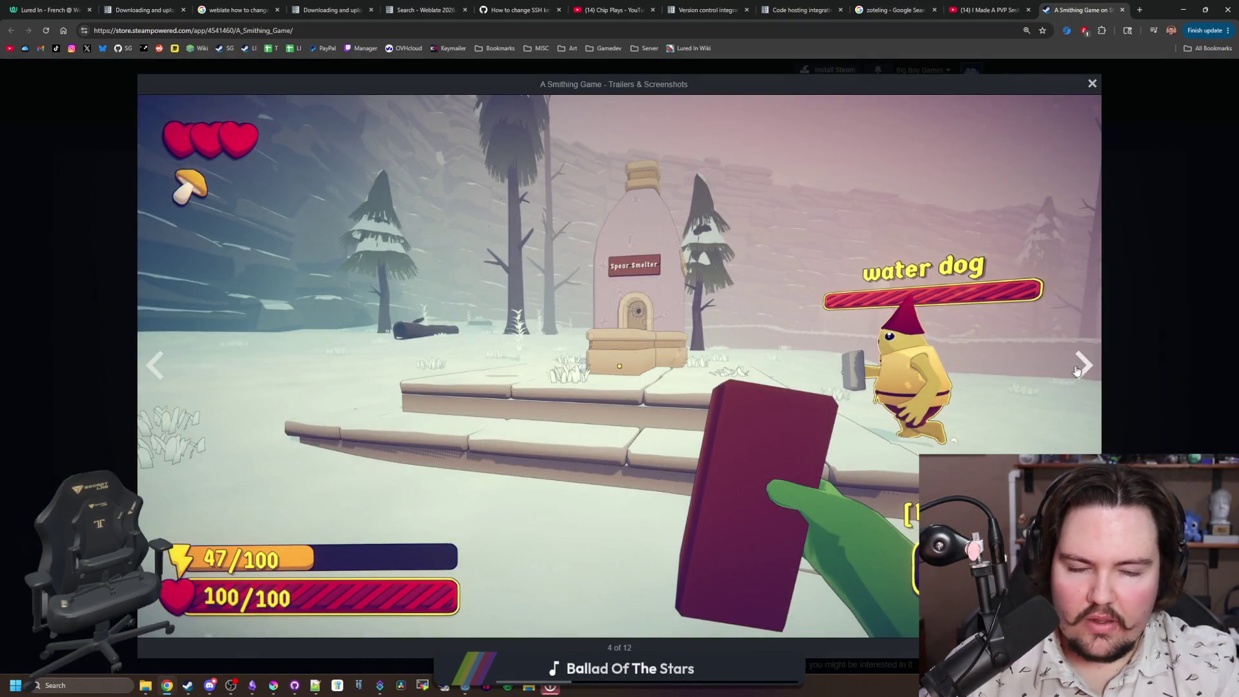
Step: Page through A Smithing Game's screenshots full-size, then close the viewer
click(1078, 370)
click(1078, 370)
click(1079, 369)
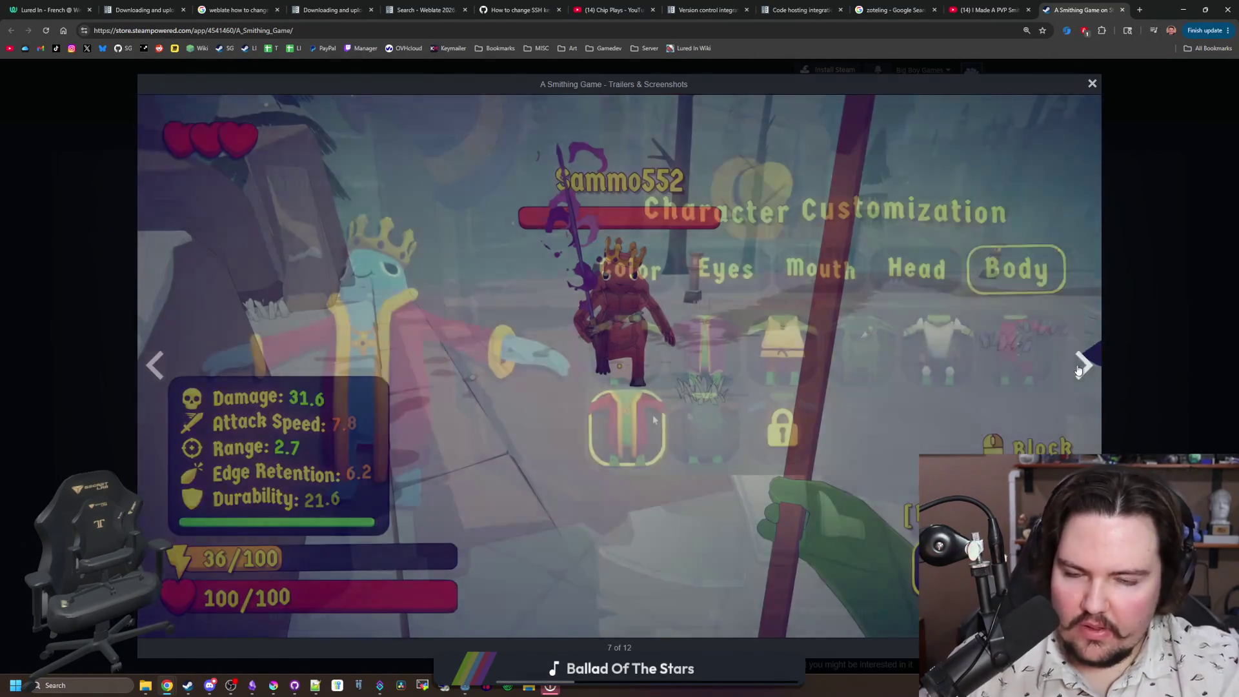
click(1078, 370)
click(1078, 370)
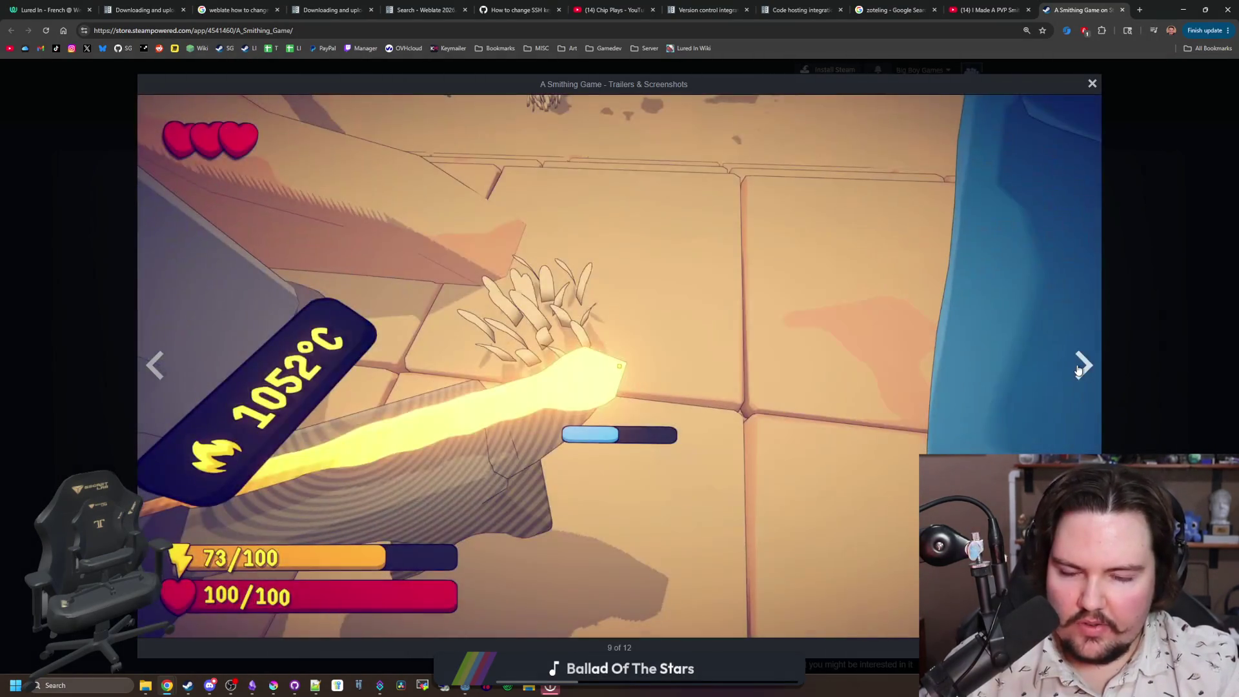
click(1078, 369)
click(1079, 370)
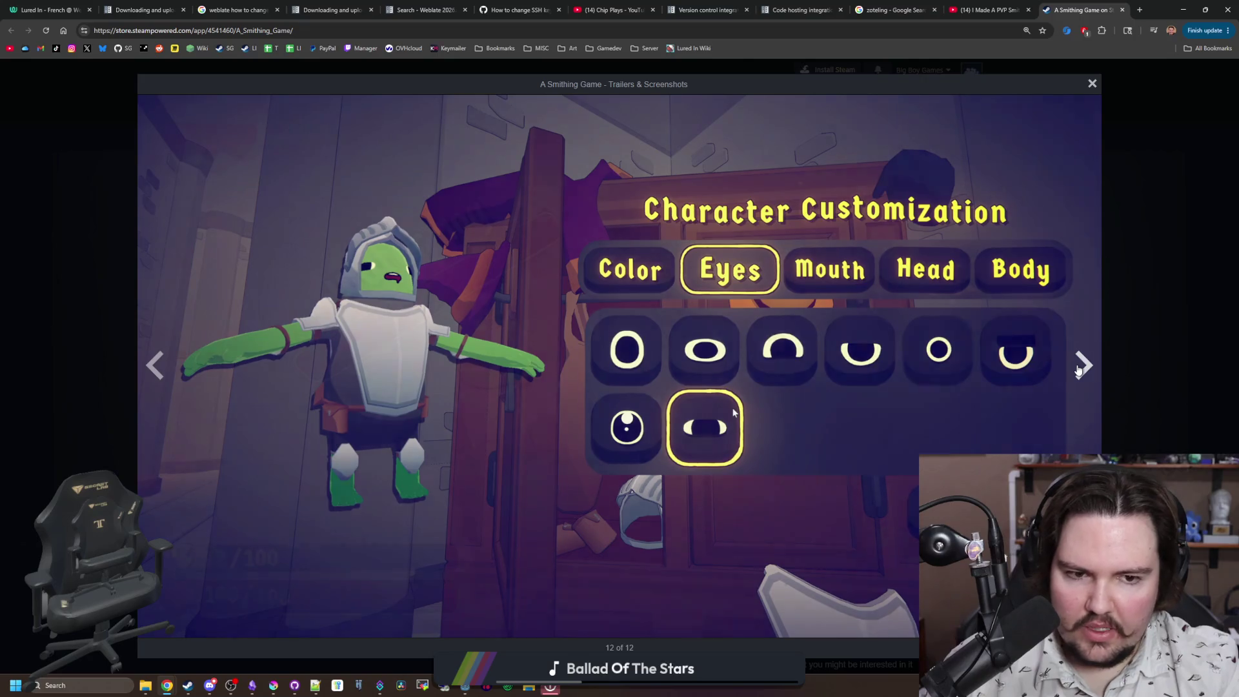
click(1072, 359)
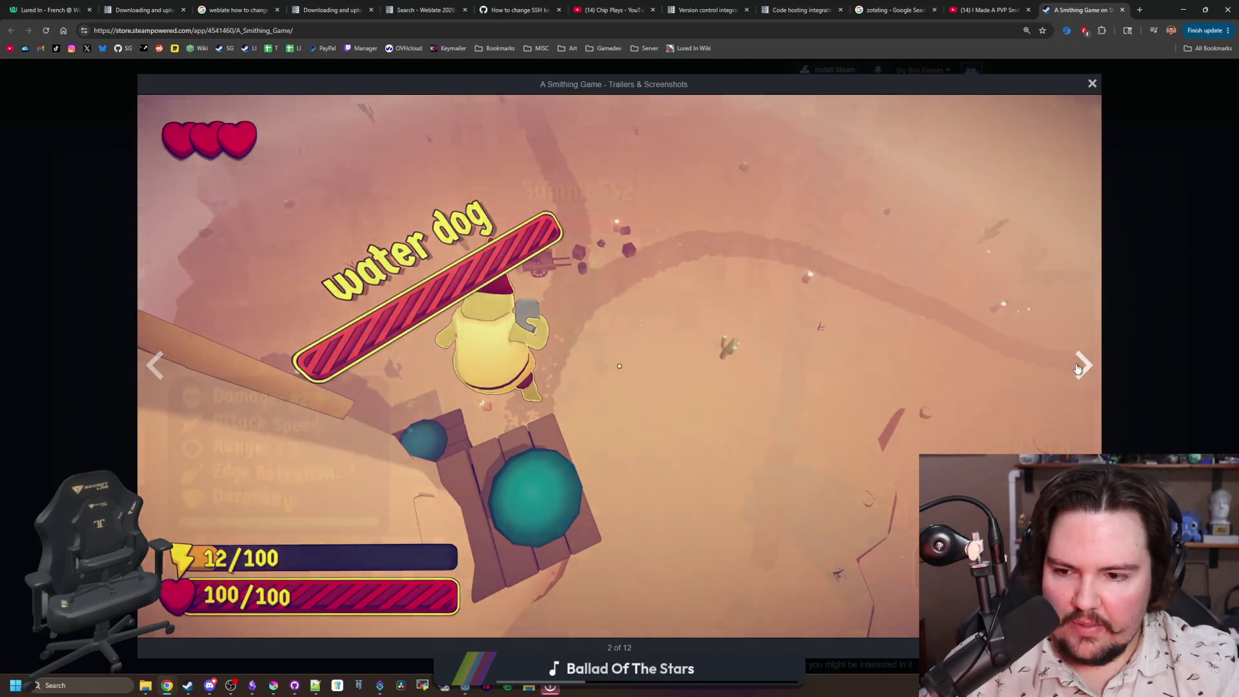
click(1078, 370)
click(1078, 370)
click(1078, 367)
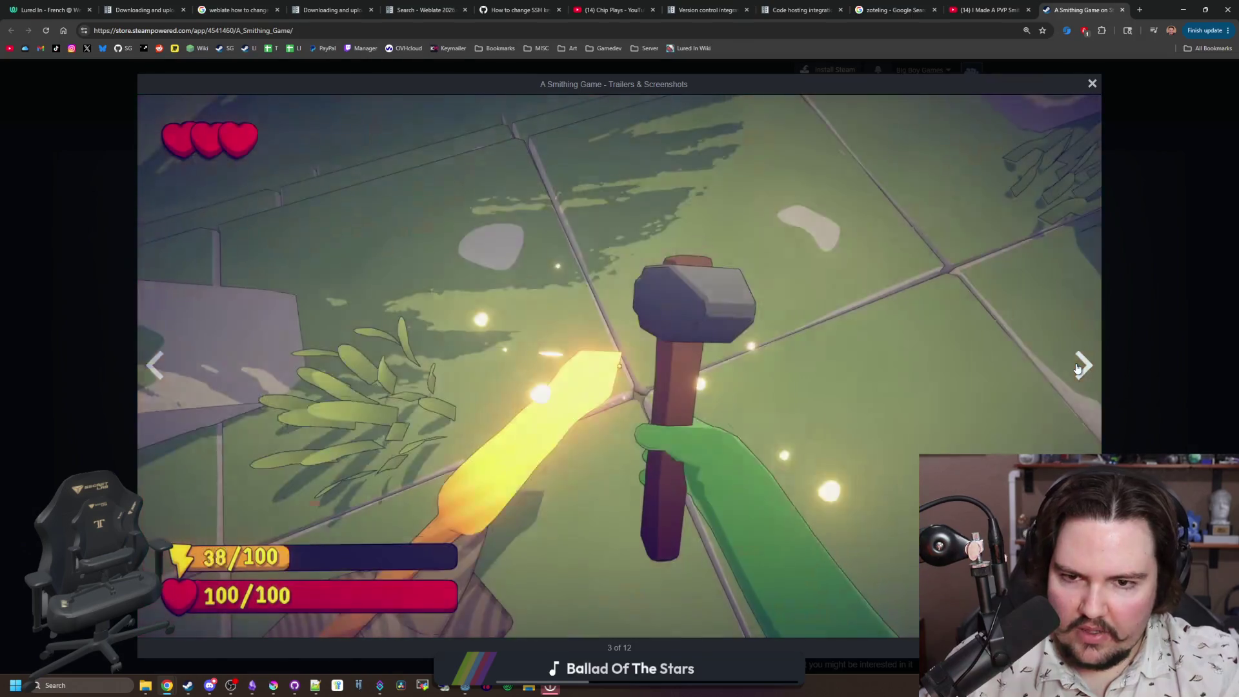
click(154, 387)
click(153, 387)
click(154, 387)
click(154, 387)
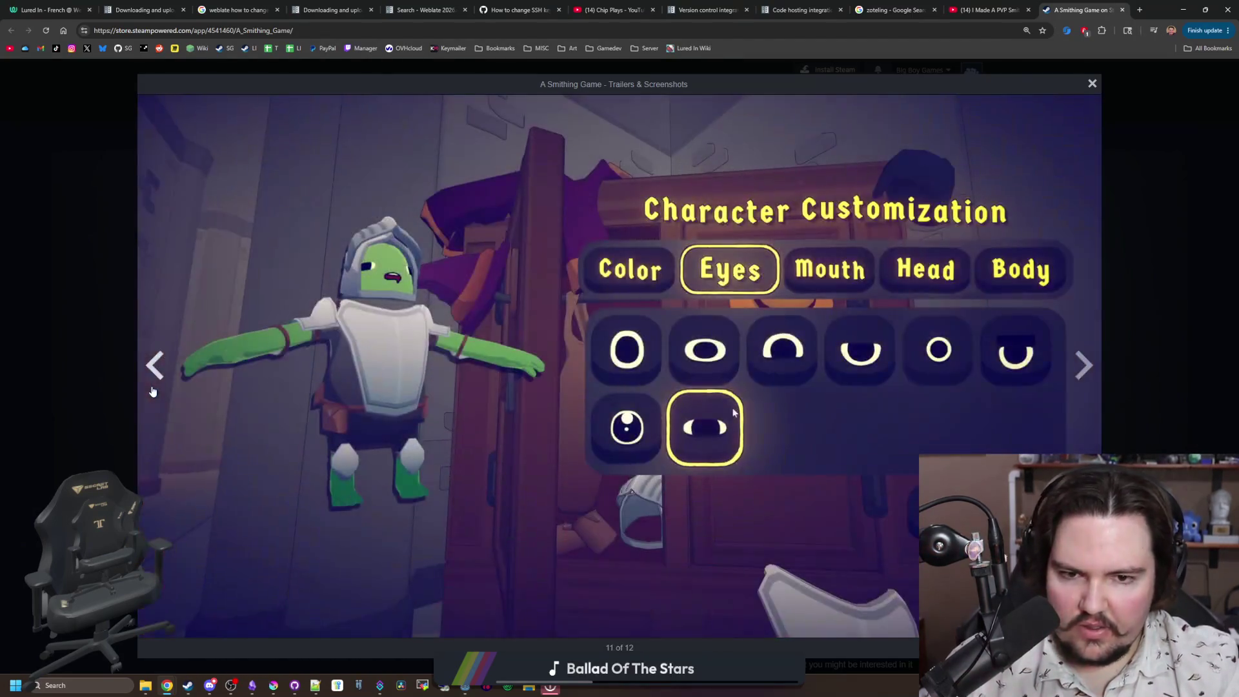
click(1075, 378)
click(1076, 376)
click(1076, 377)
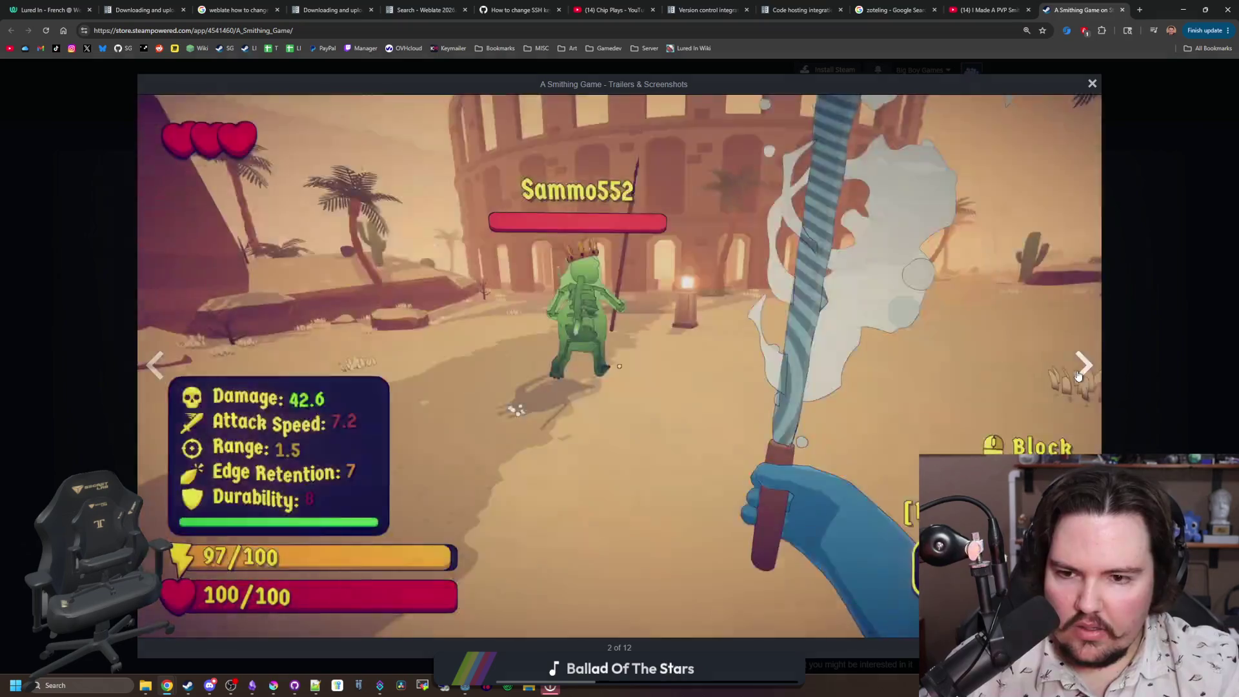
click(1078, 376)
click(1078, 376)
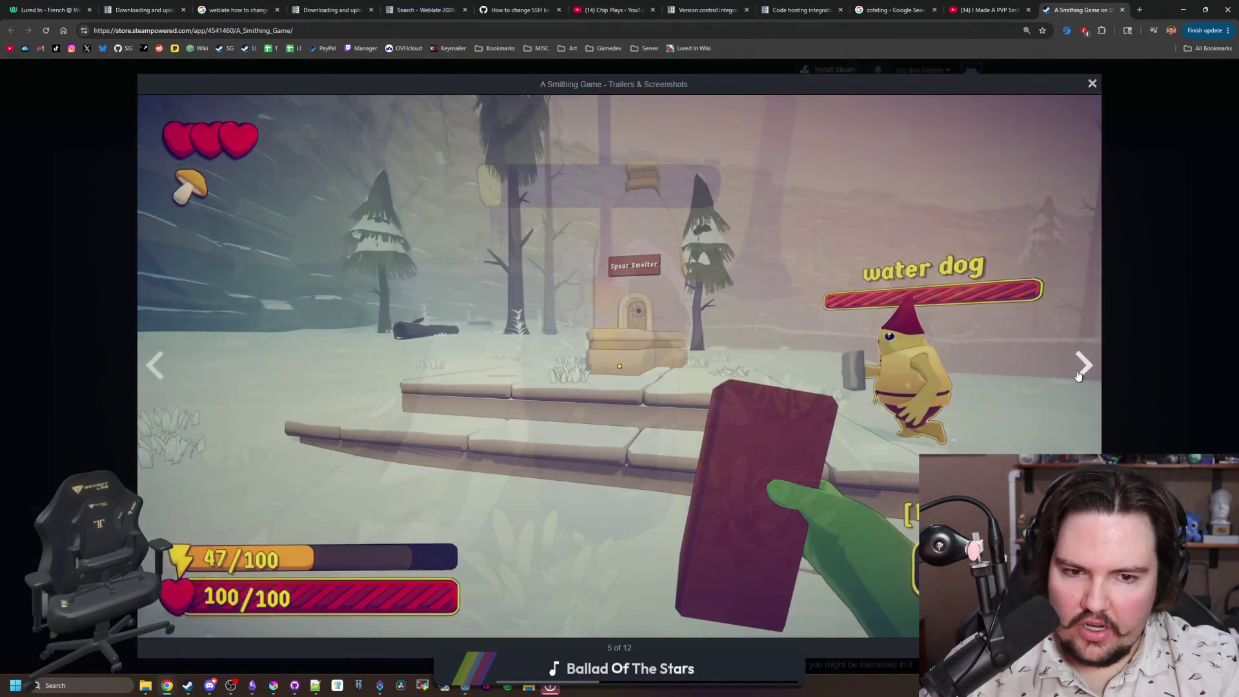
click(1078, 376)
click(1079, 376)
click(1155, 336)
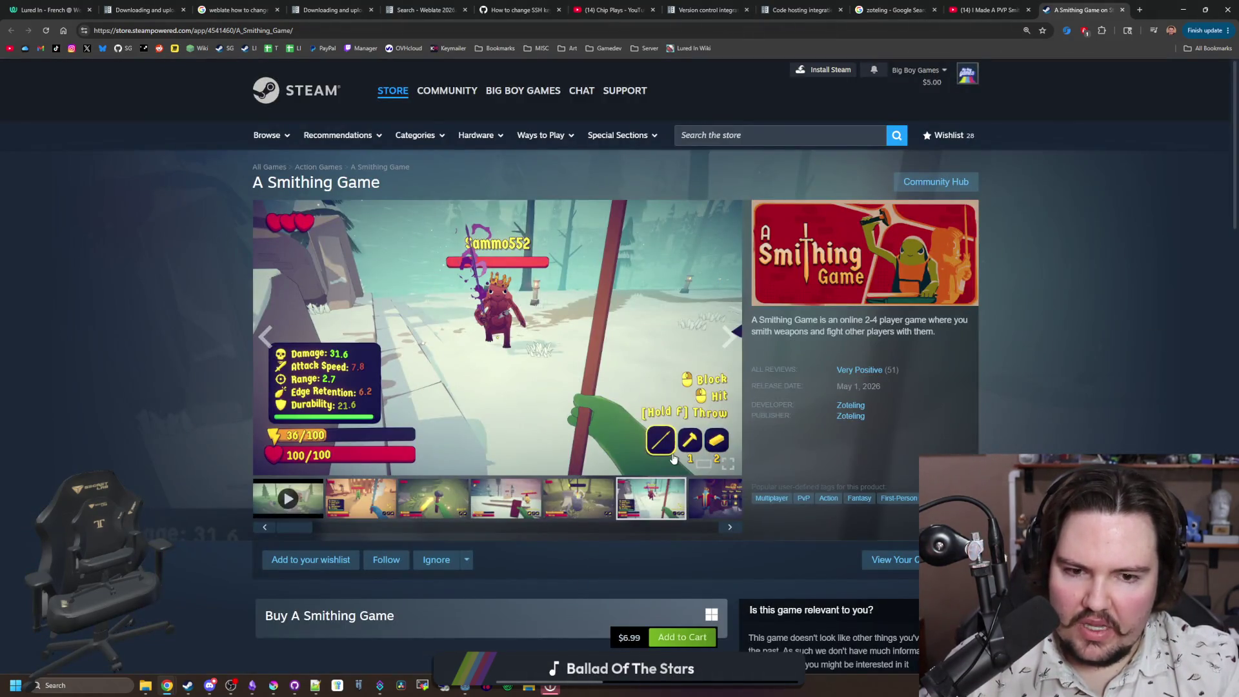
Step: Open Super Battle Golf's store page from the recommendations in a background tab and switch to it
scroll(673, 458, down, 3)
scroll(658, 459, down, 7)
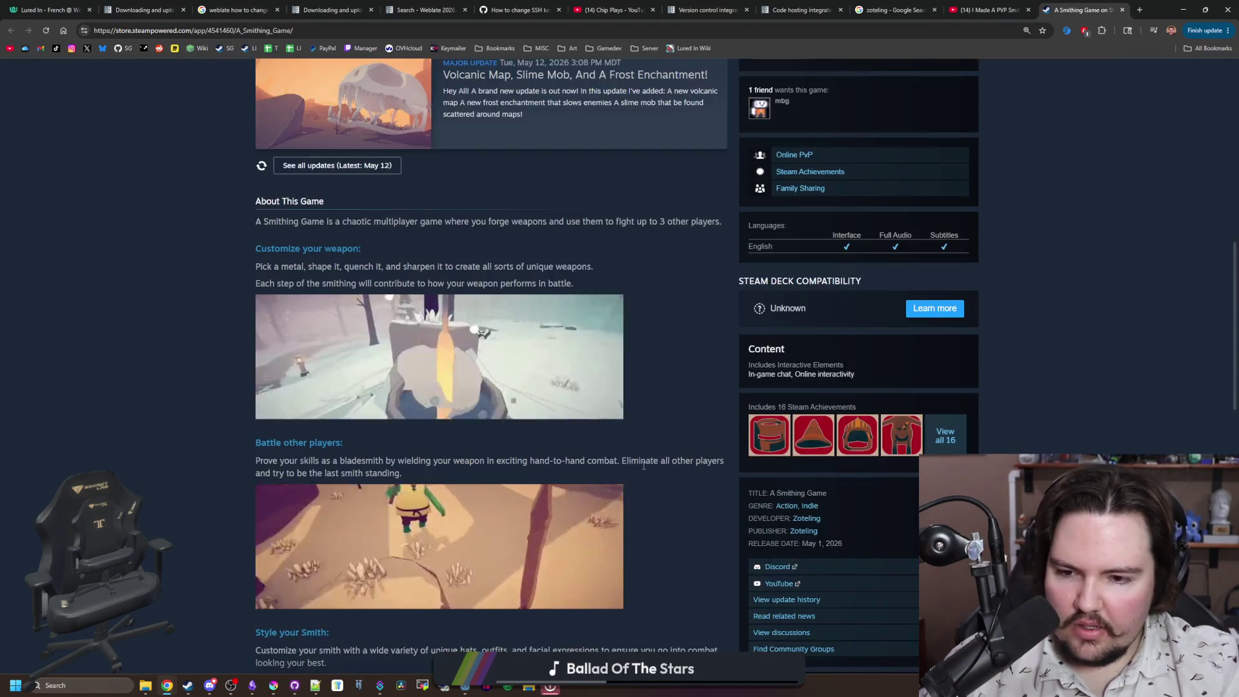
scroll(643, 465, down, 10)
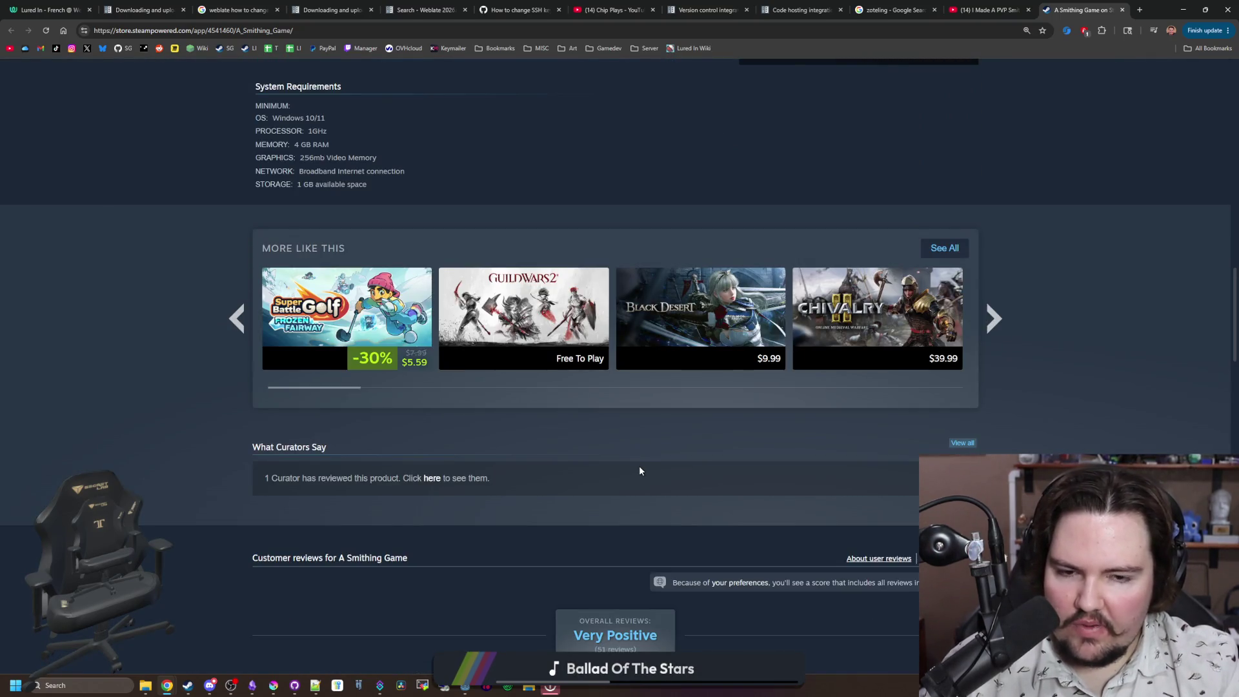
middle_click(346, 310)
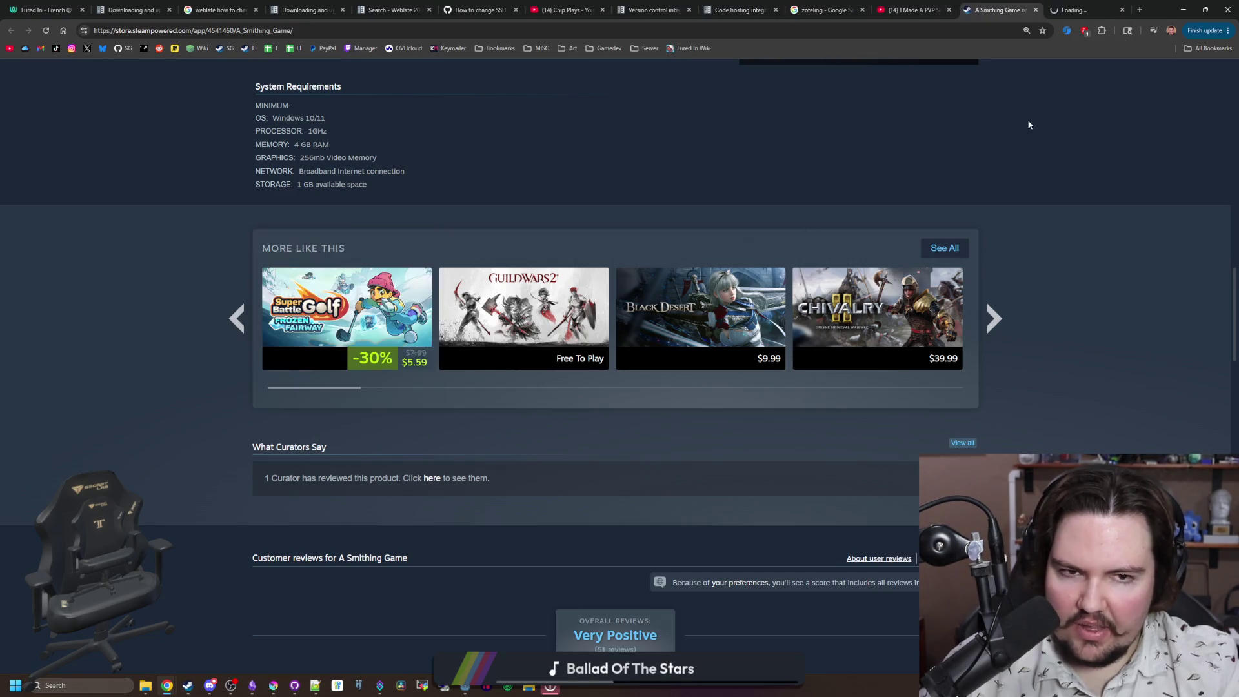
click(1096, 10)
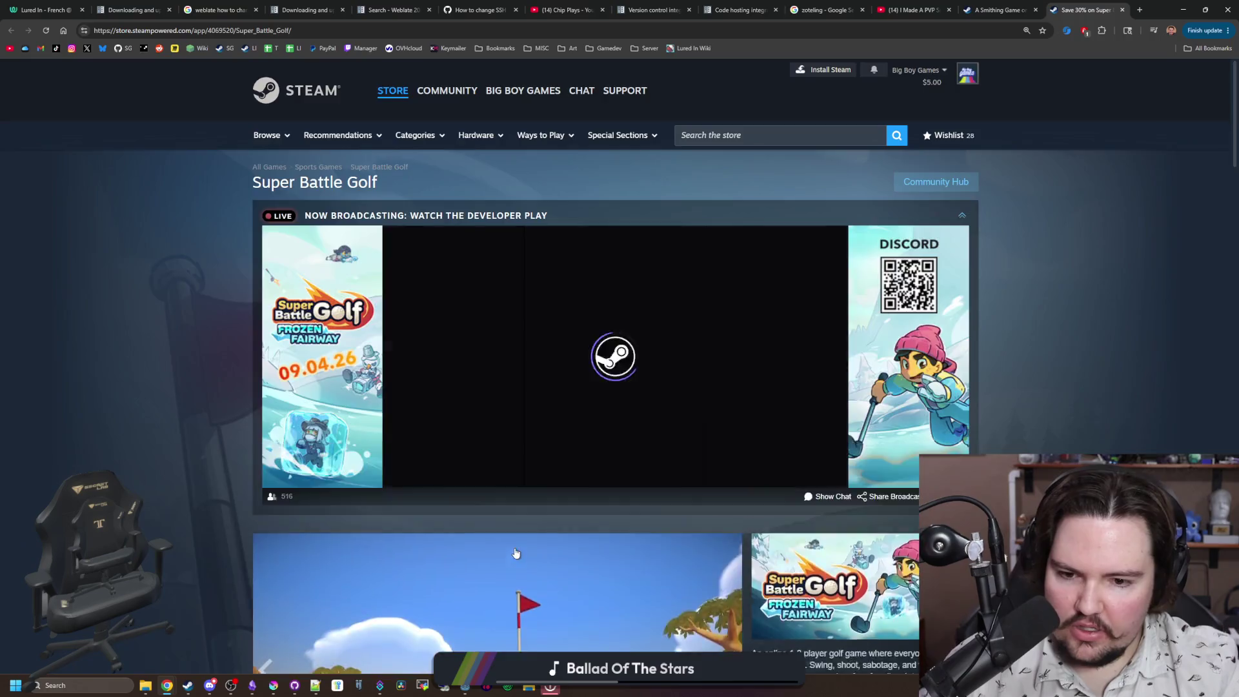
Step: Open the fourth Super Battle Golf screenshot full-size and page through all 11 gallery images
scroll(517, 553, down, 5)
click(512, 507)
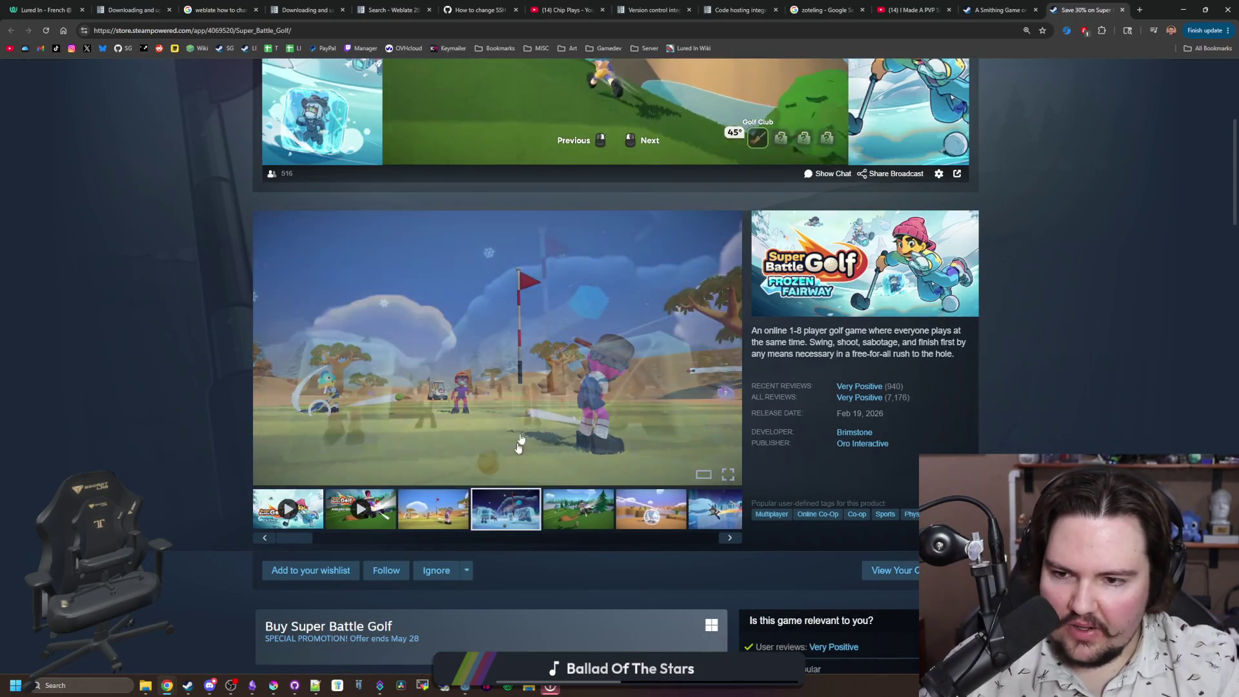
click(645, 452)
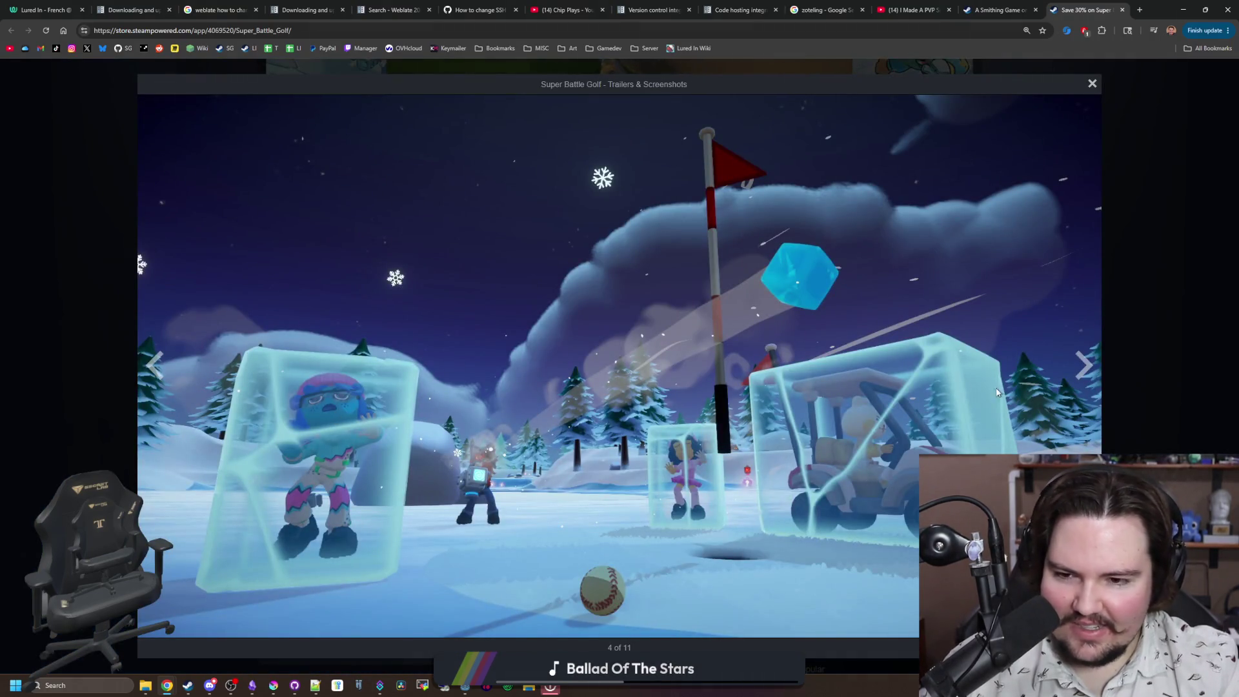
click(1081, 363)
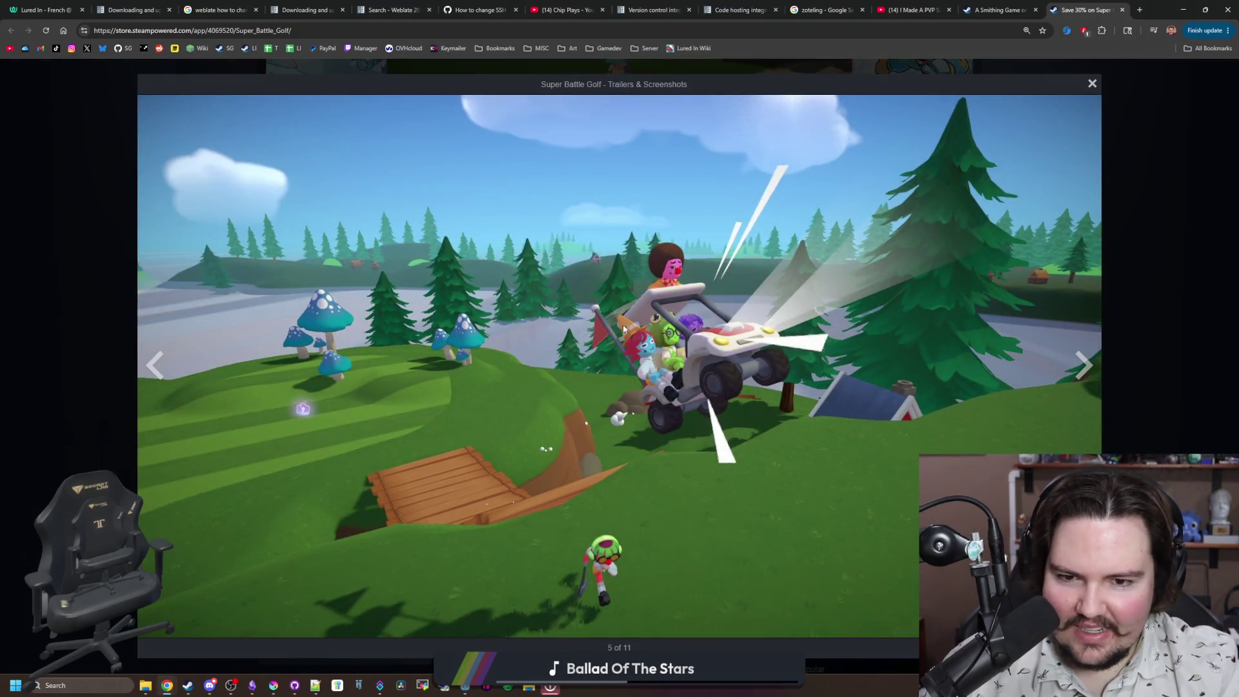
click(1082, 365)
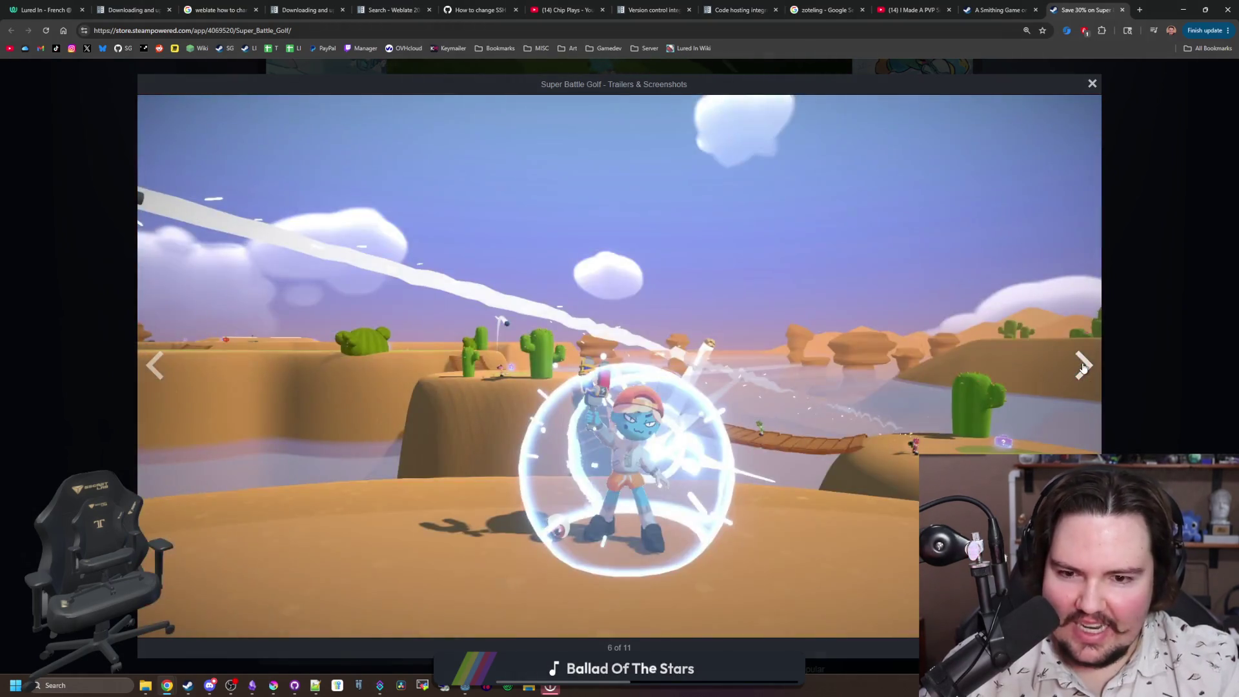
click(1082, 366)
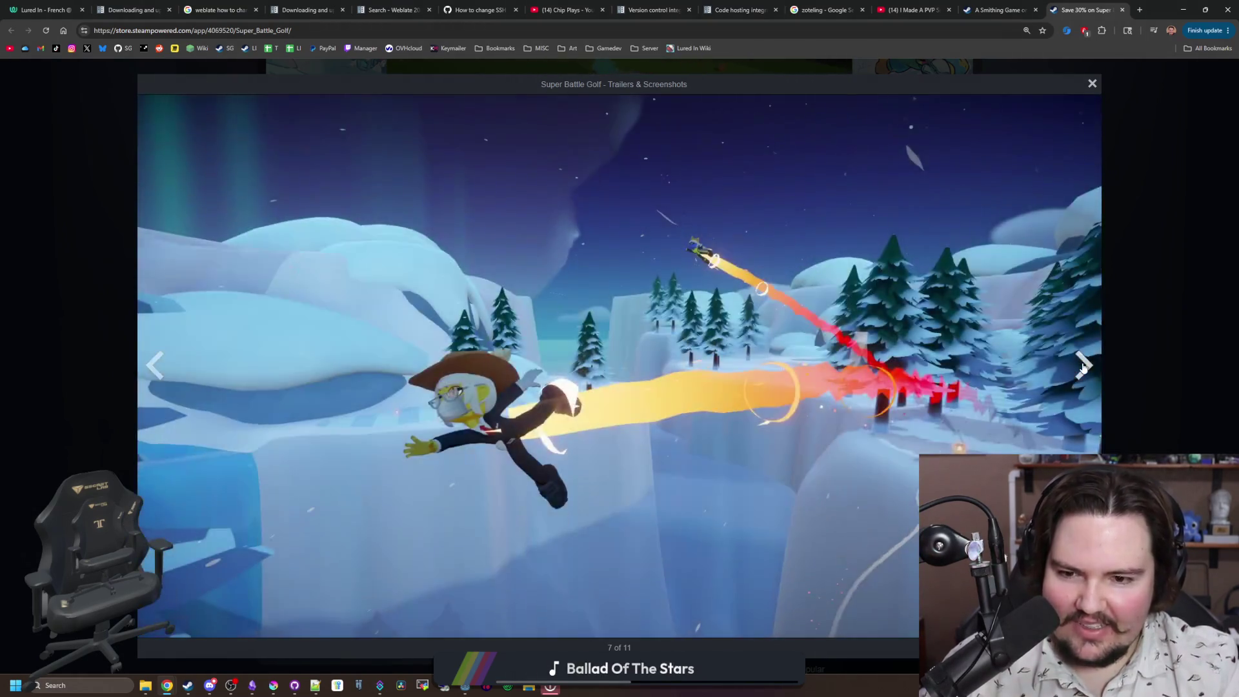
click(1082, 365)
click(1082, 366)
click(1083, 366)
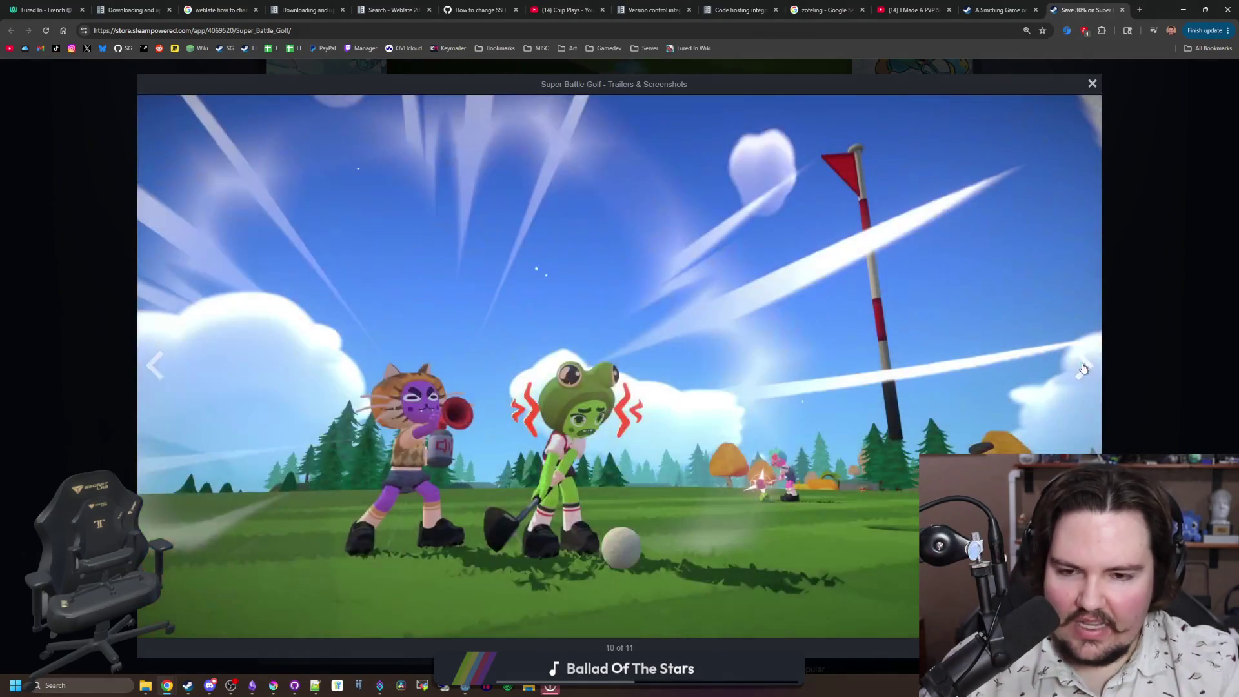
click(1084, 363)
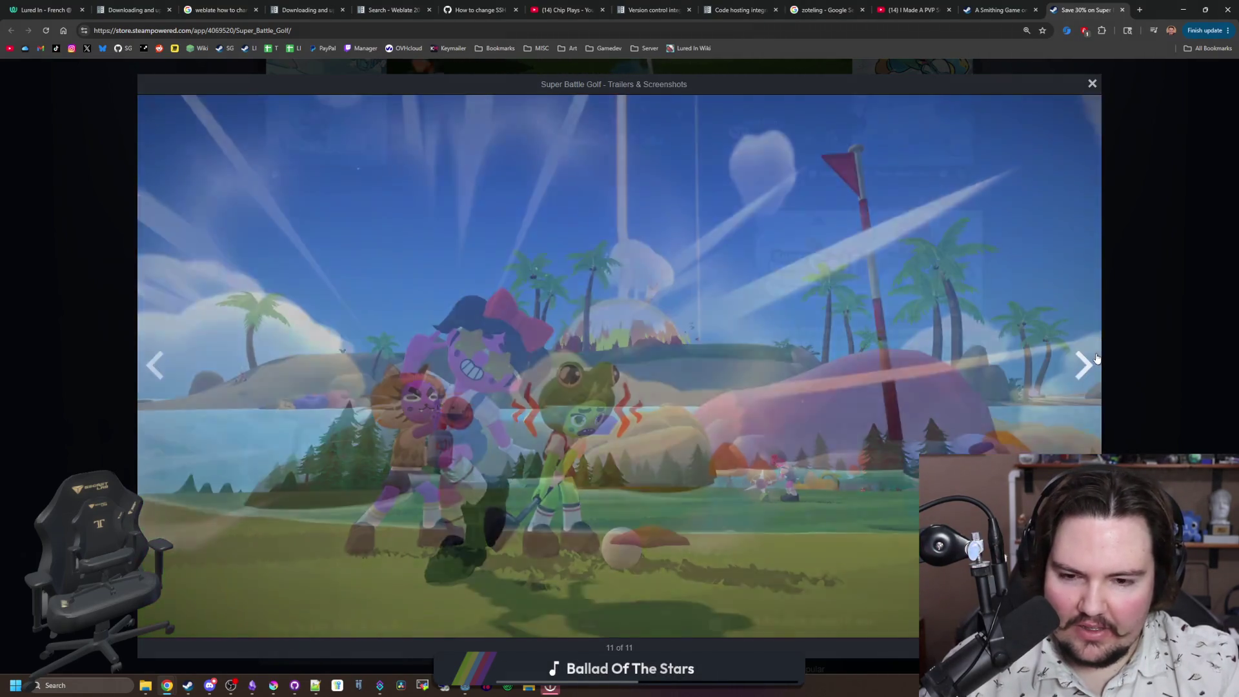
click(1096, 357)
click(1096, 357)
click(1095, 357)
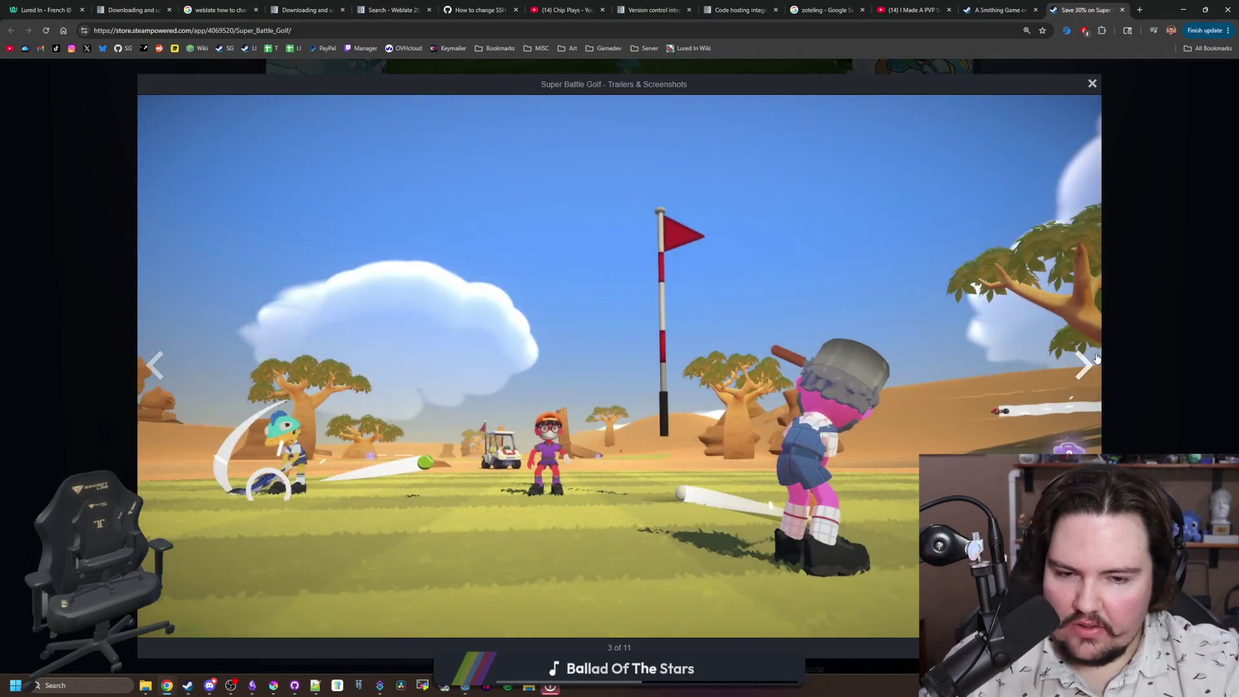
click(1096, 356)
click(1095, 357)
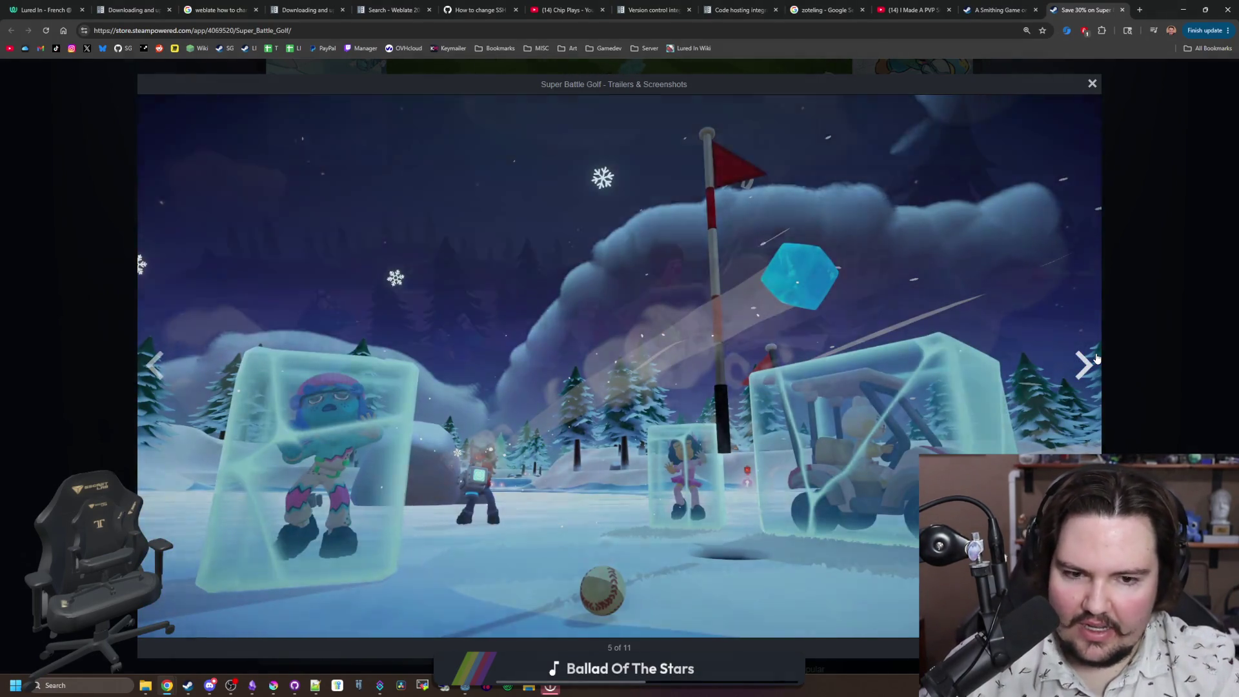
click(1096, 357)
click(1095, 357)
click(1096, 356)
click(1084, 371)
click(1075, 382)
click(1075, 382)
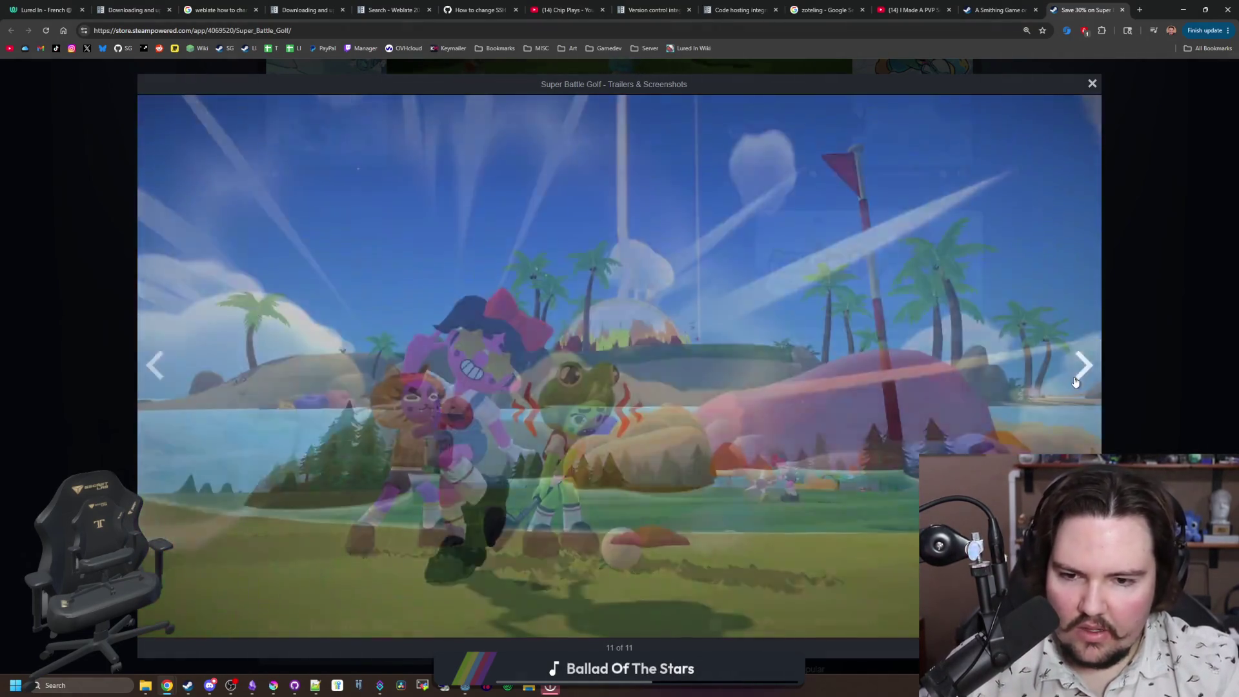
Step: Close the screenshot viewer and scroll down to the MOLE and Roadside Research recommendations
click(1143, 336)
scroll(784, 289, down, 10)
scroll(784, 289, down, 20)
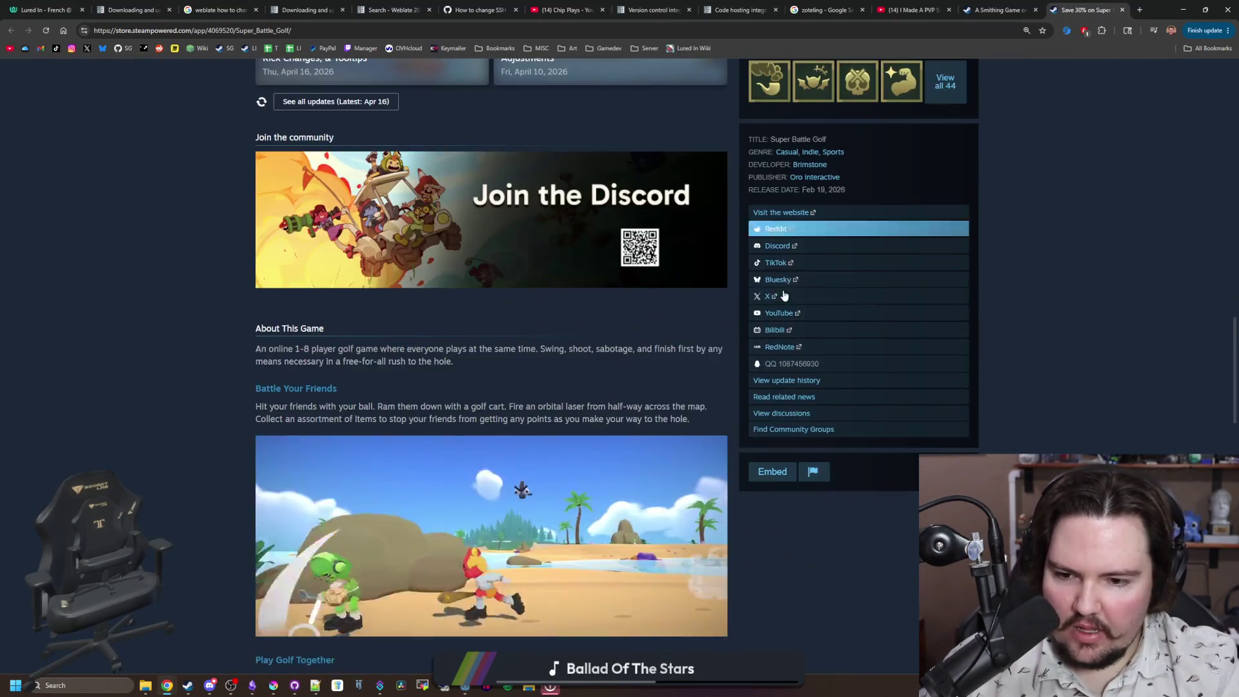
scroll(748, 335, up, 6)
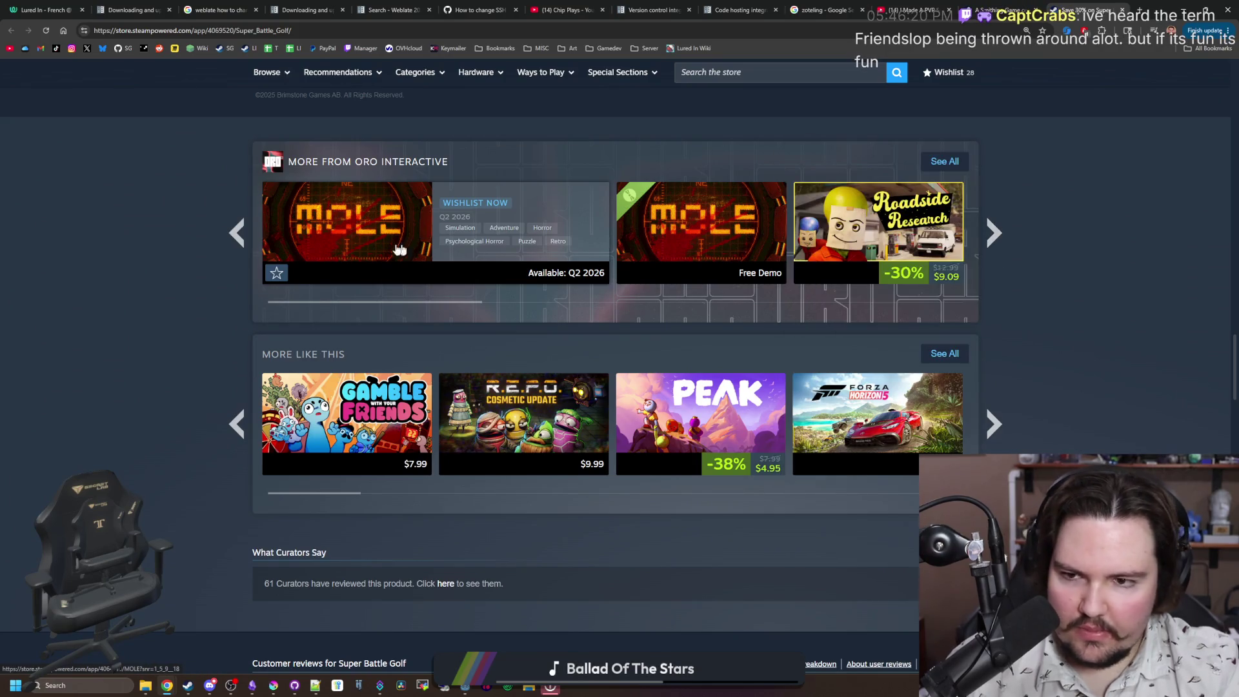
Step: Open the MOLE store page and step through its screenshots from the fourth onward
click(369, 230)
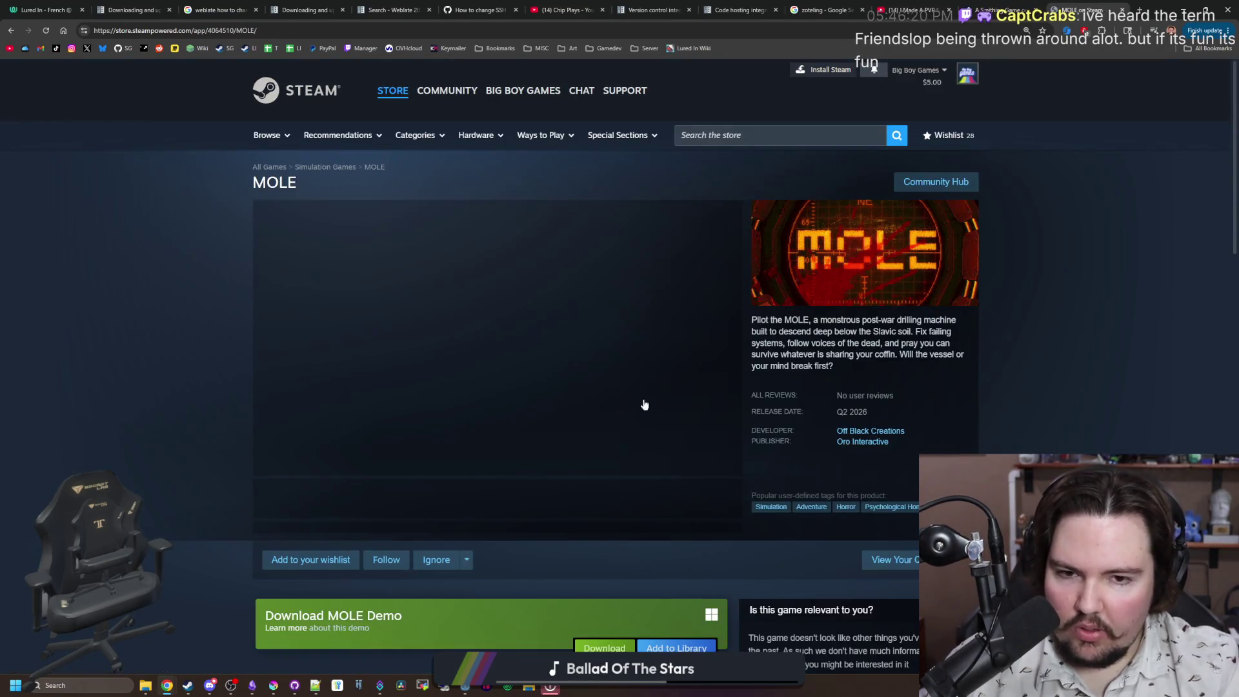
click(511, 510)
click(577, 503)
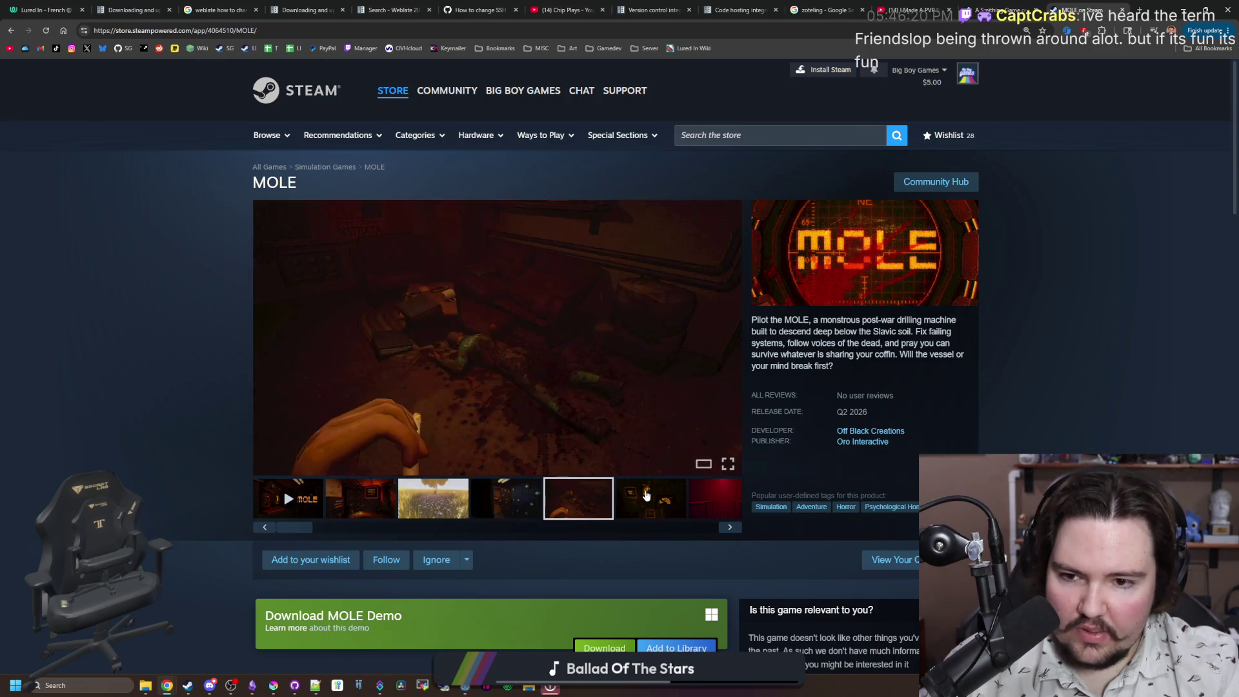
click(648, 500)
click(729, 336)
click(728, 336)
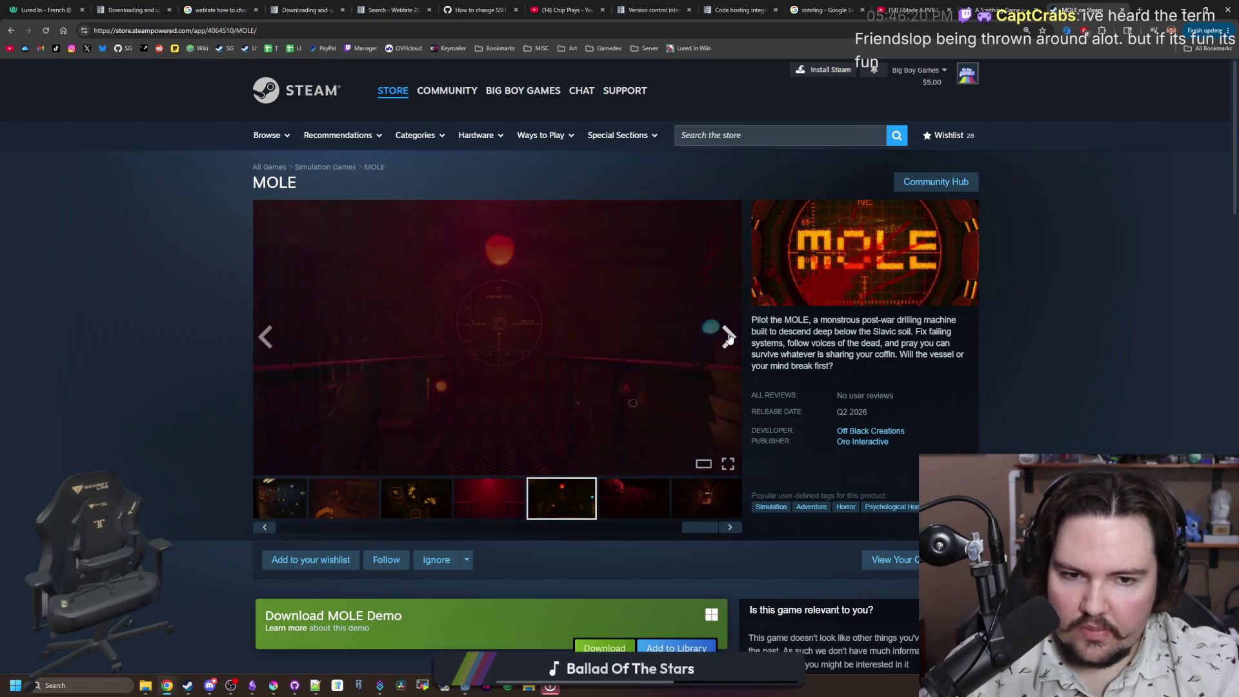
click(728, 336)
click(728, 336)
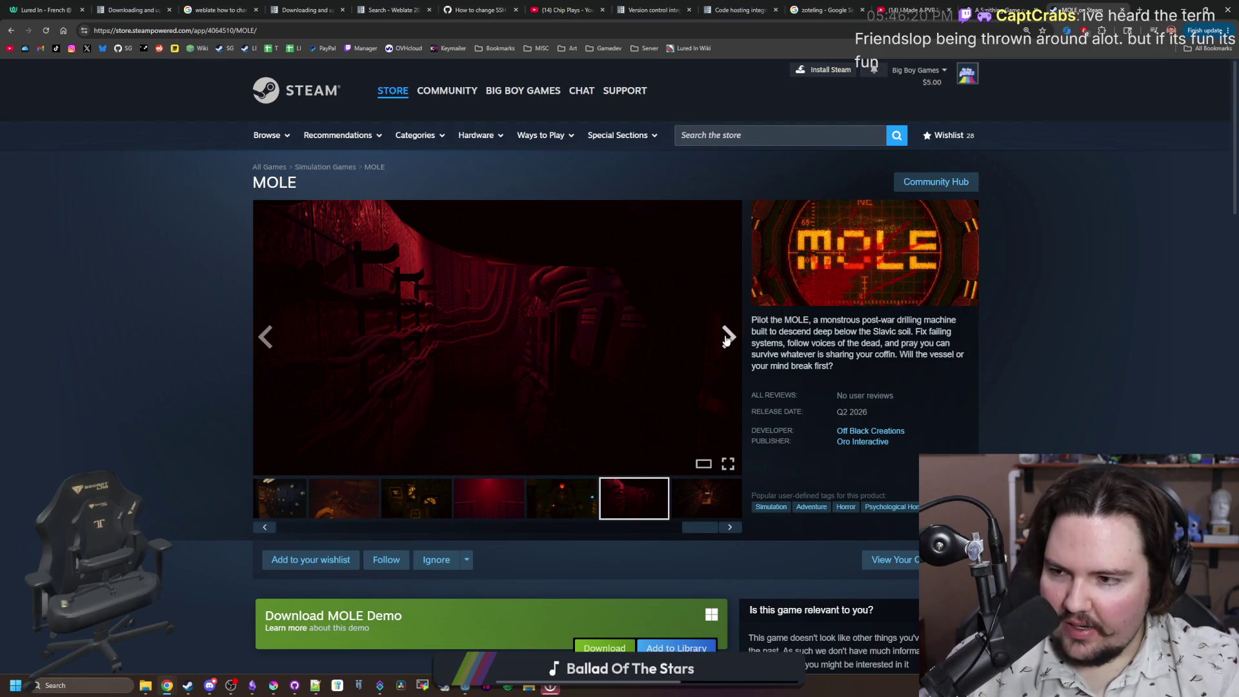
Step: Back on A Smithing Game's page, cycle its screenshots through to the snowy water dog scene
click(1011, 6)
mouse_move(664, 356)
scroll(177, 462, up, 10)
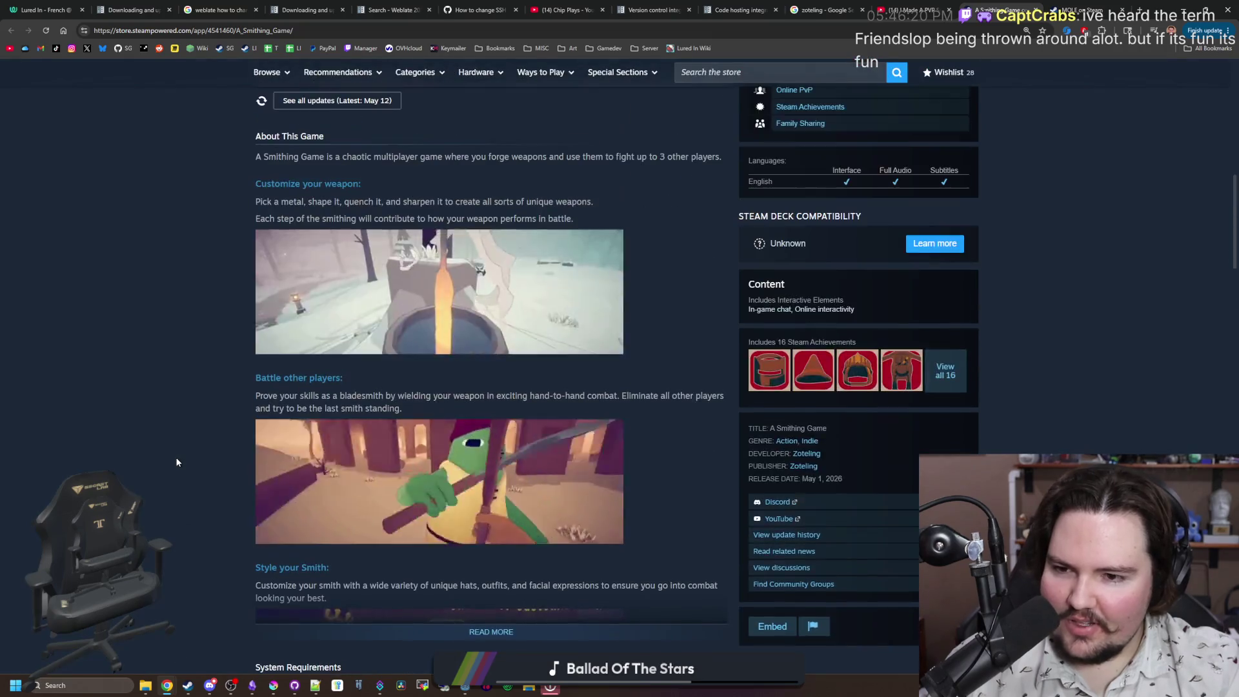
scroll(178, 452, up, 5)
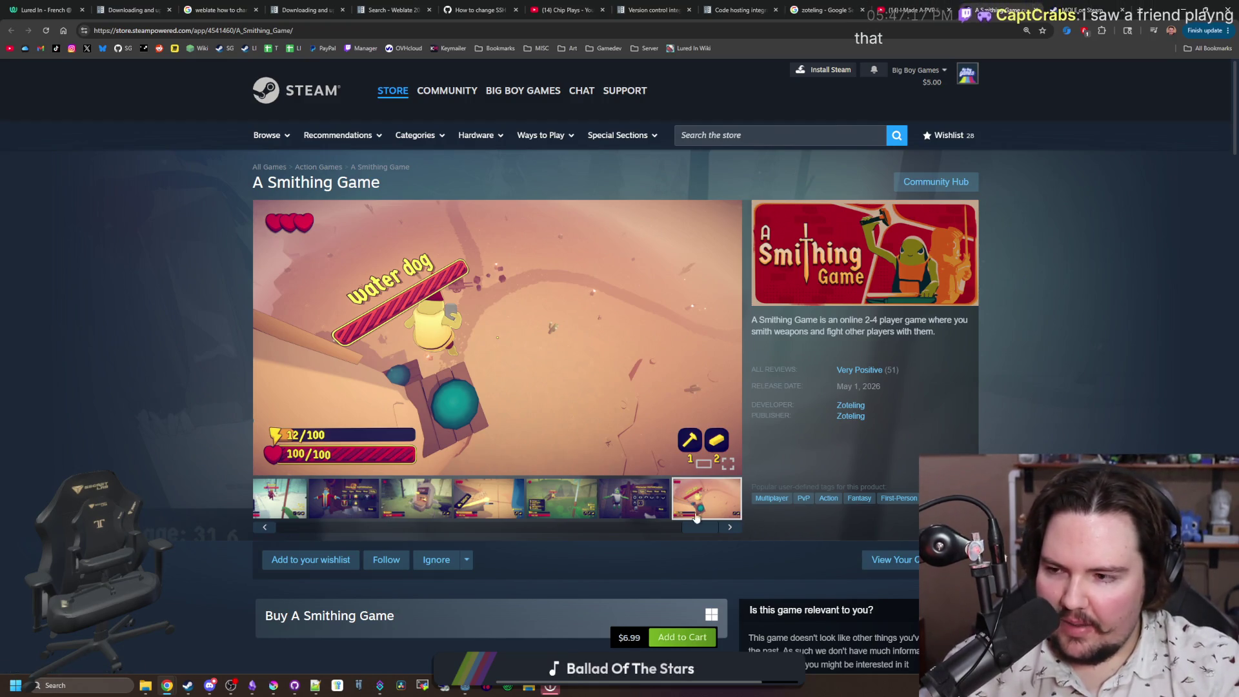
click(607, 509)
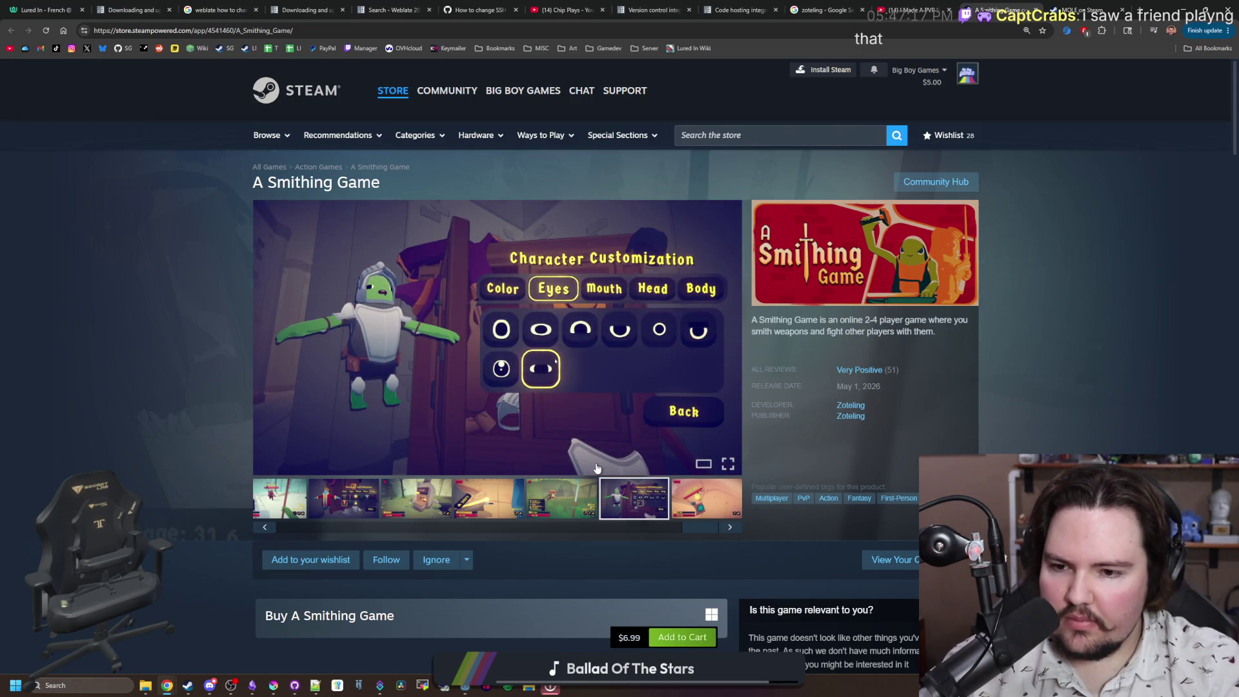
click(728, 526)
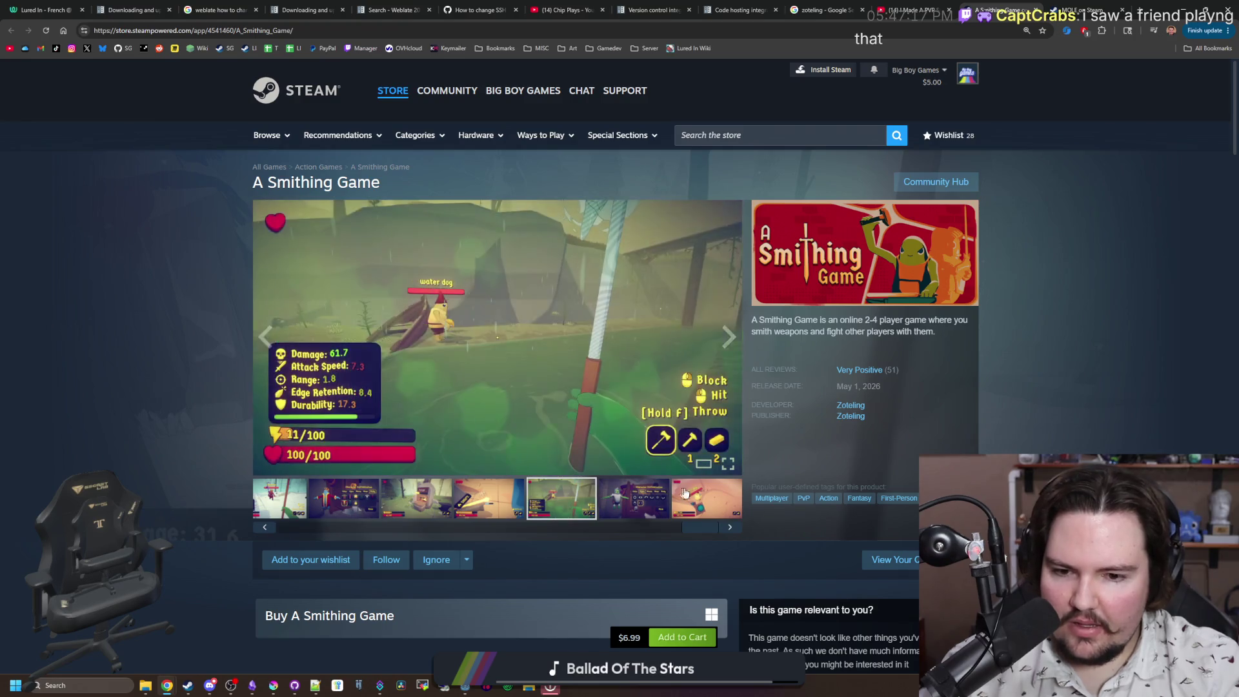
click(730, 528)
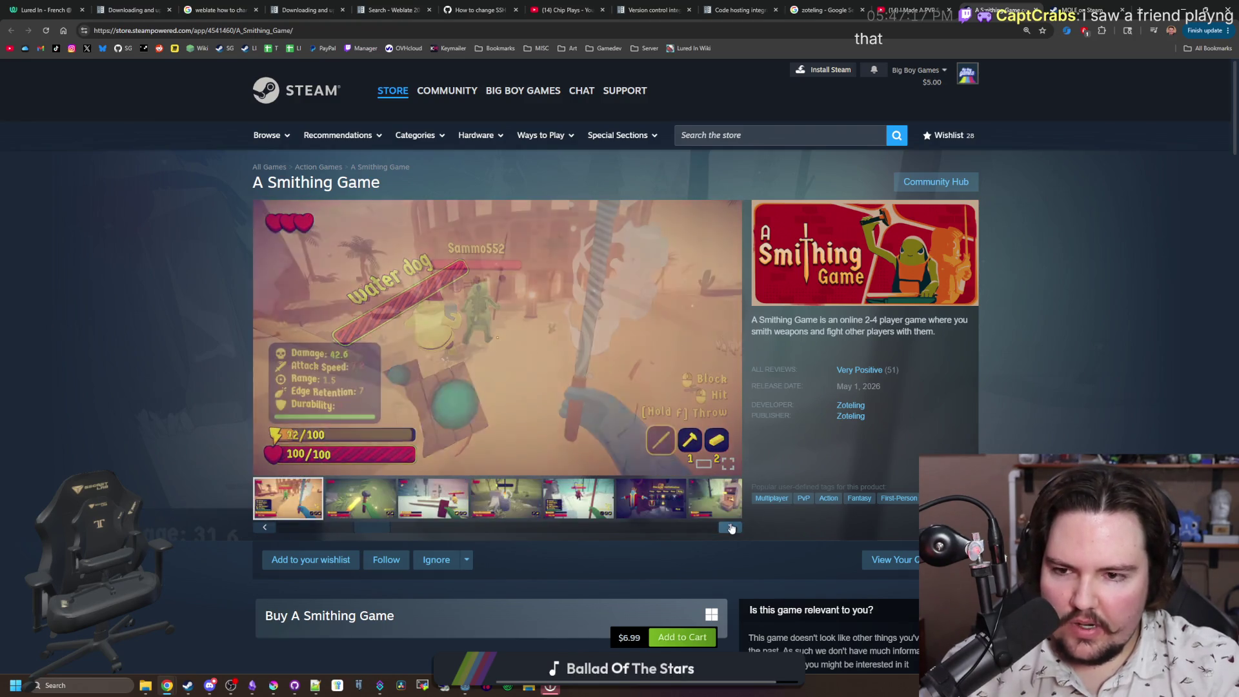
click(731, 528)
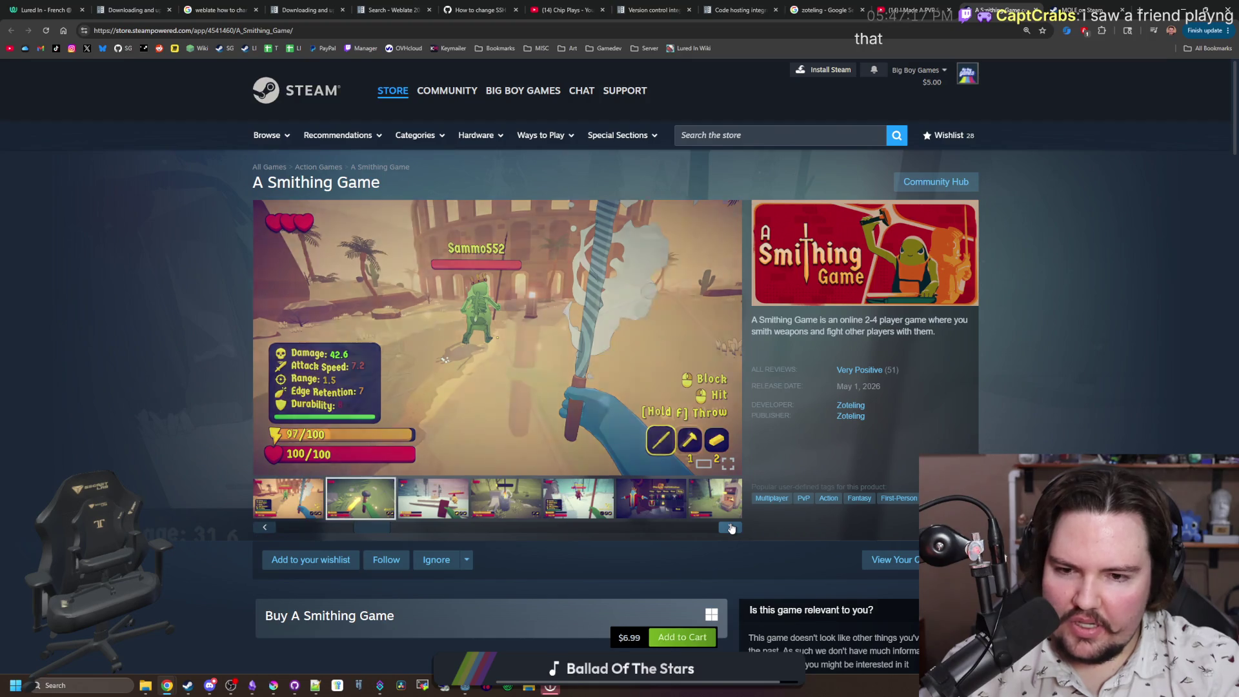
click(731, 528)
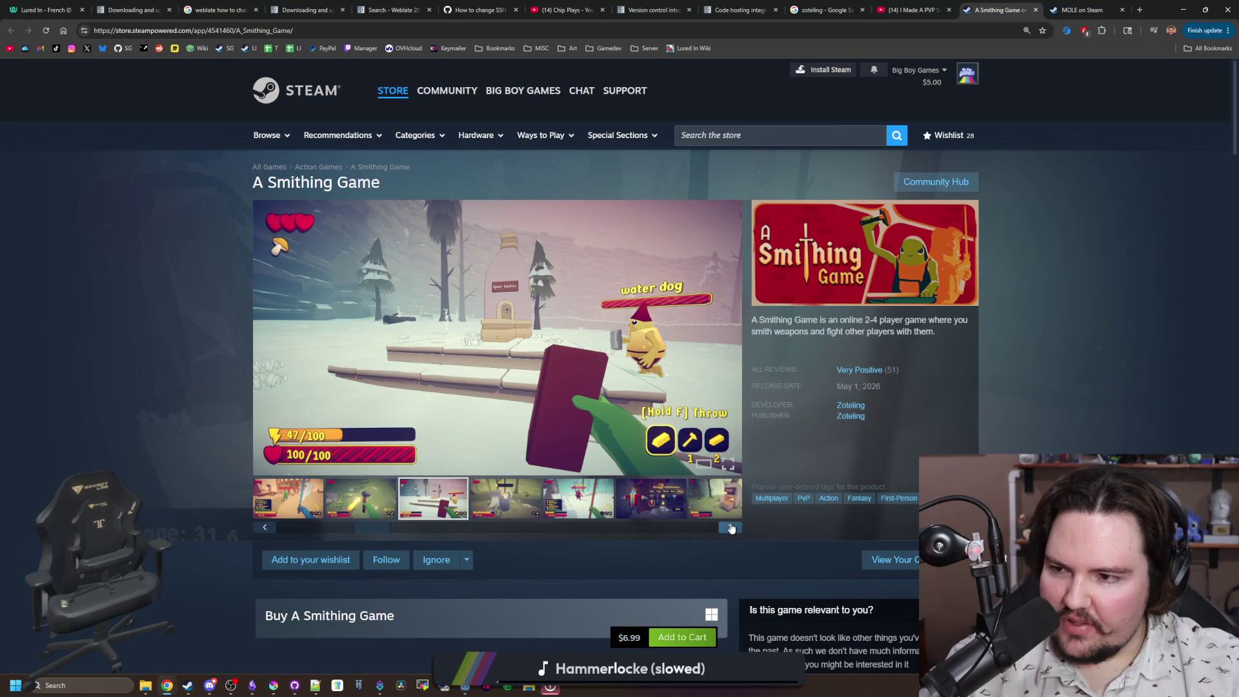
Step: Search the Steam store for gambling games and open Gamble With Your Friends
click(800, 127)
text(gambli)
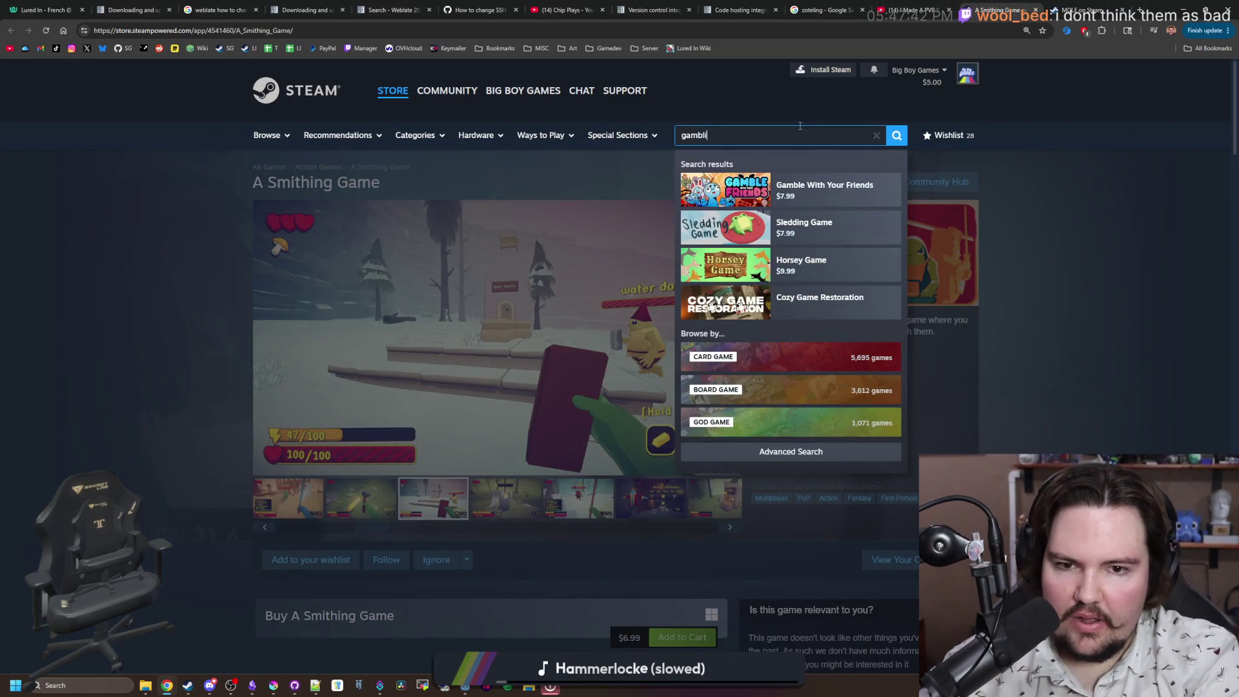
text(ng)
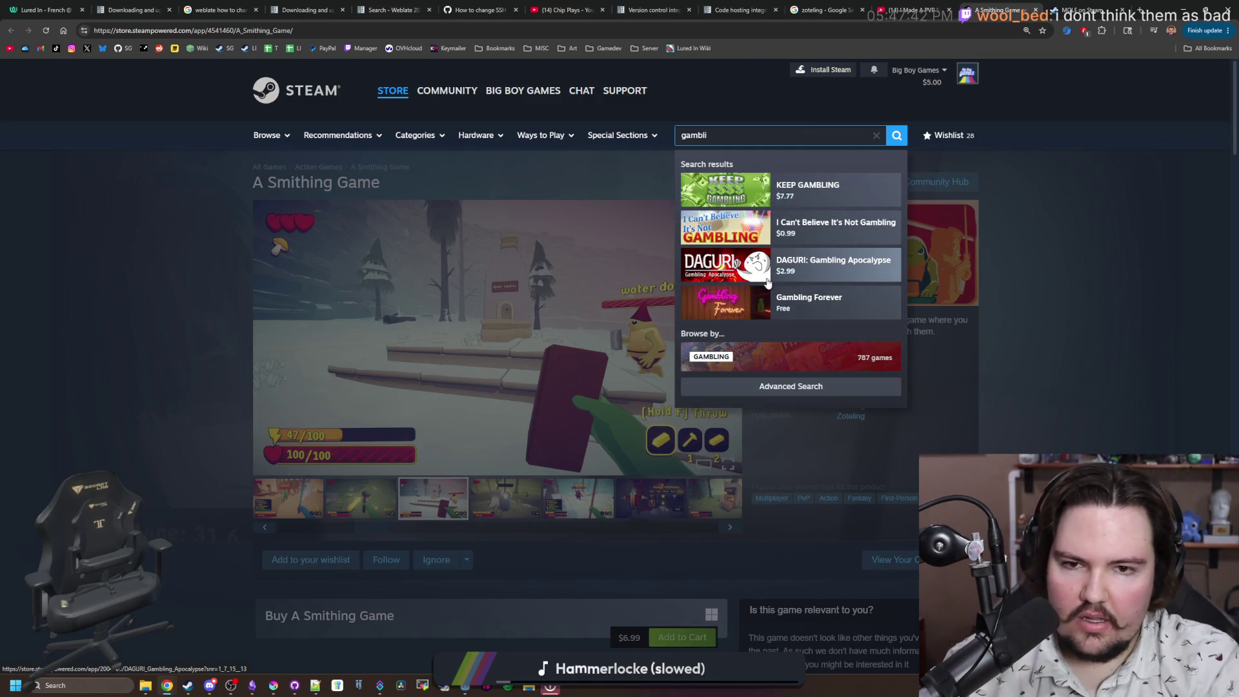
text(e)
click(815, 192)
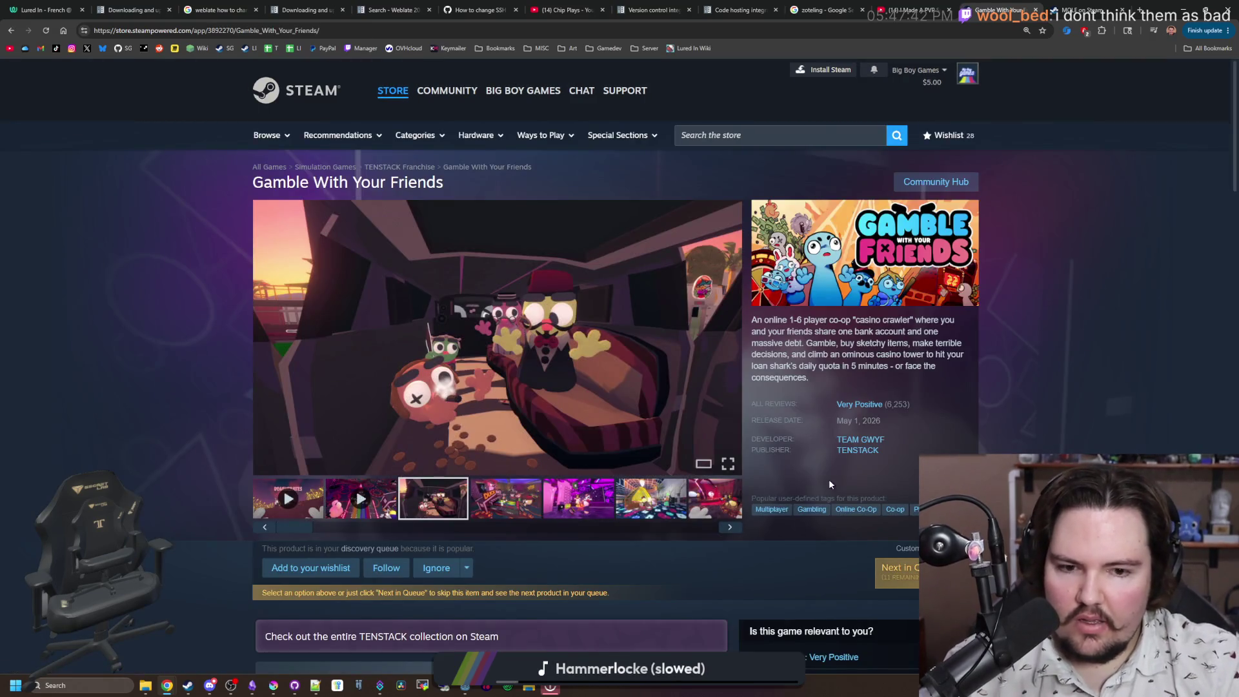
Step: Look over the TEAM GWYF developer and TENSTACK publisher pages, then return to the game
click(863, 443)
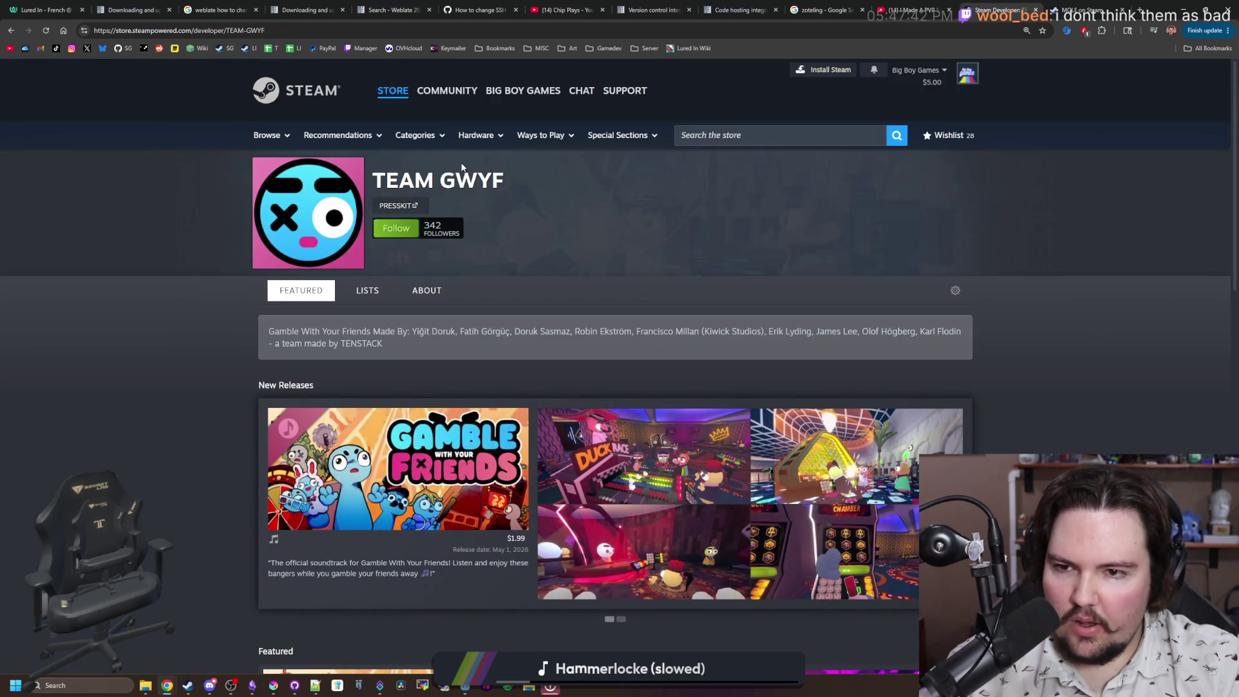
key(alt+Left)
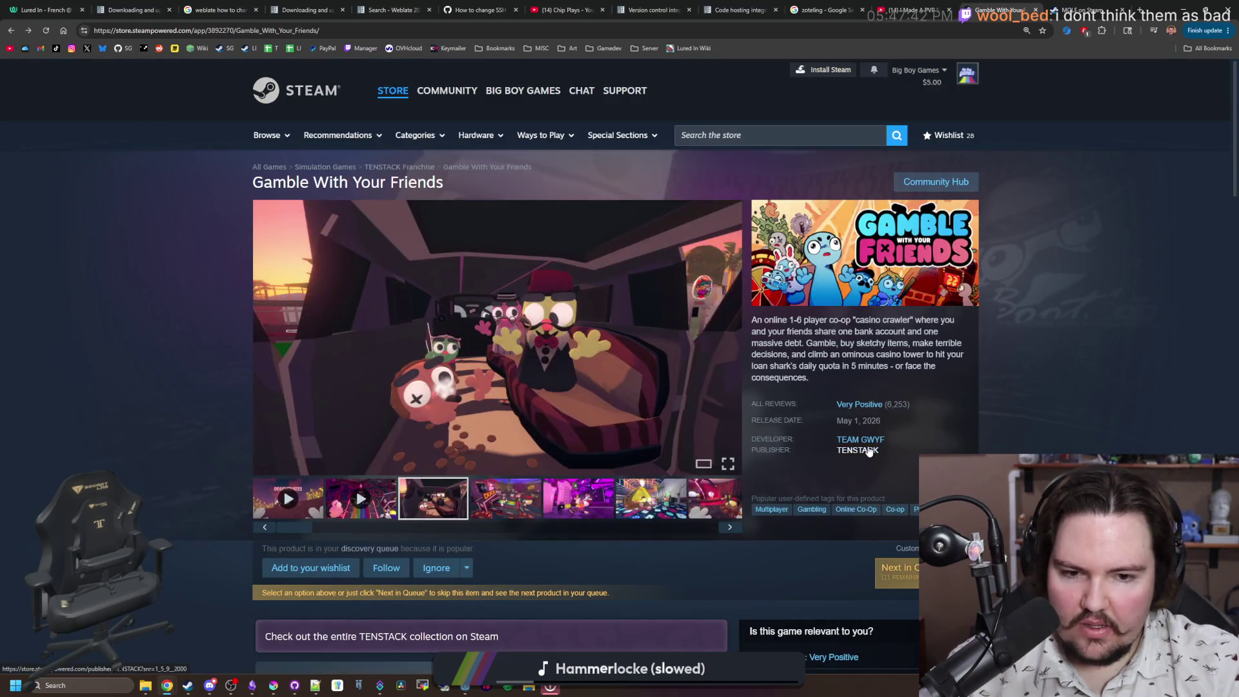
click(868, 451)
scroll(629, 382, down, 10)
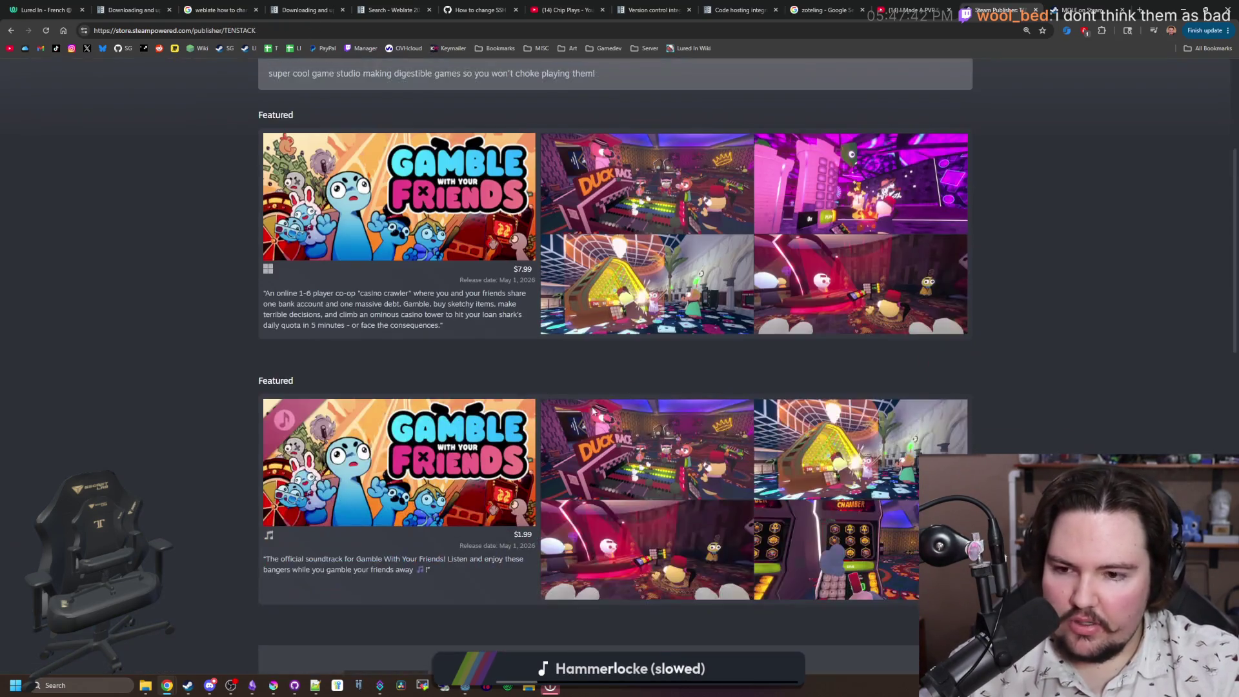
scroll(485, 403, down, 7)
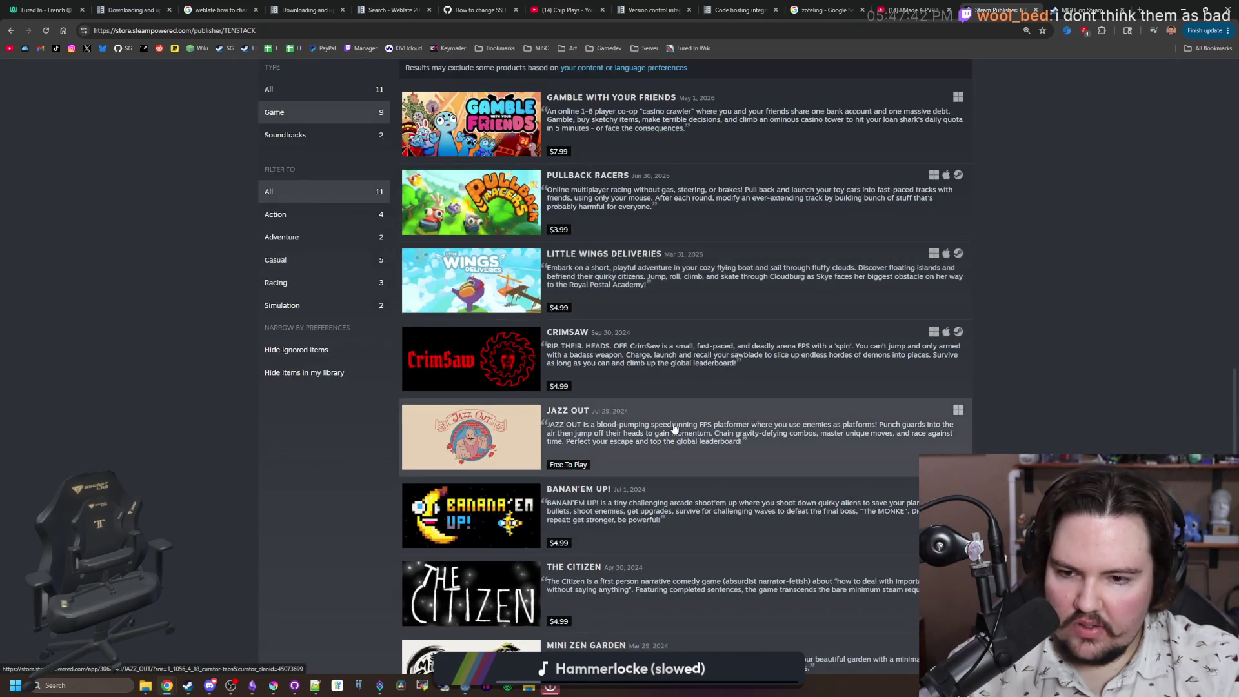
scroll(674, 428, down, 2)
scroll(474, 465, up, 6)
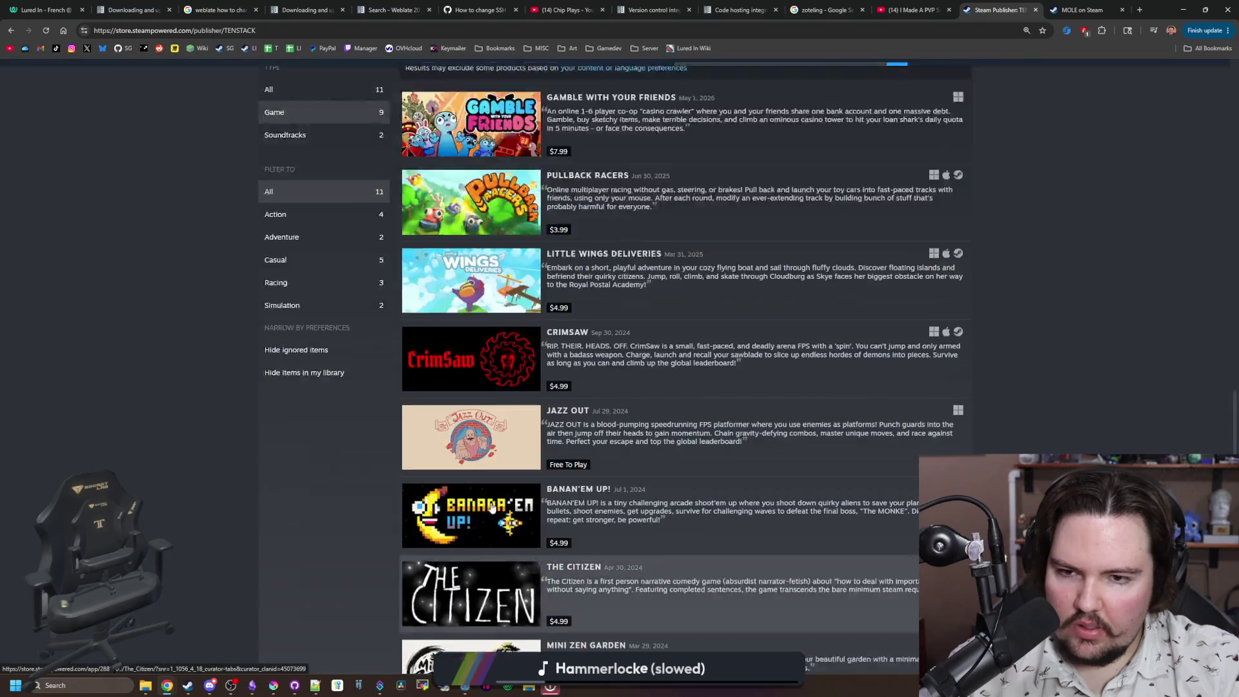
scroll(1009, 368, up, 5)
key(alt+Left)
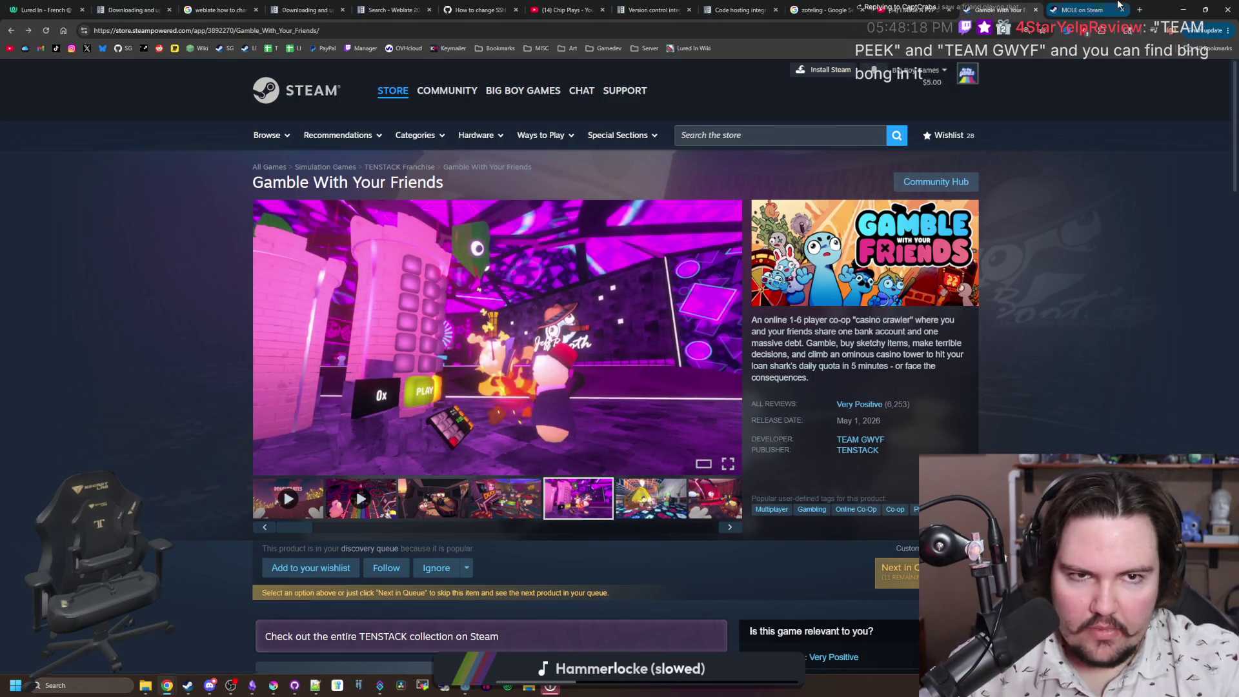
key(ctrl+Tab)
click(932, 26)
text(peak)
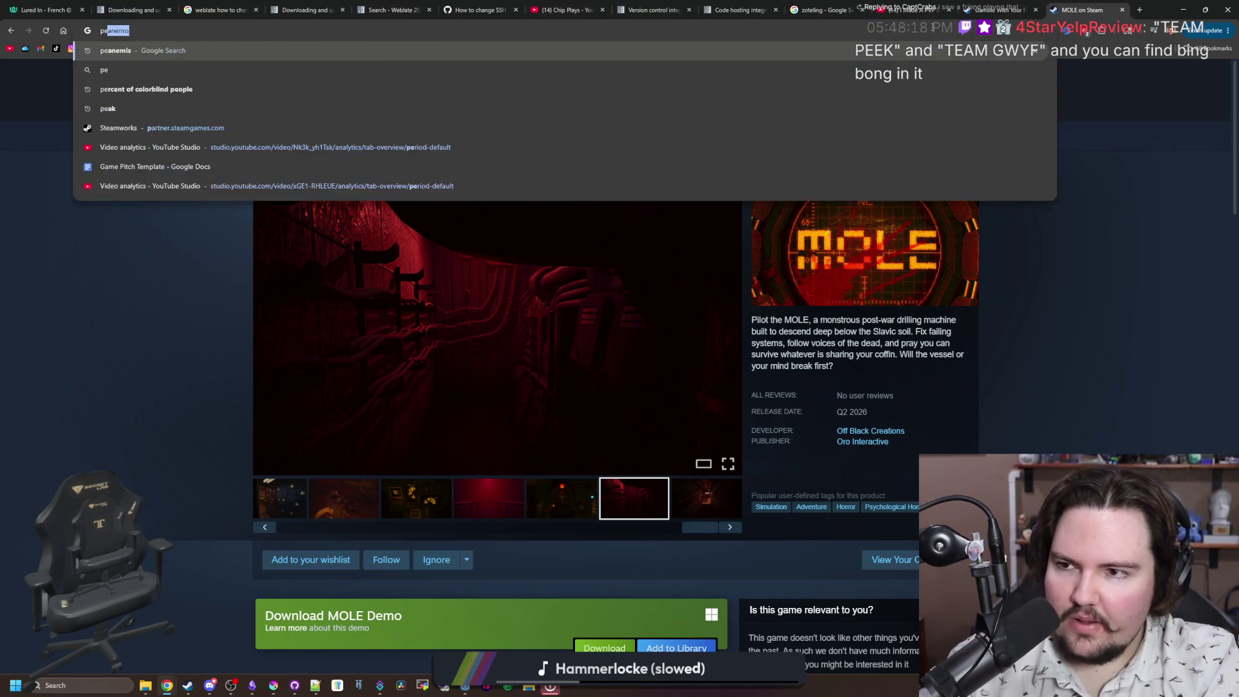
key(Return)
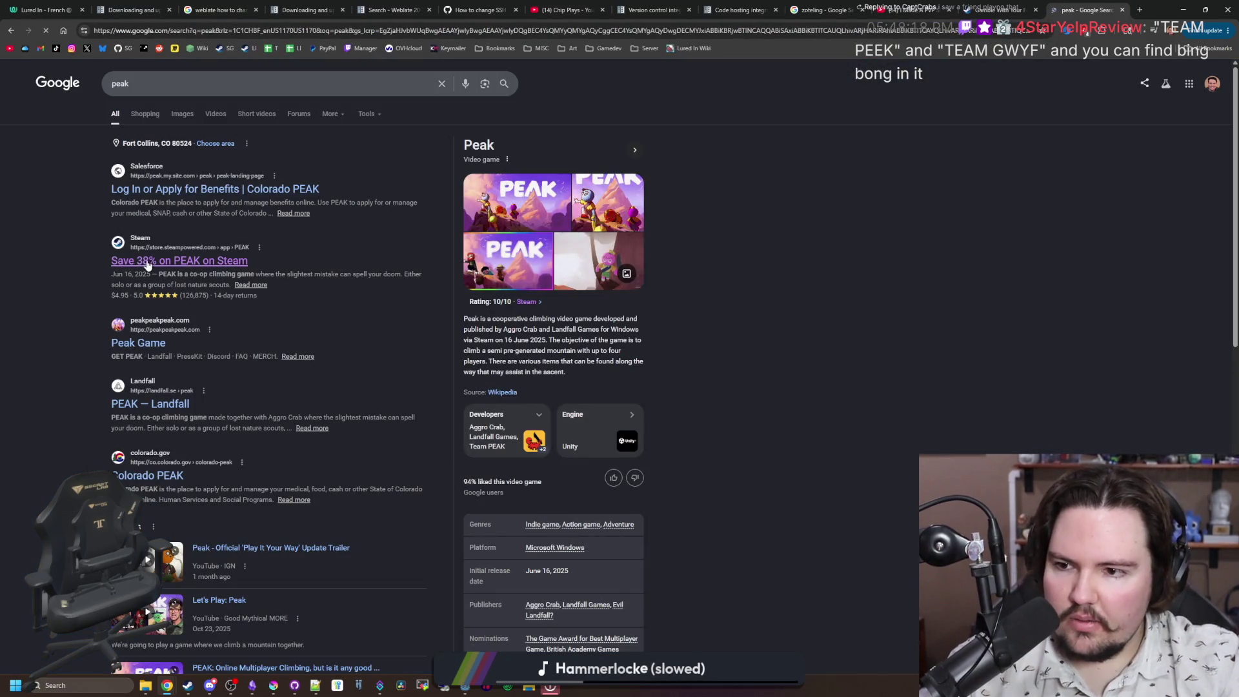
click(128, 246)
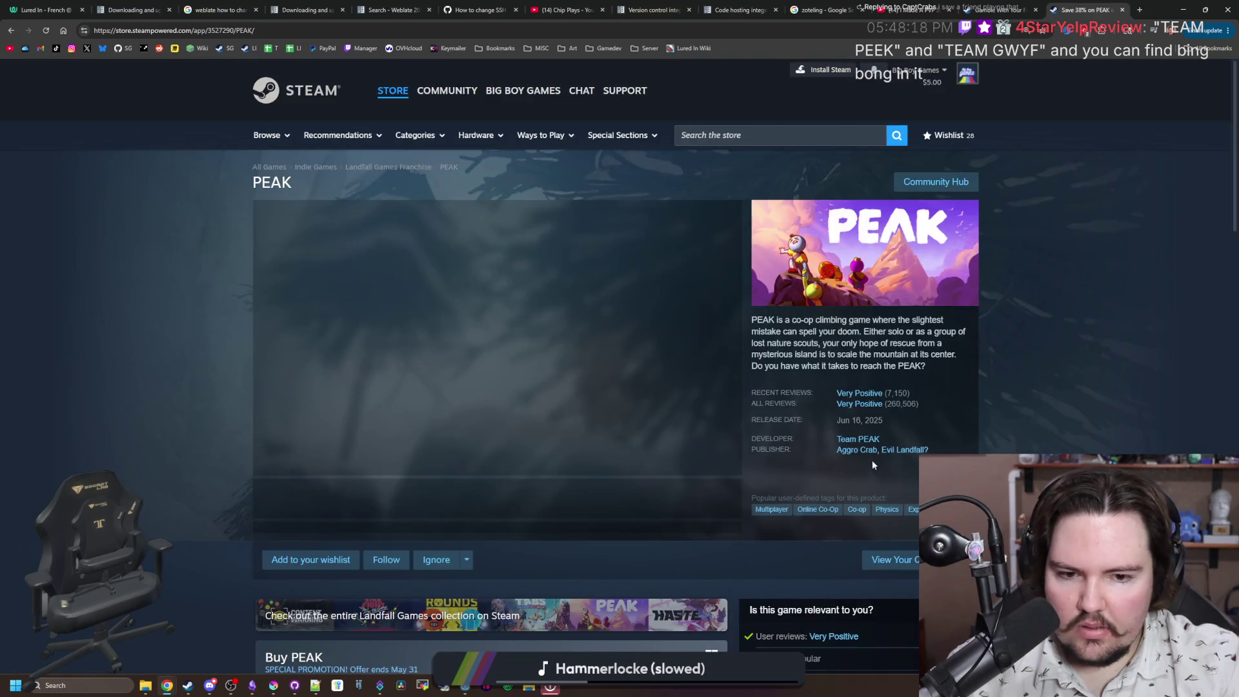
click(892, 450)
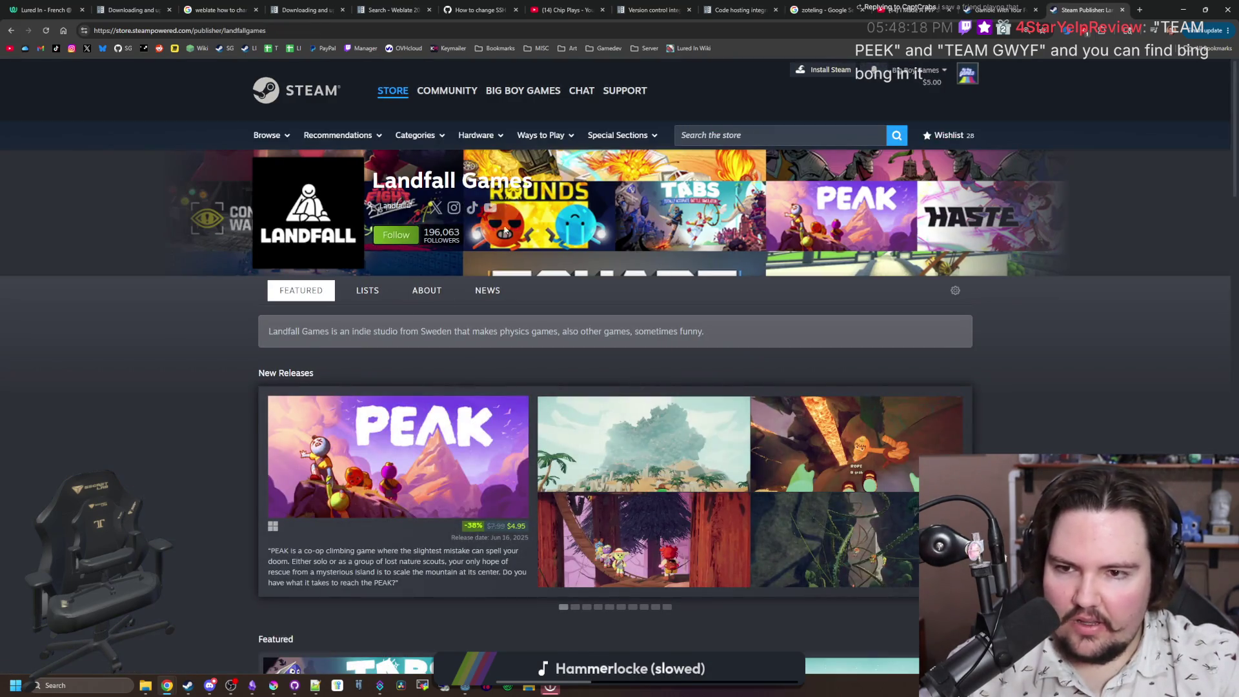
key(alt+Left)
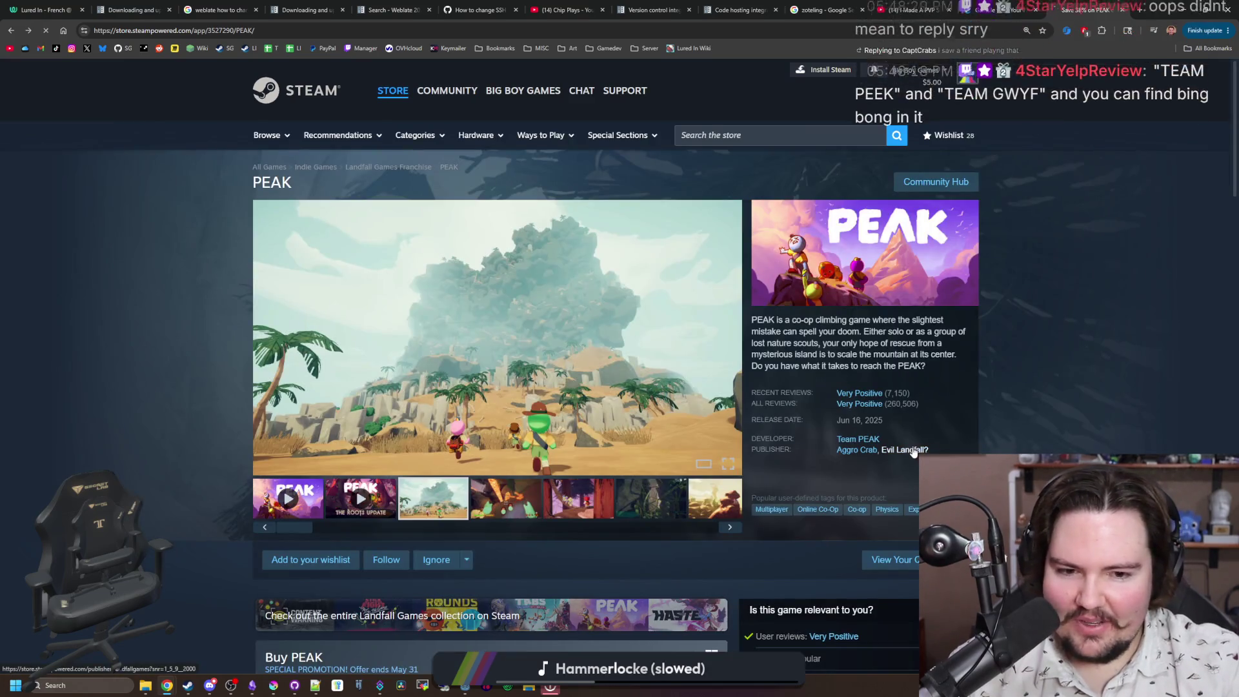
click(913, 452)
scroll(729, 382, down, 8)
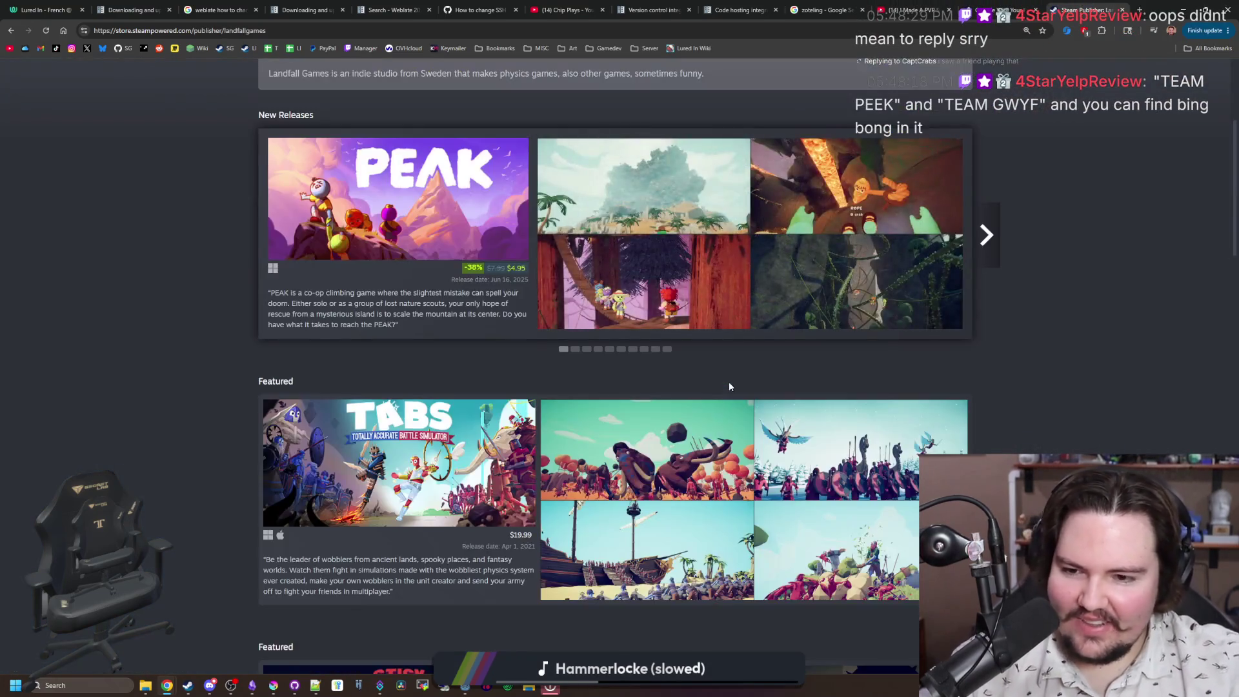
scroll(729, 381, up, 10)
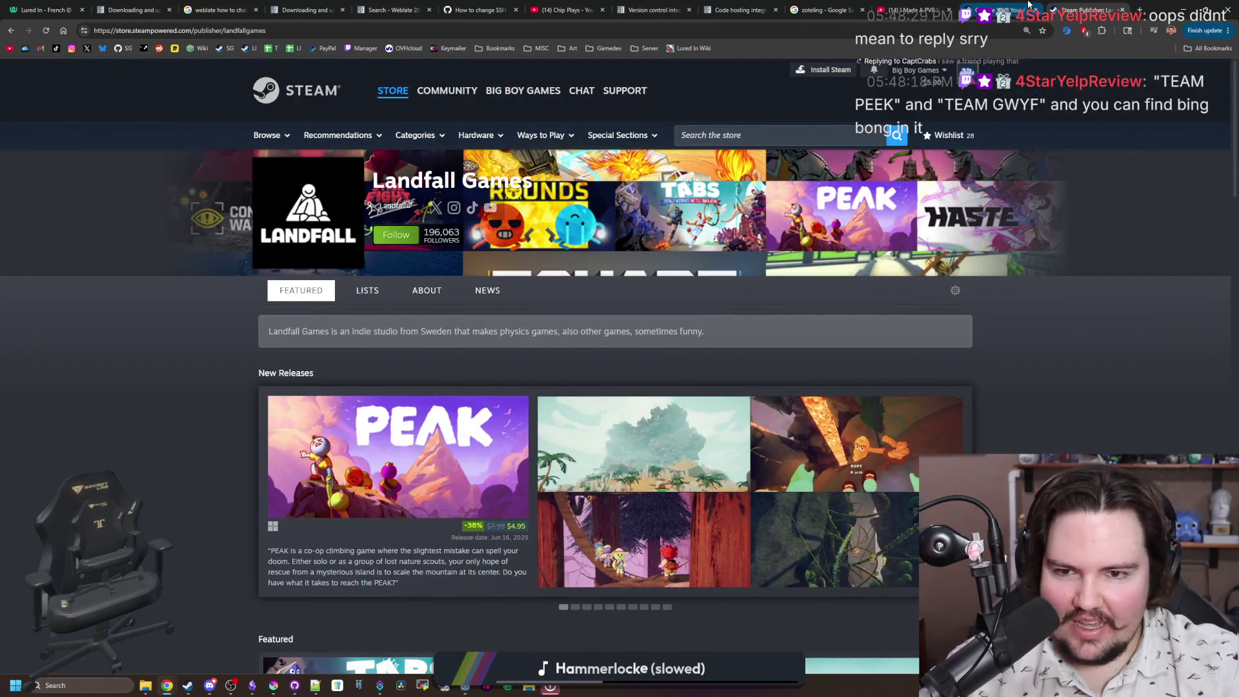
key(alt+Left)
key(alt+Left)
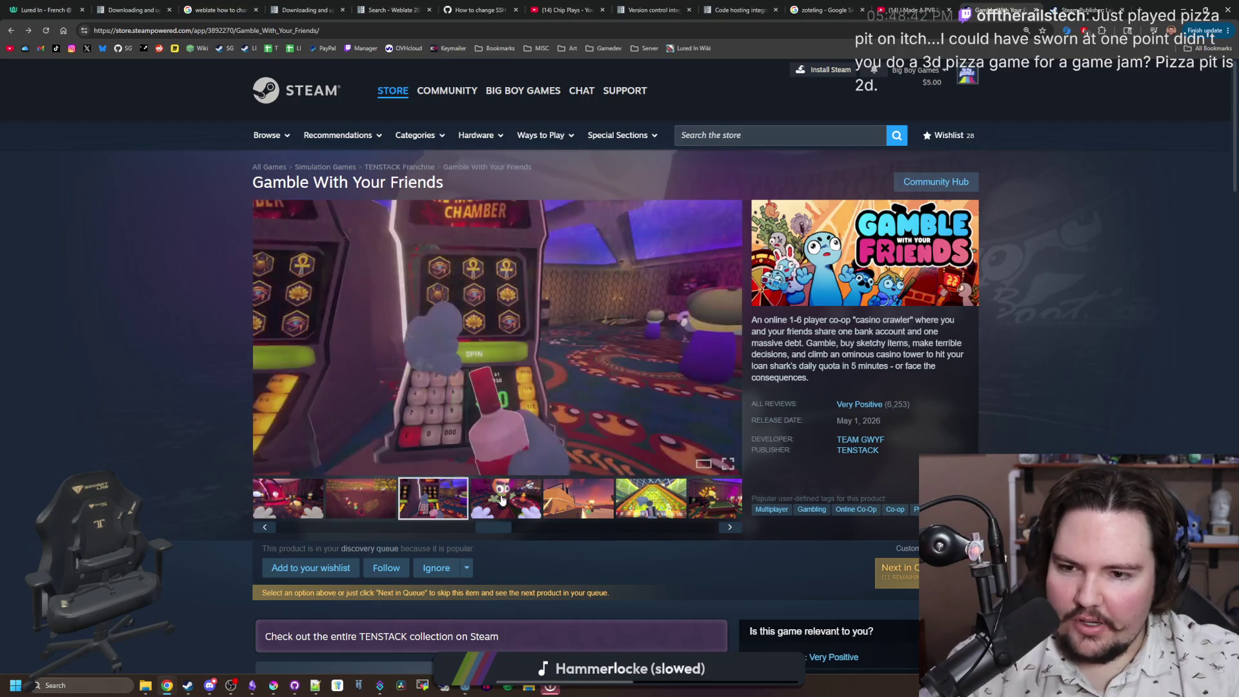
click(517, 499)
click(558, 497)
click(730, 527)
click(730, 527)
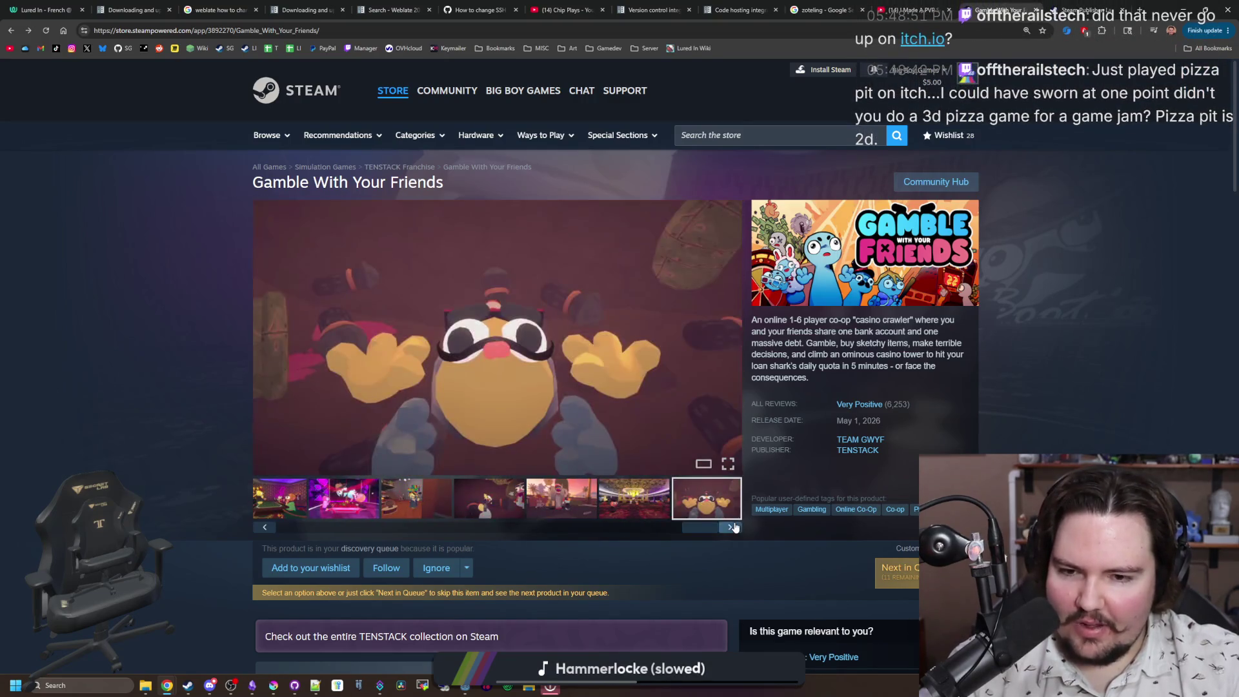
click(730, 527)
click(734, 527)
click(733, 527)
click(734, 527)
click(734, 527)
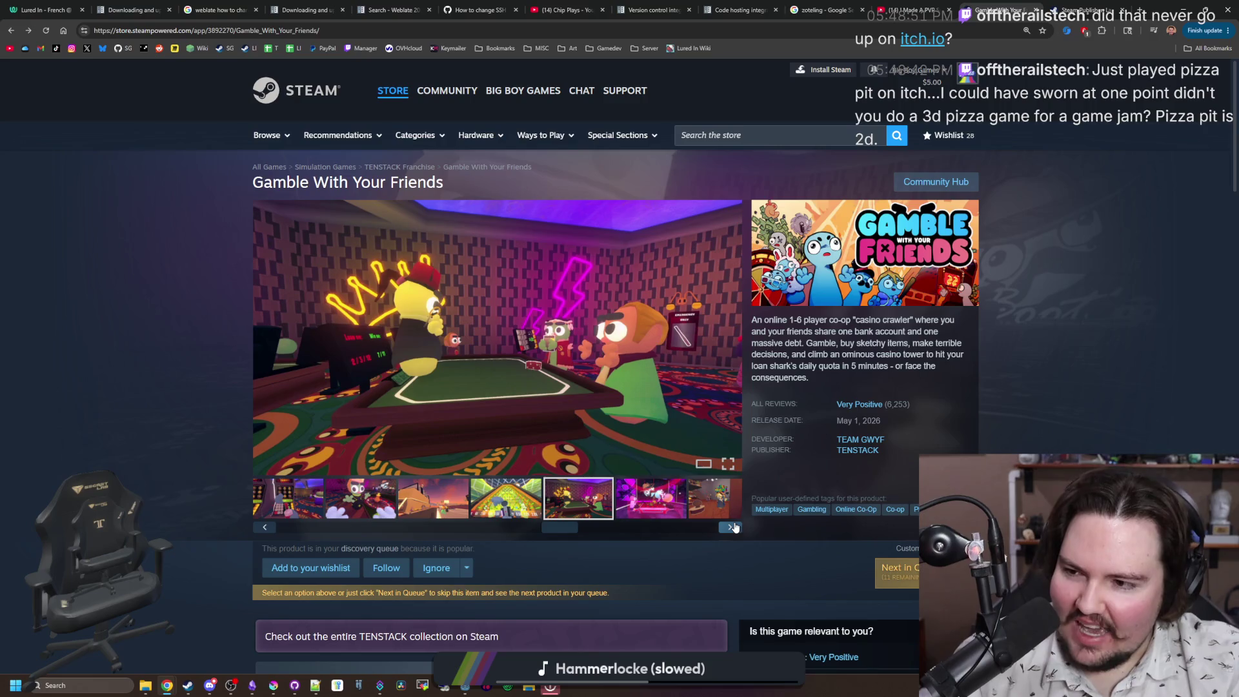
click(733, 527)
click(733, 527)
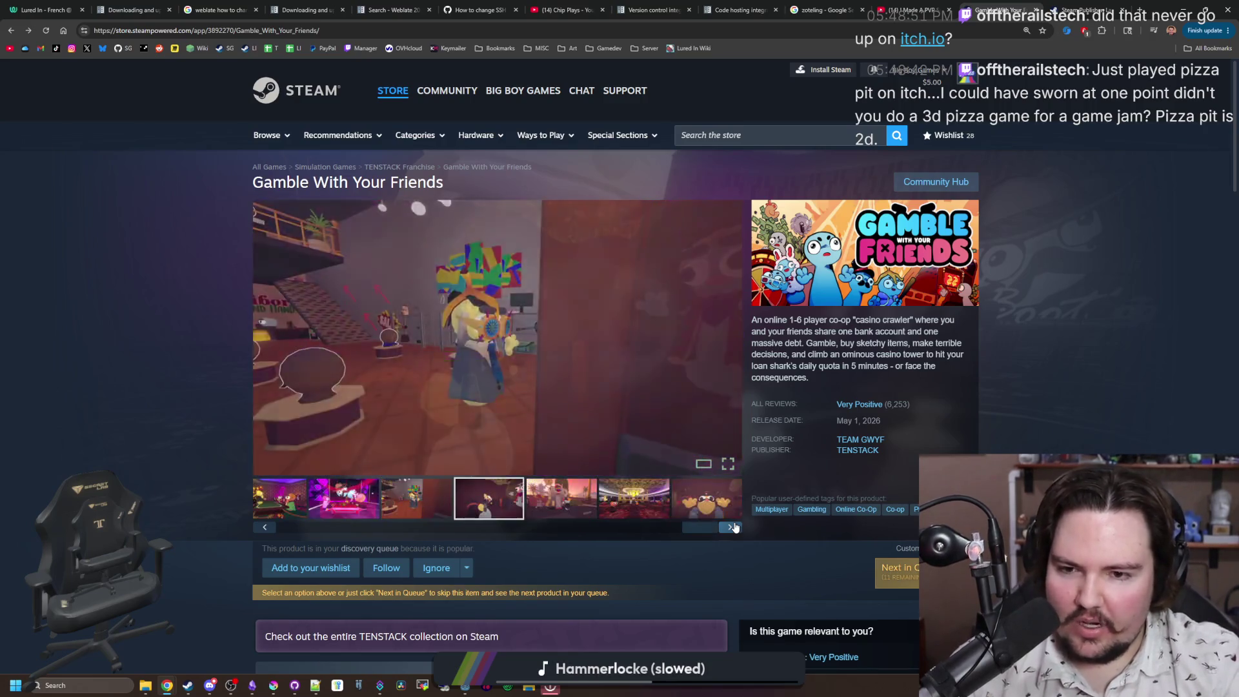
click(734, 527)
click(734, 527)
click(733, 527)
click(733, 528)
click(734, 527)
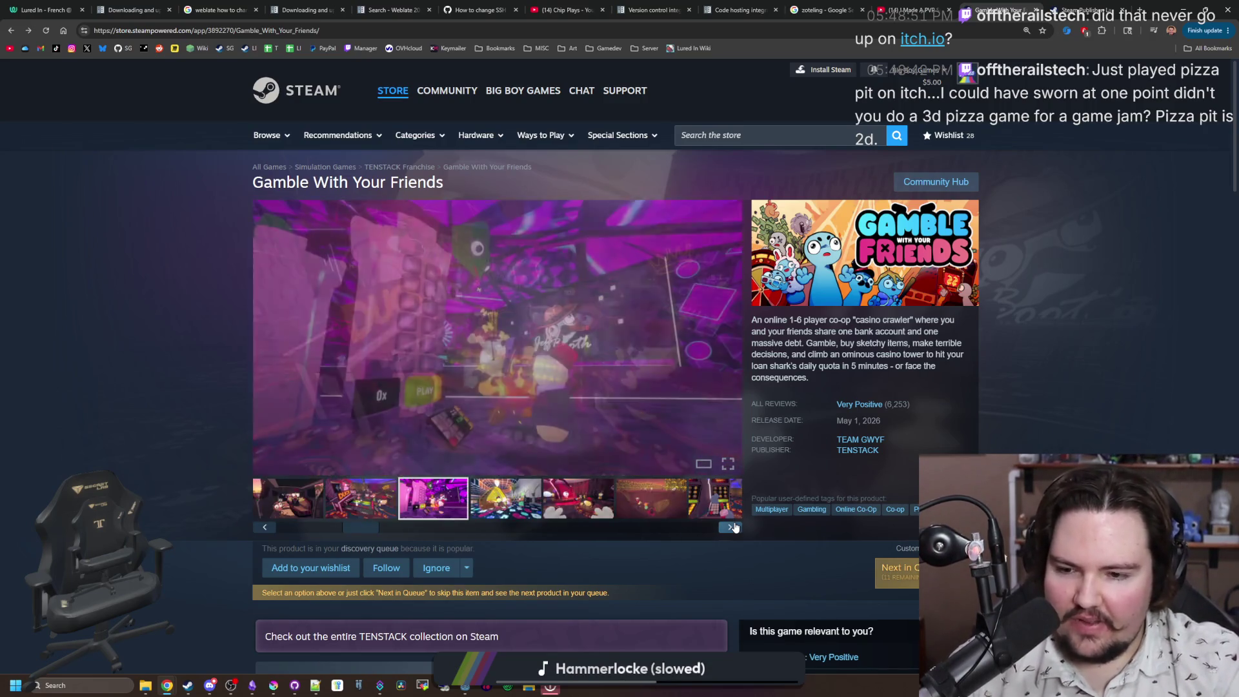
click(734, 528)
click(734, 527)
click(734, 527)
click(733, 527)
click(733, 527)
click(734, 527)
click(734, 527)
click(734, 527)
click(733, 527)
click(733, 527)
click(734, 528)
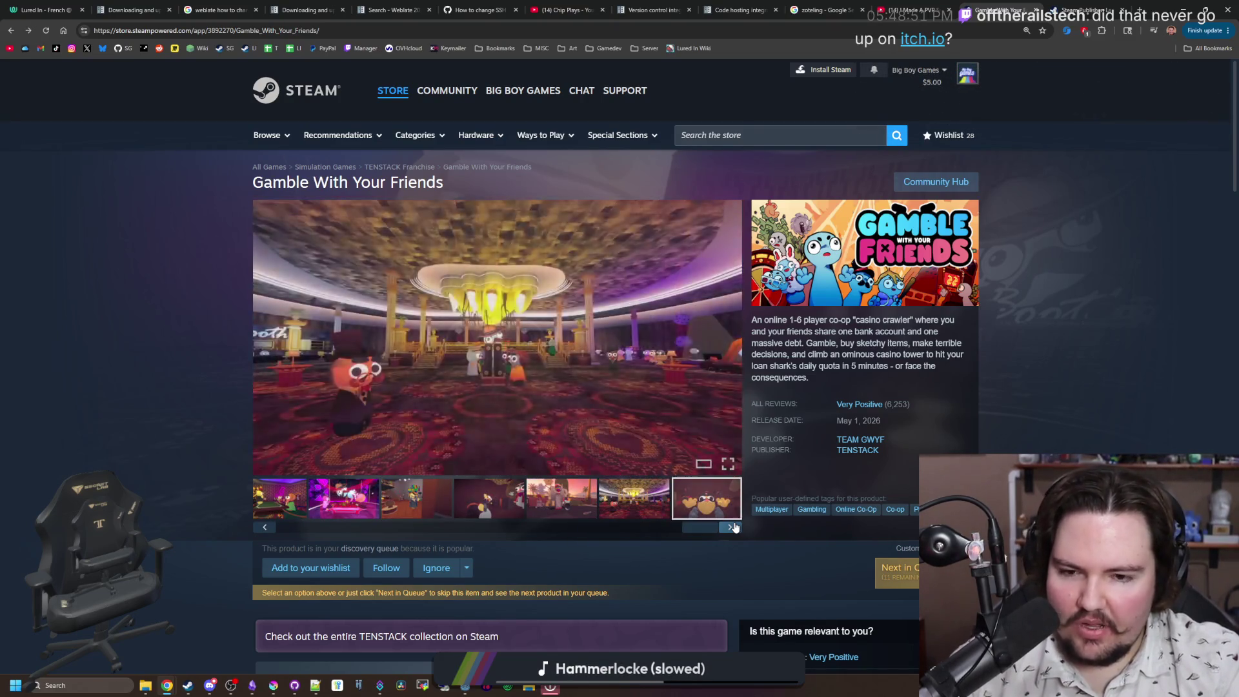
click(734, 527)
click(734, 527)
click(733, 527)
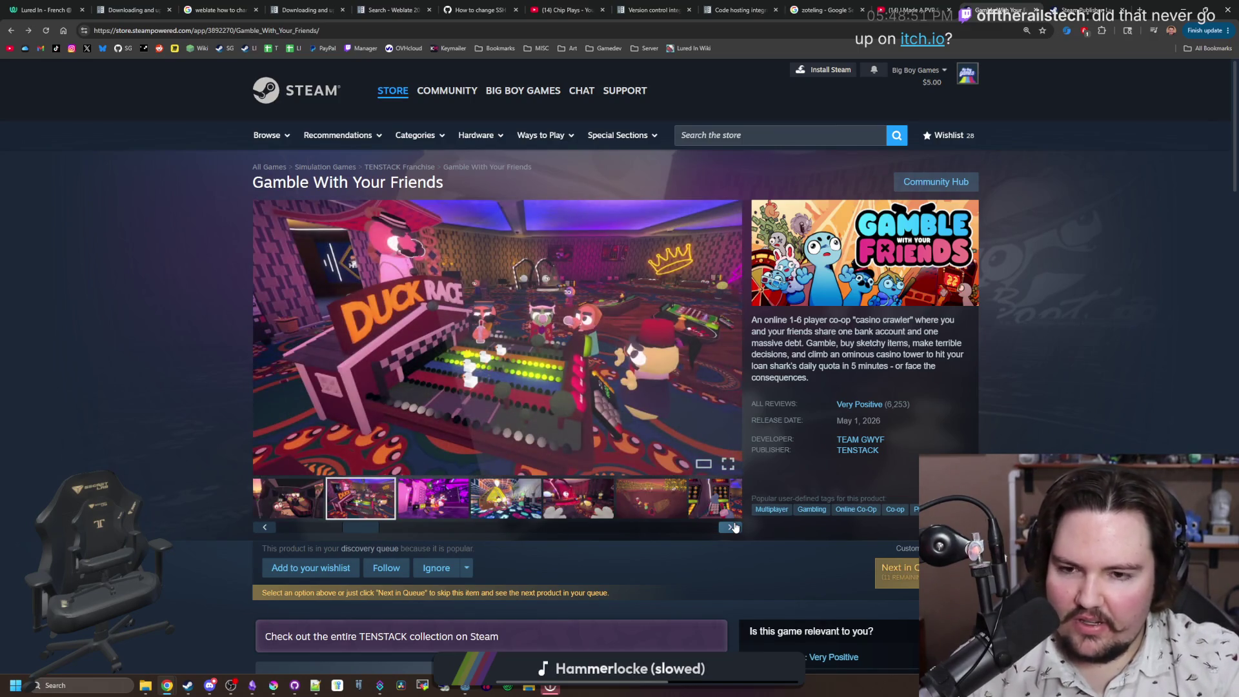
click(734, 528)
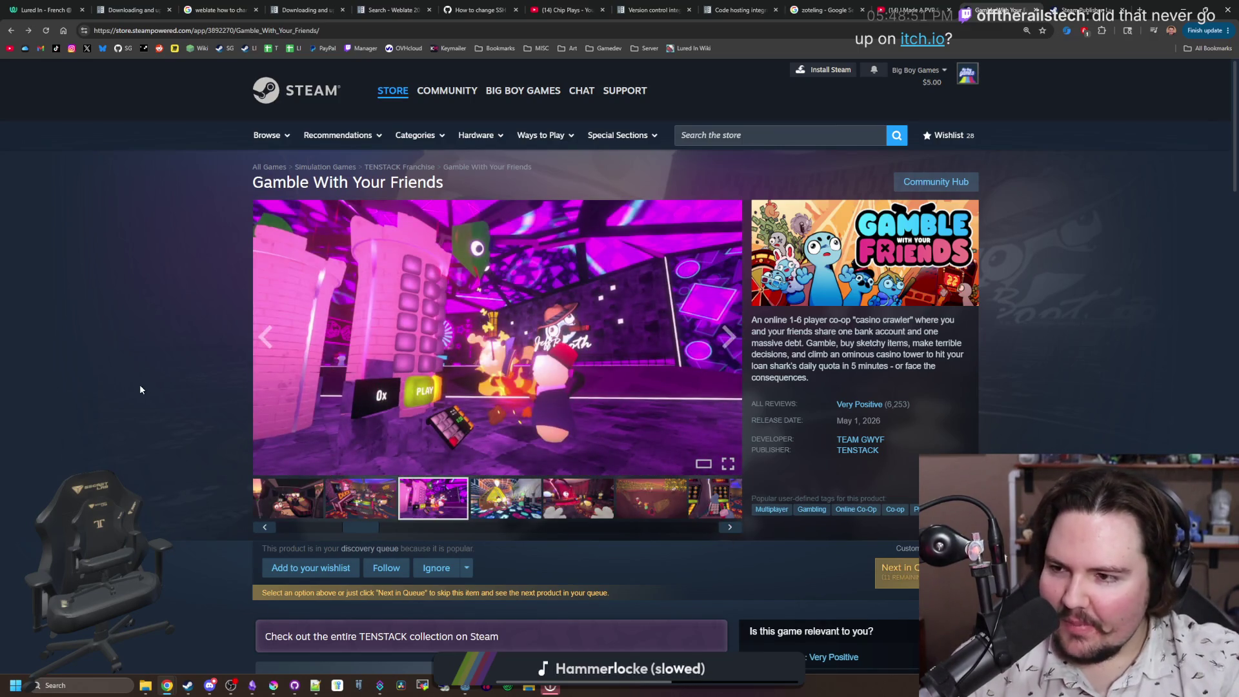
click(496, 335)
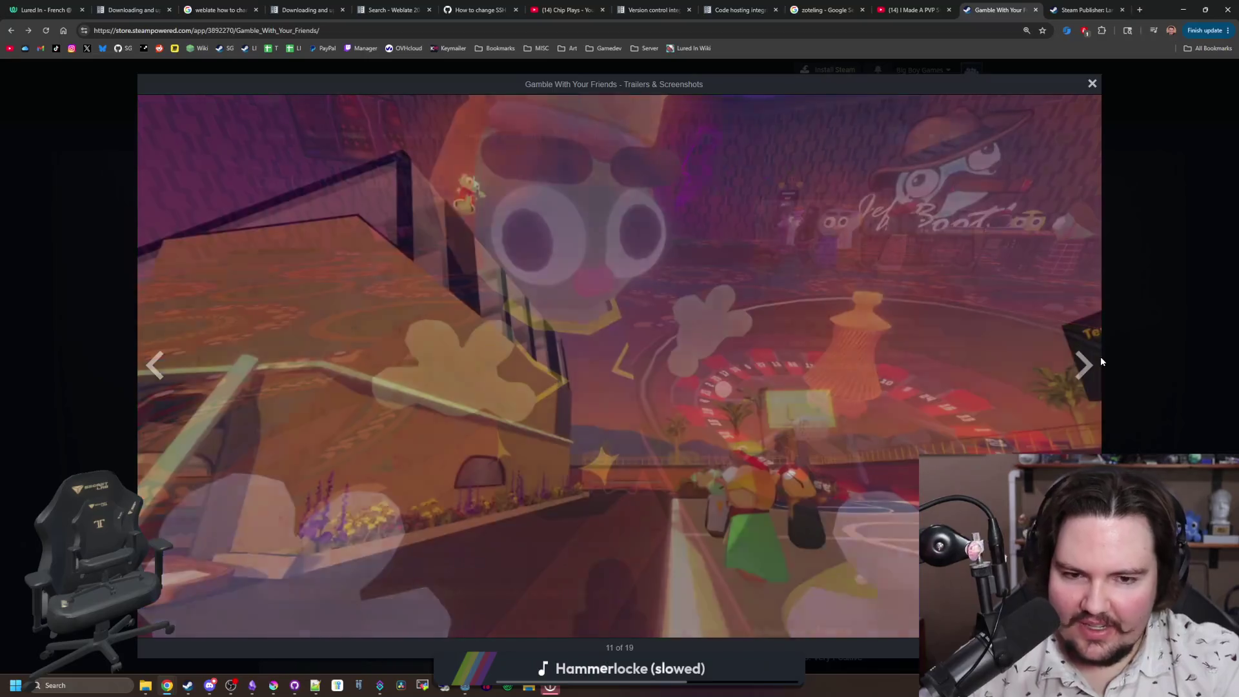
click(1084, 365)
click(1084, 364)
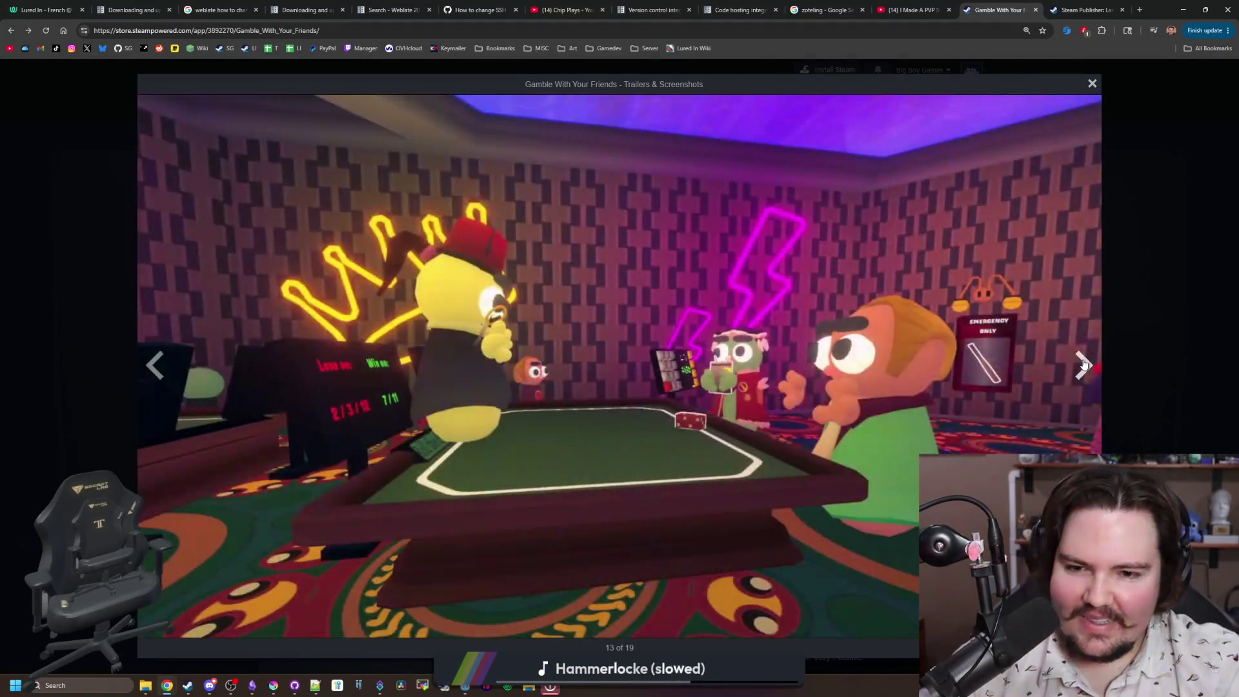
click(1084, 365)
click(1084, 364)
click(1084, 364)
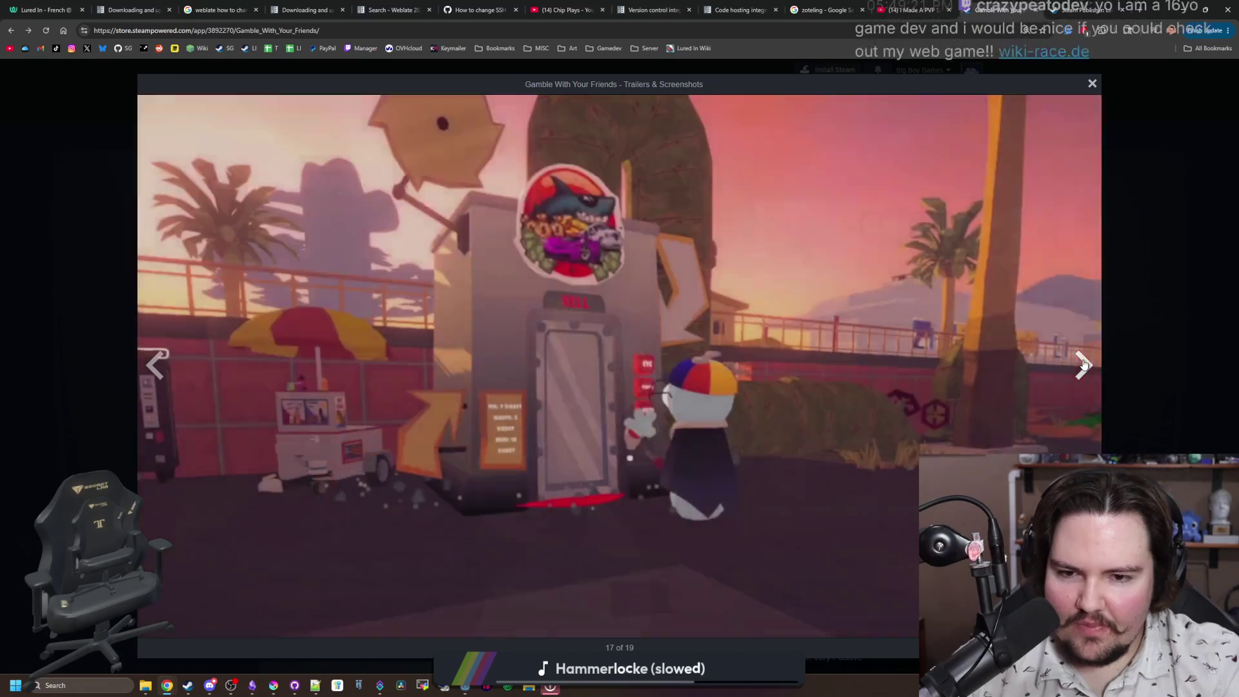
click(1084, 364)
click(1084, 365)
click(1084, 365)
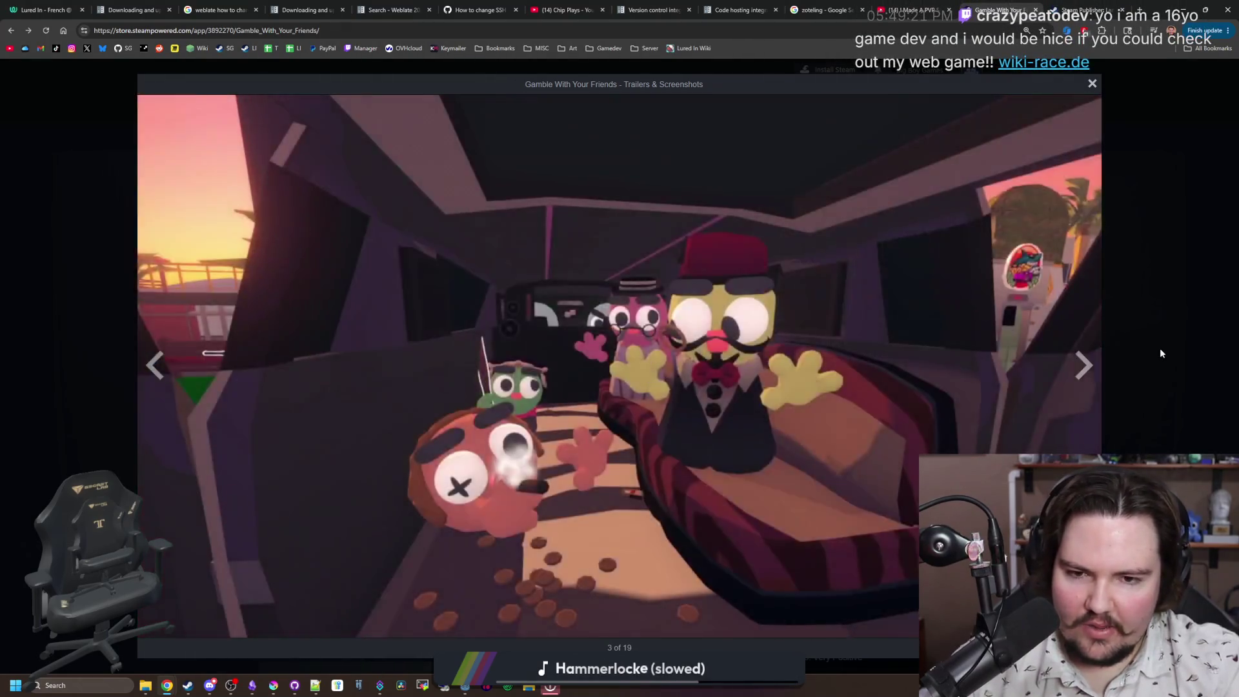
click(1159, 347)
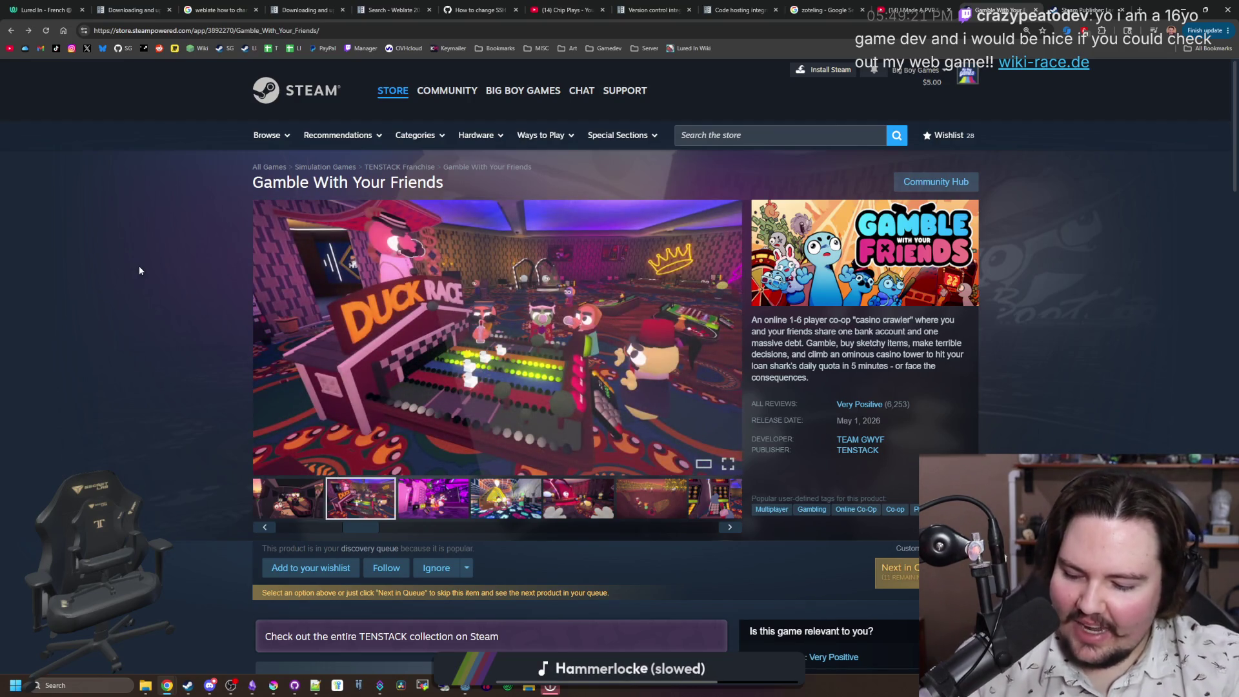
click(1141, 10)
Step: Load itch.io in the new tab and start the featured Print Gallery Of An Artist video
text(itch.io)
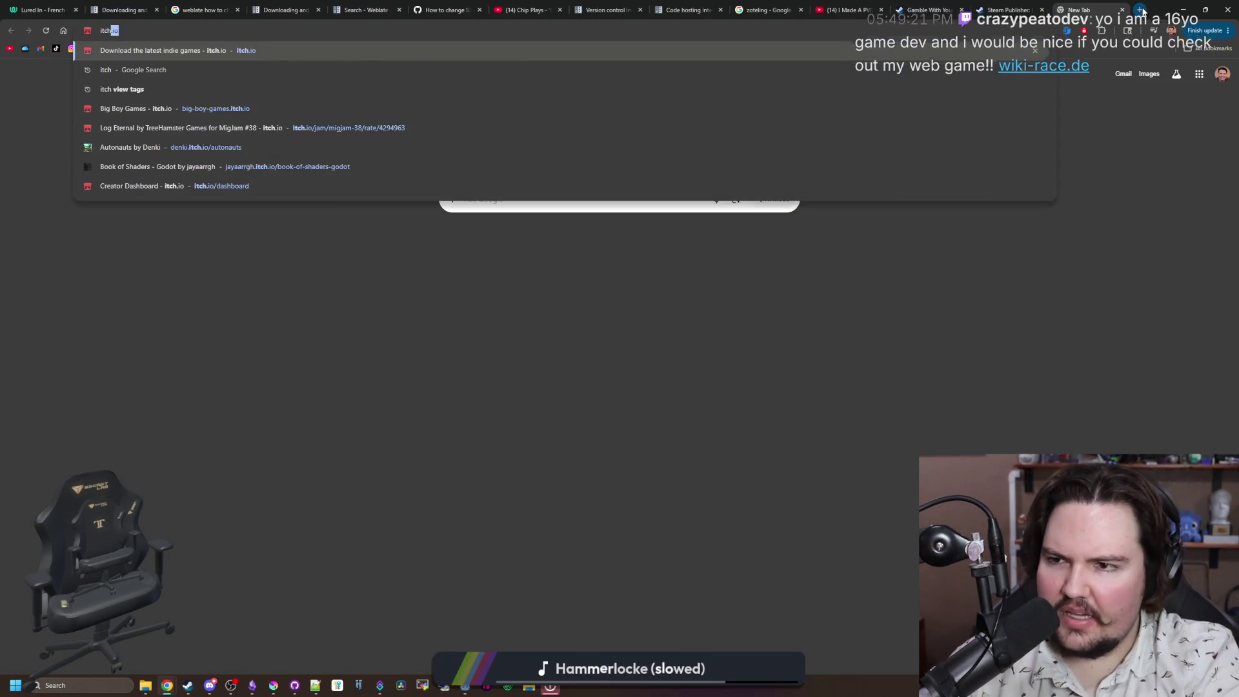
key(Return)
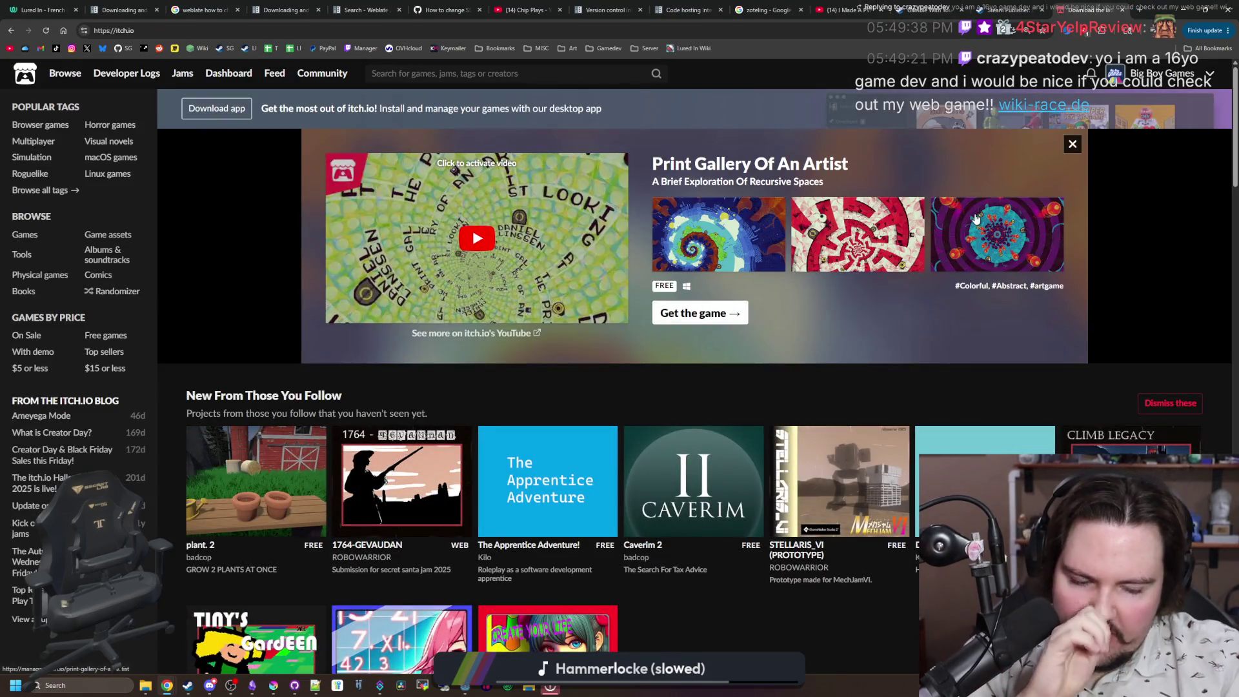
click(400, 249)
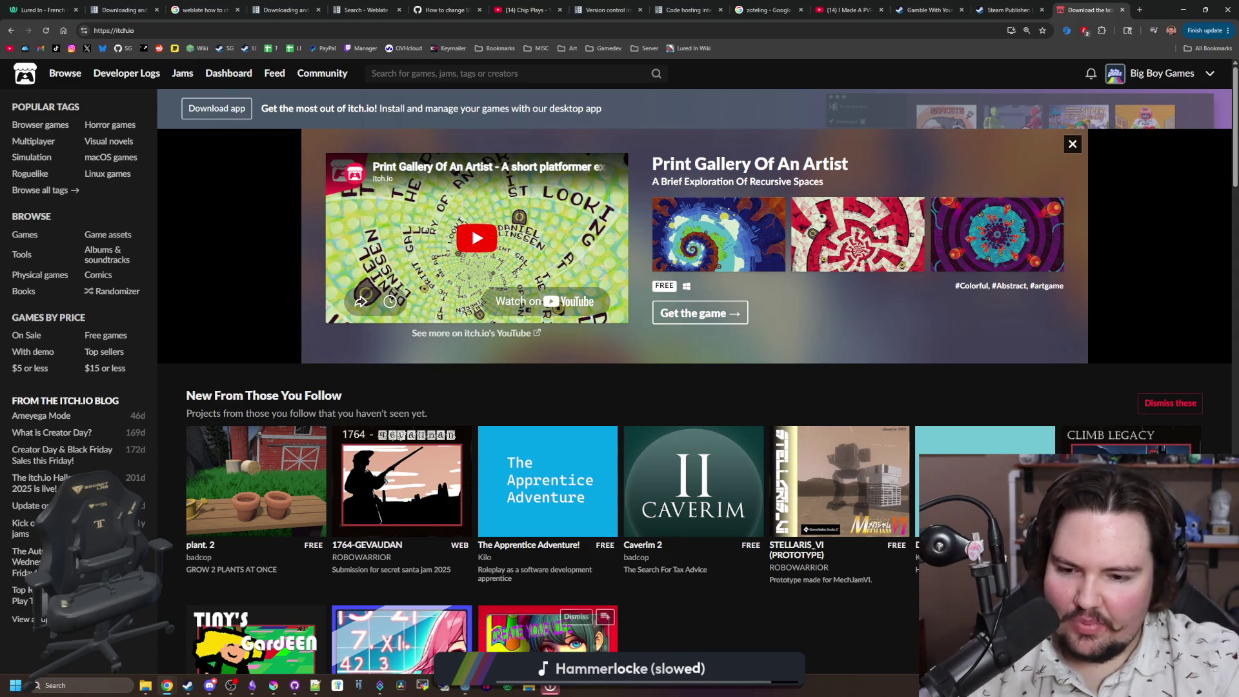
right_click(465, 686)
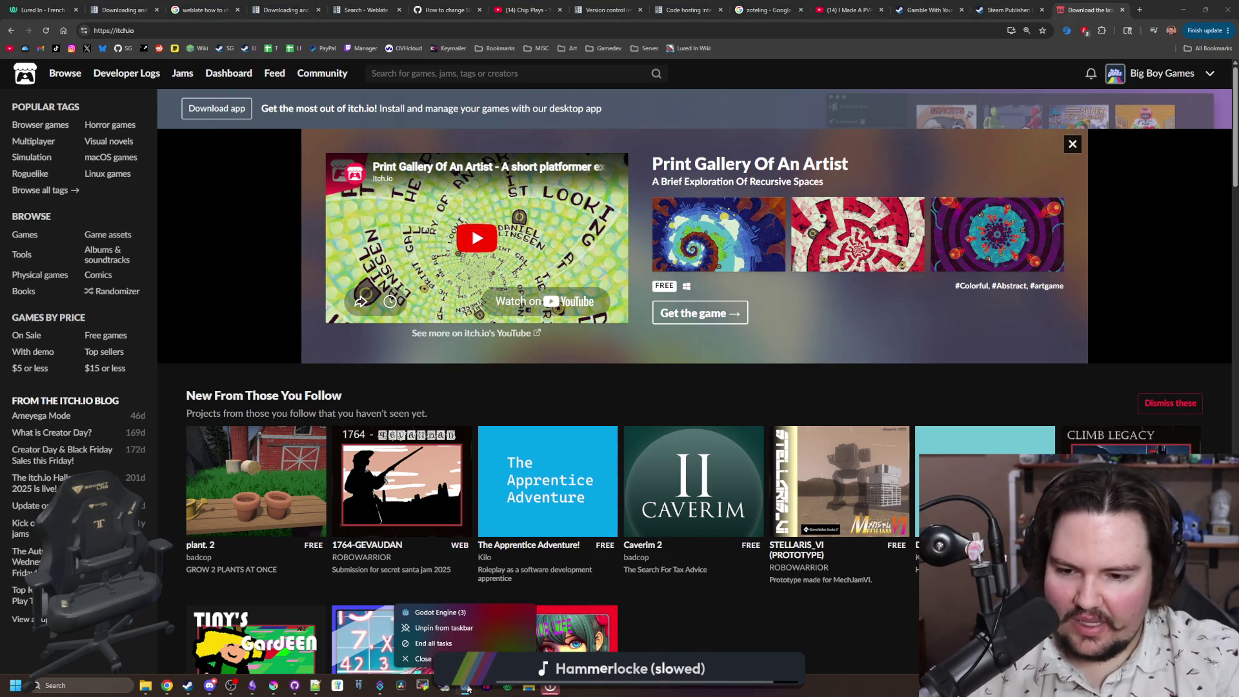
Step: Bring up the Godot Project Manager, scroll its whole project list, and open the import folder dialog
click(434, 611)
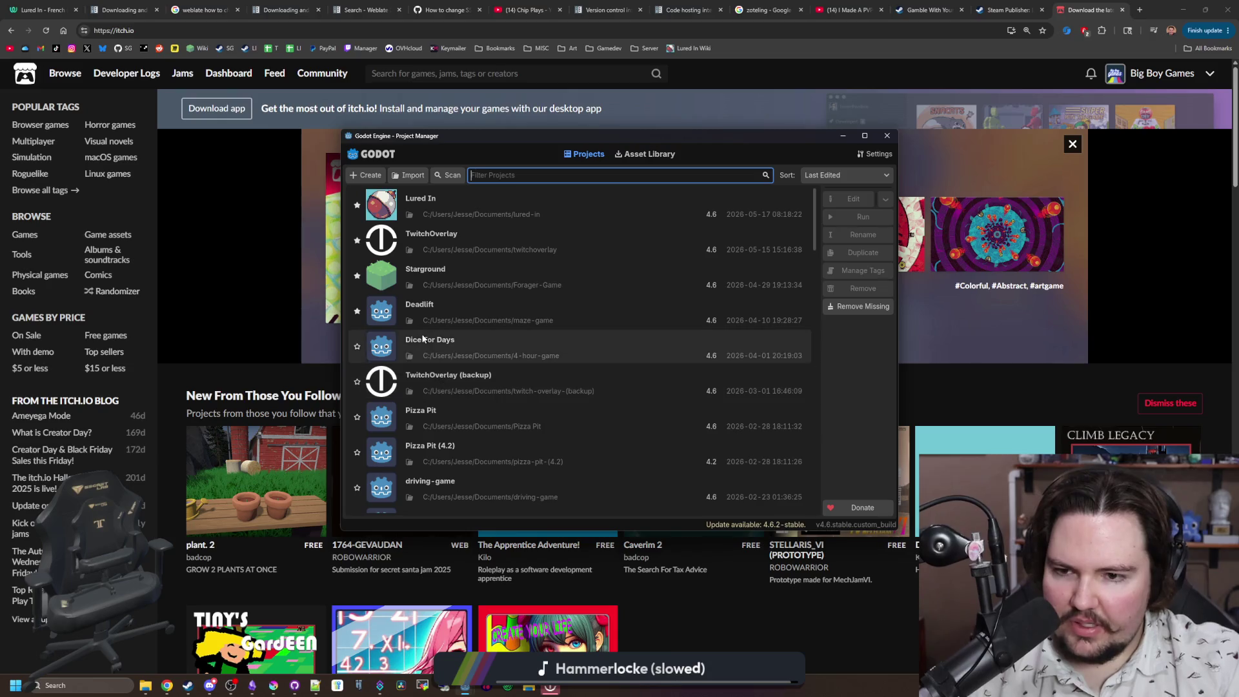
scroll(513, 316, down, 4)
scroll(513, 316, down, 5)
scroll(477, 439, down, 8)
scroll(478, 440, down, 5)
scroll(471, 440, down, 4)
scroll(471, 440, down, 4)
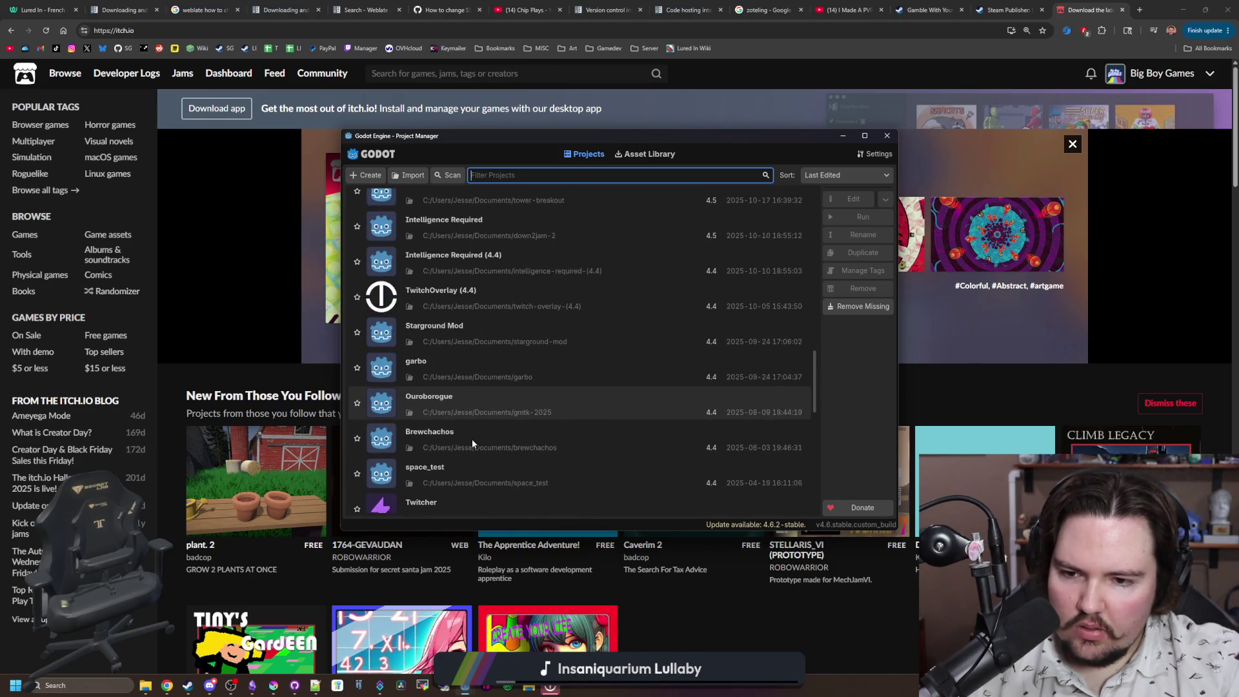
scroll(471, 439, down, 2)
scroll(478, 403, down, 4)
scroll(478, 403, down, 3)
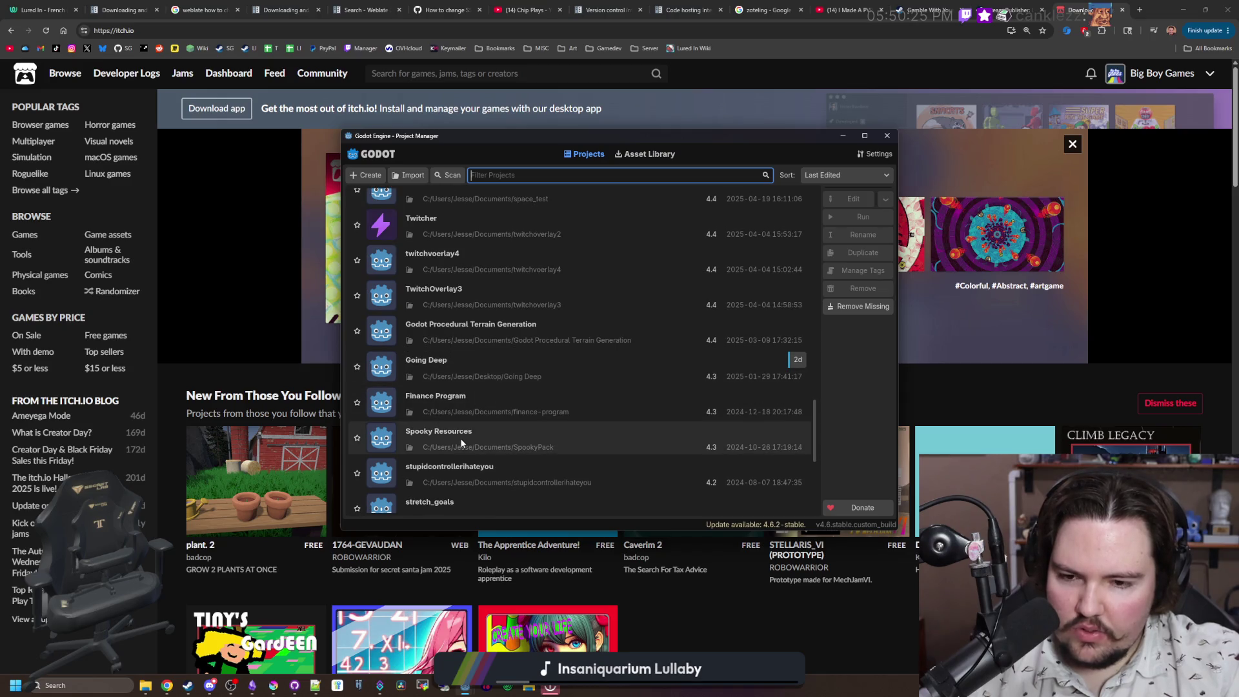
scroll(478, 423, down, 1)
scroll(496, 405, down, 2)
scroll(495, 405, down, 4)
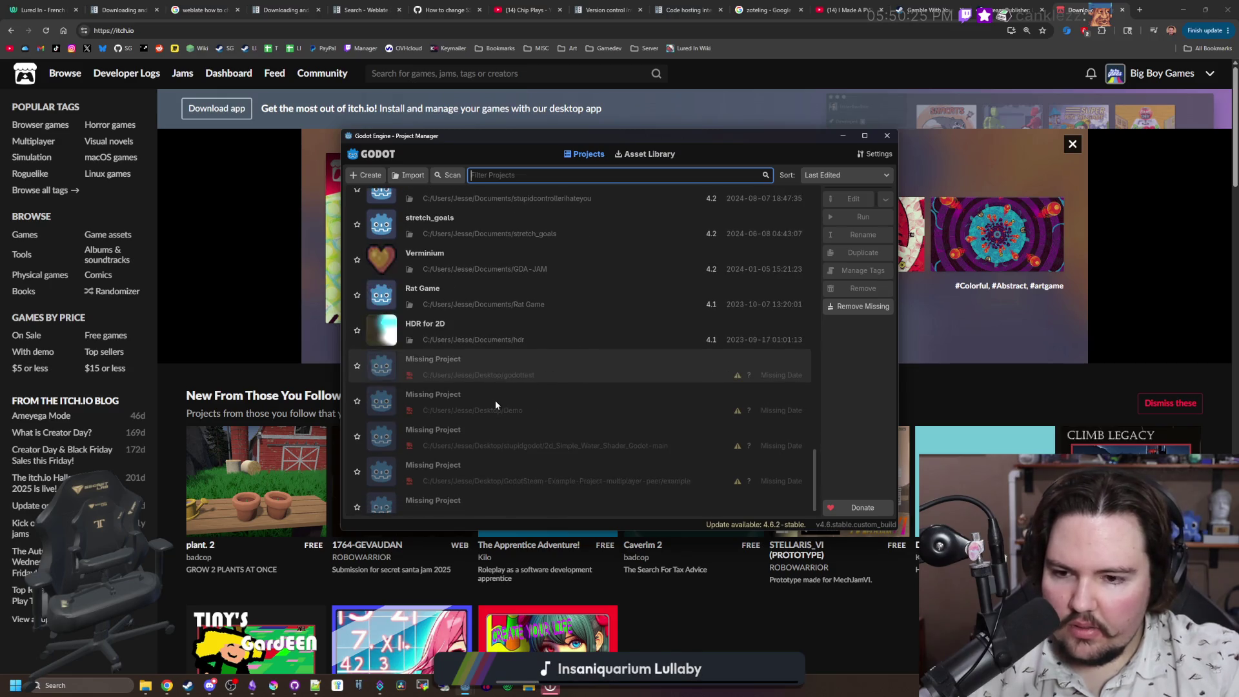
scroll(574, 400, down, 1)
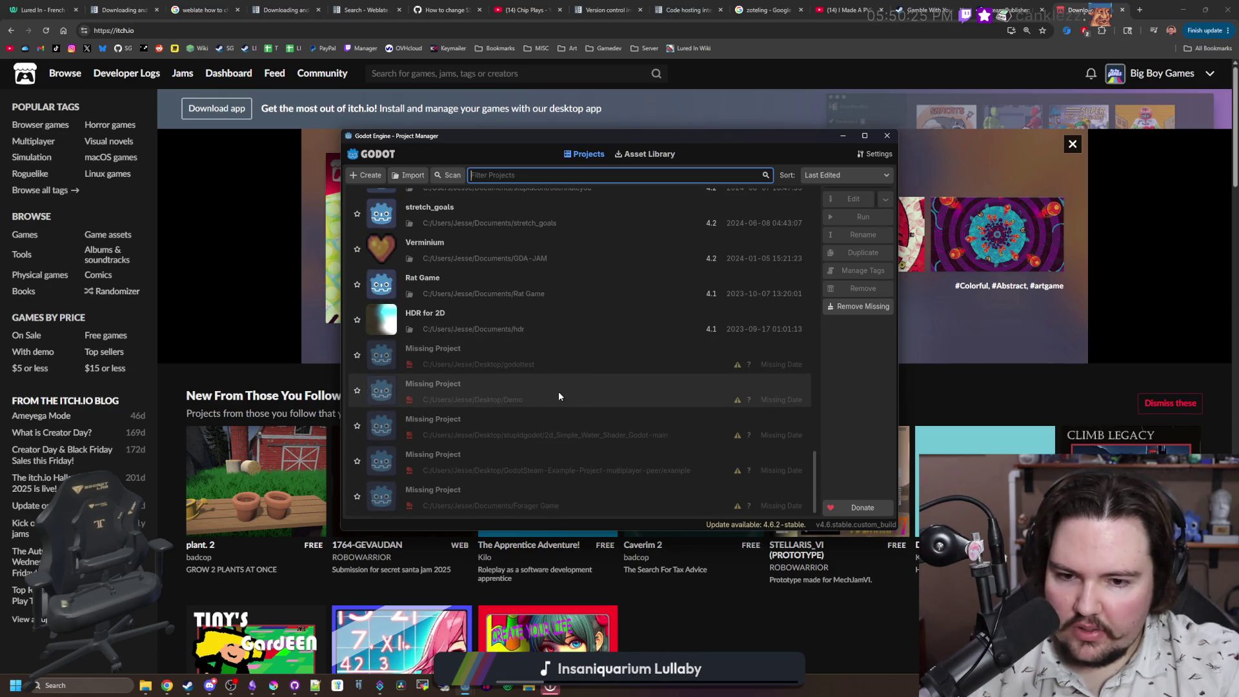
scroll(541, 491, up, 1)
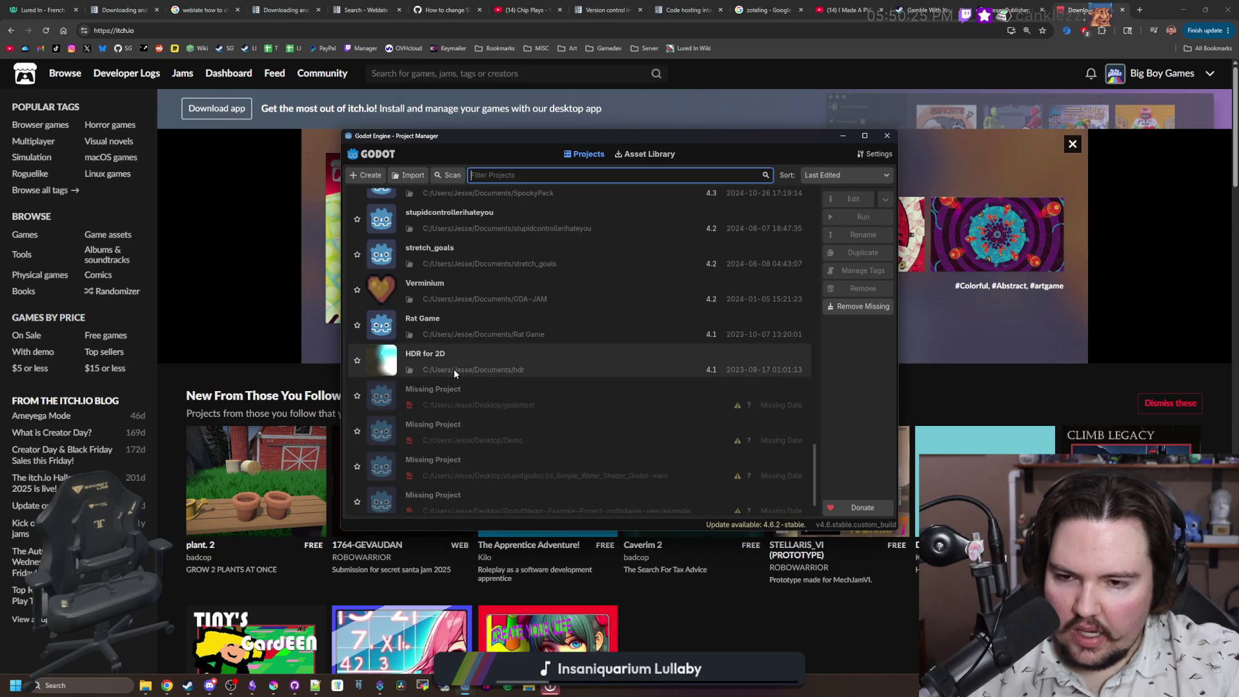
click(401, 175)
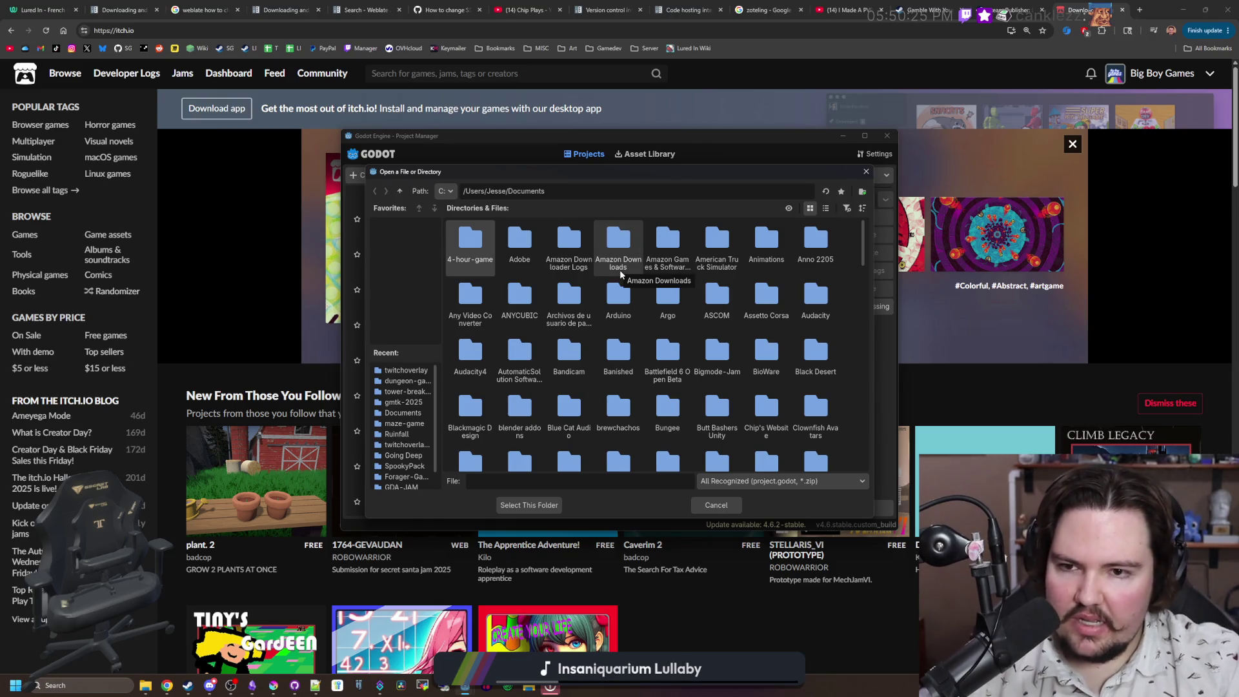
scroll(696, 278, down, 2)
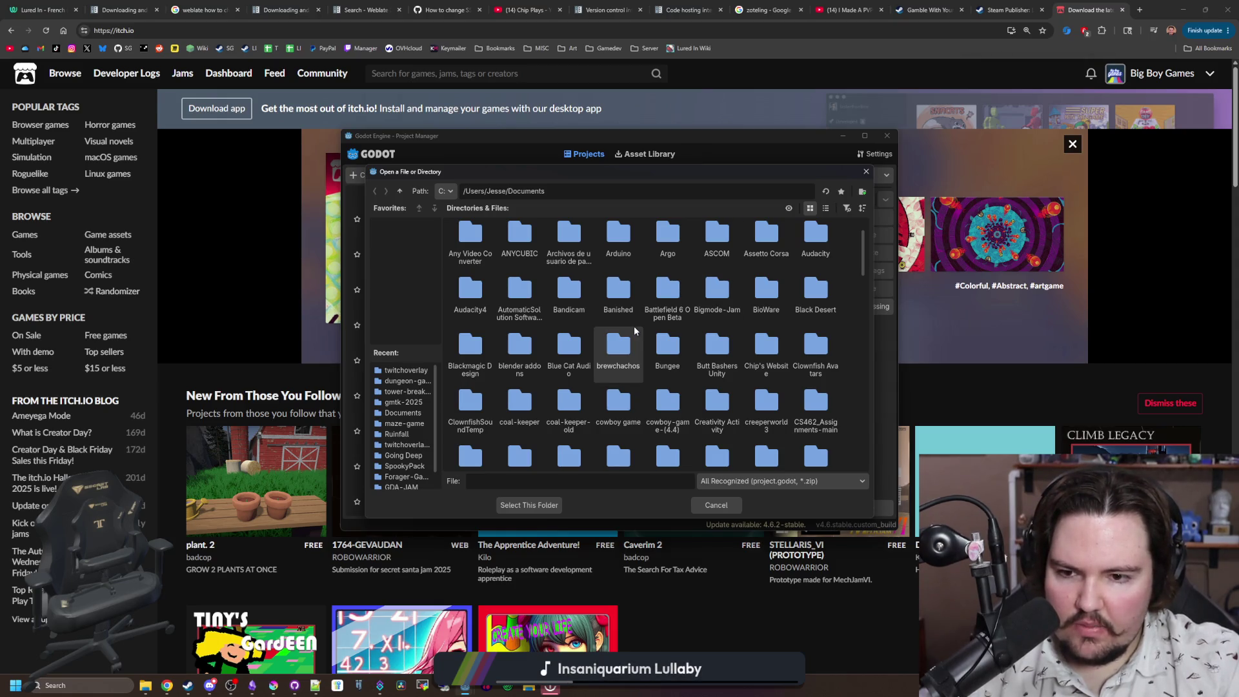
scroll(634, 330, down, 1)
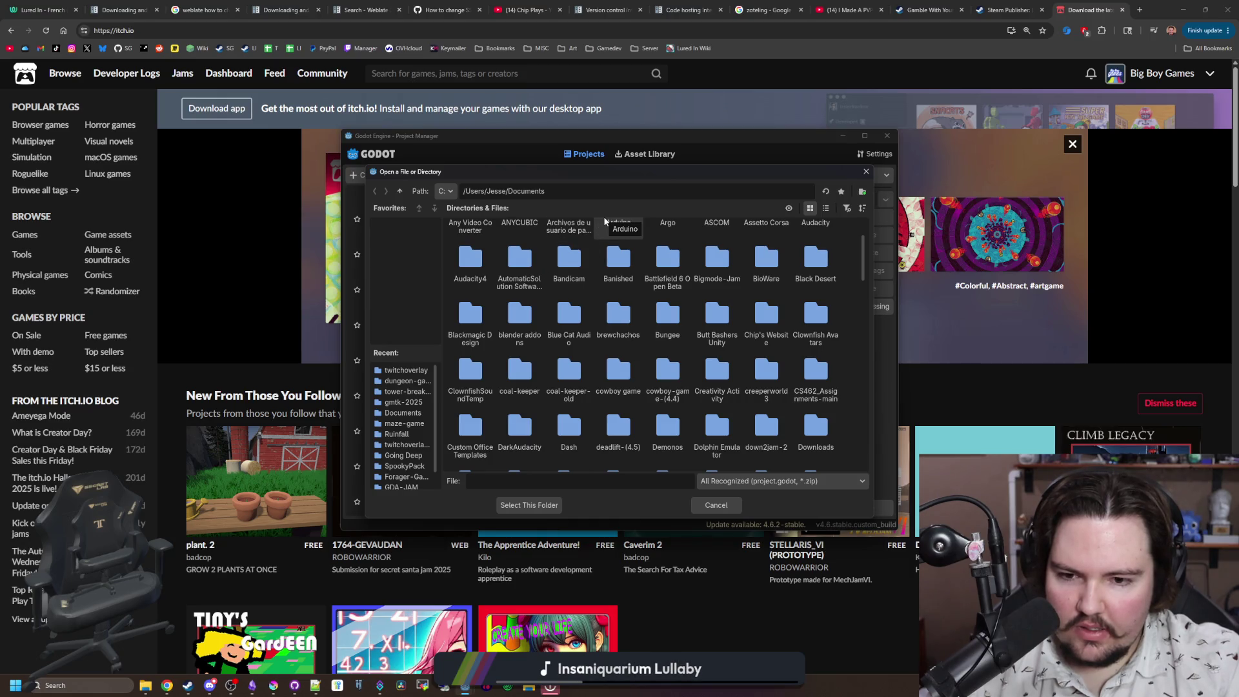
key(Escape)
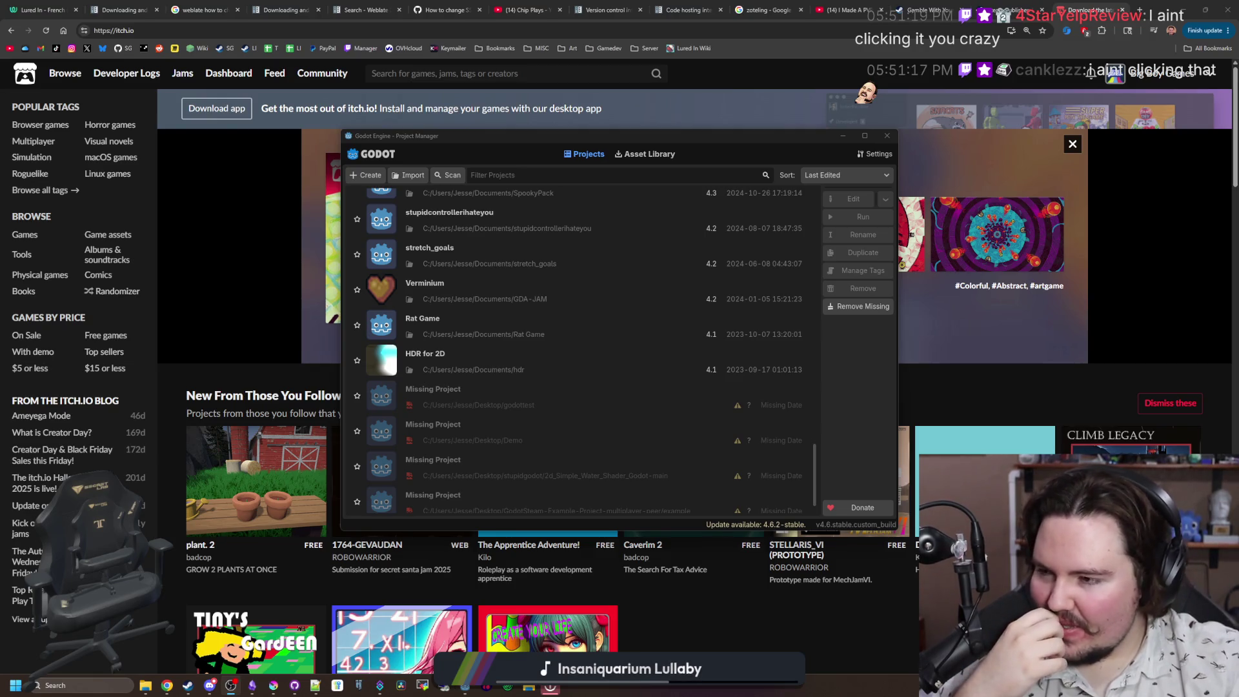
mouse_move(464, 689)
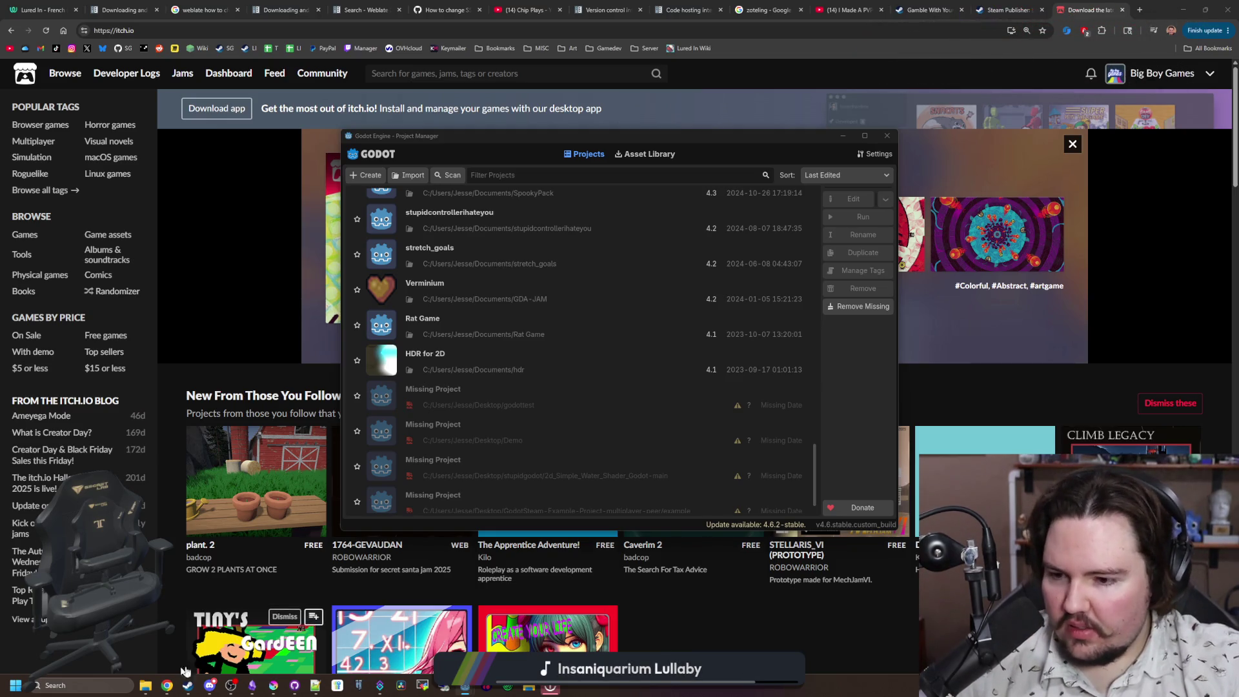
mouse_move(146, 685)
mouse_move(153, 655)
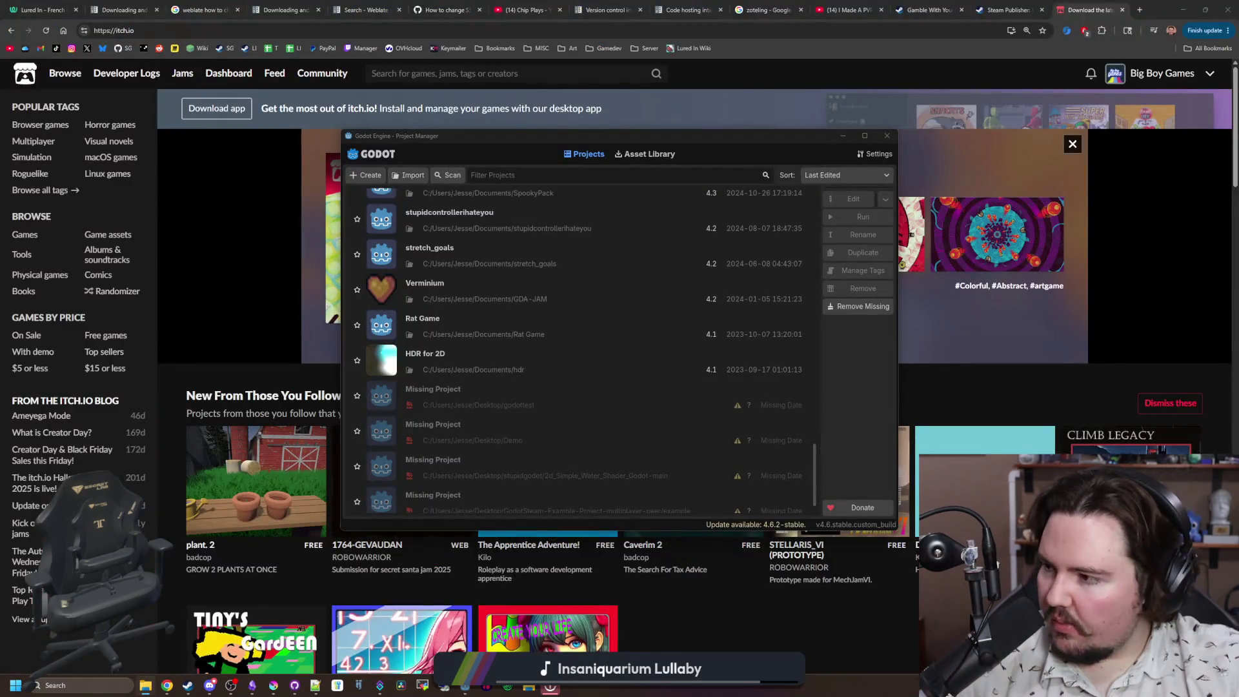
Step: Open Documents in File Explorer, position the window at the left, and submit the LDJAM-54 path
click(145, 686)
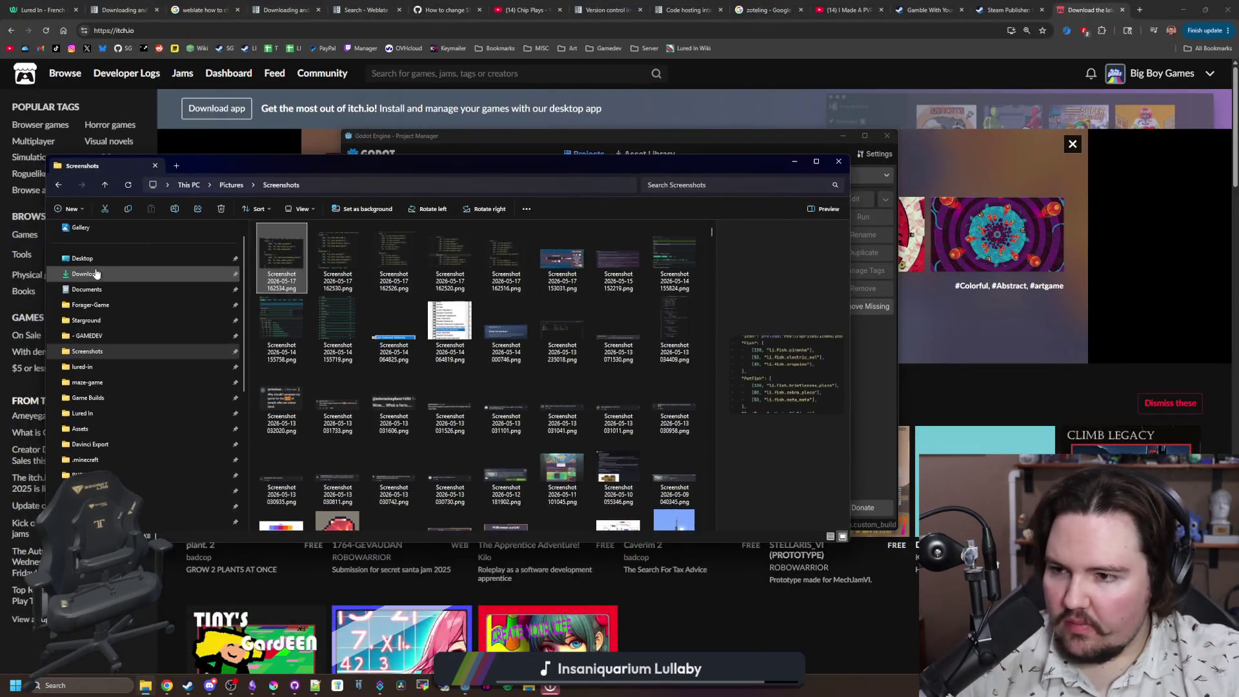
click(95, 292)
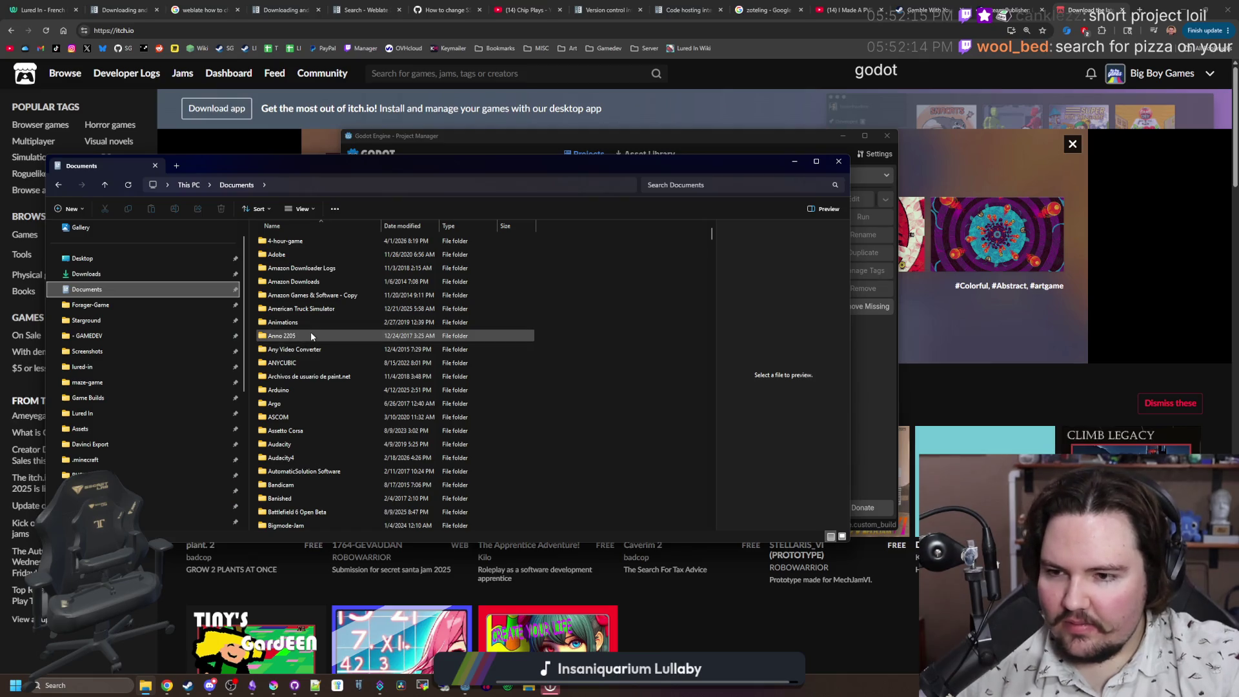
scroll(311, 332, down, 15)
drag(345, 173, 0, 173)
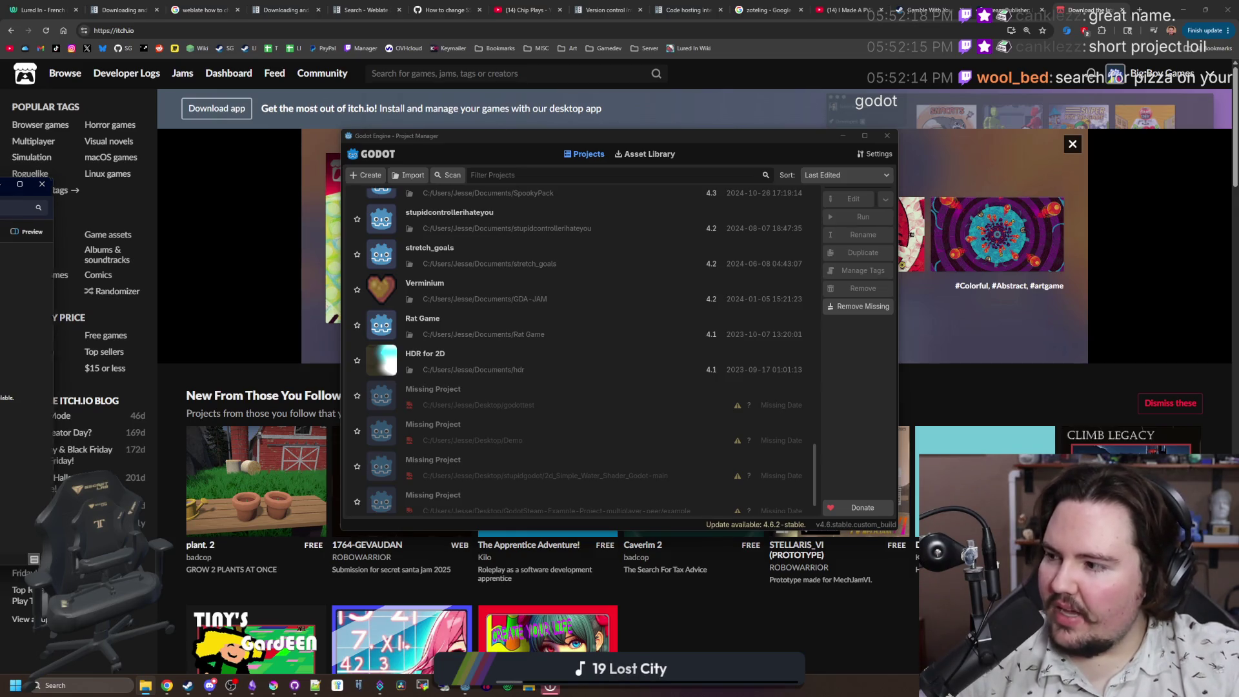
drag(6, 184, 169, 169)
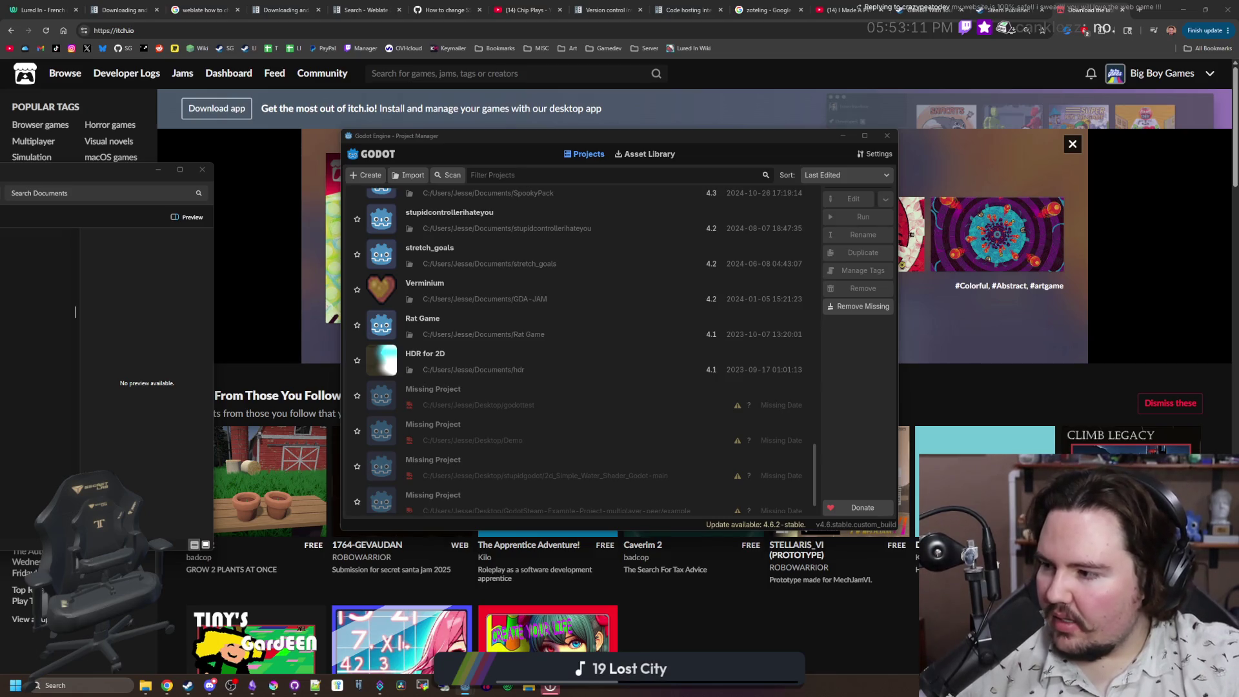
key(Return)
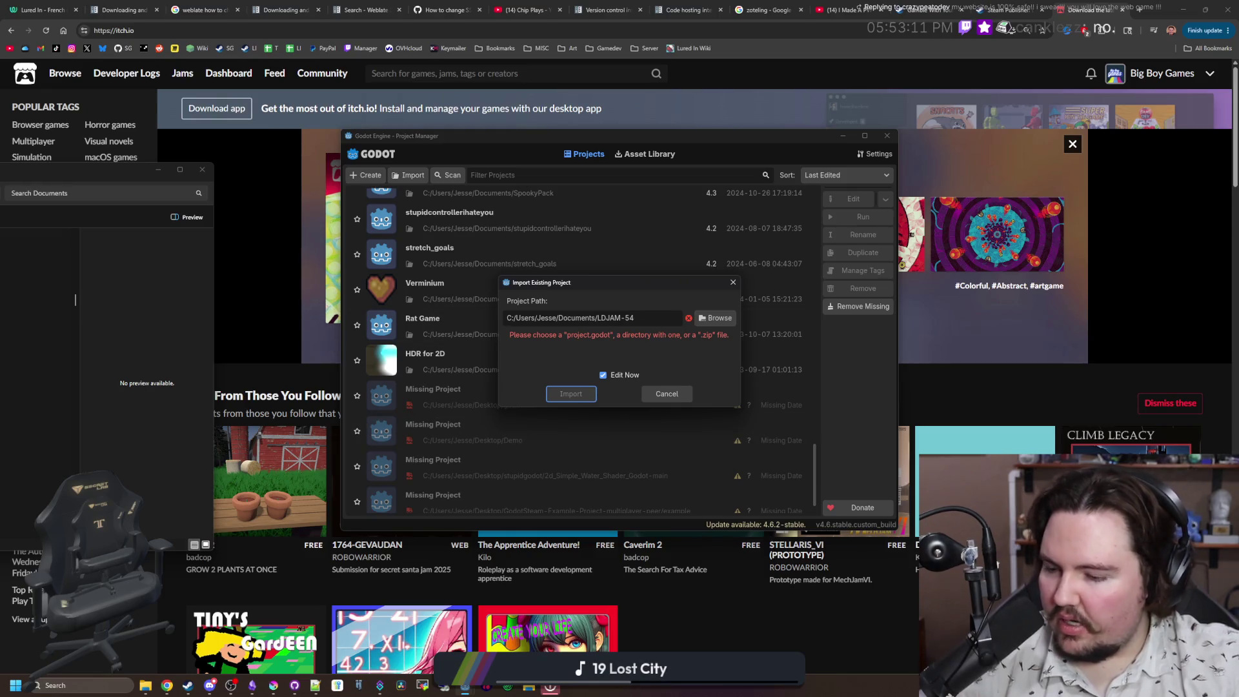
Step: Browse into the LDJAM-54 folder in Documents and cancel its project import
click(76, 294)
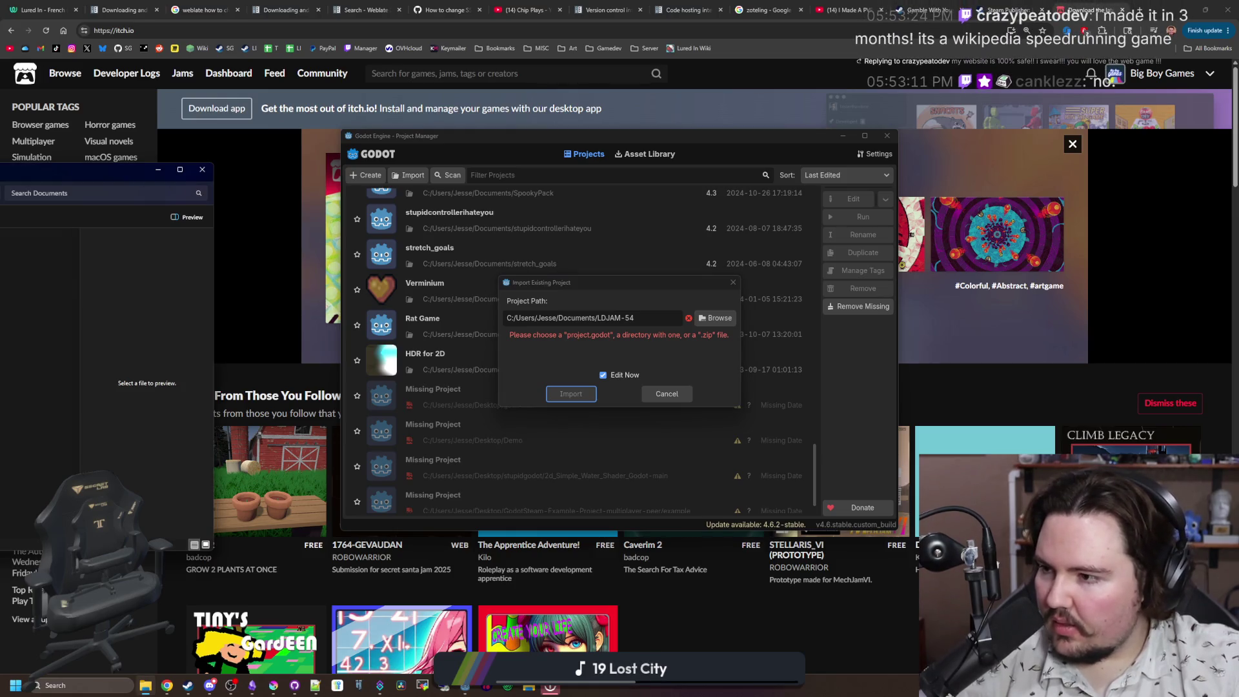
key(alt+Up)
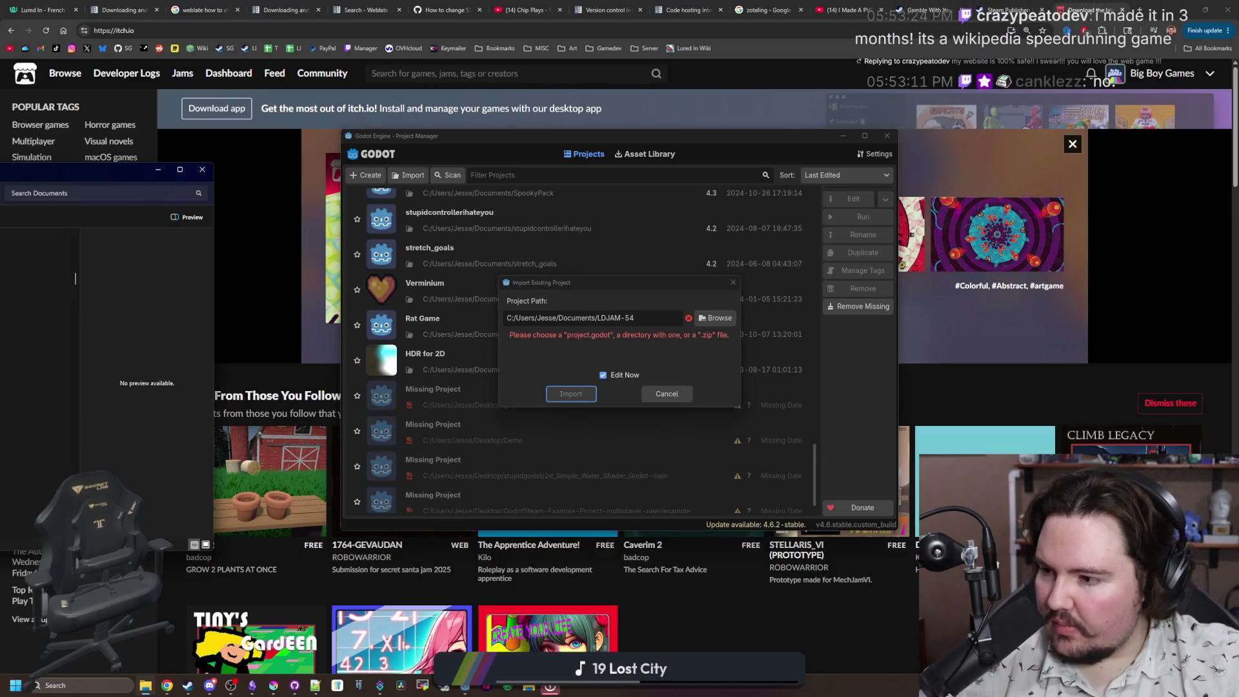
double_click(75, 278)
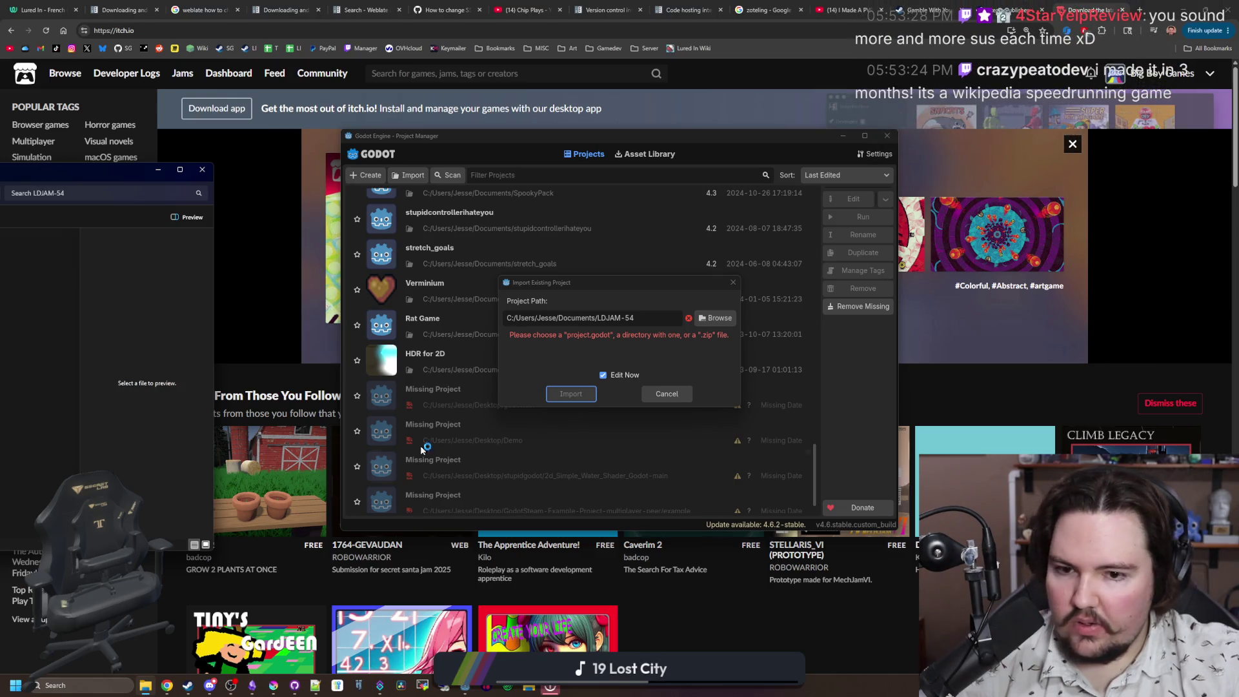
click(666, 394)
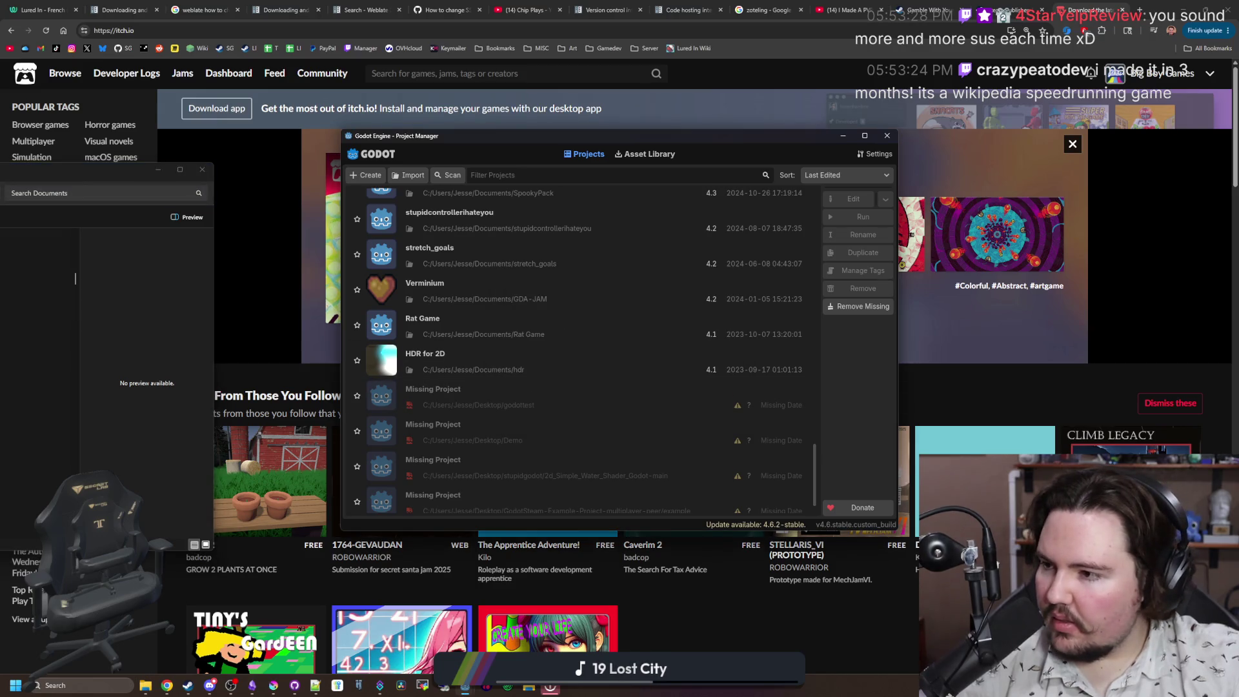
click(76, 242)
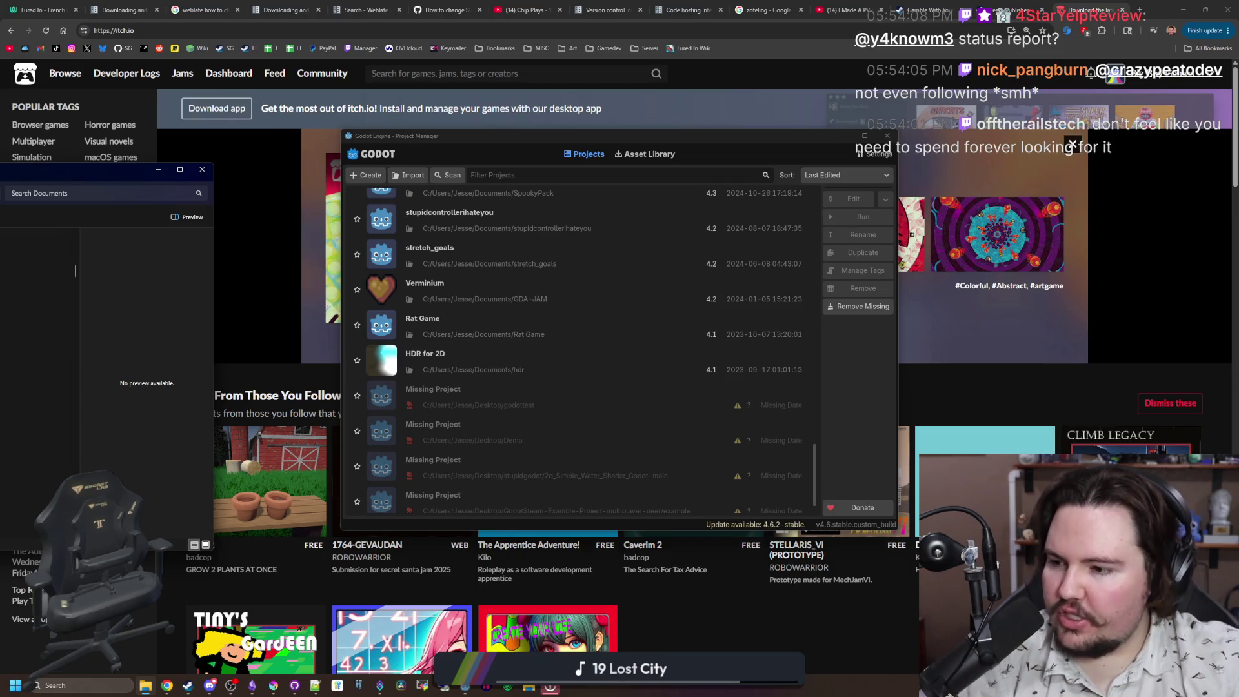
Step: Start a project import and select the gmtk-2025 folder from Documents
double_click(75, 271)
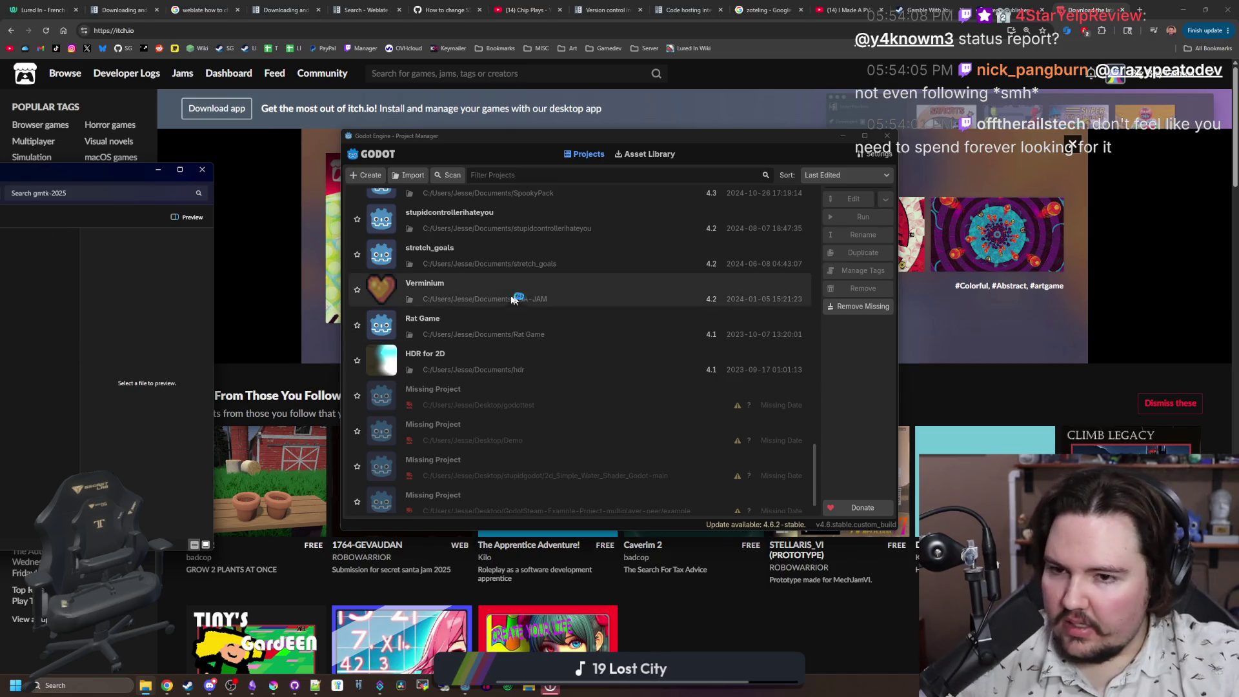
click(408, 175)
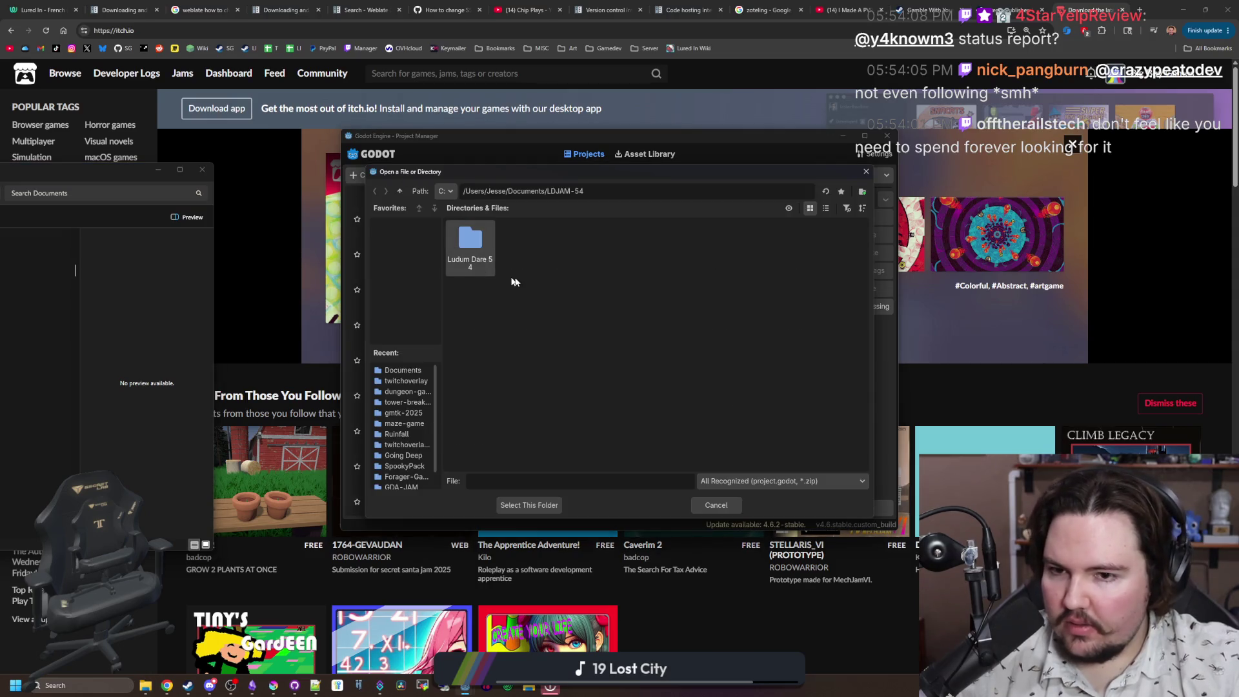
click(400, 192)
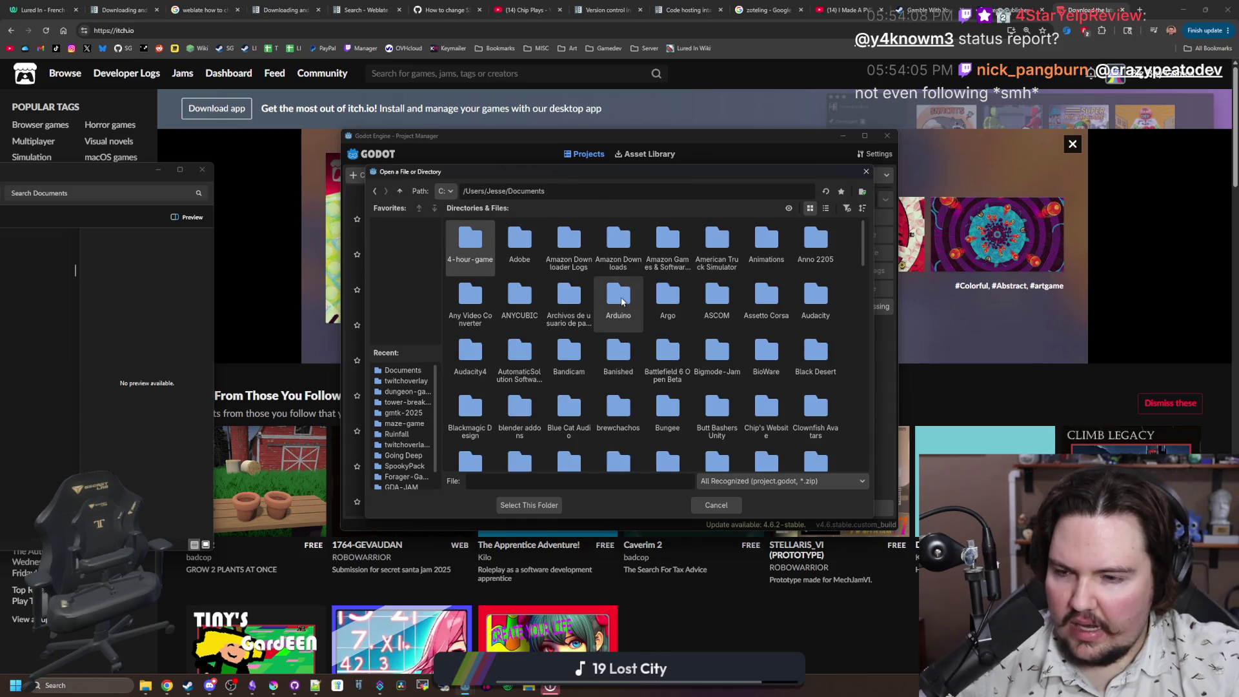
scroll(621, 298, down, 5)
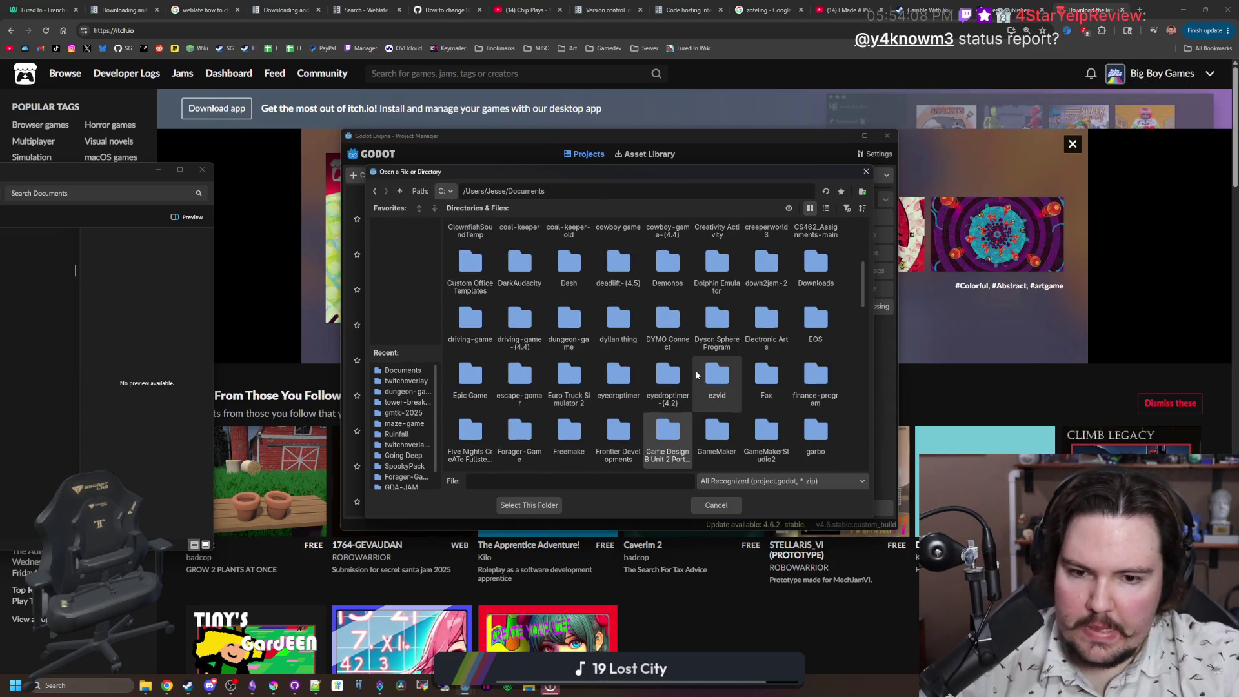
scroll(733, 387, down, 1)
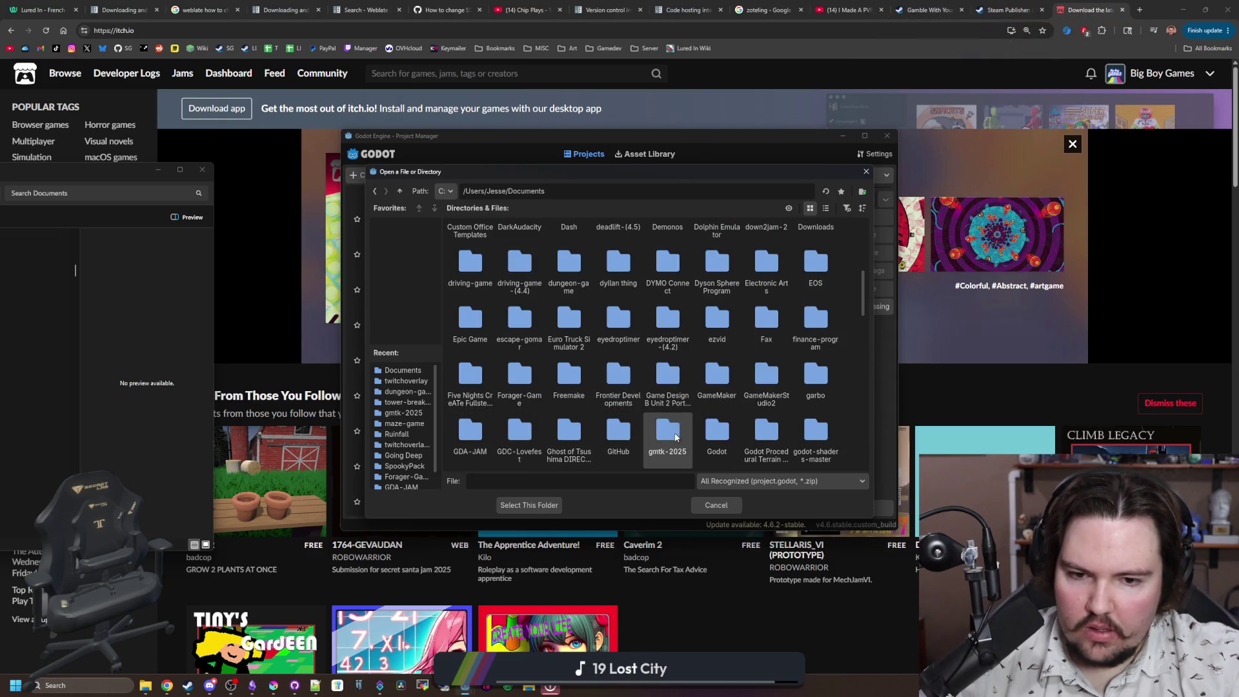
double_click(672, 430)
click(564, 301)
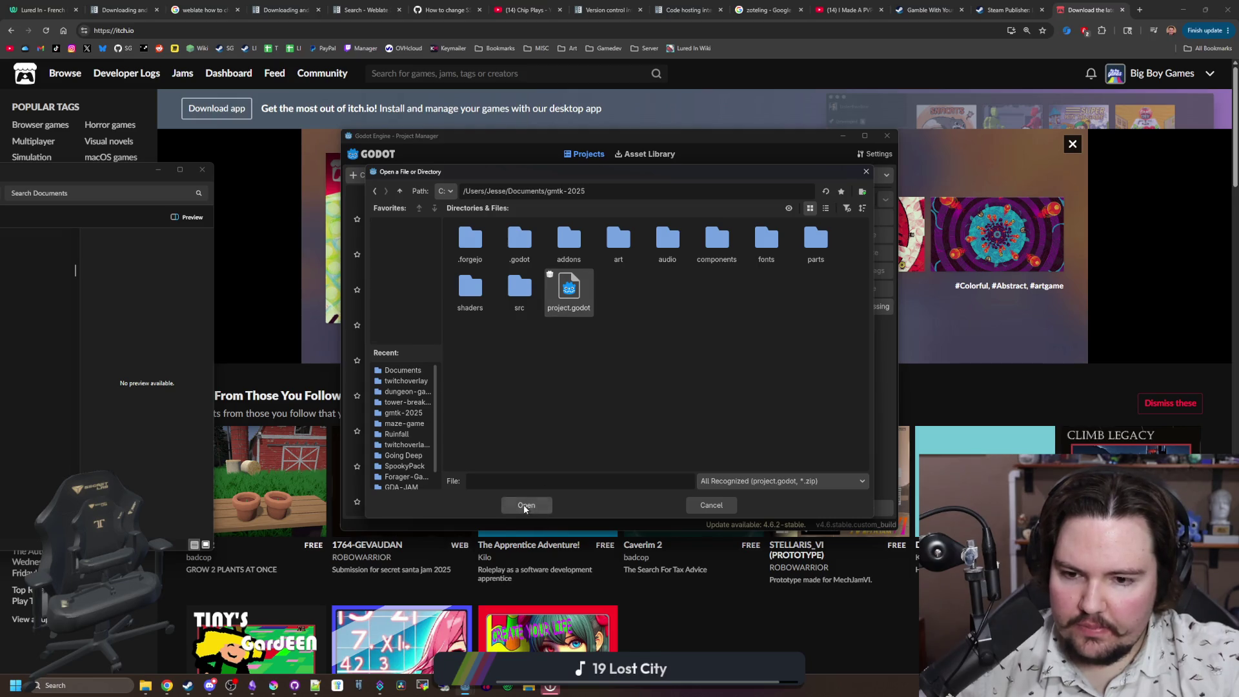
click(525, 504)
Step: Import gmtk-2025, accept opening it in Godot 4.6, and cancel the duplicate copy
click(571, 383)
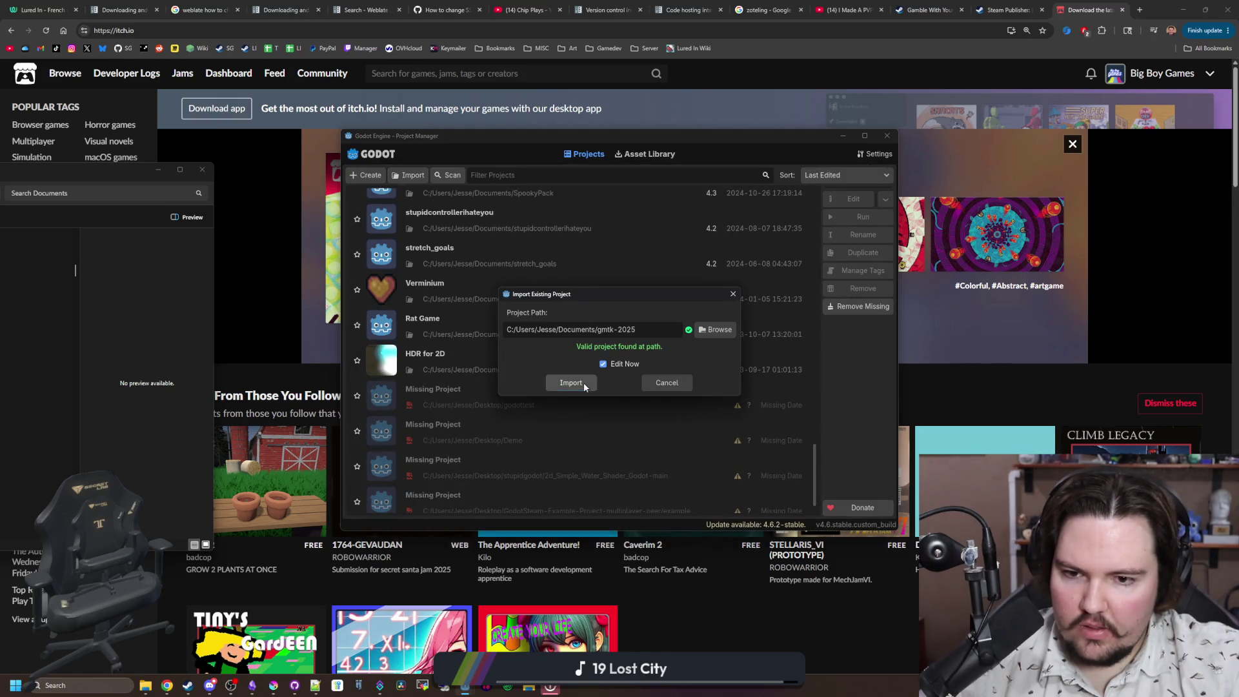
click(599, 369)
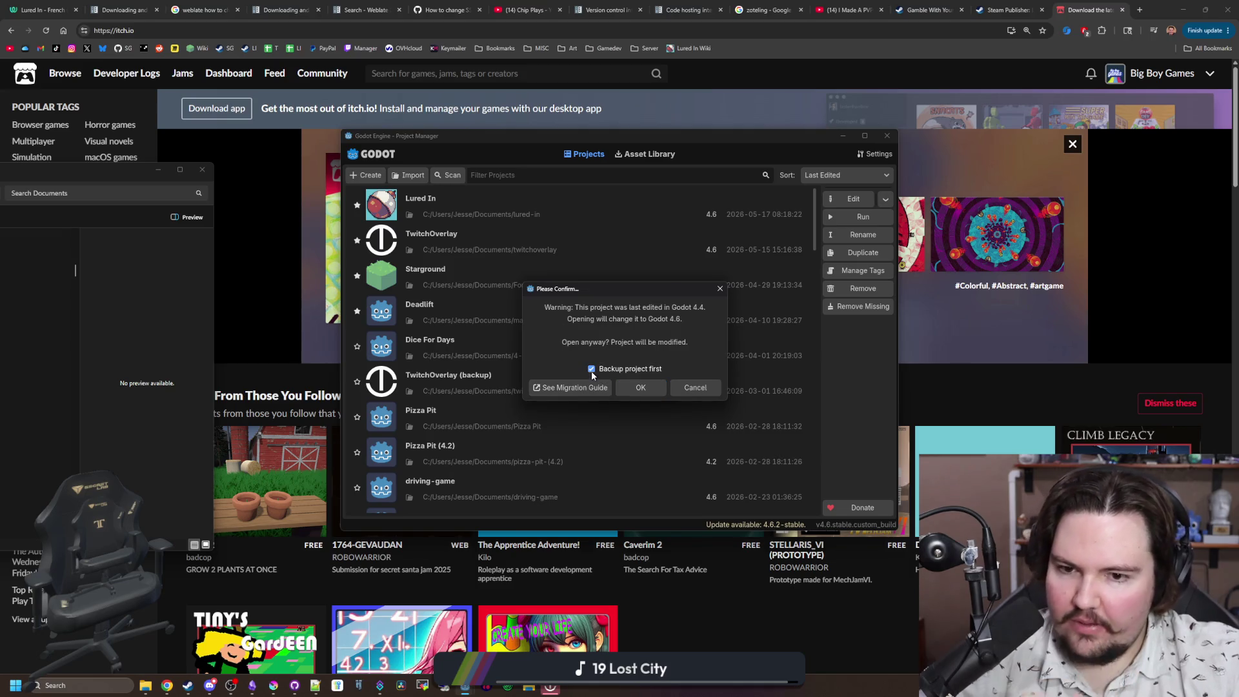
click(628, 389)
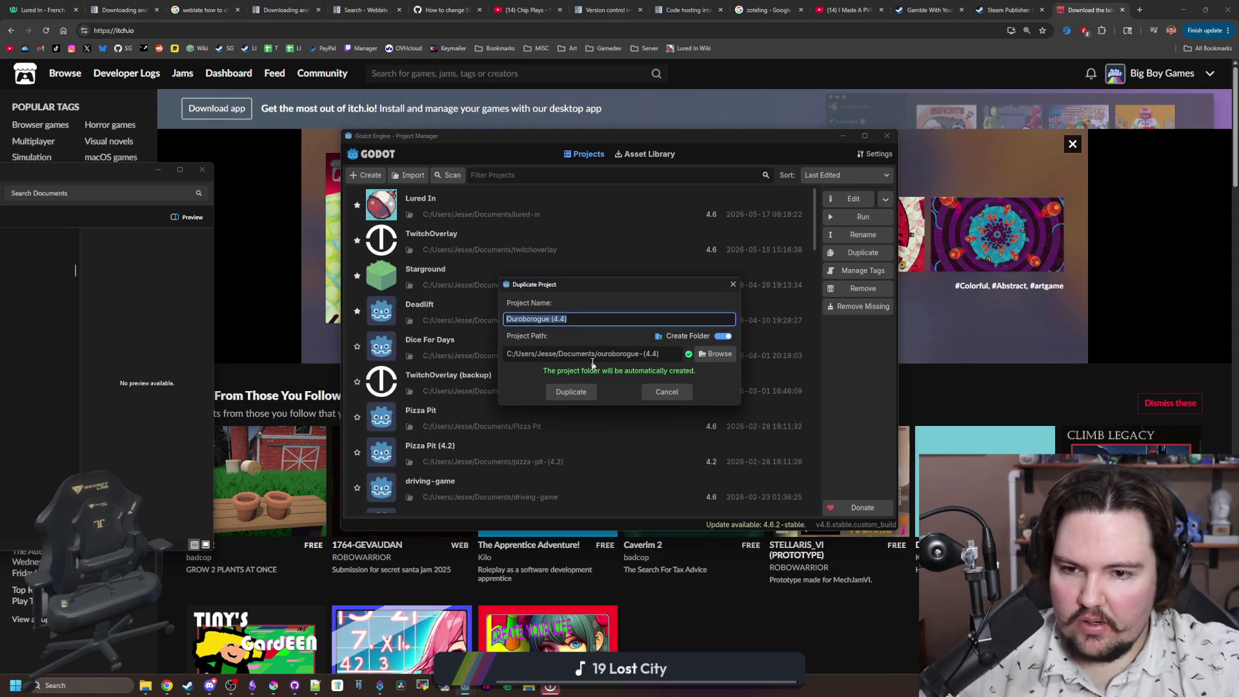
click(671, 391)
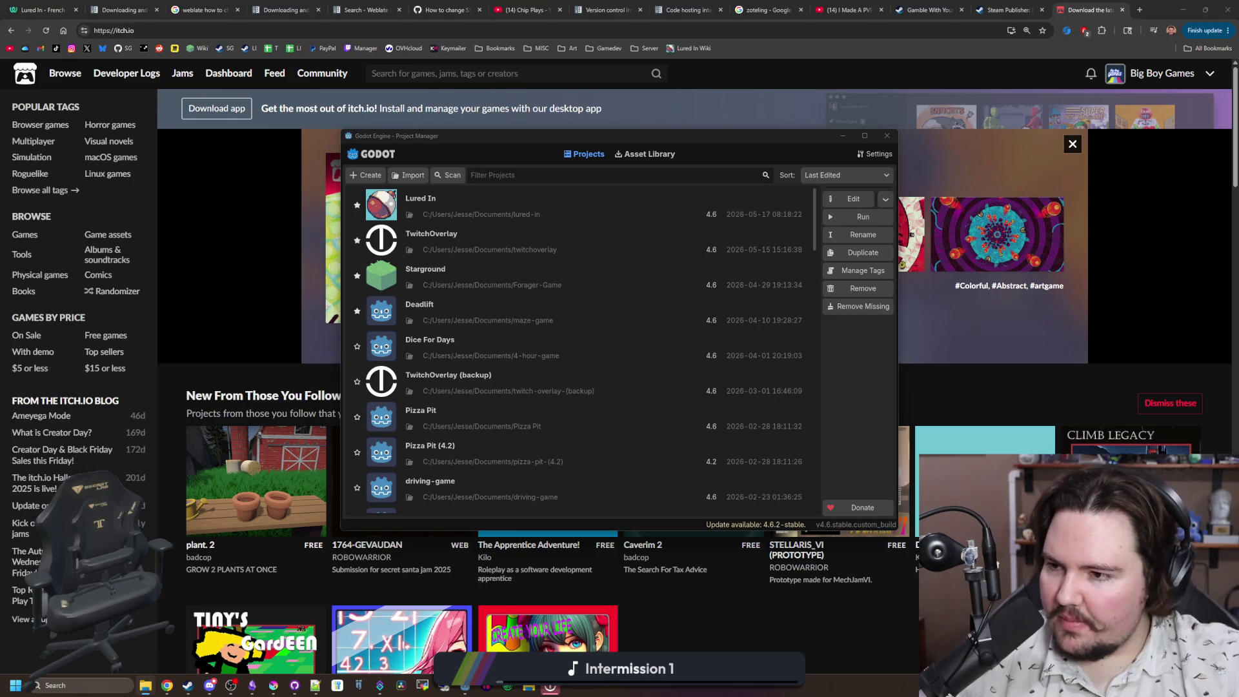
Step: Minimize the Godot Project Manager, then move and minimize the itch.io browser
click(842, 136)
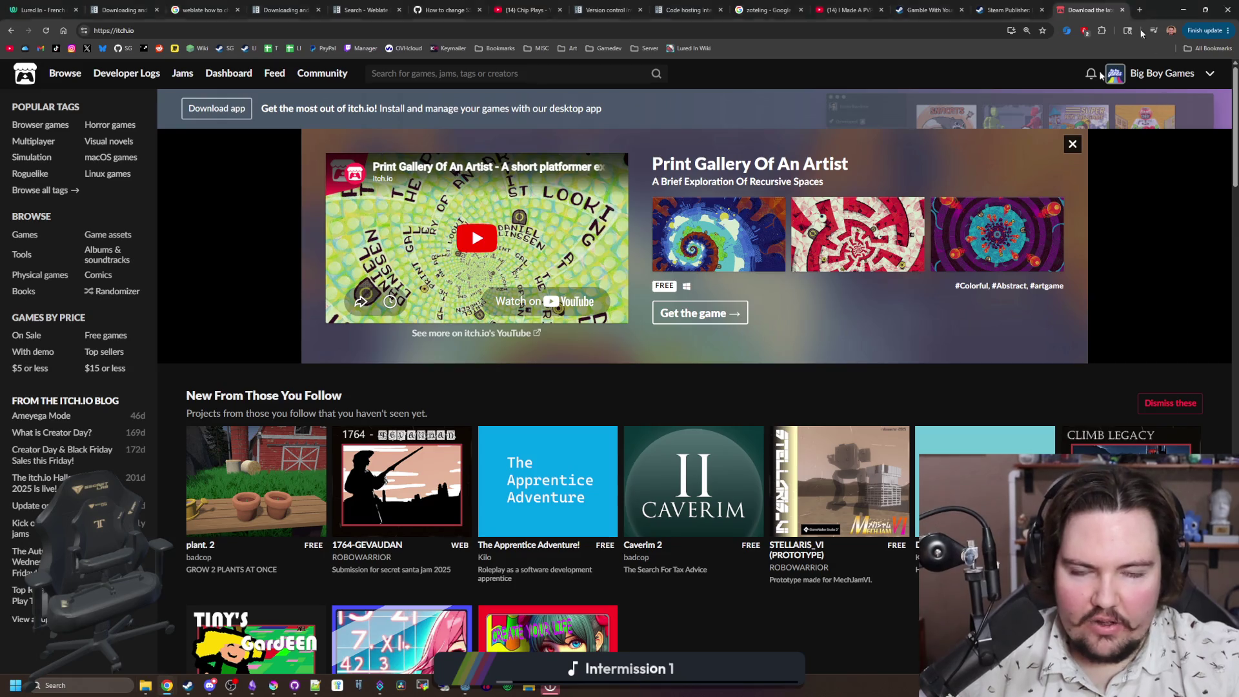
drag(1155, 10, 795, 378)
click(824, 364)
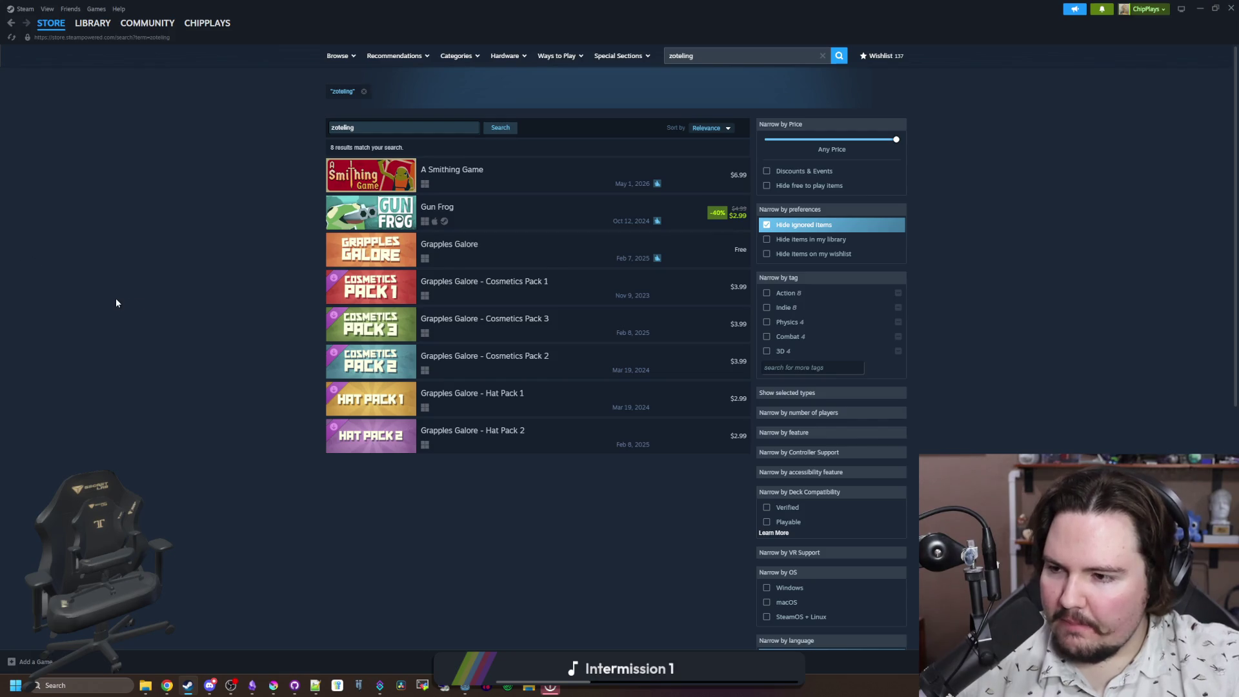
Step: Minimize Steam and Chrome with Win+Down to reveal the Godot script editor
key(super+Down)
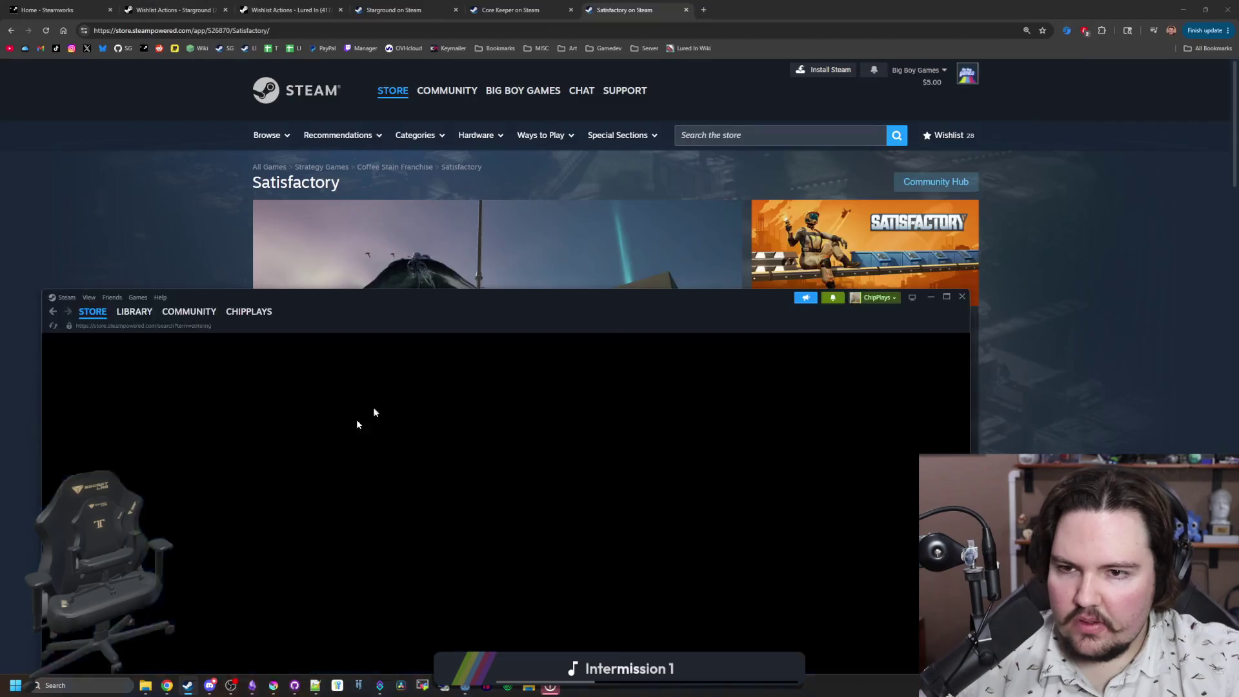
key(super+Down)
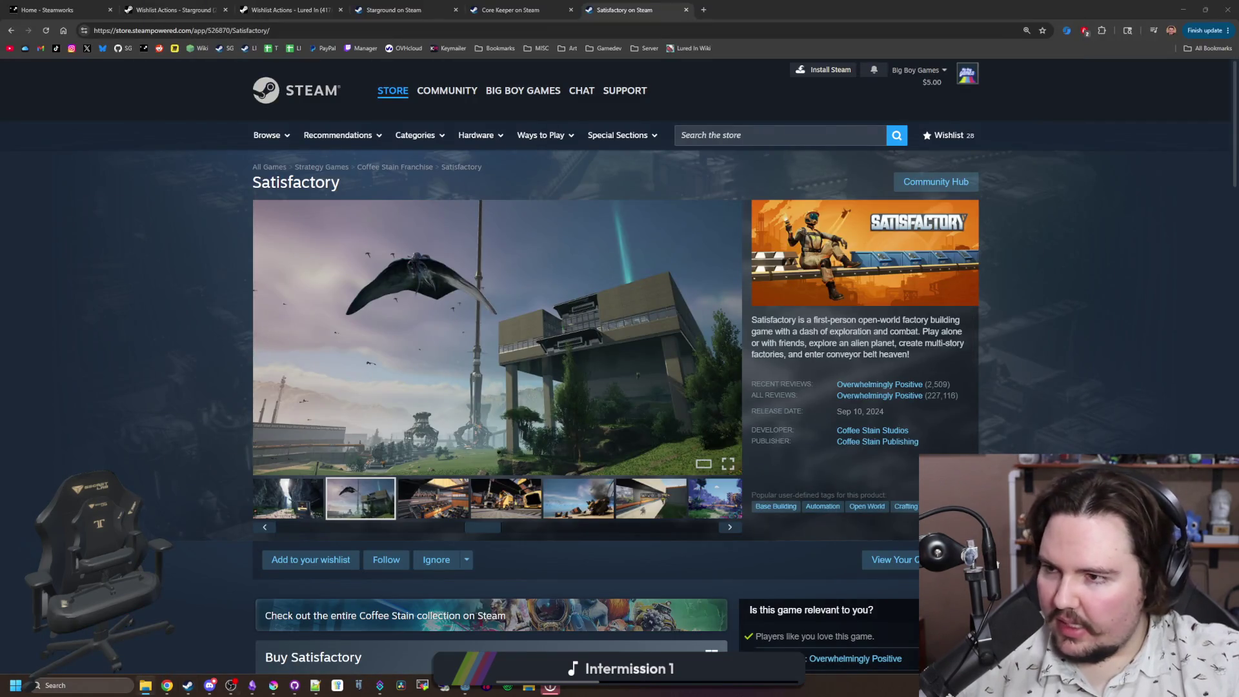
key(super+Down)
key(super+Down)
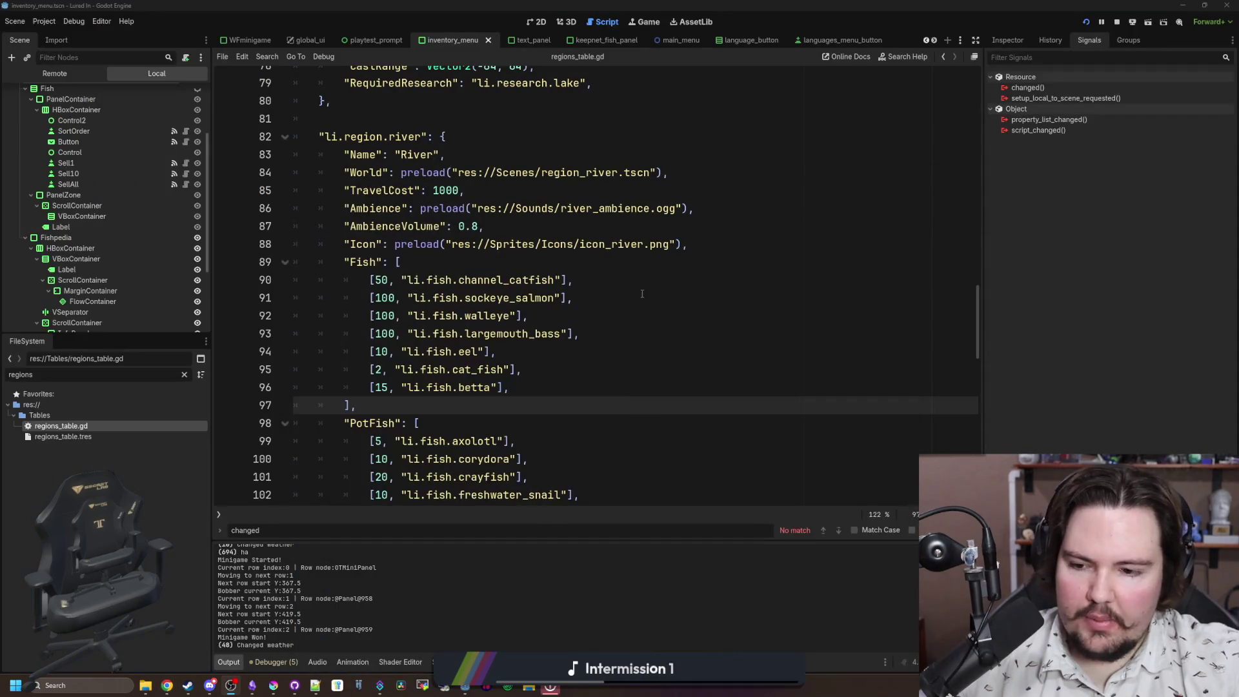
Step: Place the cursor in regions_table.gd's River fish list, then switch to the Twitch dashboard
click(642, 294)
click(568, 406)
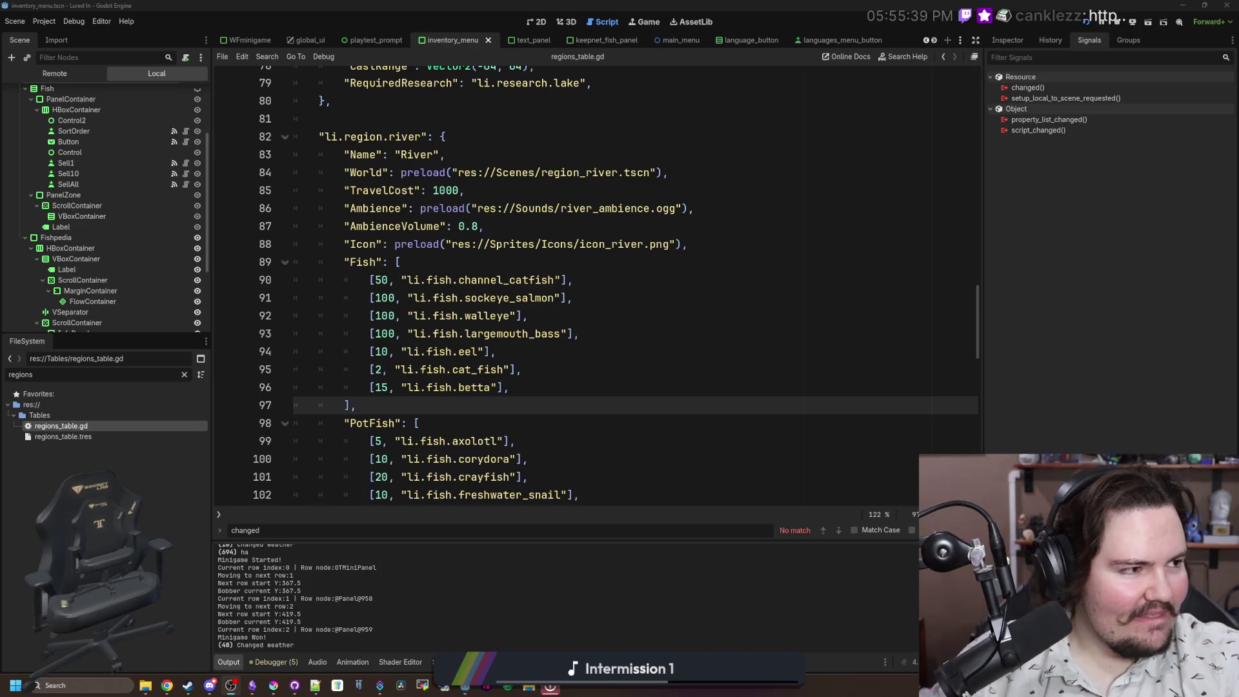
key(alt+Tab)
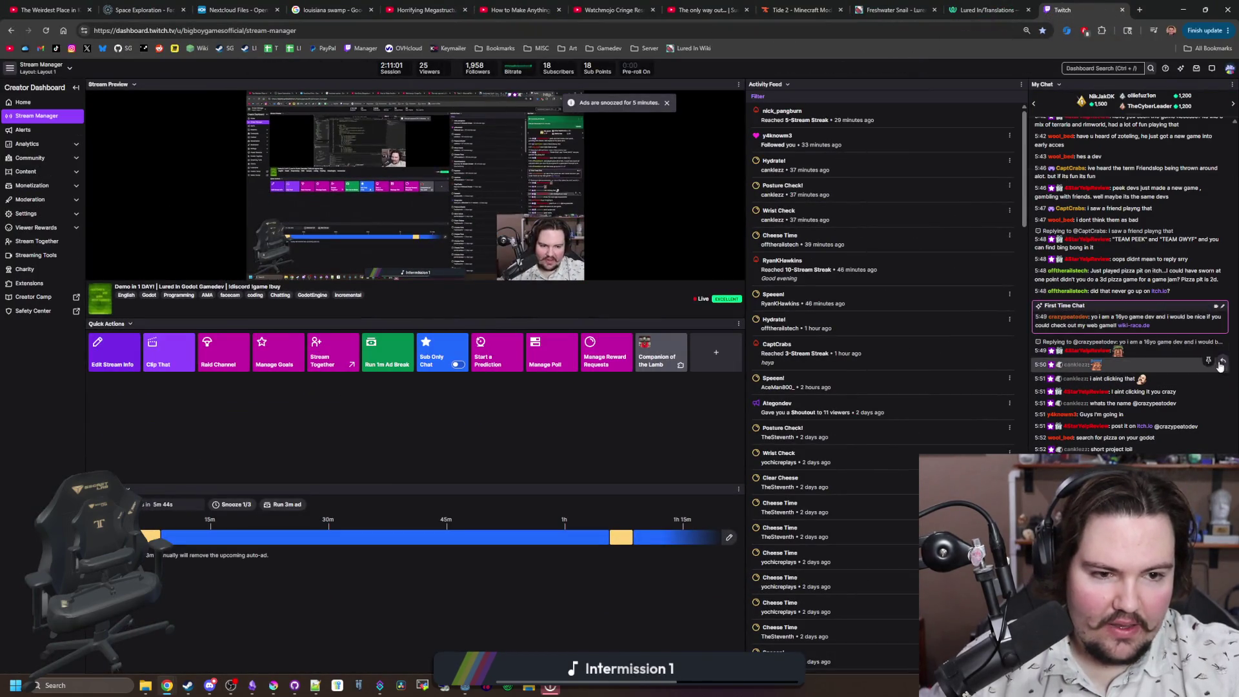
Step: Check the first-time chatter's user card and the message's right-click menu for moderation options
click(1068, 316)
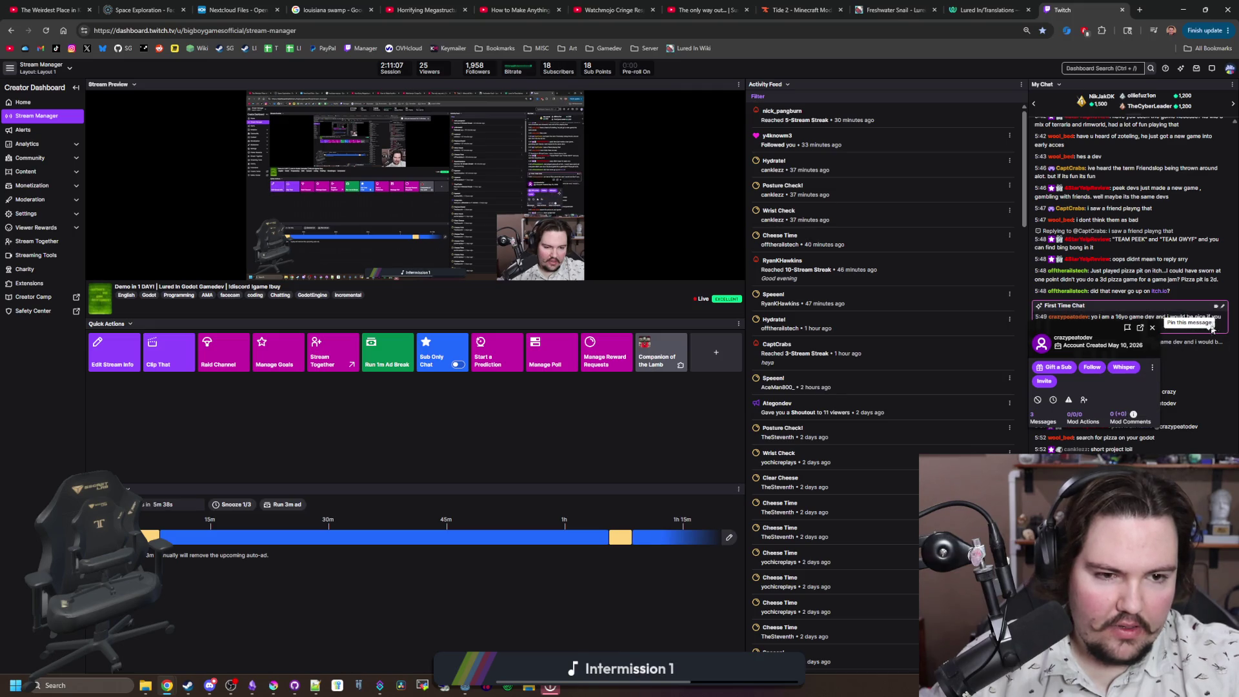
click(1153, 328)
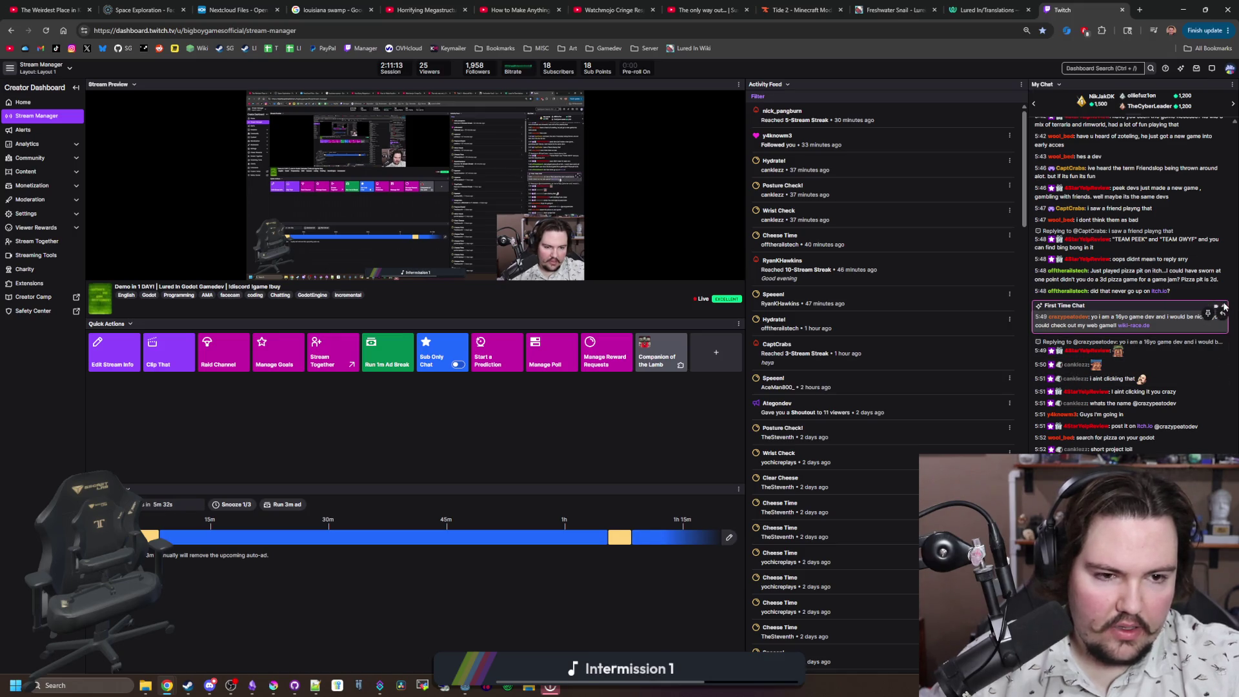
right_click(1099, 323)
key(Escape)
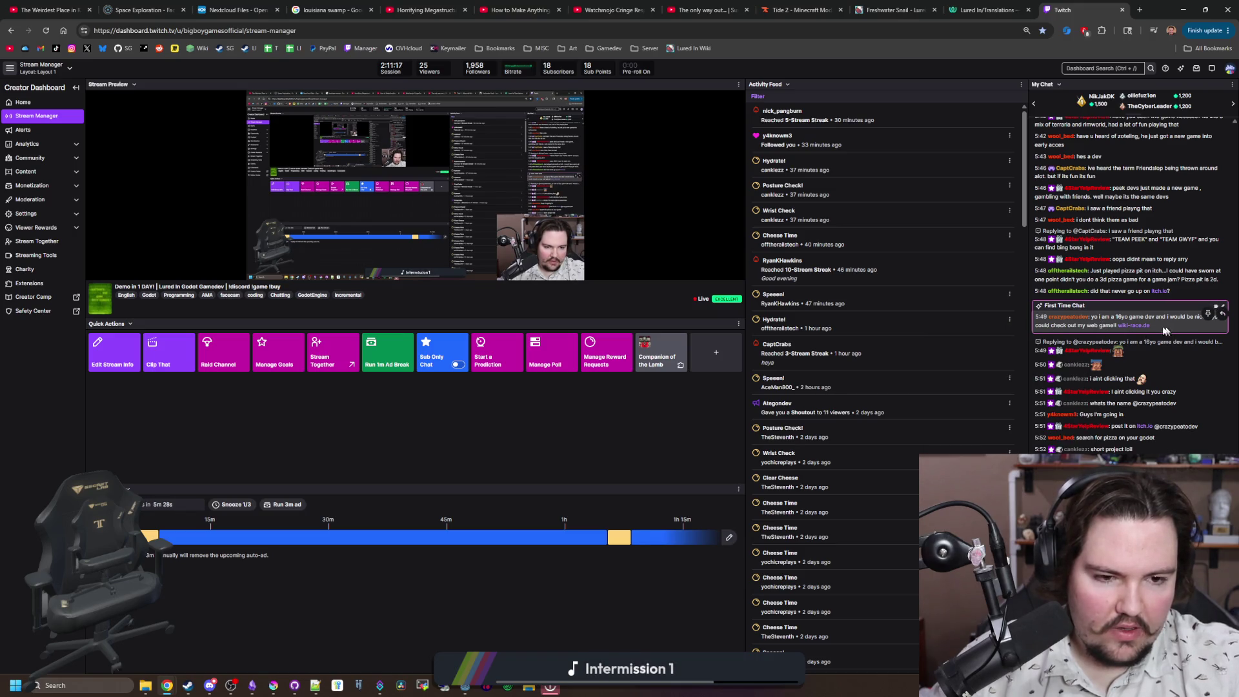
right_click(1115, 319)
key(Escape)
double_click(1042, 325)
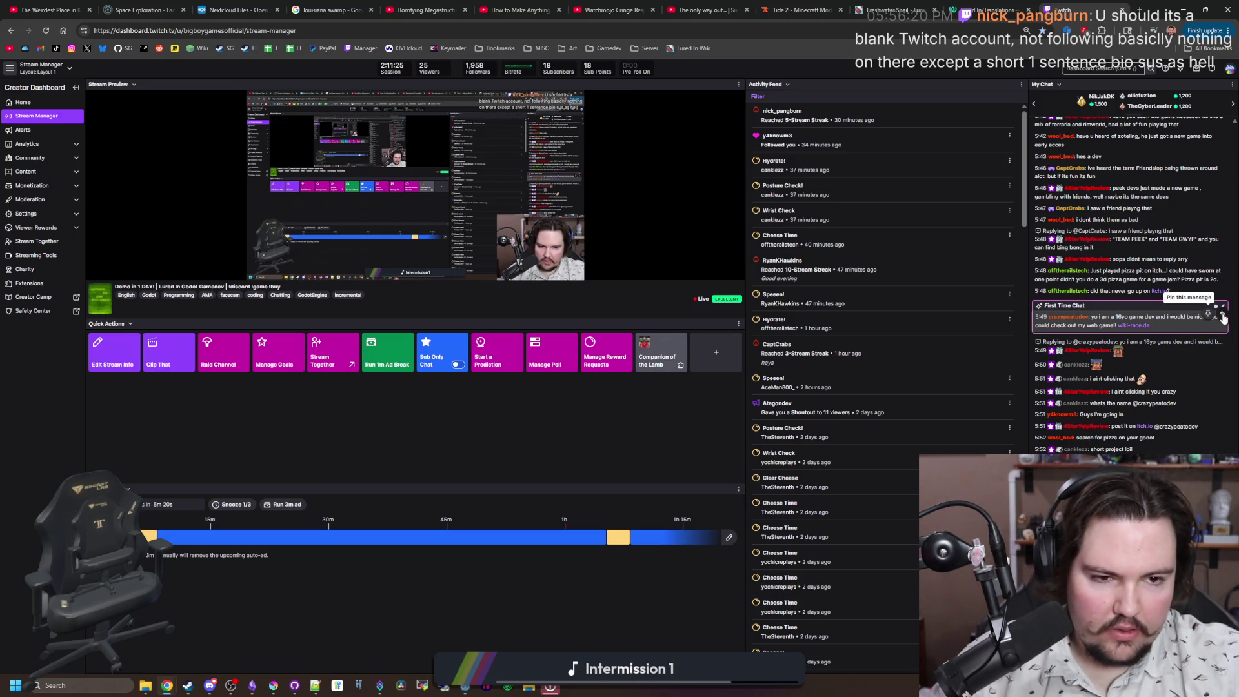
Step: Time out the first-time chatter for 10 minutes from their user card, then close it
right_click(1182, 327)
right_click(1100, 318)
click(1100, 318)
click(1068, 317)
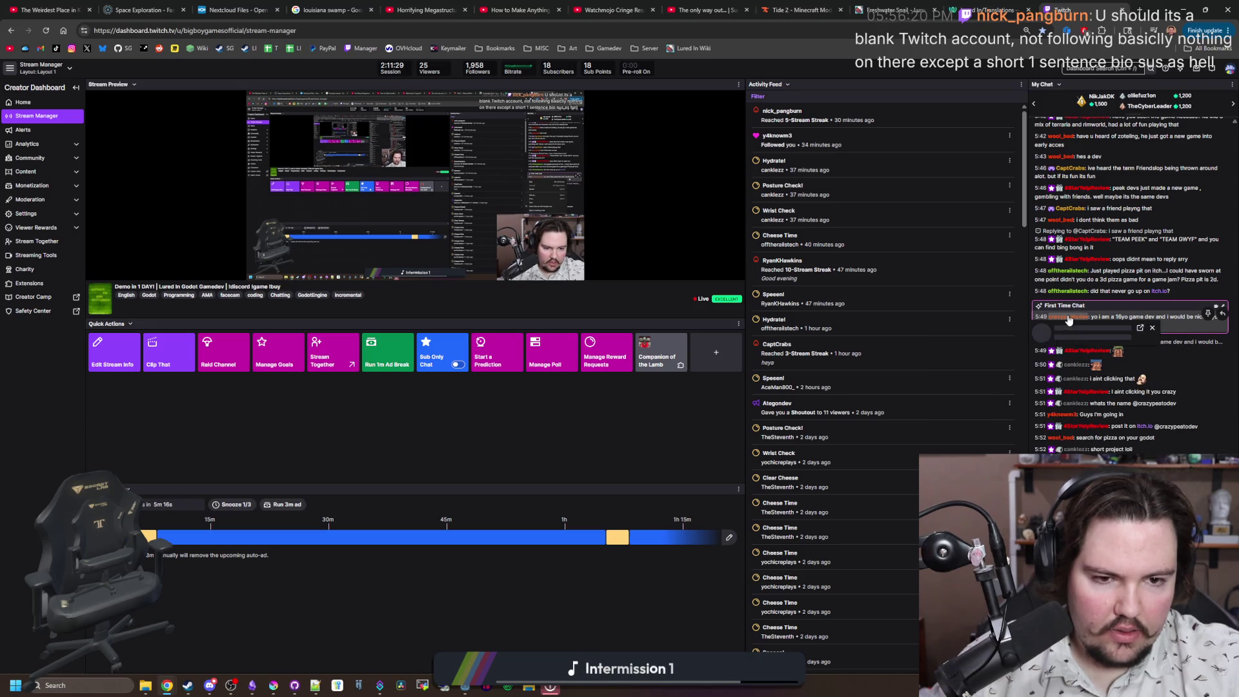
click(1152, 327)
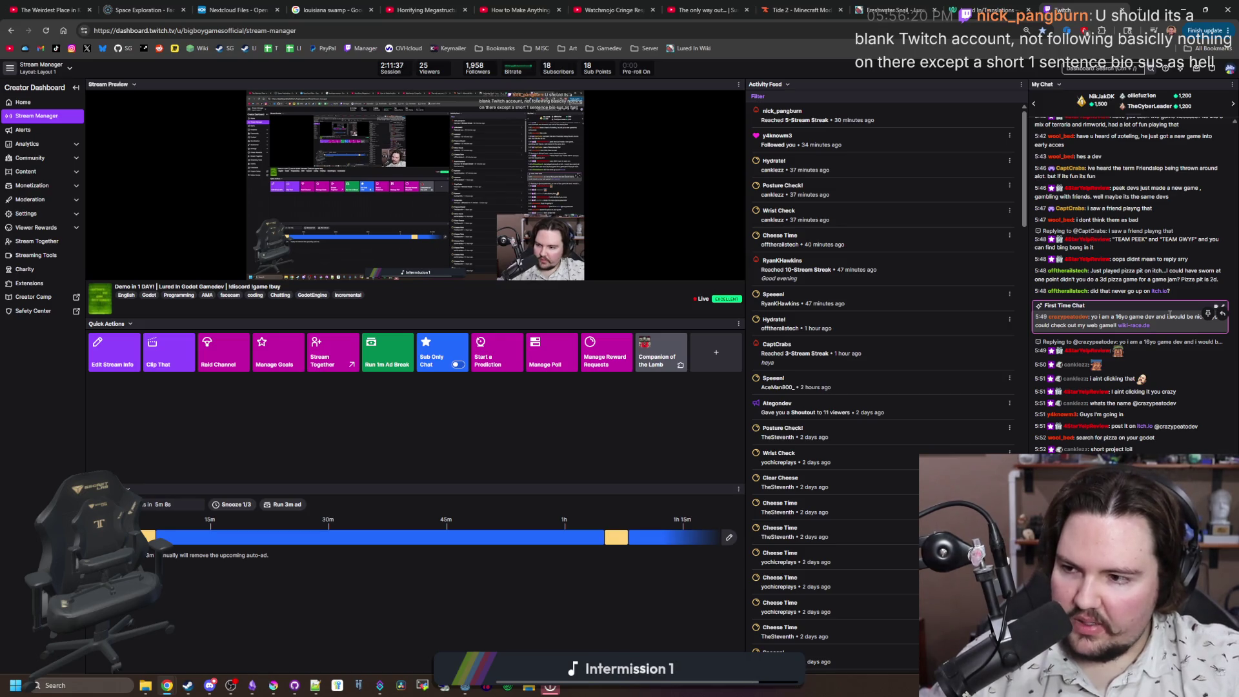
click(1052, 317)
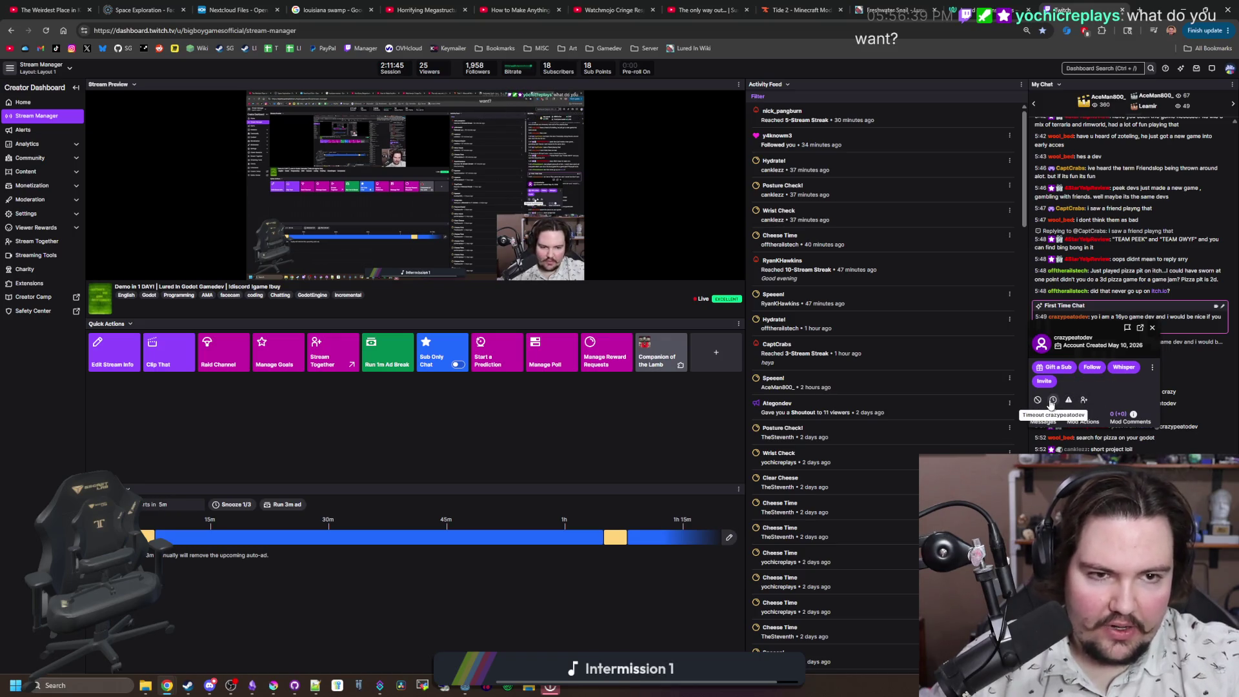
click(1051, 401)
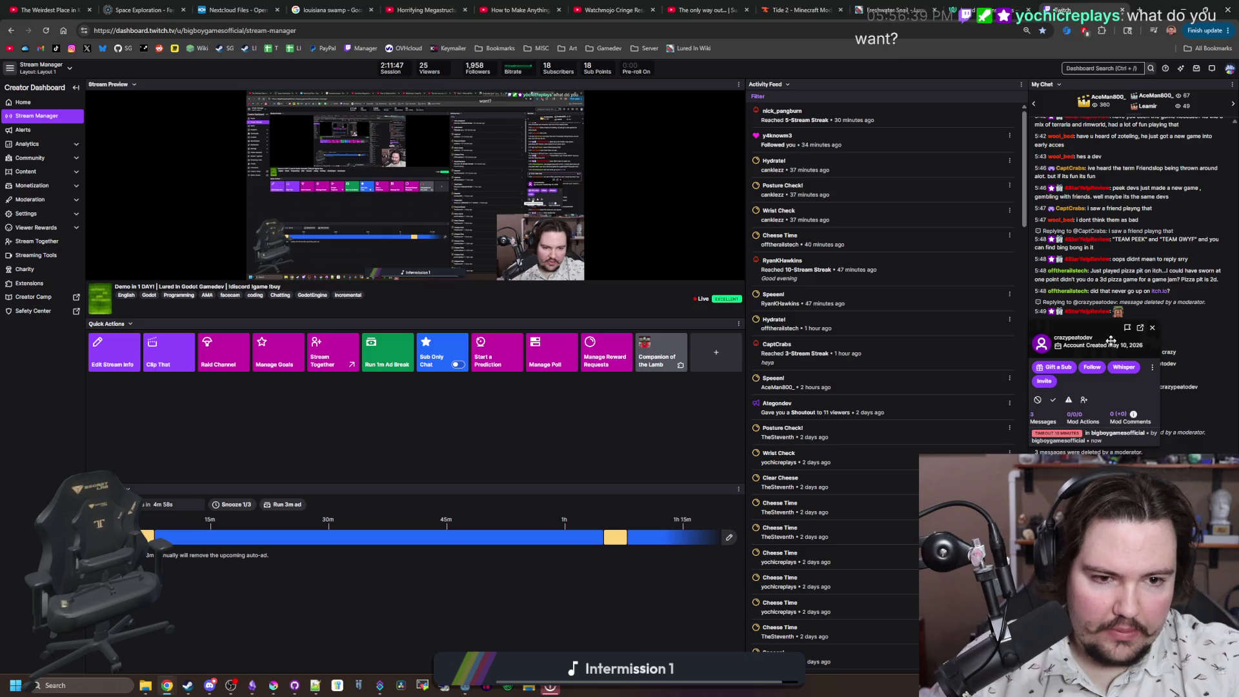
click(1153, 329)
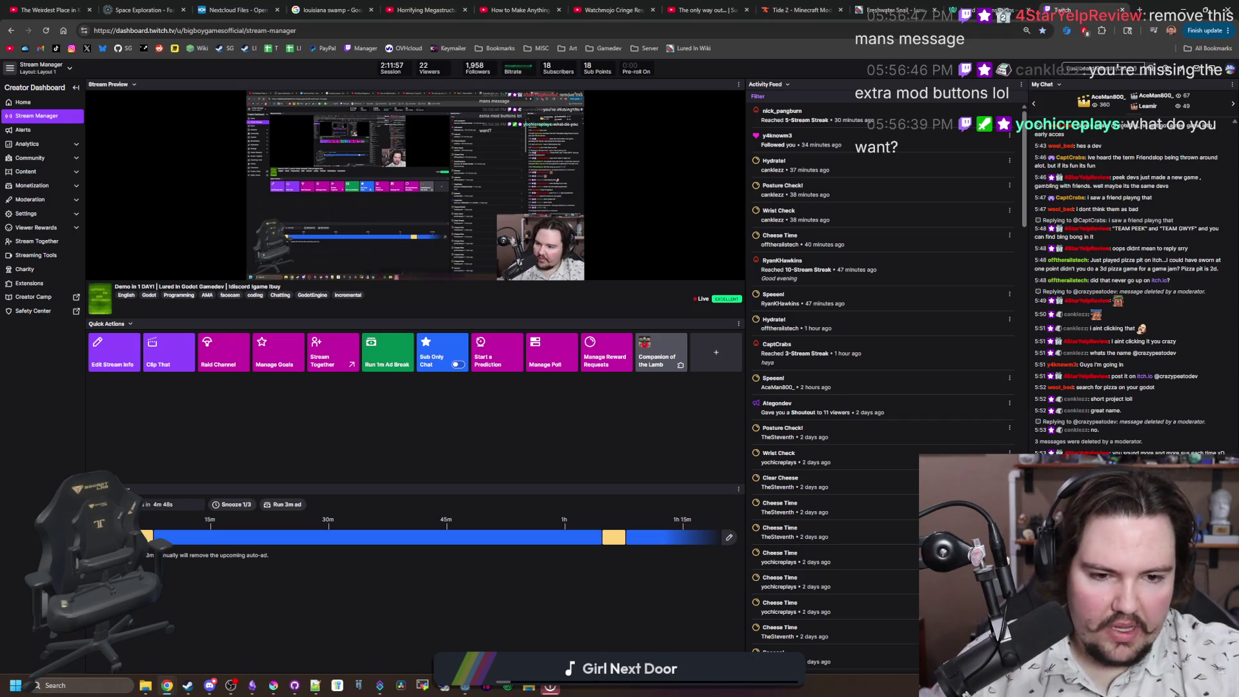
Step: Widen the chat panel and browse its panel options
drag(1029, 258, 932, 258)
click(1231, 90)
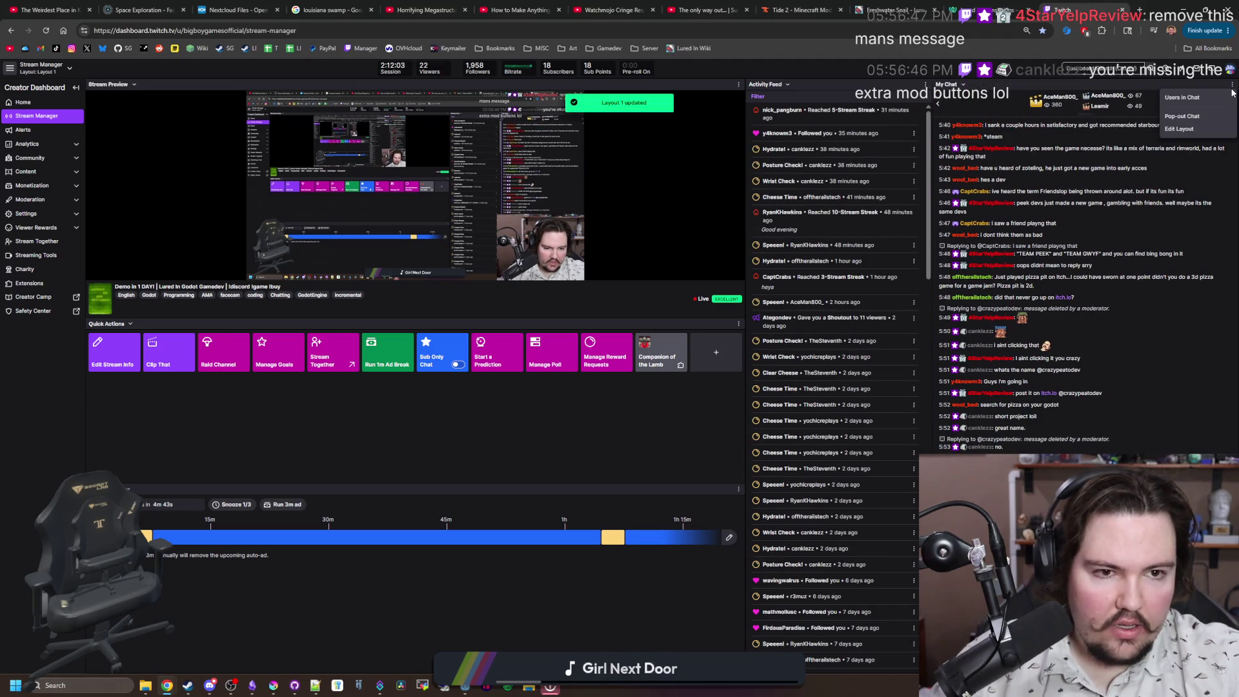
click(964, 85)
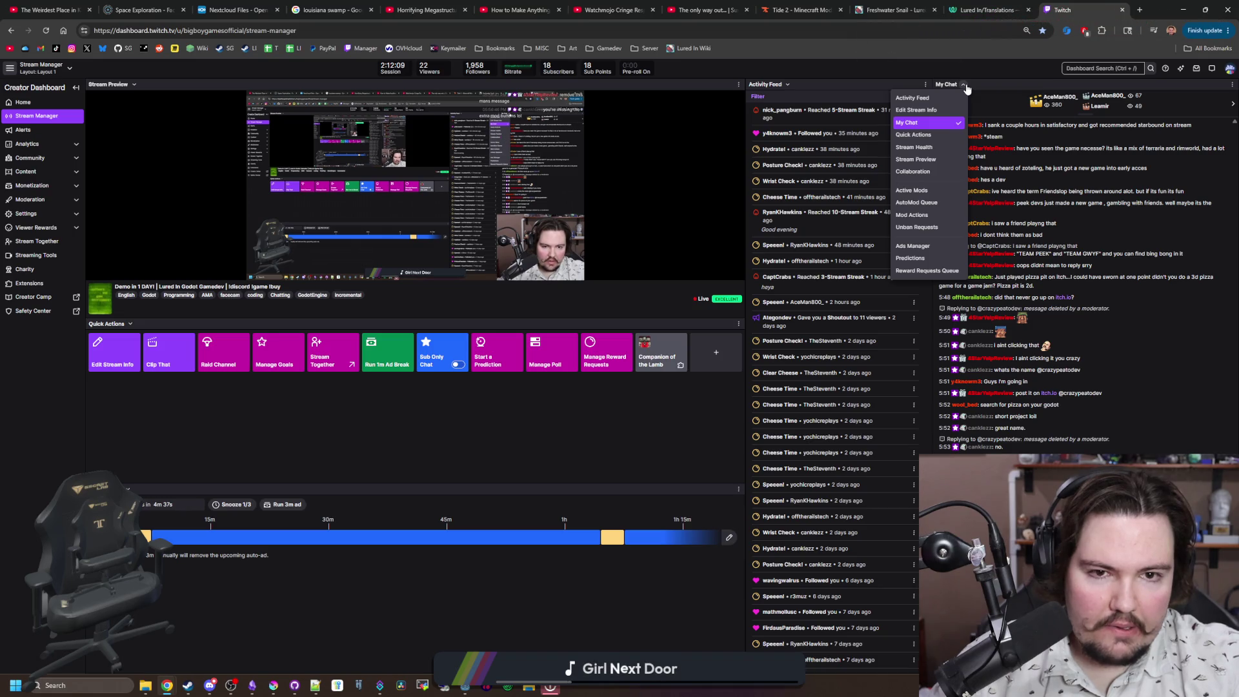
click(964, 85)
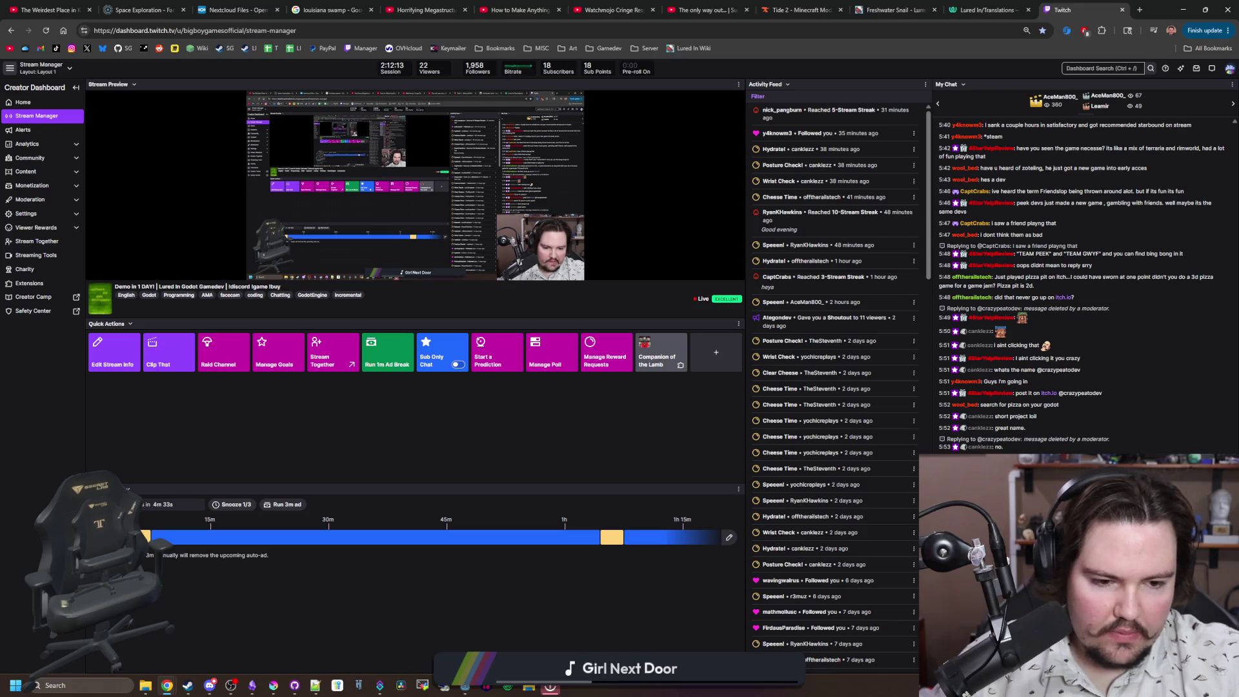
Step: Dismiss the Shield Mode prompt, enable Show Mod Icons in Chat Settings, and return to Godot
key(alt+shift+s)
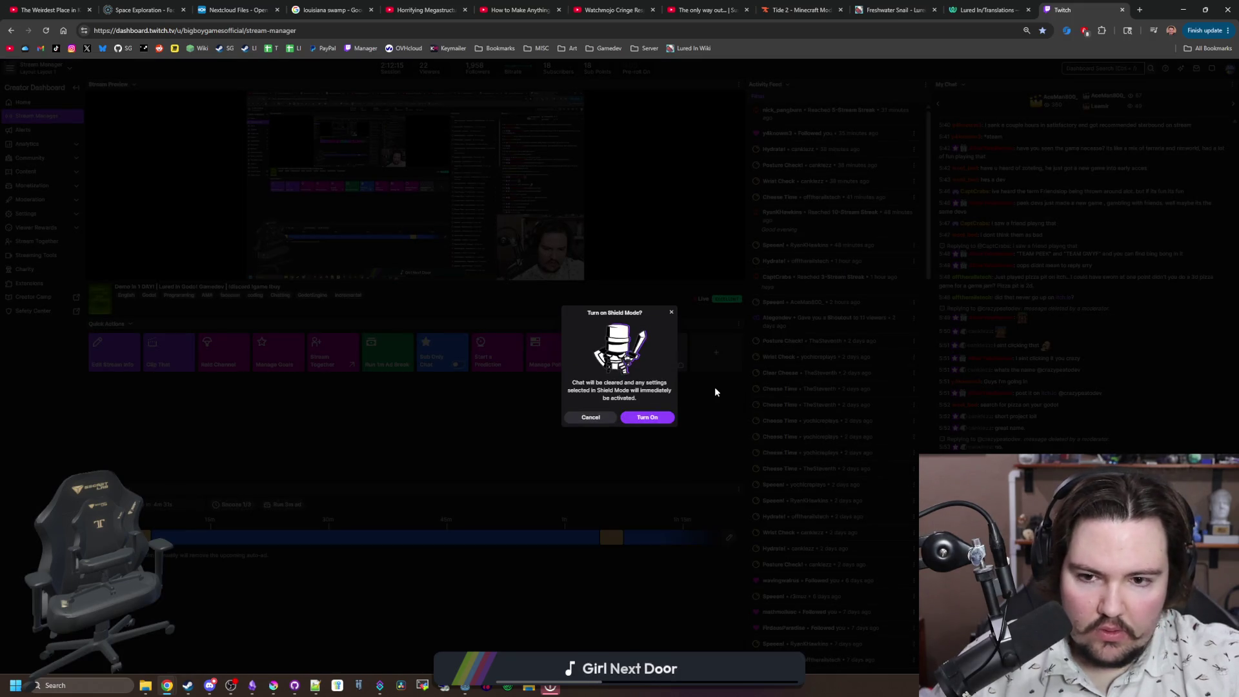
click(582, 419)
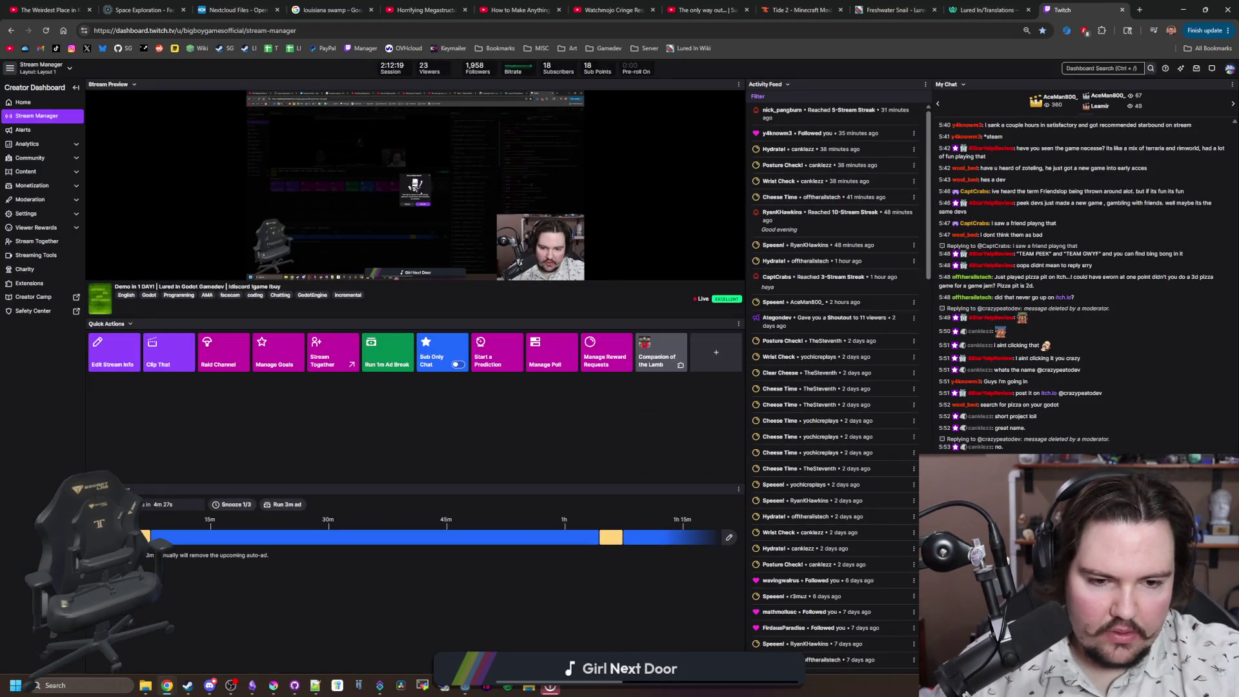
click(1199, 671)
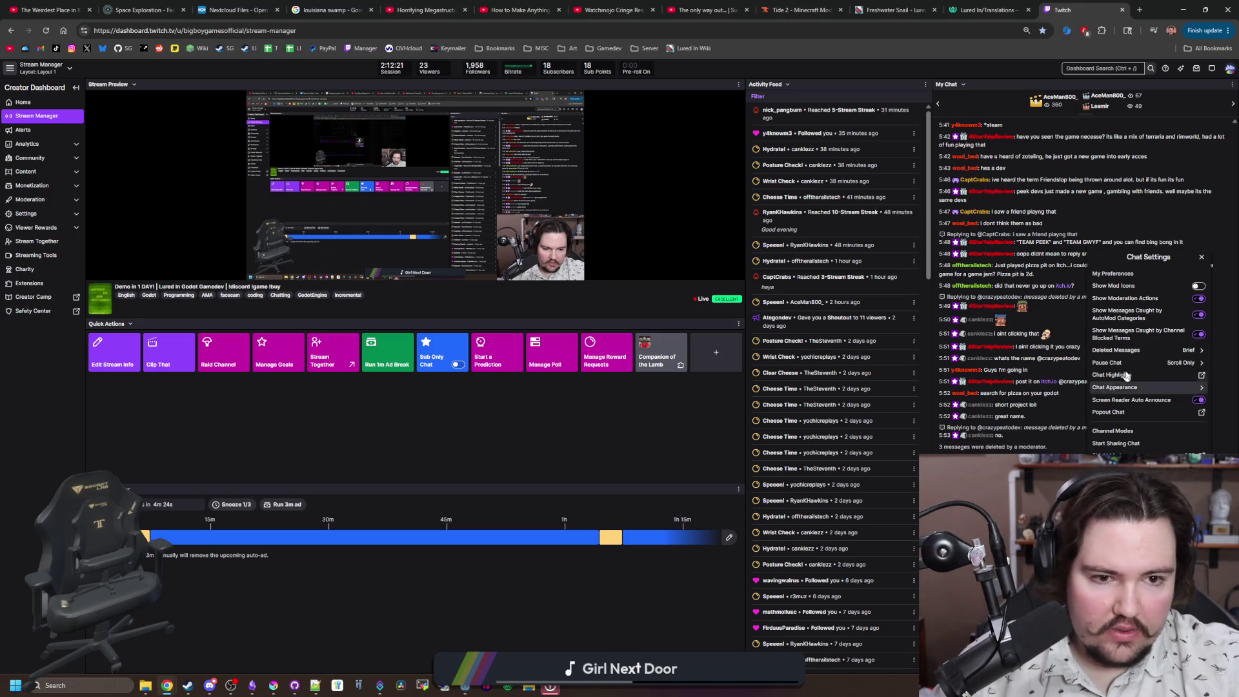
click(1187, 289)
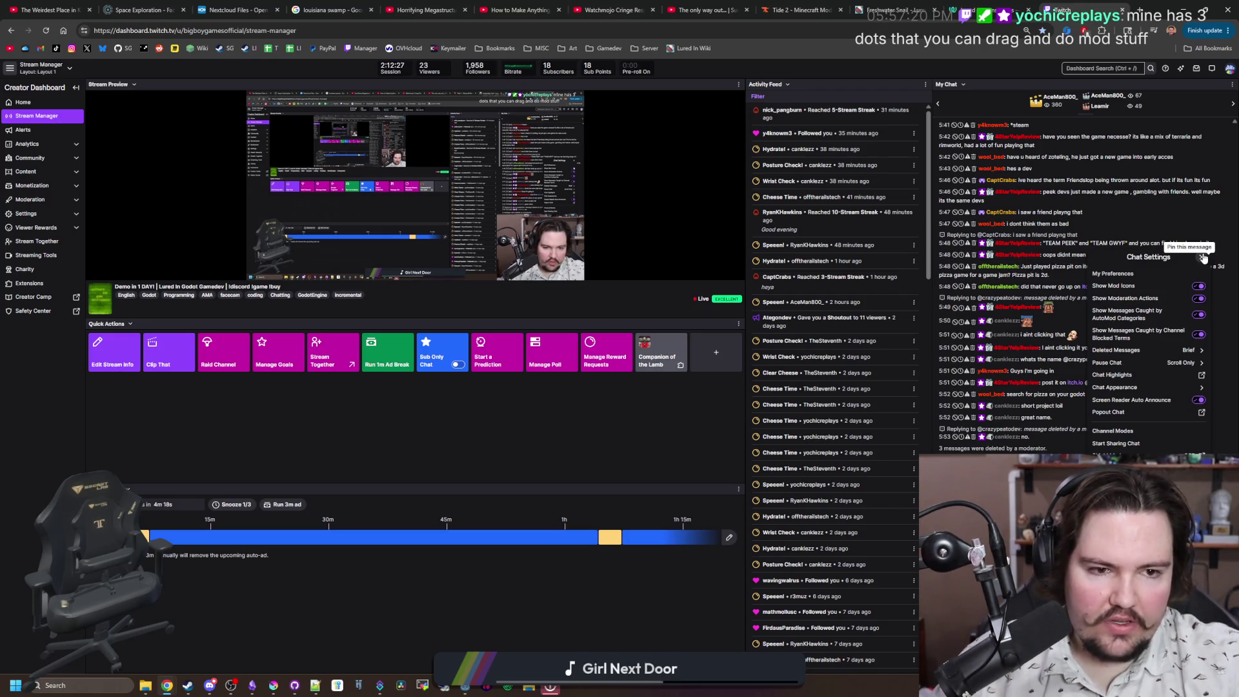
key(alt+Tab)
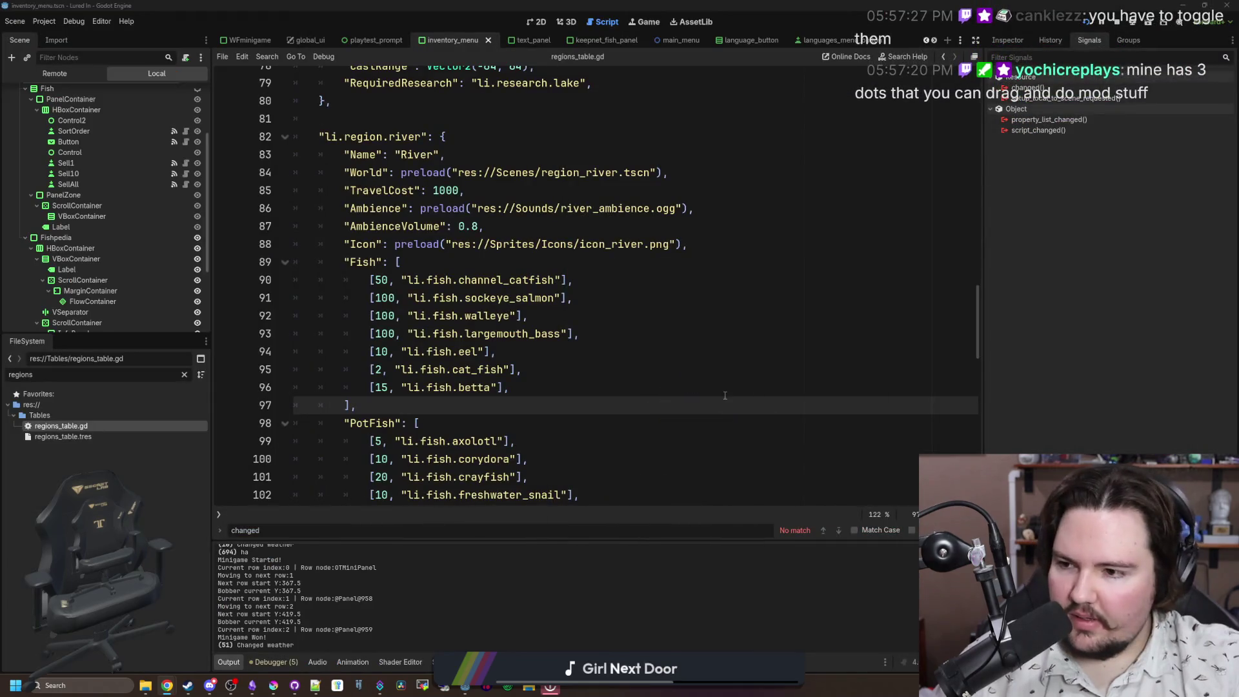
click(715, 362)
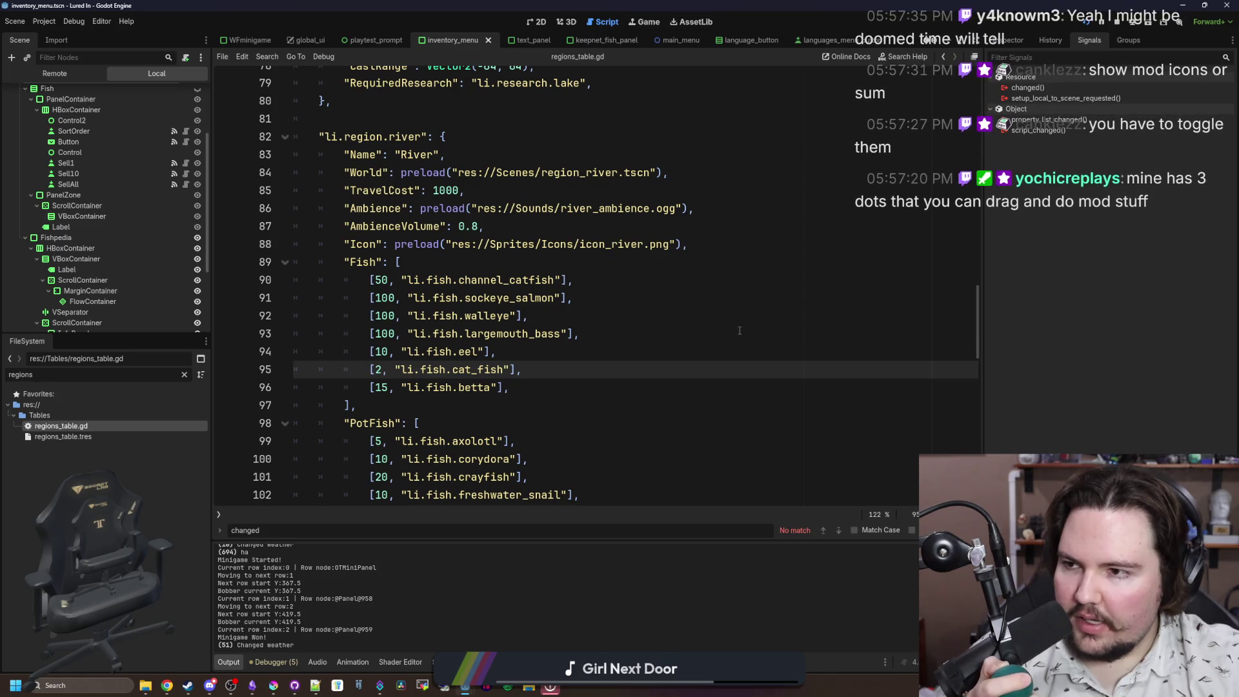
key(Up)
key(Up)
mouse_move(415, 240)
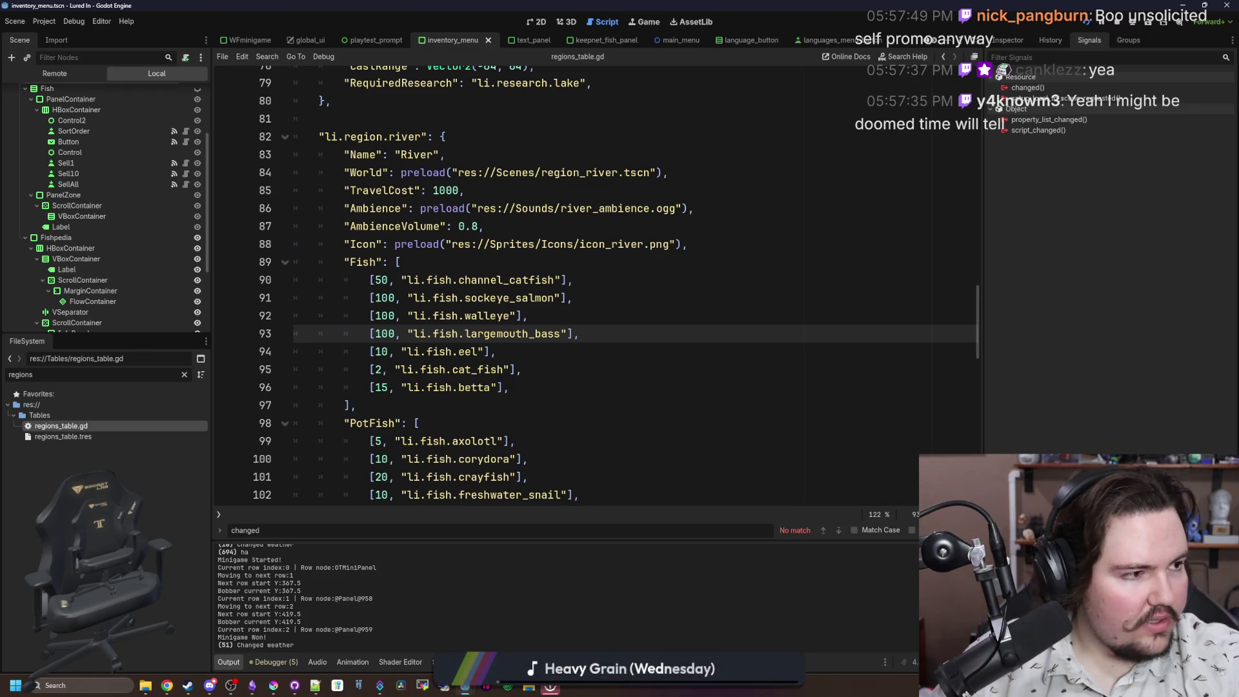
click(705, 291)
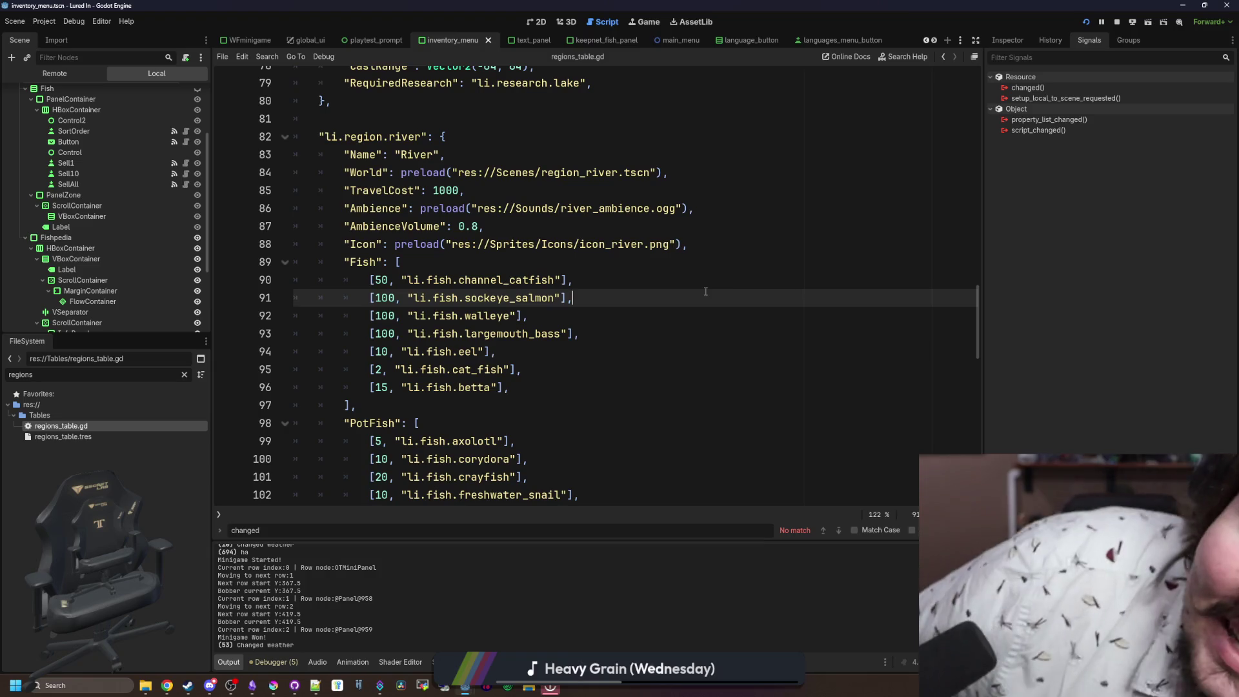
key(Down)
key(Down)
key(Down)
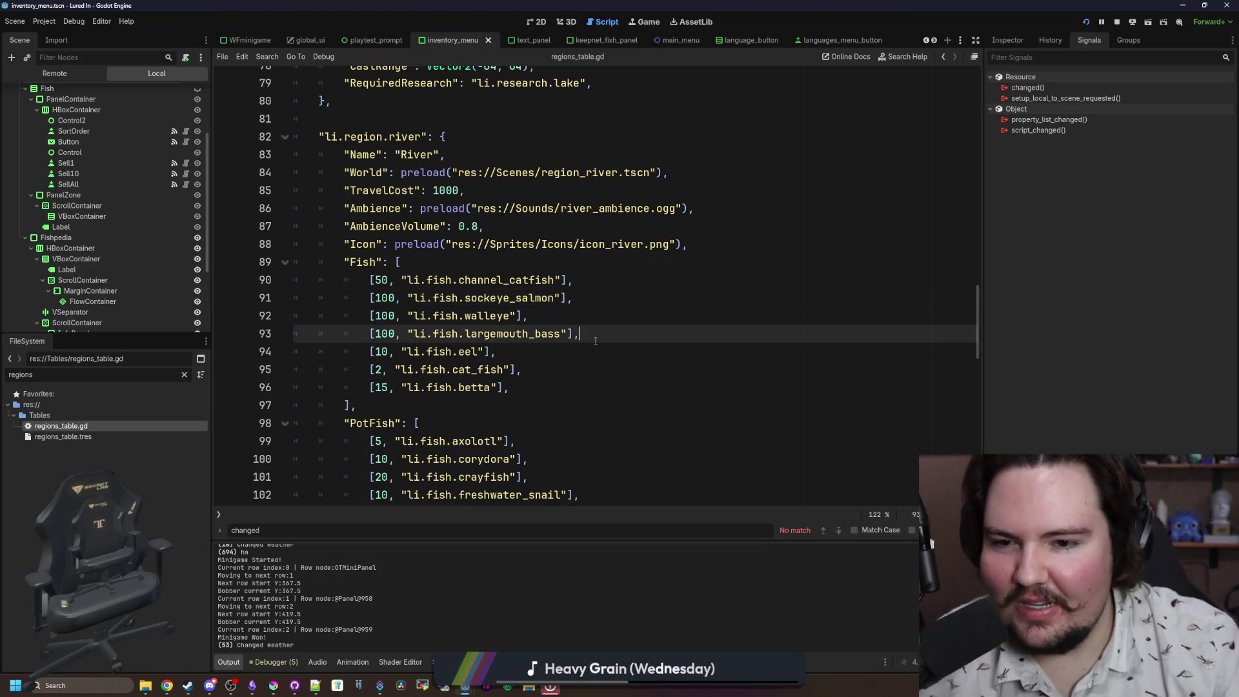
Step: Review the Fish entries around lines 89–108 of regions_table.gd and save
key(Down)
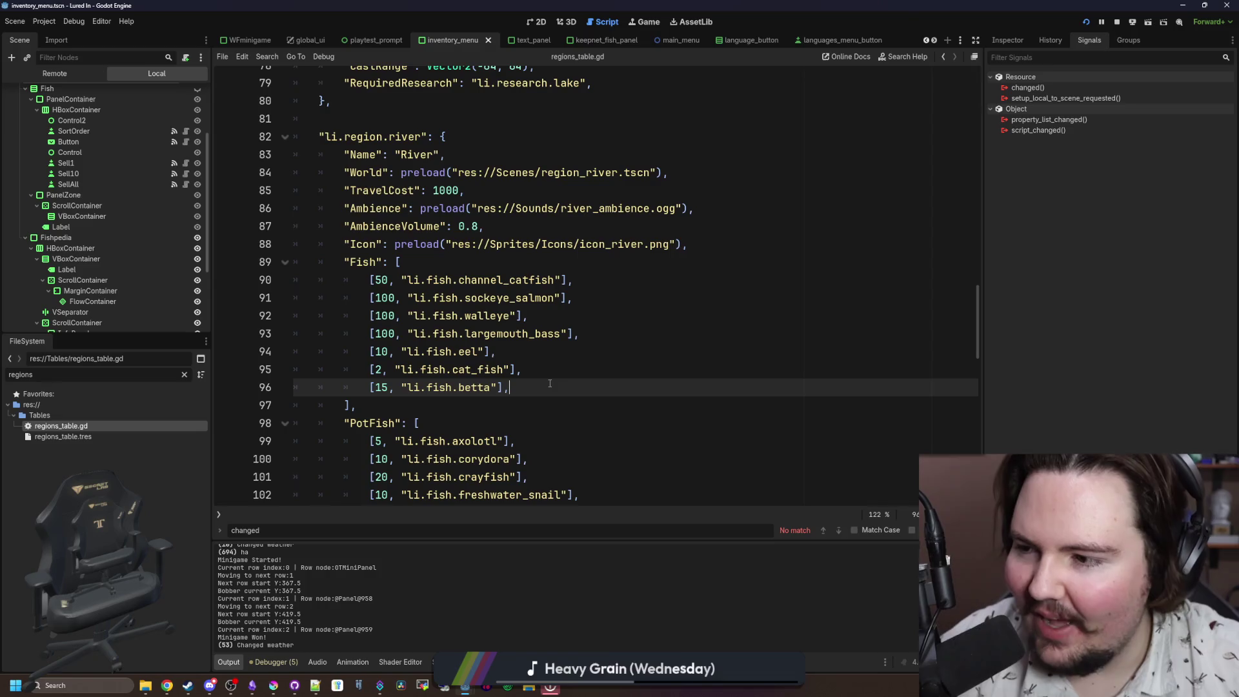
drag(569, 383, 546, 371)
click(545, 371)
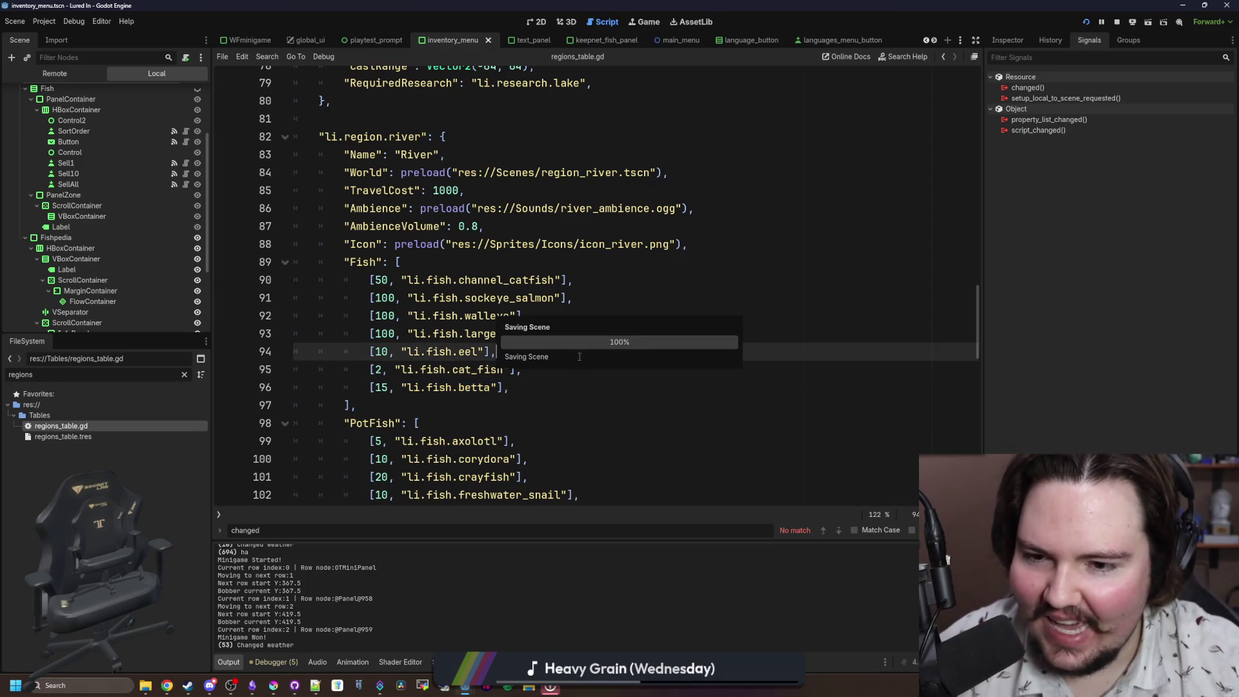
click(524, 382)
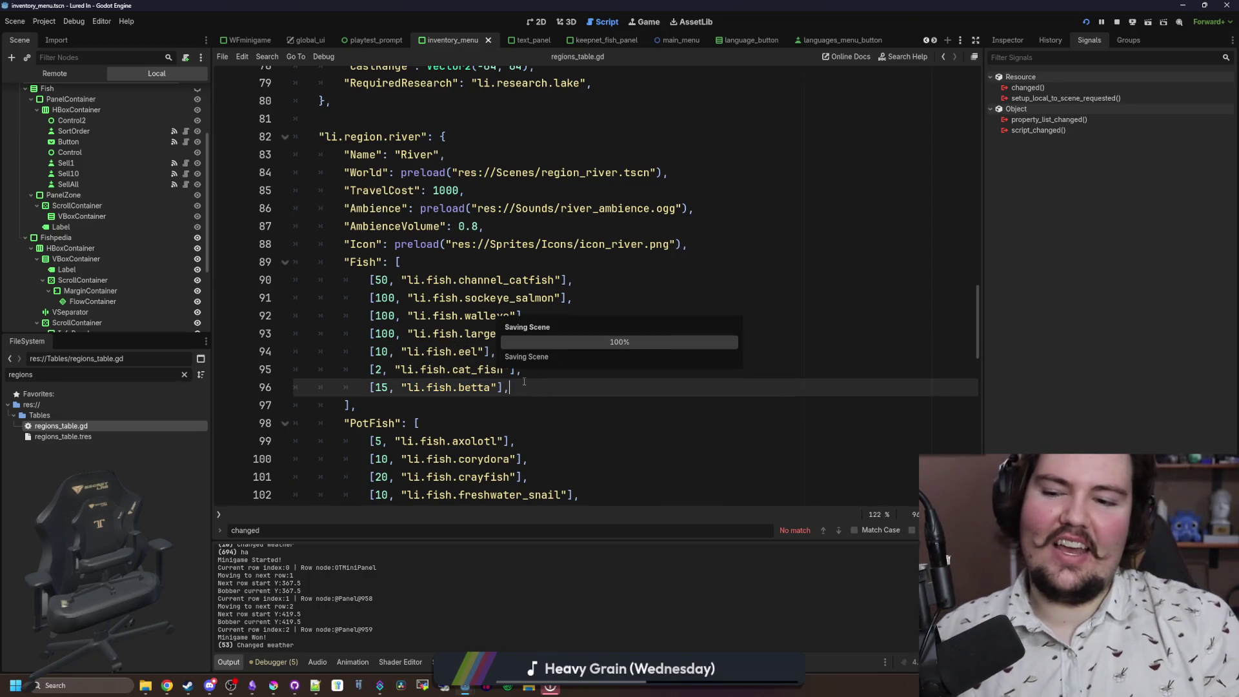
key(Up)
key(Up)
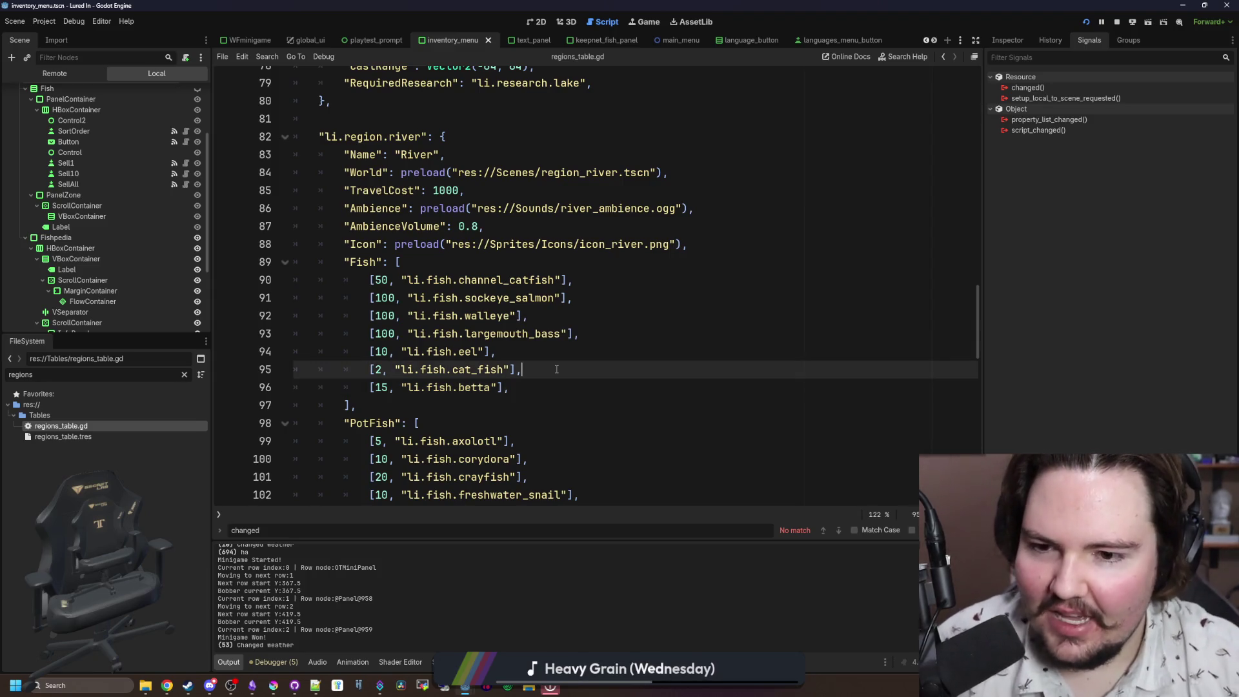
key(Up)
key(Up)
key(Up)
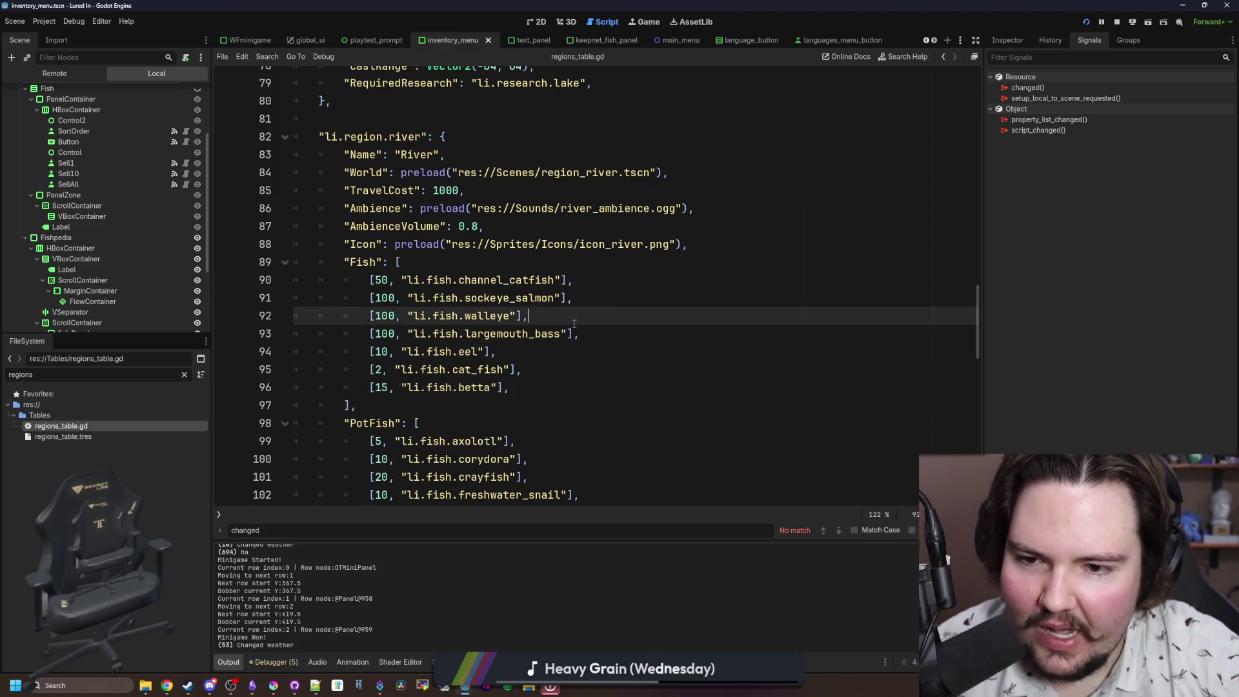
click(614, 281)
click(621, 265)
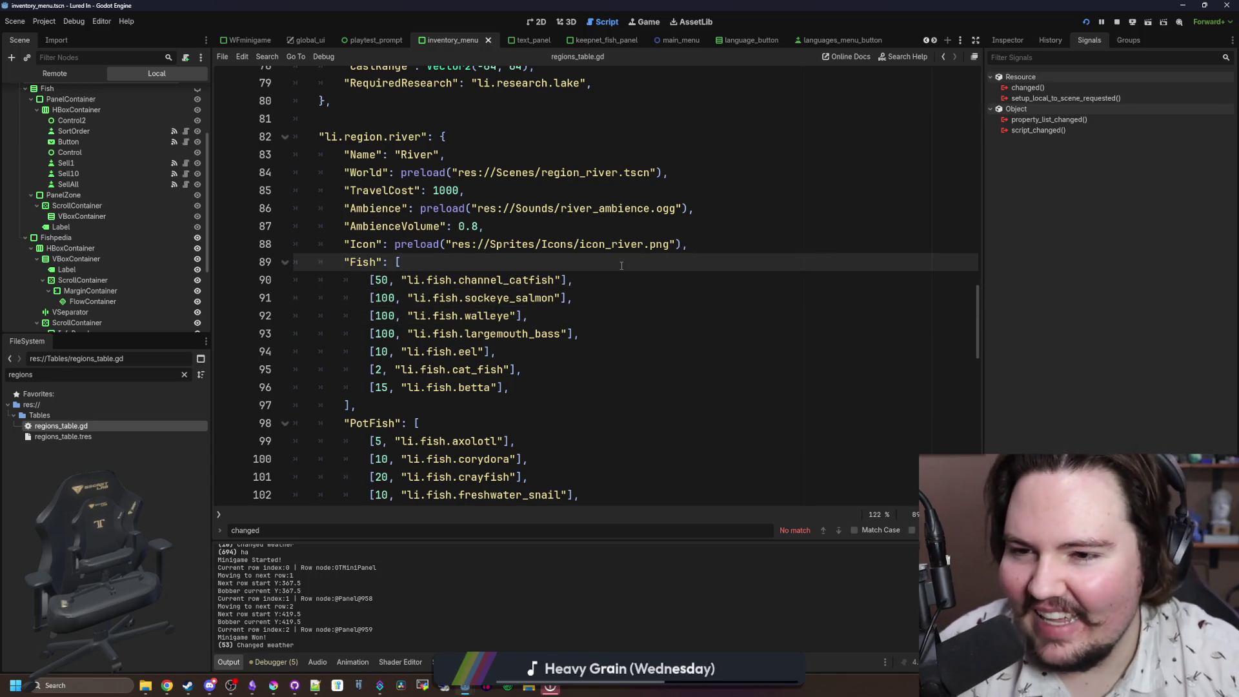
click(429, 404)
scroll(429, 400, down, 4)
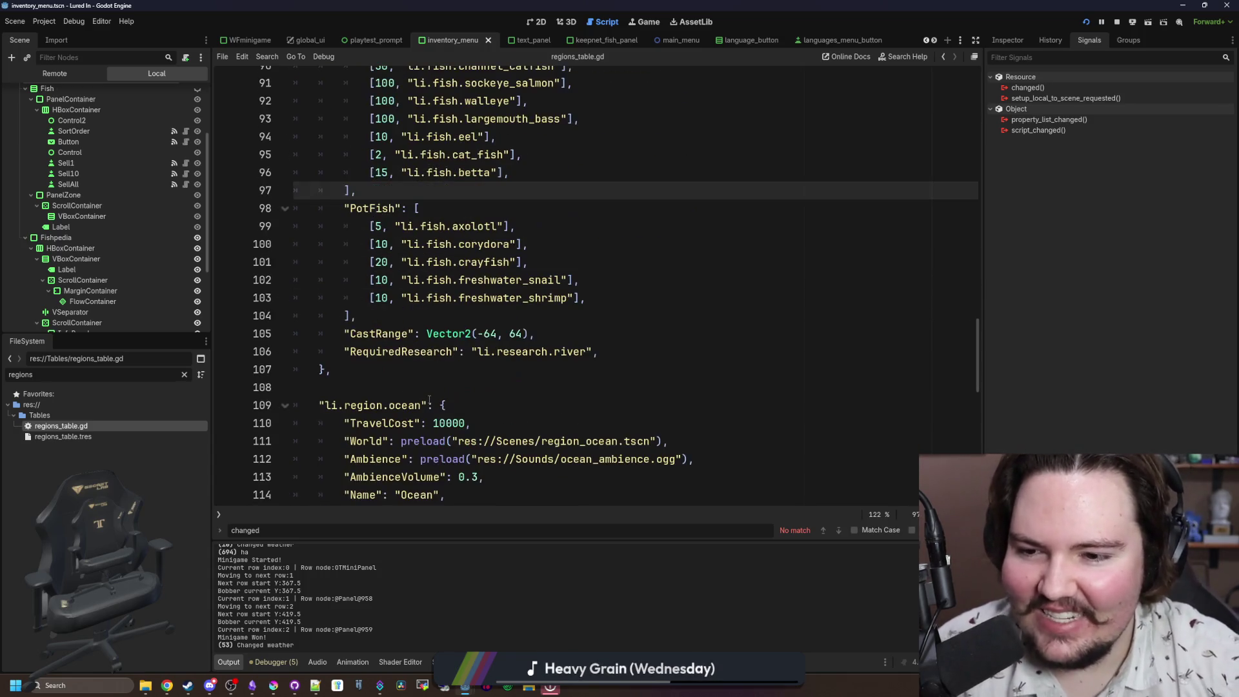
click(429, 391)
key(ctrl+s)
key(ctrl+s)
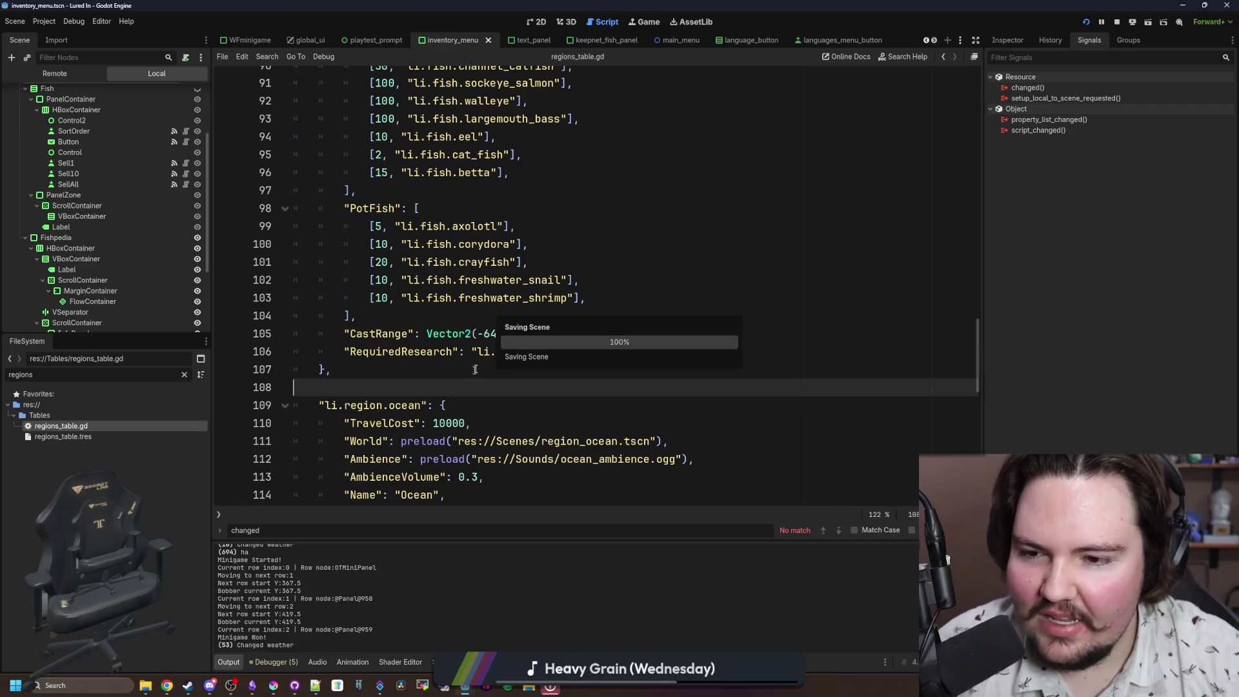
Step: Scroll down through the ocean and jungle region blocks
scroll(477, 368, down, 7)
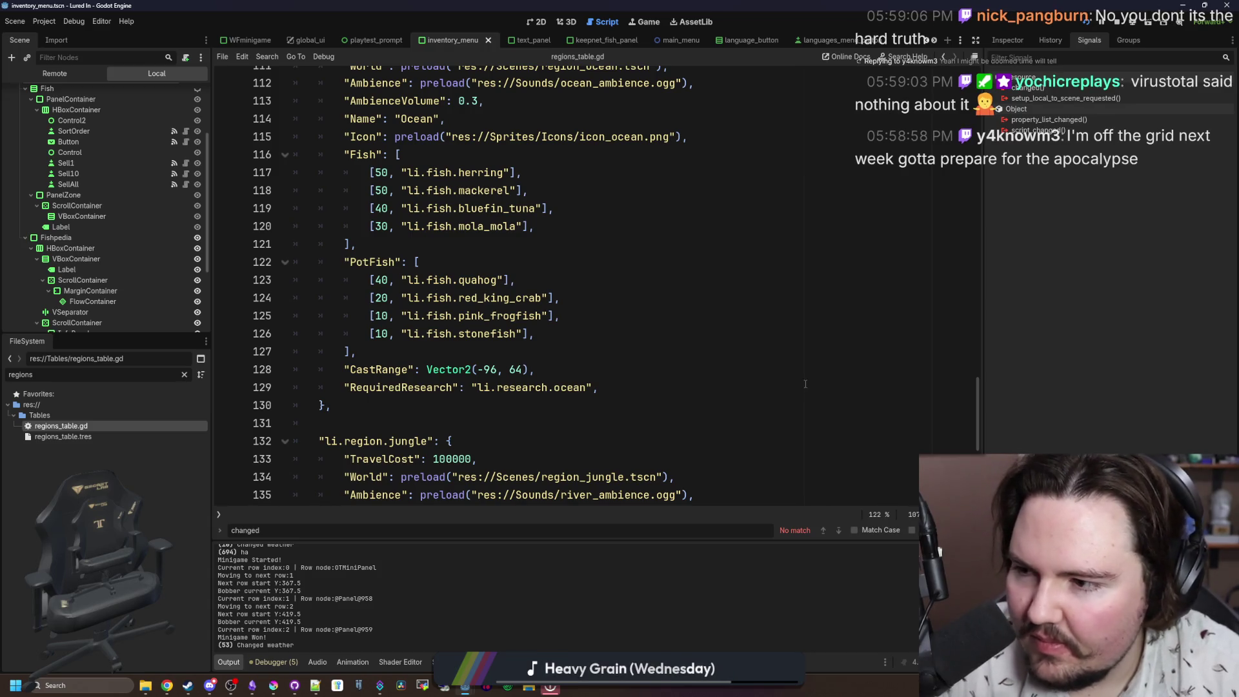
click(675, 323)
scroll(606, 343, down, 6)
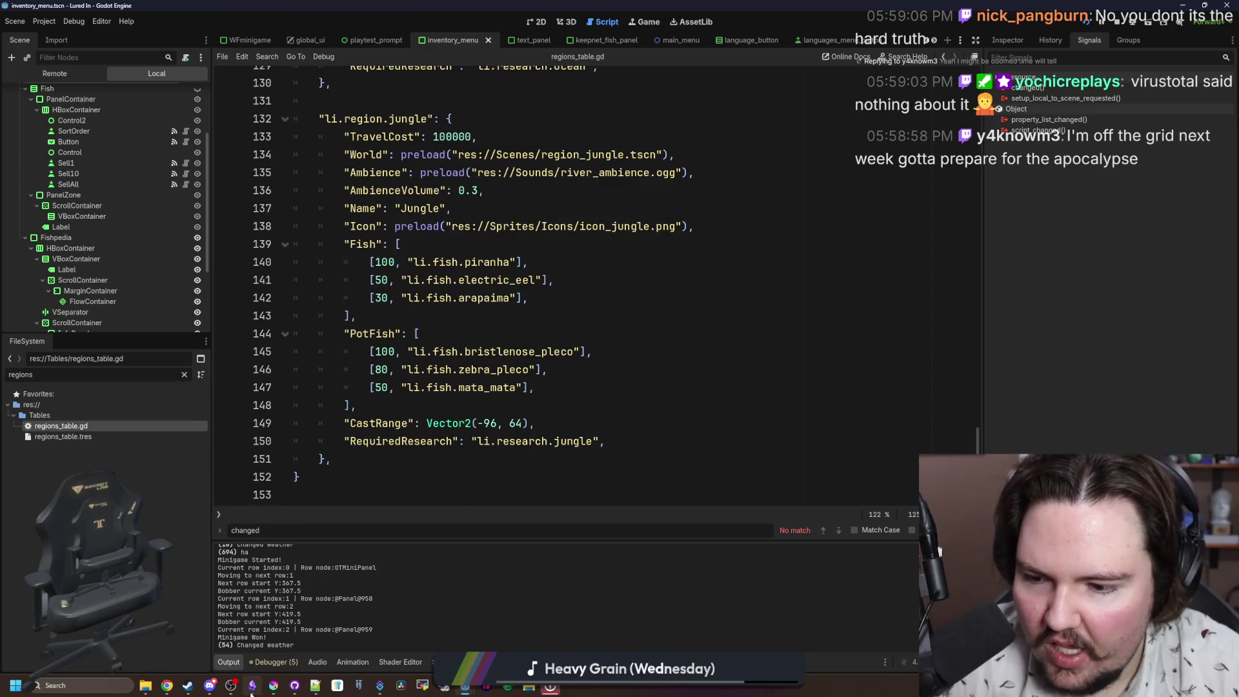
mouse_move(252, 685)
click(268, 653)
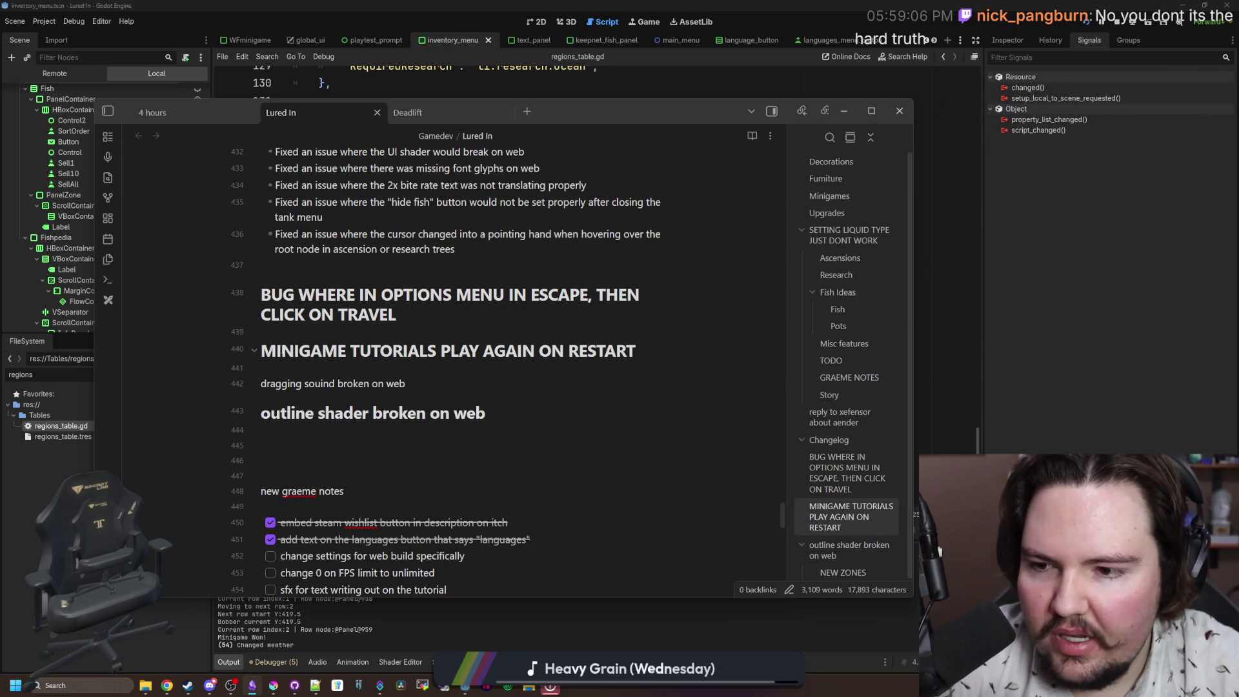
triple_click(677, 351)
key(alt+Tab)
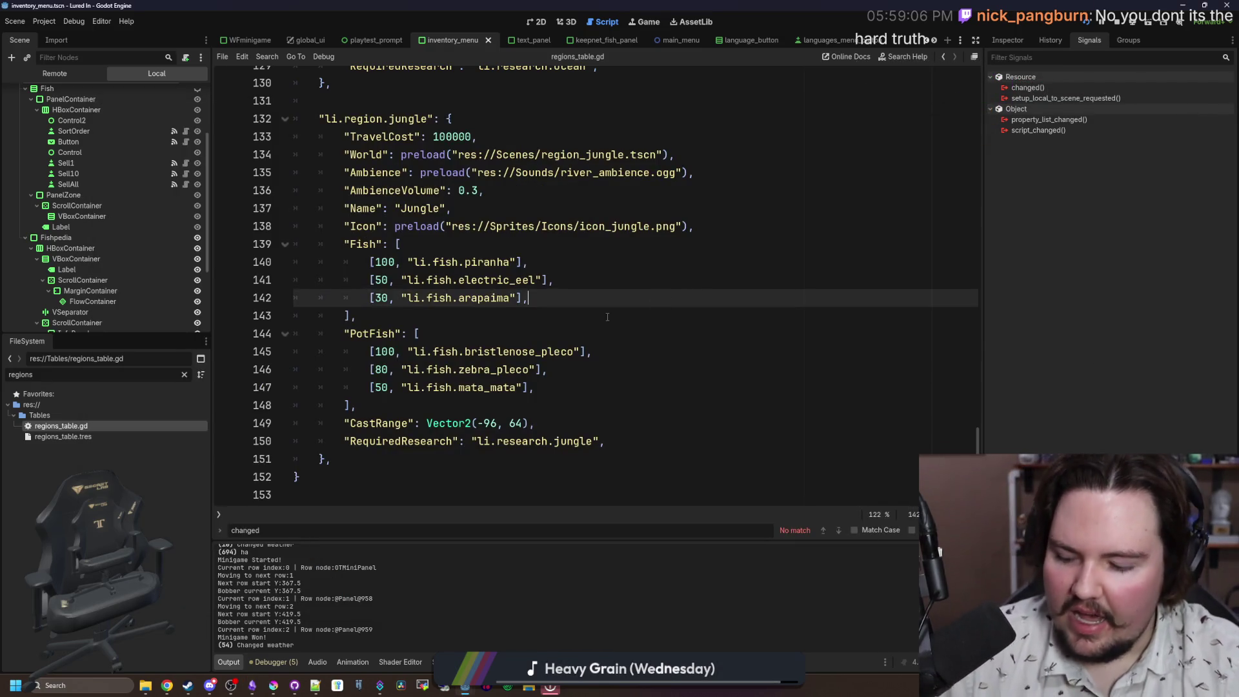
Step: Filter the FileSystem for 'minigam' and open minigame.gd
click(185, 374)
text(minigam)
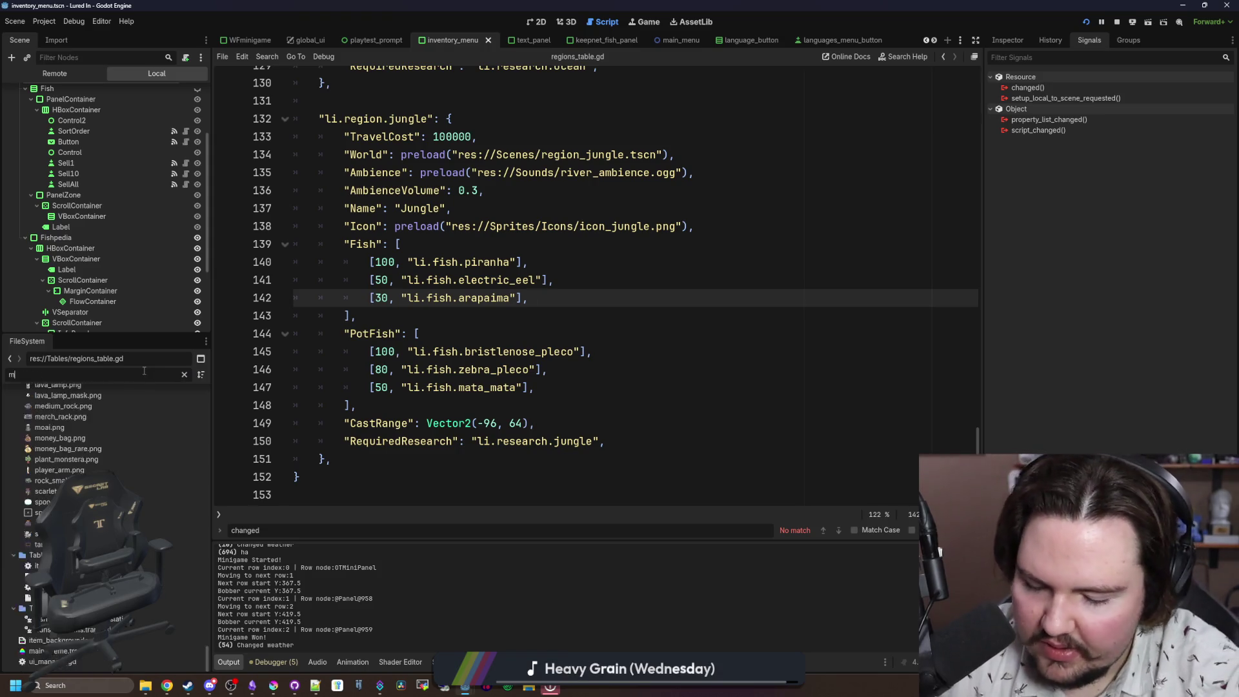
double_click(55, 478)
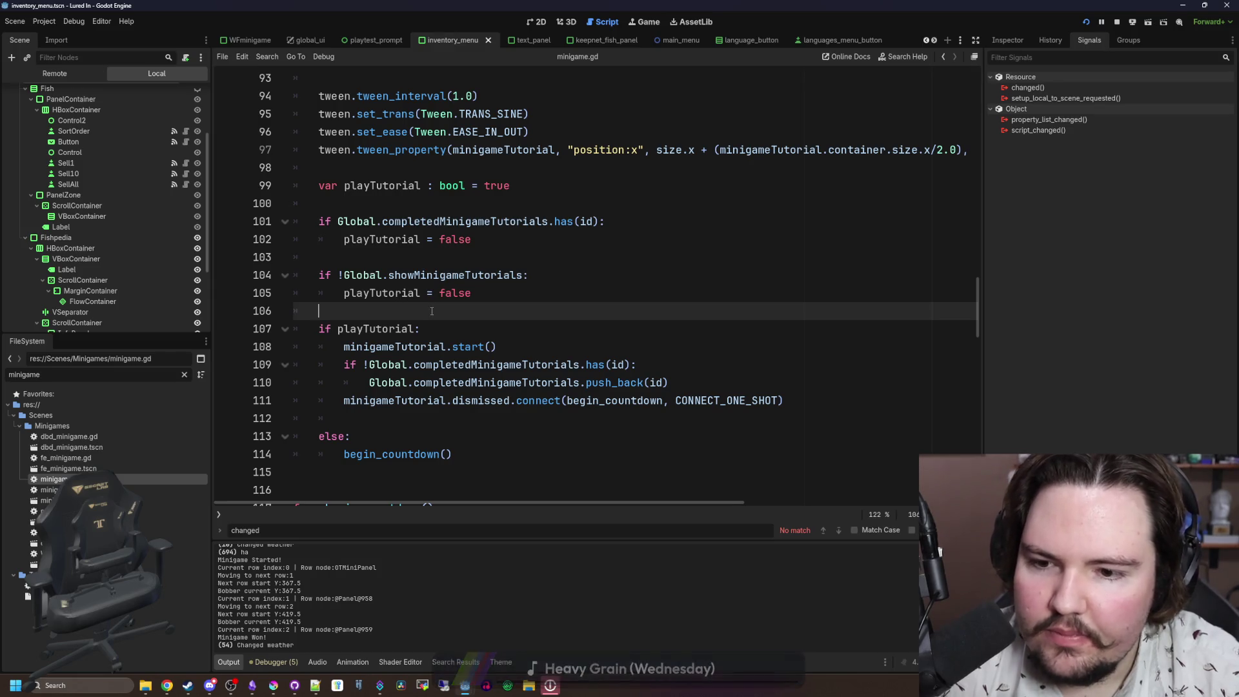
Step: Add print(Global.completedMinigameTutorials) on a new line above the tutorial checks
scroll(431, 311, down, 1)
click(556, 275)
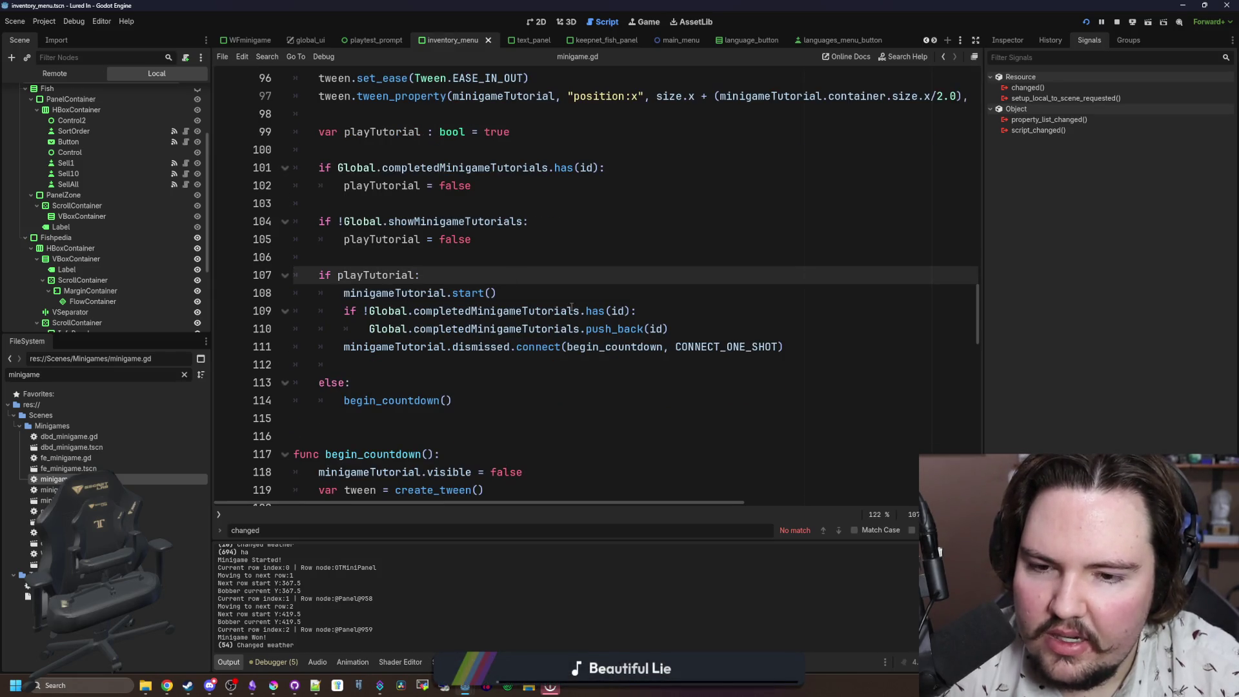
scroll(409, 314, up, 1)
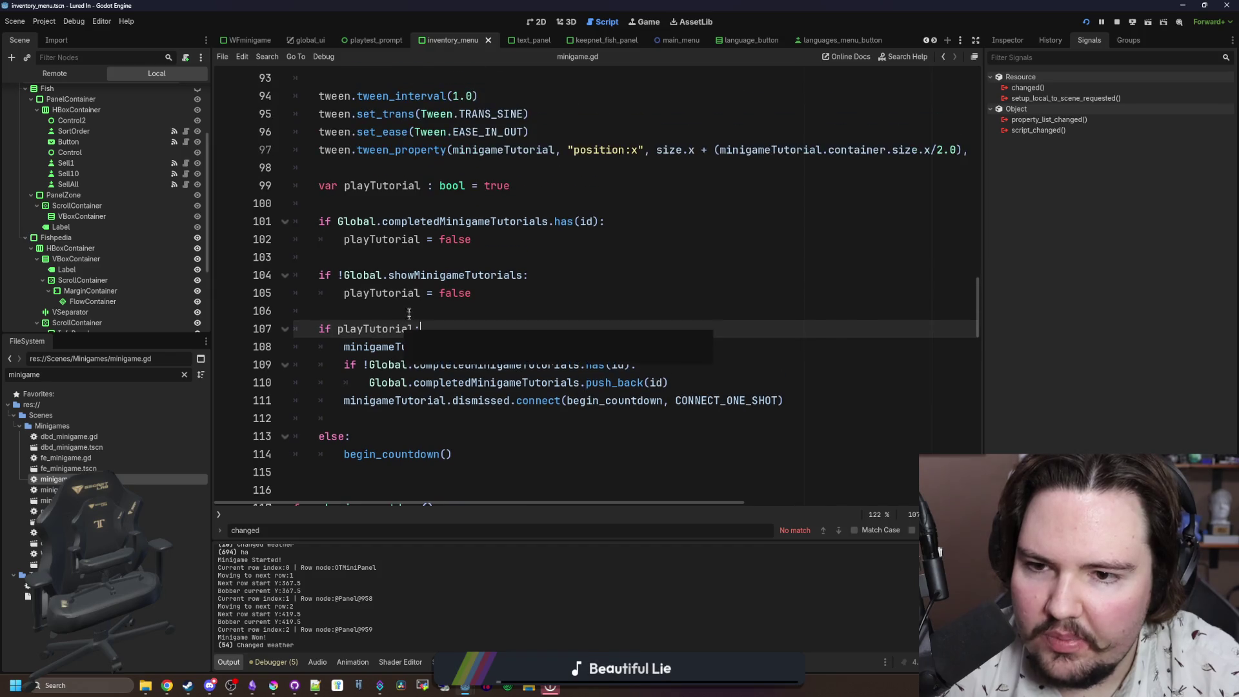
click(432, 275)
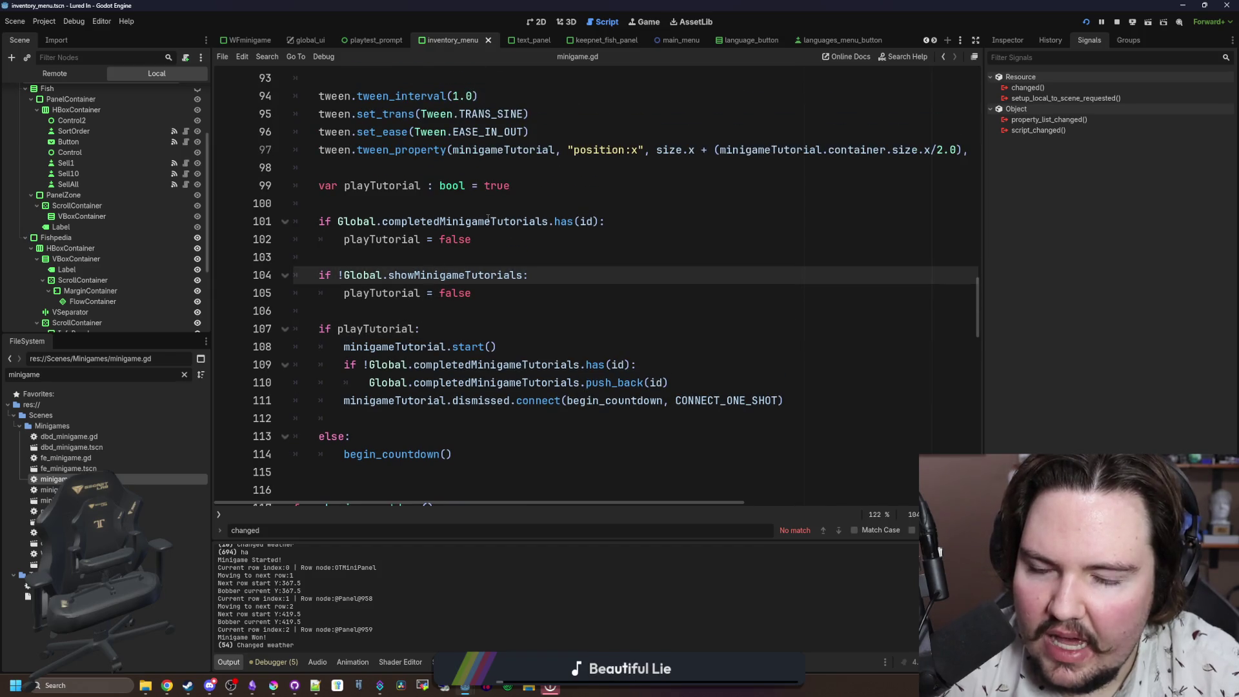
mouse_move(343, 239)
mouse_down()
mouse_move(500, 221)
mouse_move(516, 239)
mouse_up()
click(516, 239)
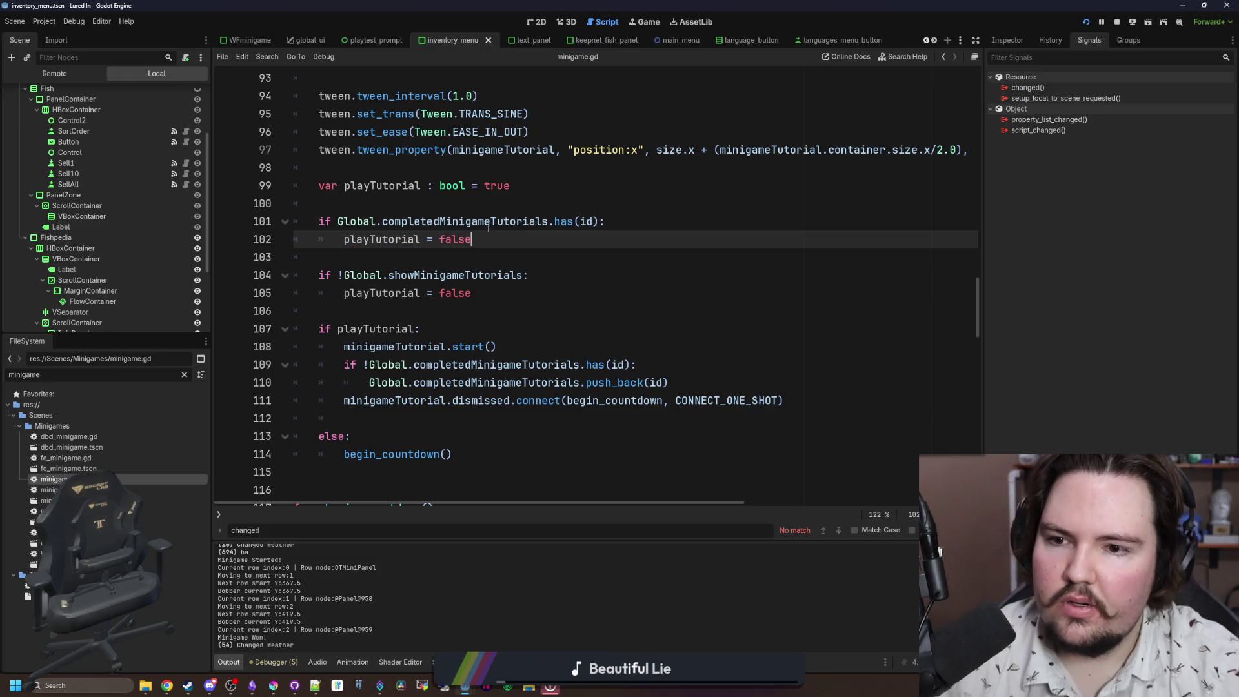
click(467, 207)
key(Return)
key(Return)
key(Up)
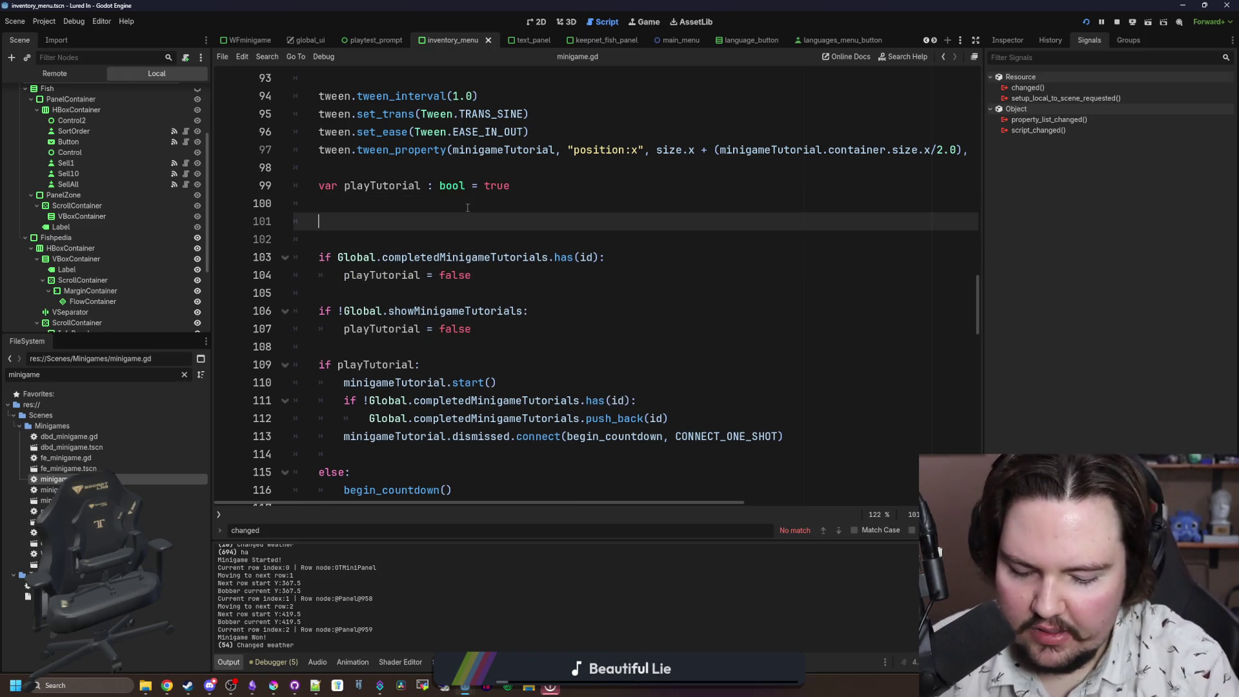
text(print(Gl)
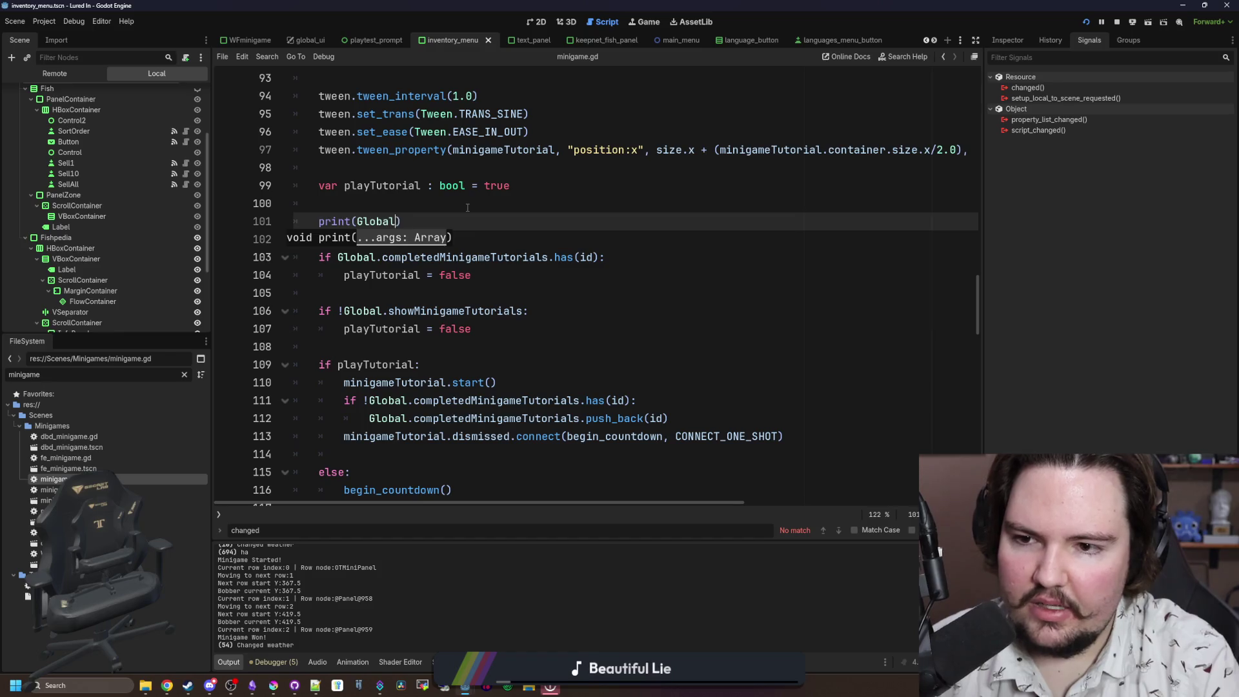
text(obal.completedMini)
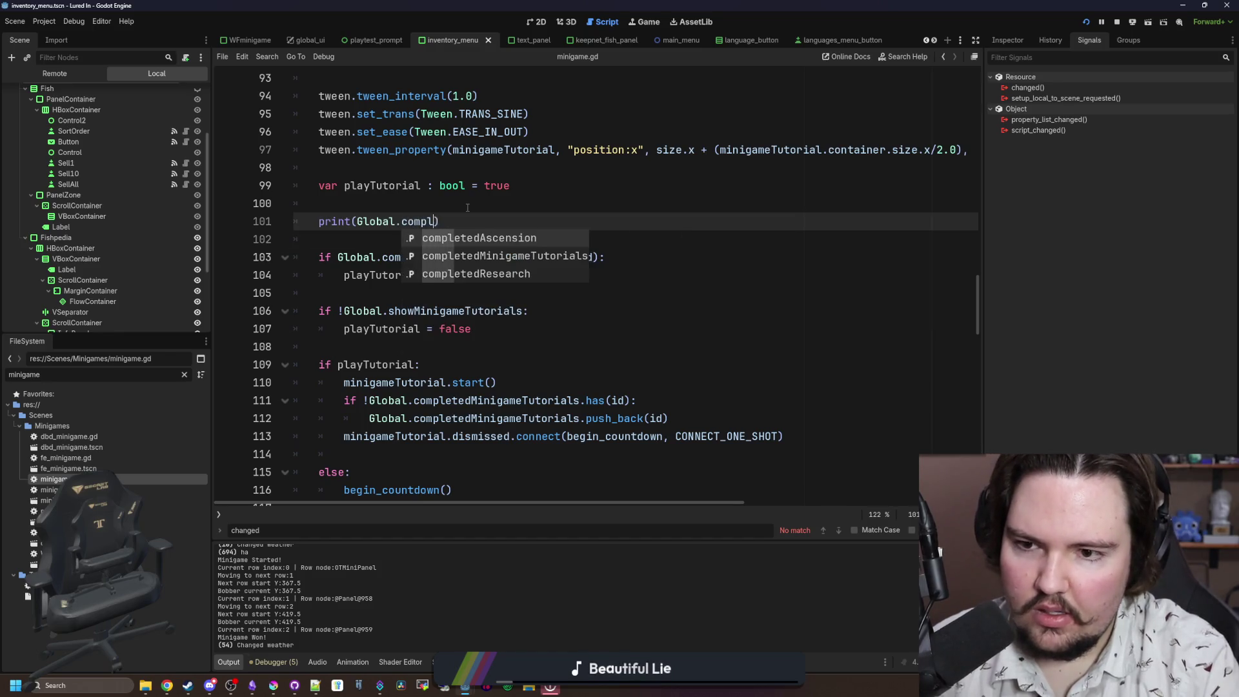
key(Return)
click(467, 207)
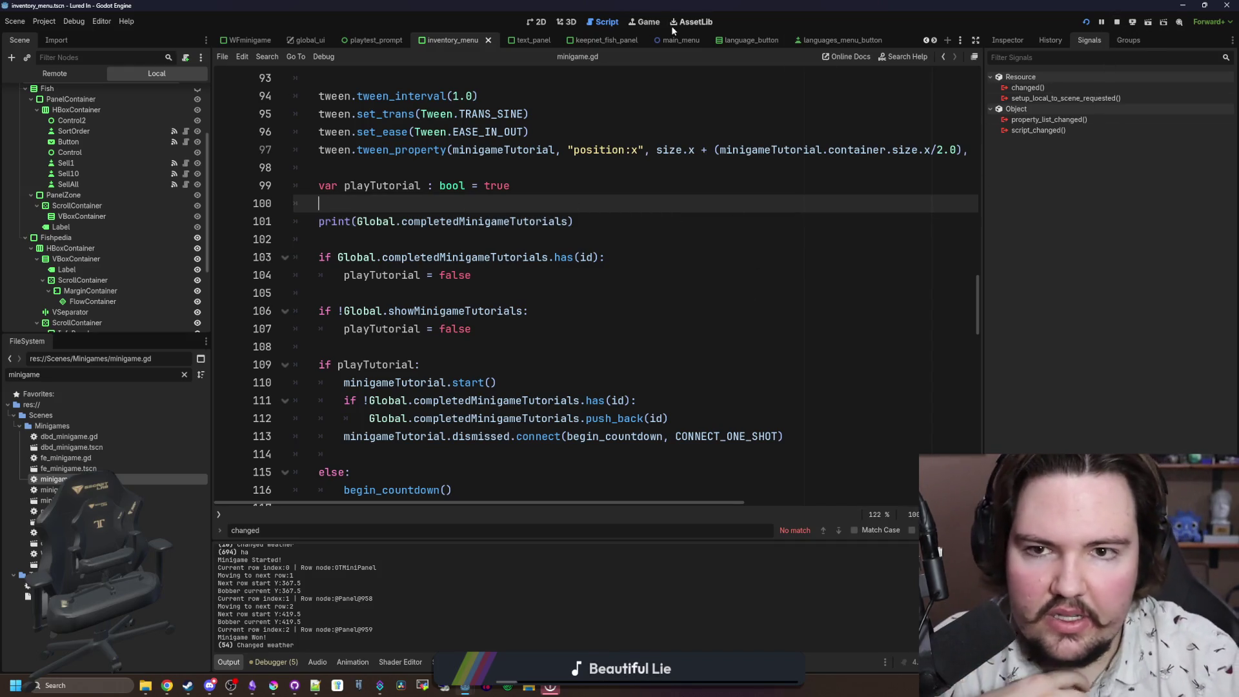
Step: In the running game, run the 'minigame ot' command and try hooking the fish
click(644, 22)
key(grave)
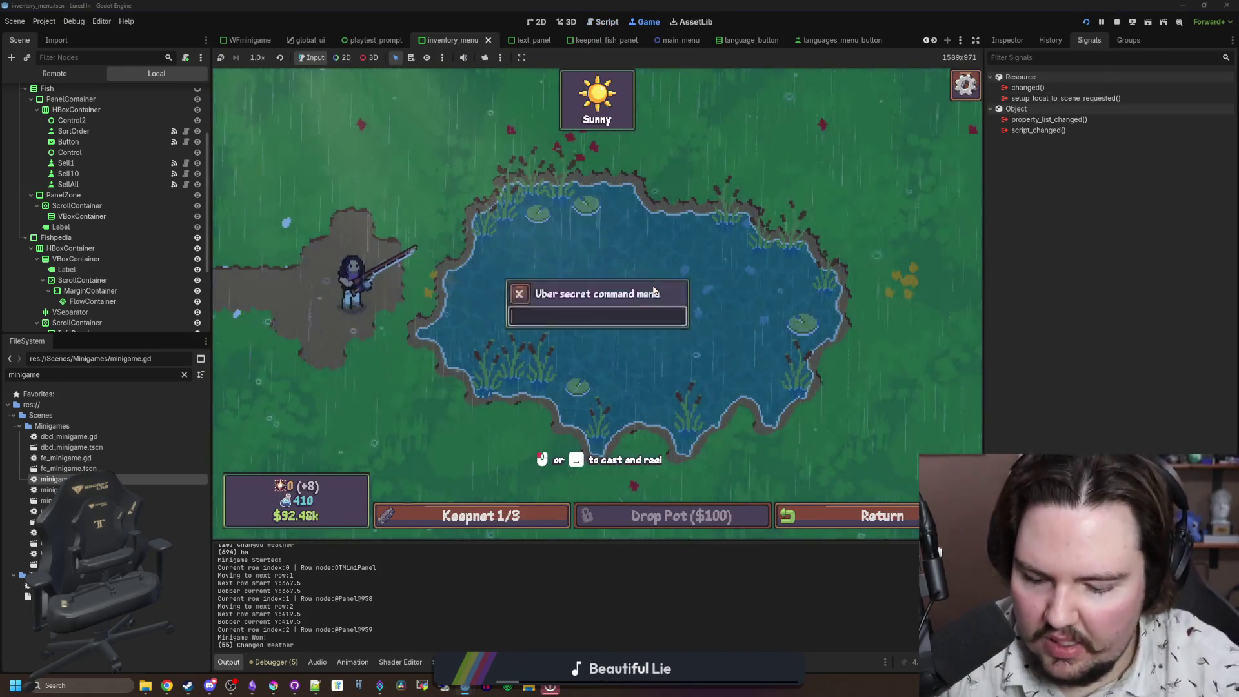
text(minigame ot)
key(Return)
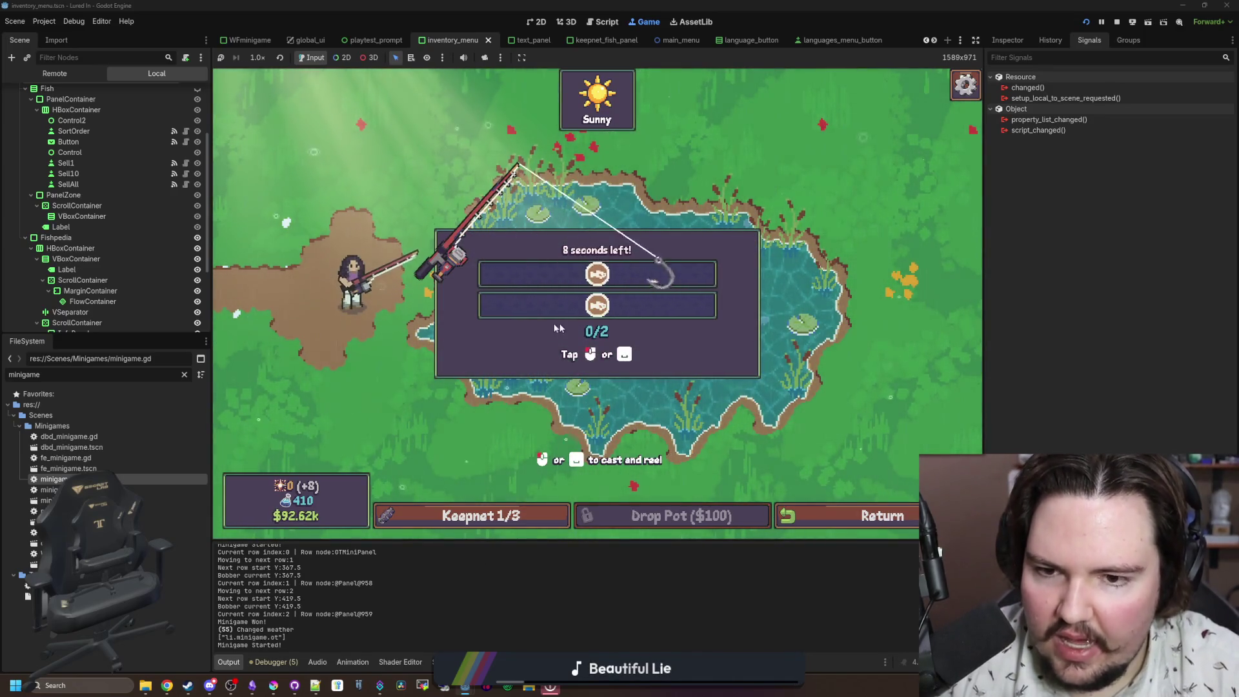
click(521, 311)
Step: Return to the main menu, travel to the Pond, rerun 'minigame', then stop the game
key(Escape)
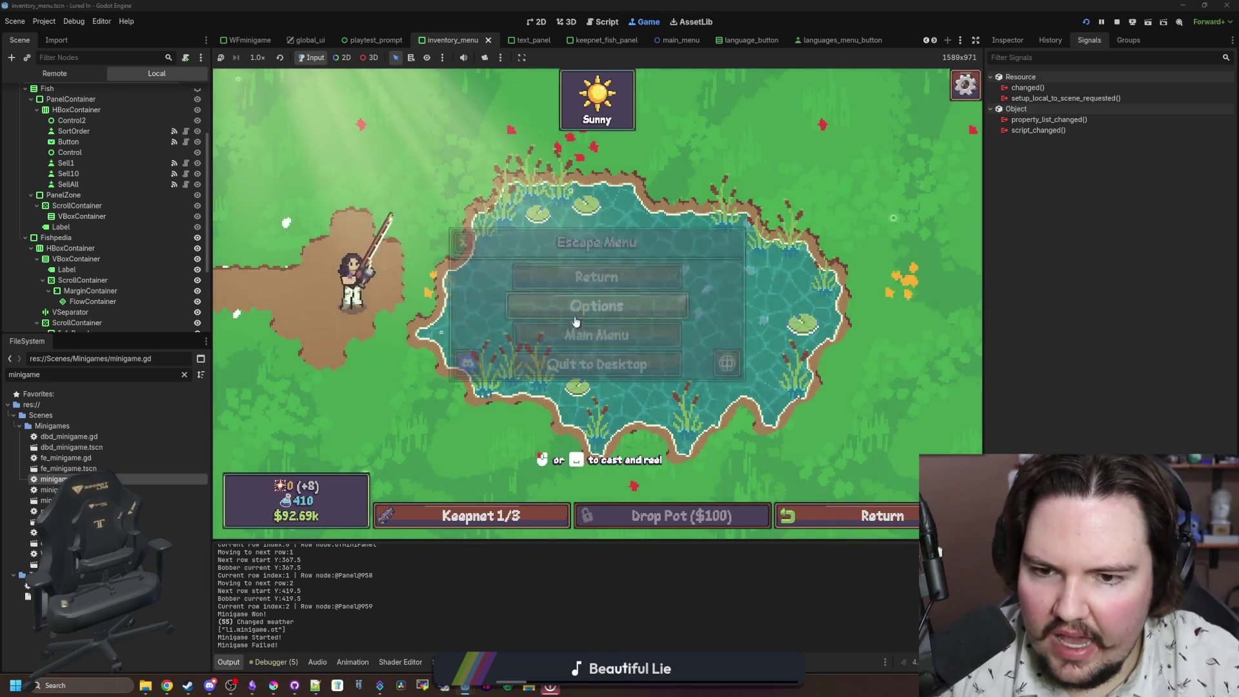
click(575, 330)
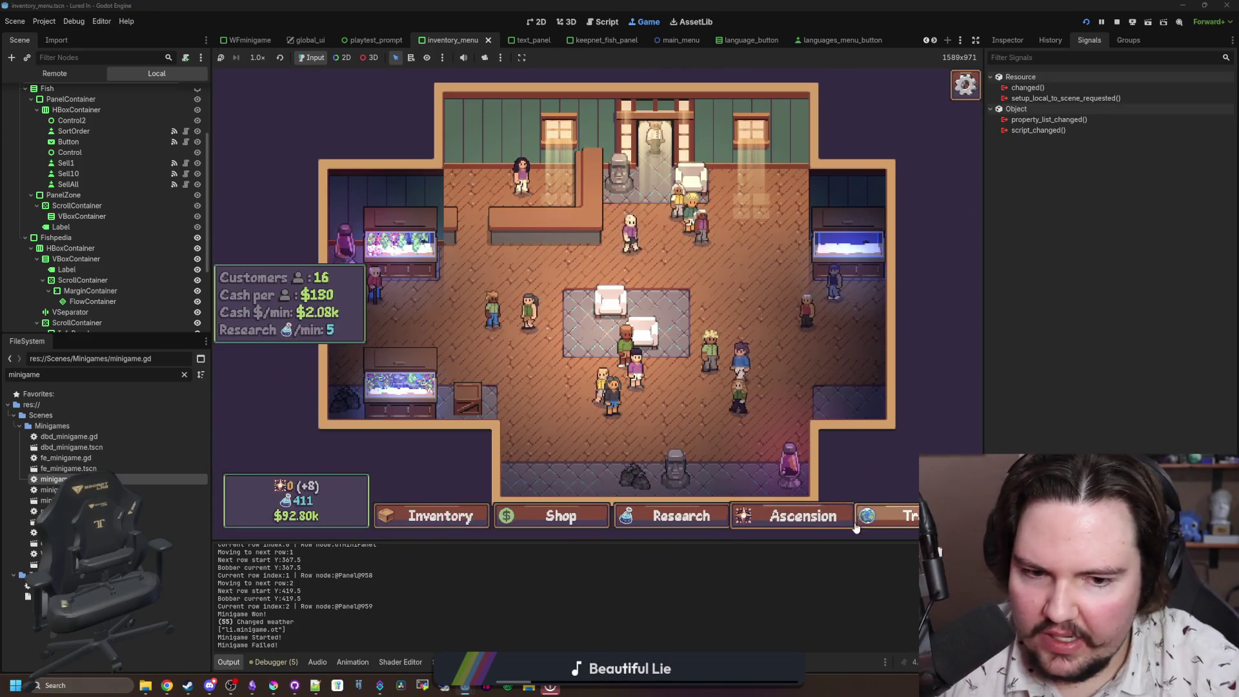
click(854, 528)
click(726, 225)
key(grave)
text(minigame)
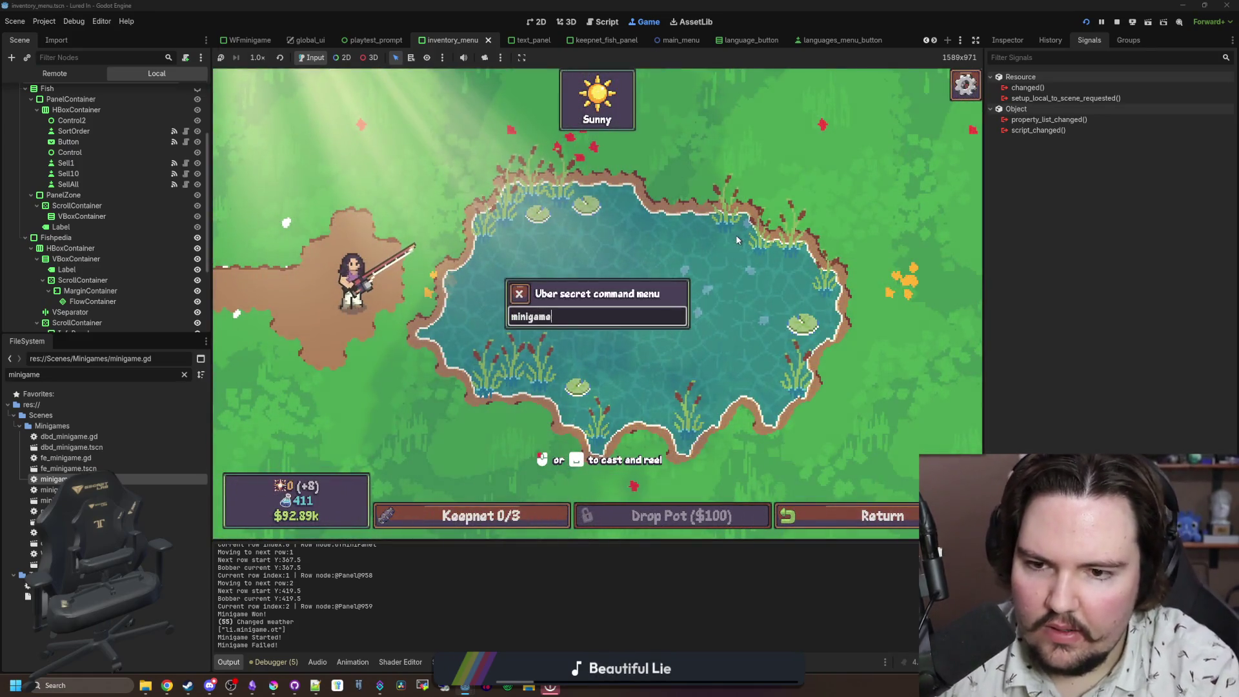
key(Return)
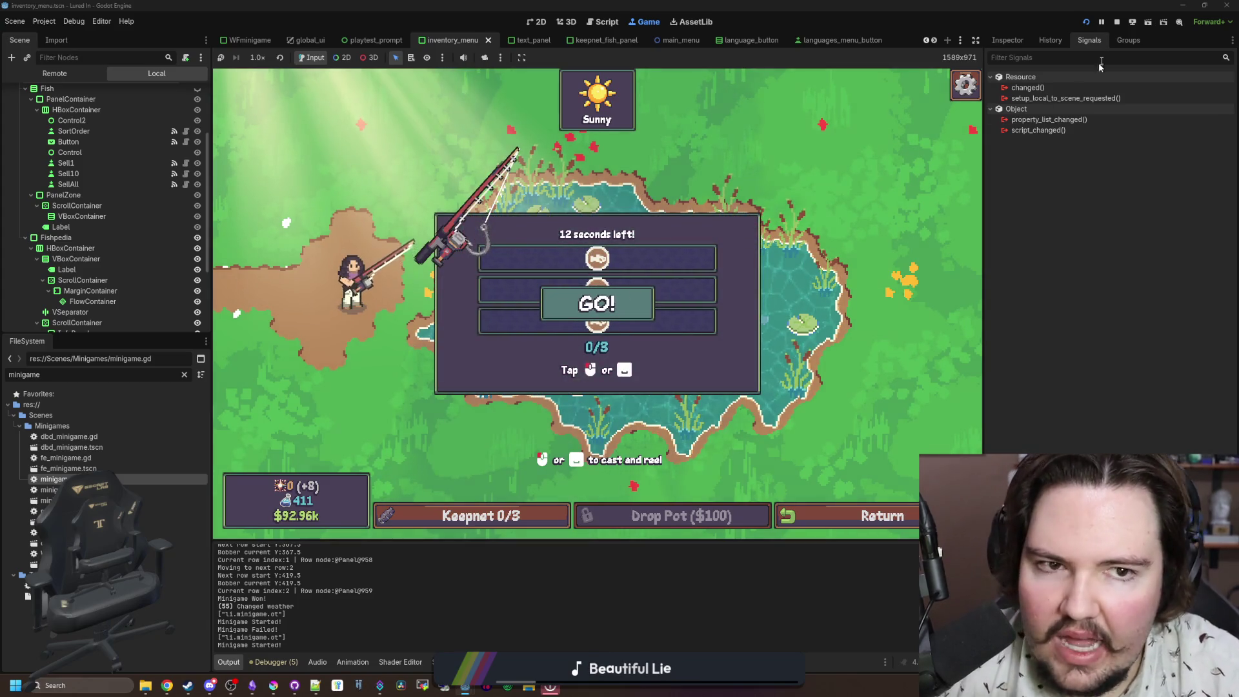
key(F8)
click(716, 278)
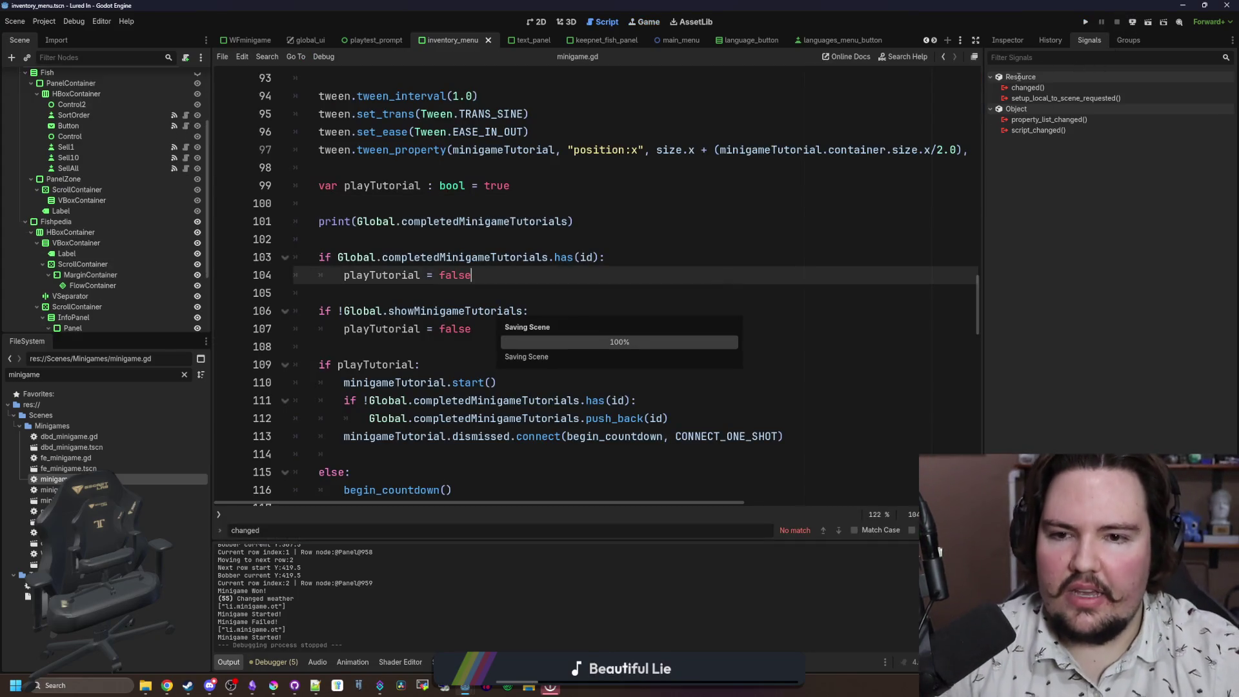
Step: Relaunch the game, run 'minigame ot' to check the tutorial appears, then stop it
click(1088, 21)
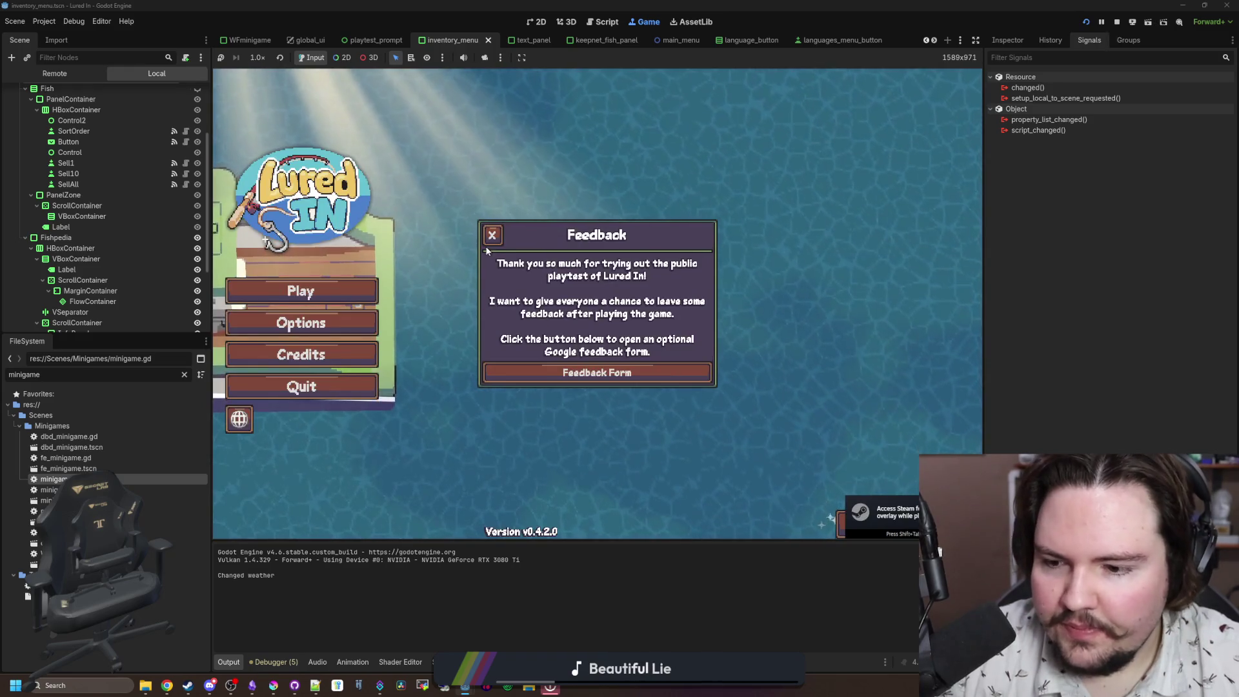
click(400, 278)
click(300, 291)
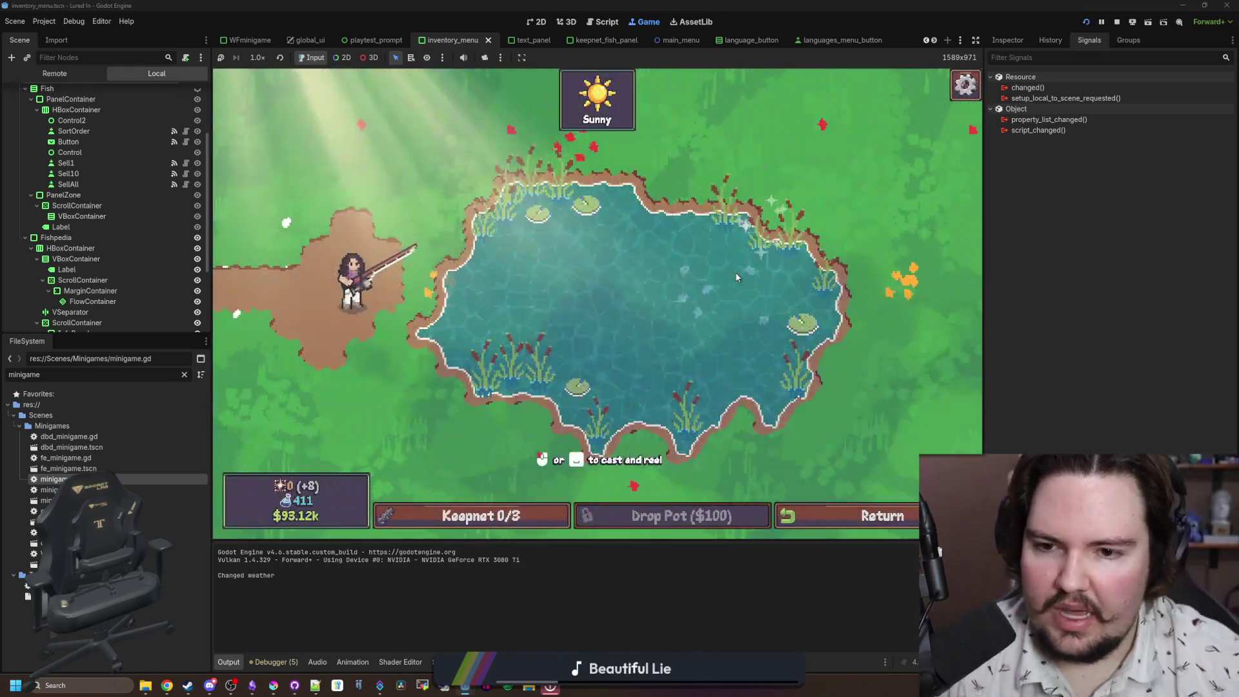
key(grave)
text(minigame ot)
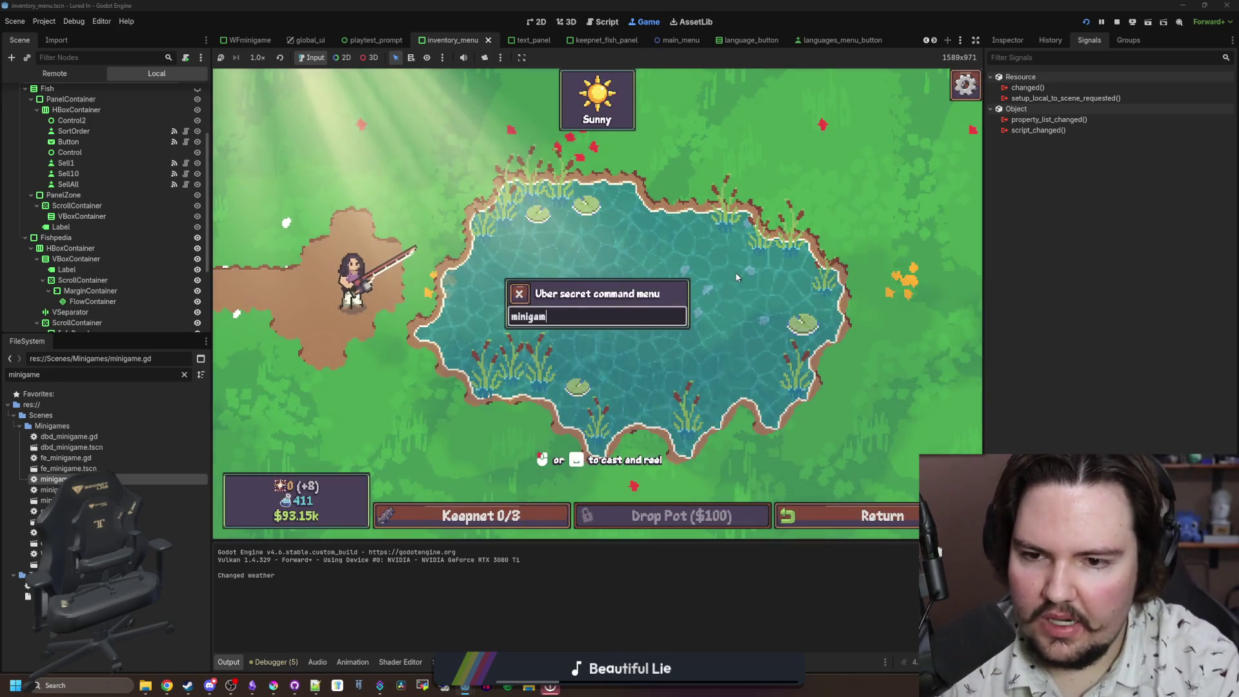
key(Return)
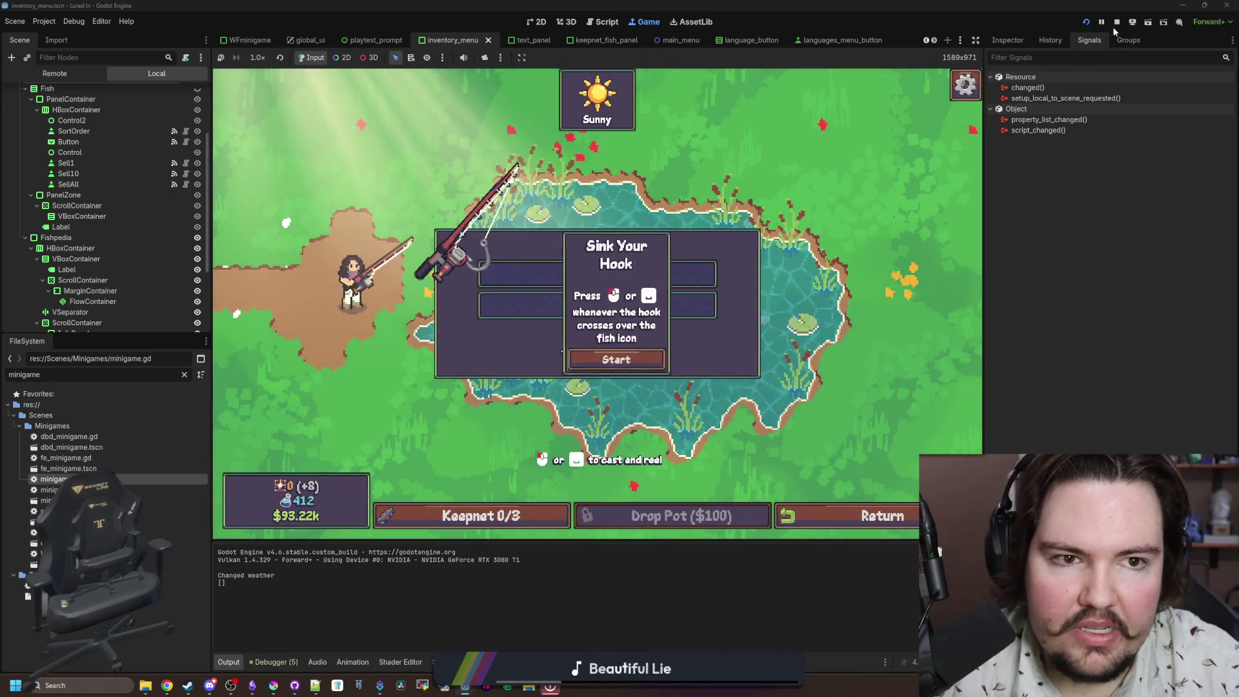
click(1116, 23)
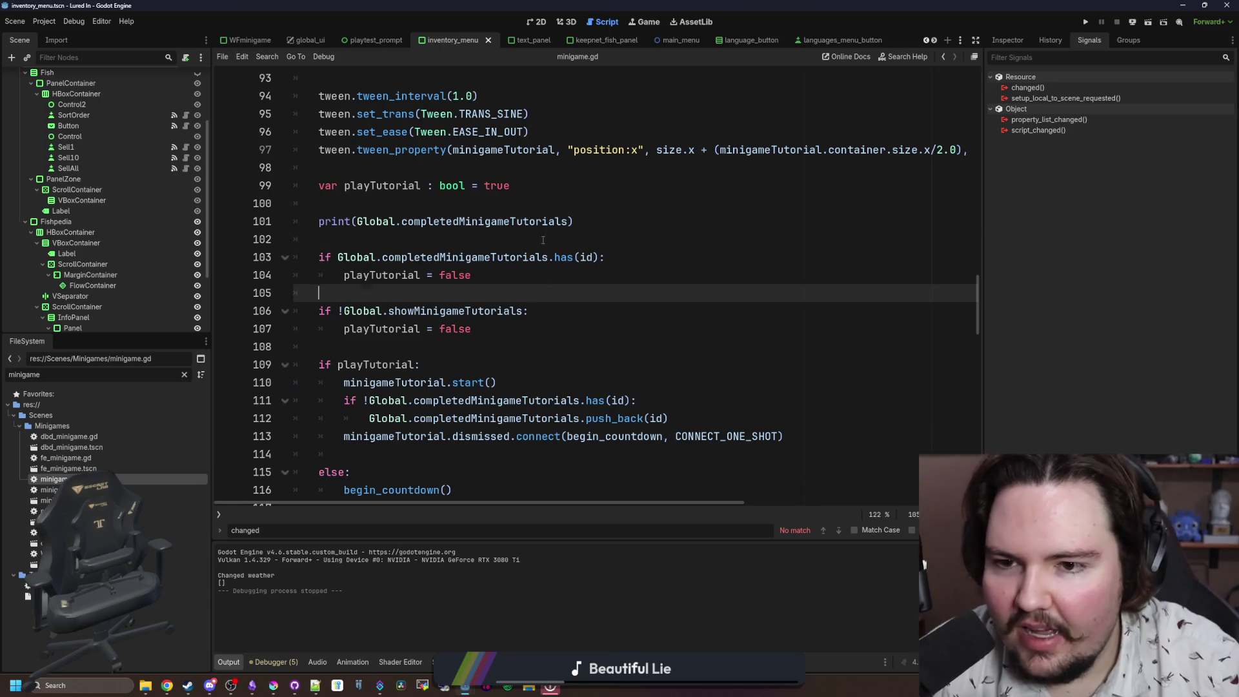
Step: Open global.gd via a 'glob' FileSystem filter and look over the saved user data code
click(543, 240)
click(184, 375)
text(glob)
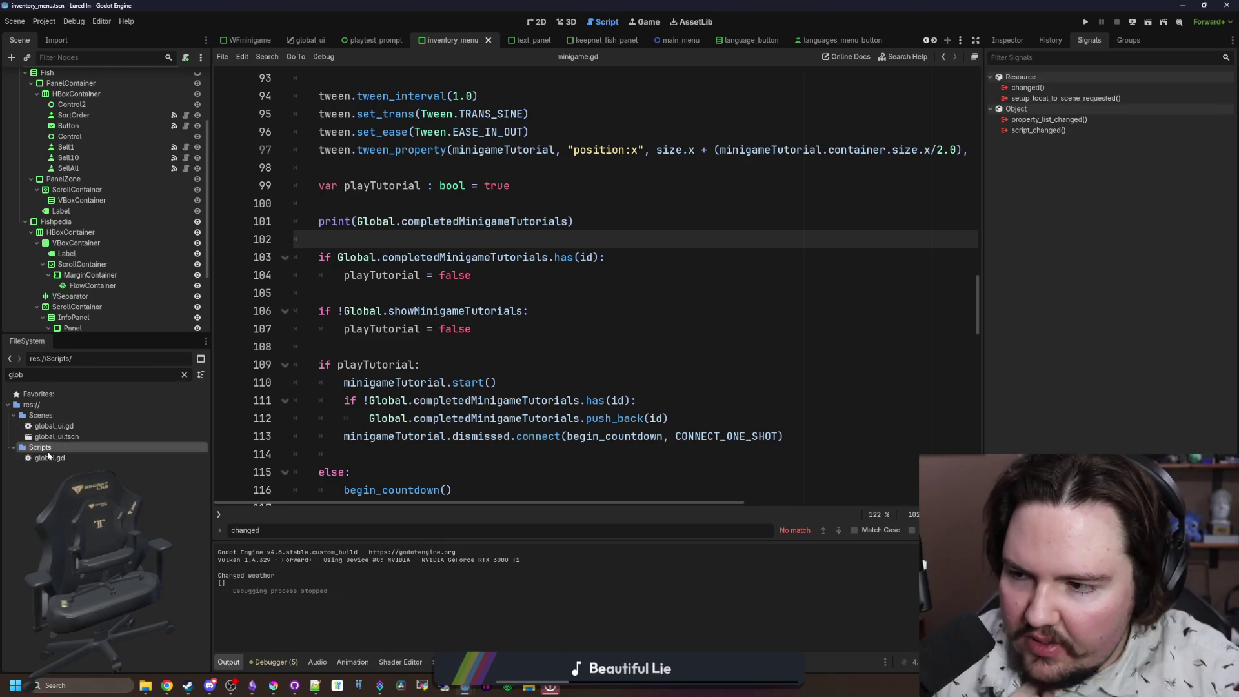
double_click(50, 457)
key(ctrl+f)
text(save_)
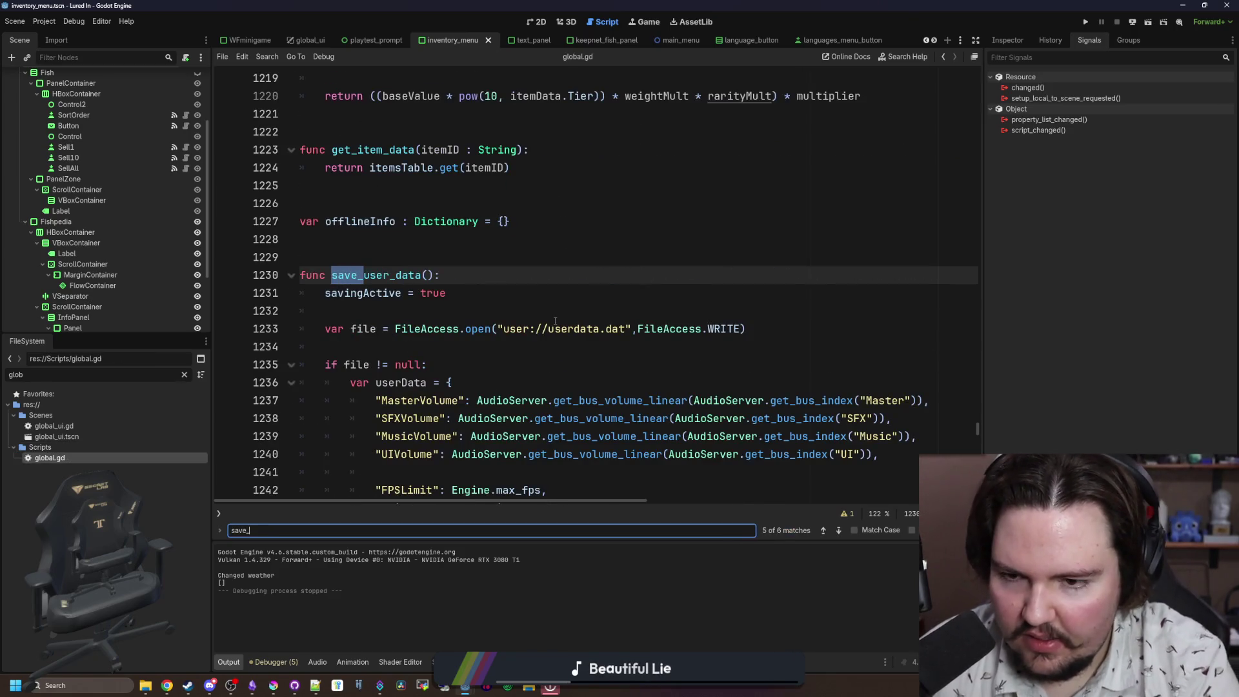
text(user_data)
scroll(568, 329, down, 7)
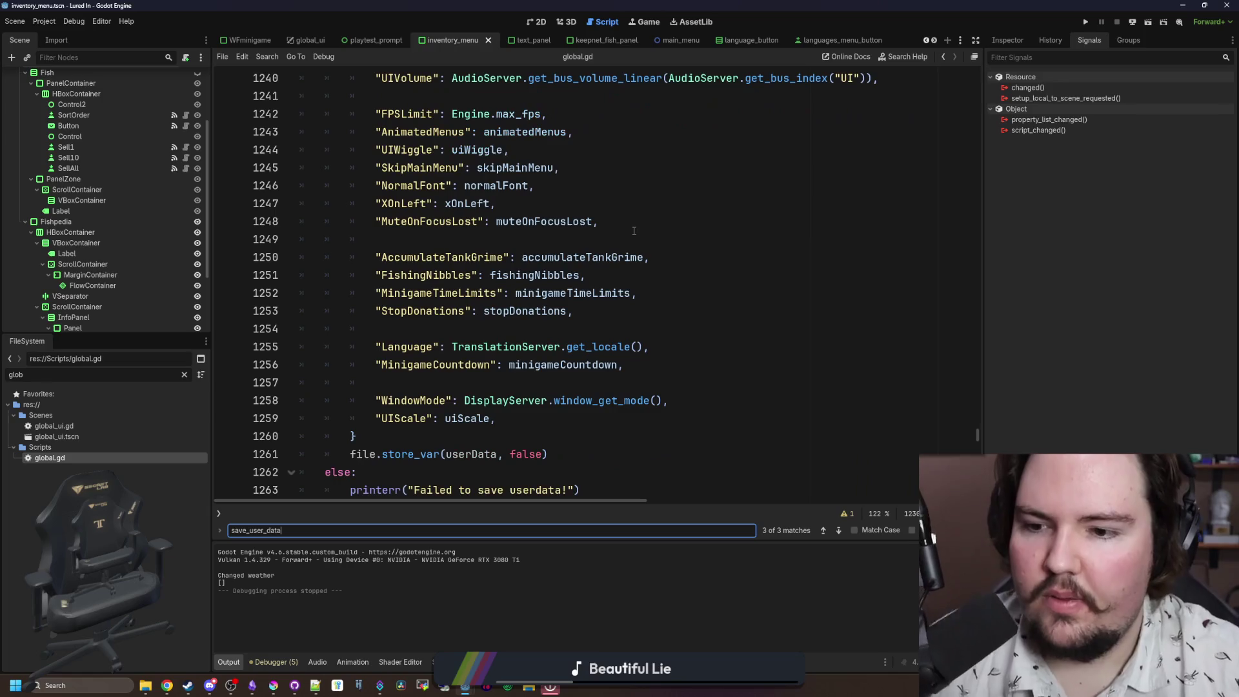
click(466, 329)
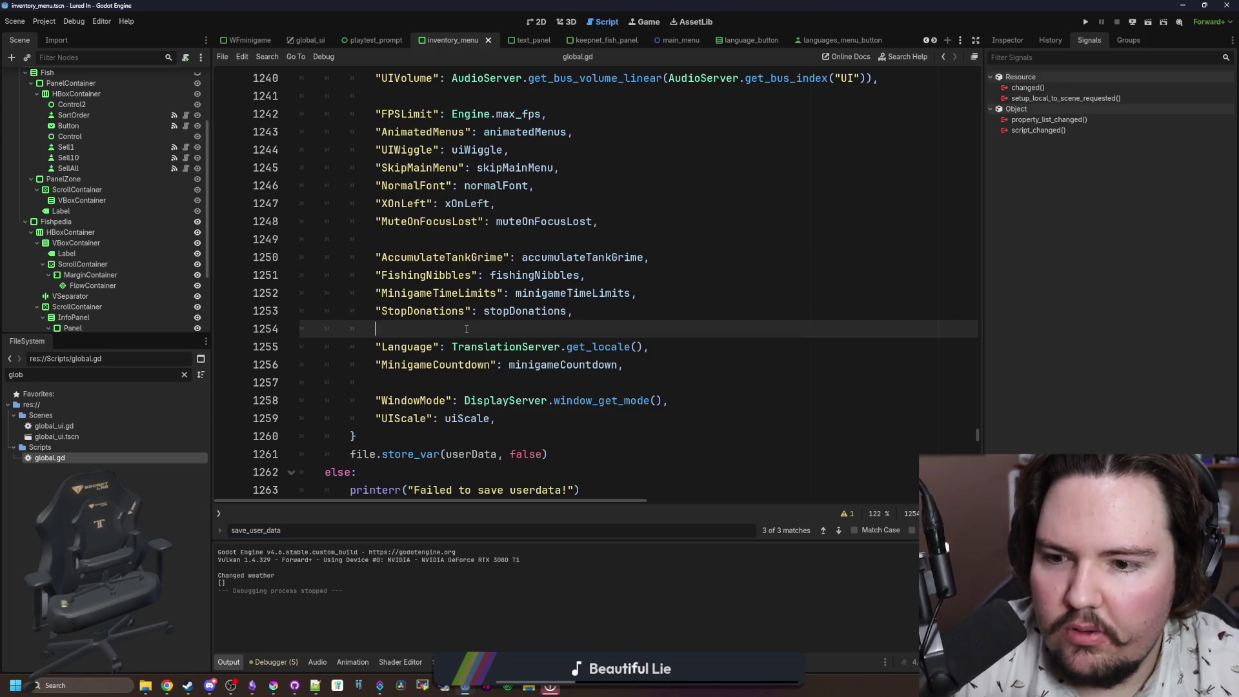
Step: In save_game_data, paste completedMinigameTutorials into the CompletedMinigameTutorials entry and save
key(ctrl+f)
text(save_game)
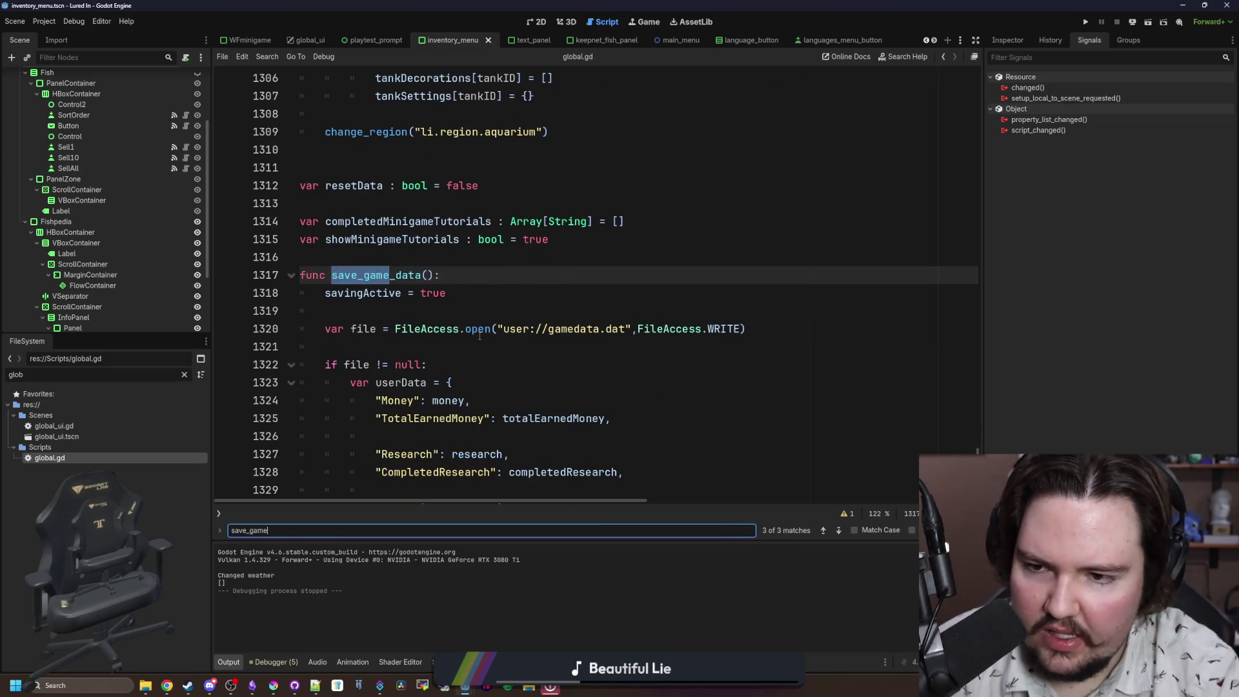
text(_data)
key(Return)
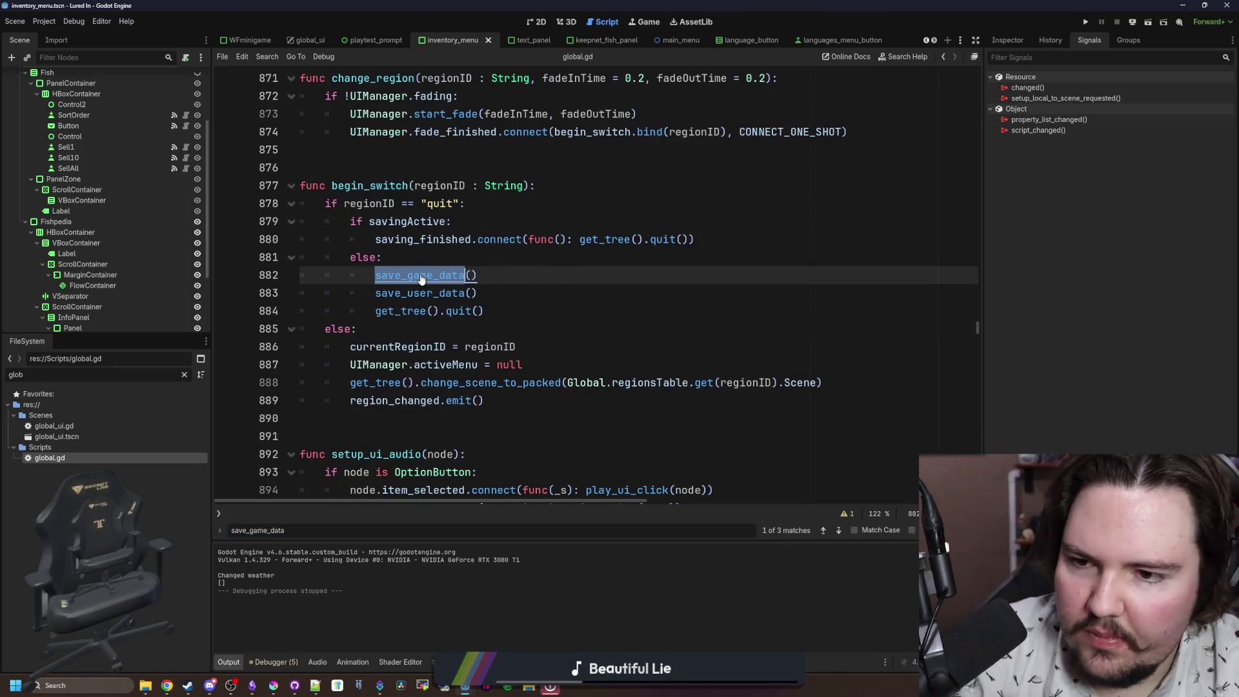
ctrl+click(429, 276)
scroll(432, 271, down, 5)
scroll(431, 271, down, 2)
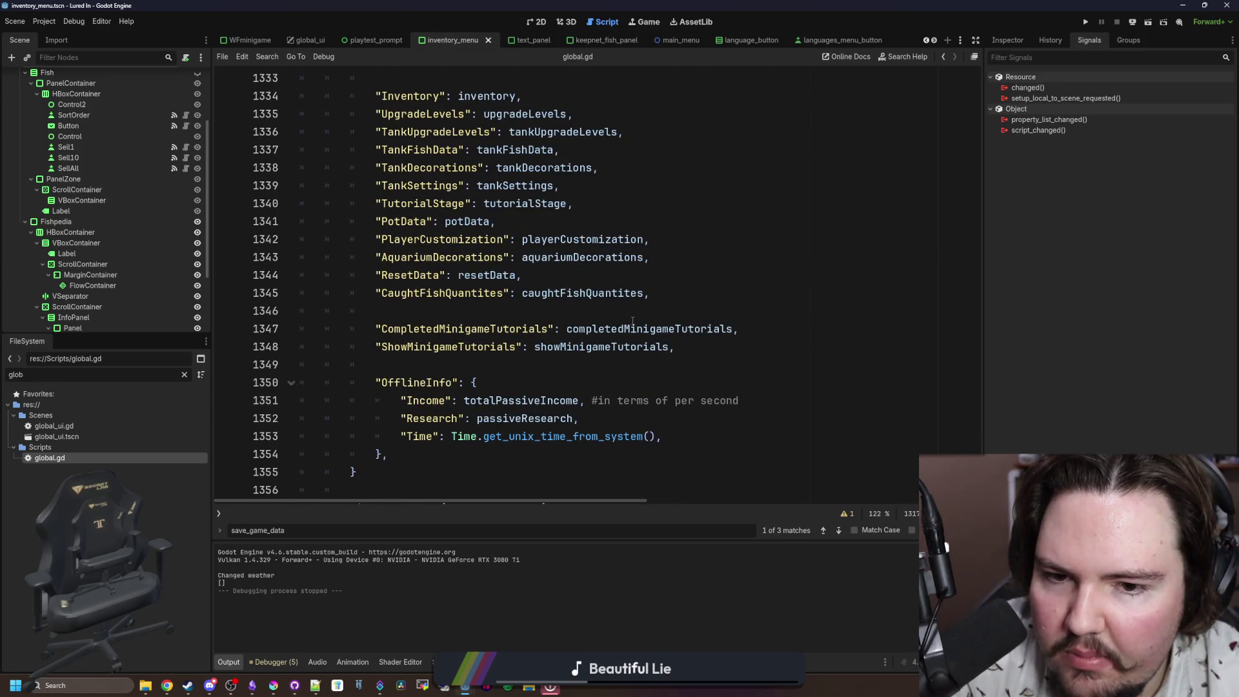
click(465, 317)
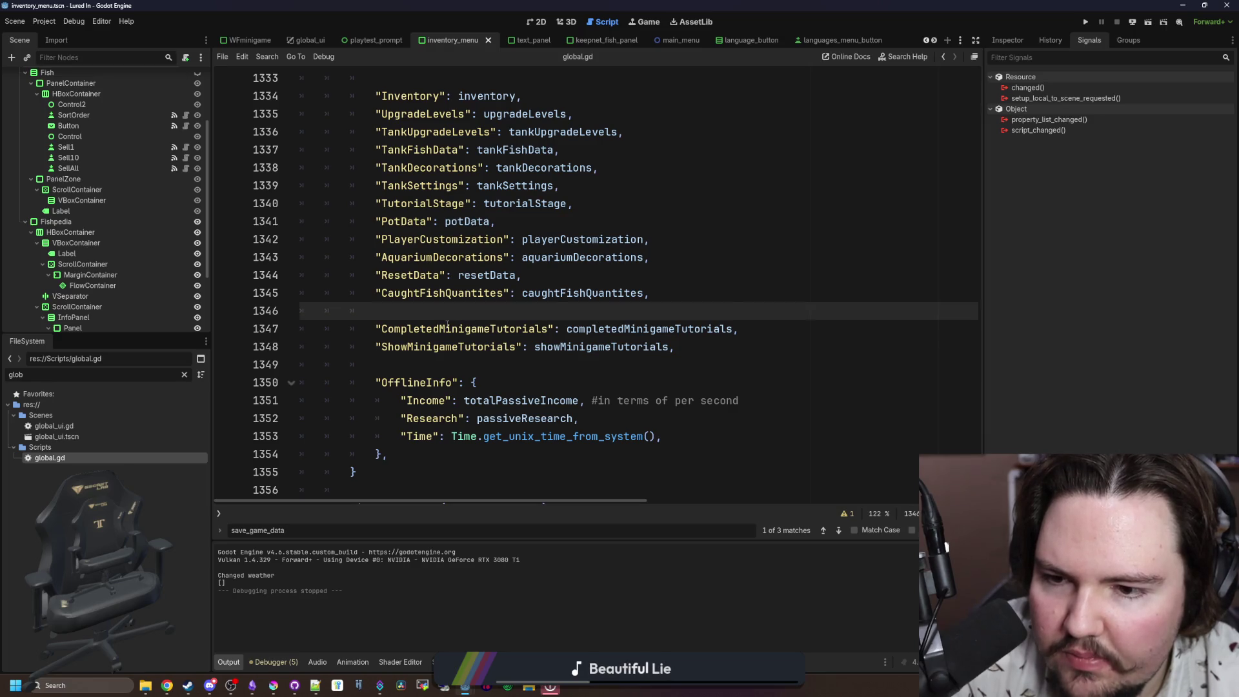
double_click(468, 320)
double_click(648, 329)
key(ctrl+c)
double_click(465, 329)
key(ctrl+v)
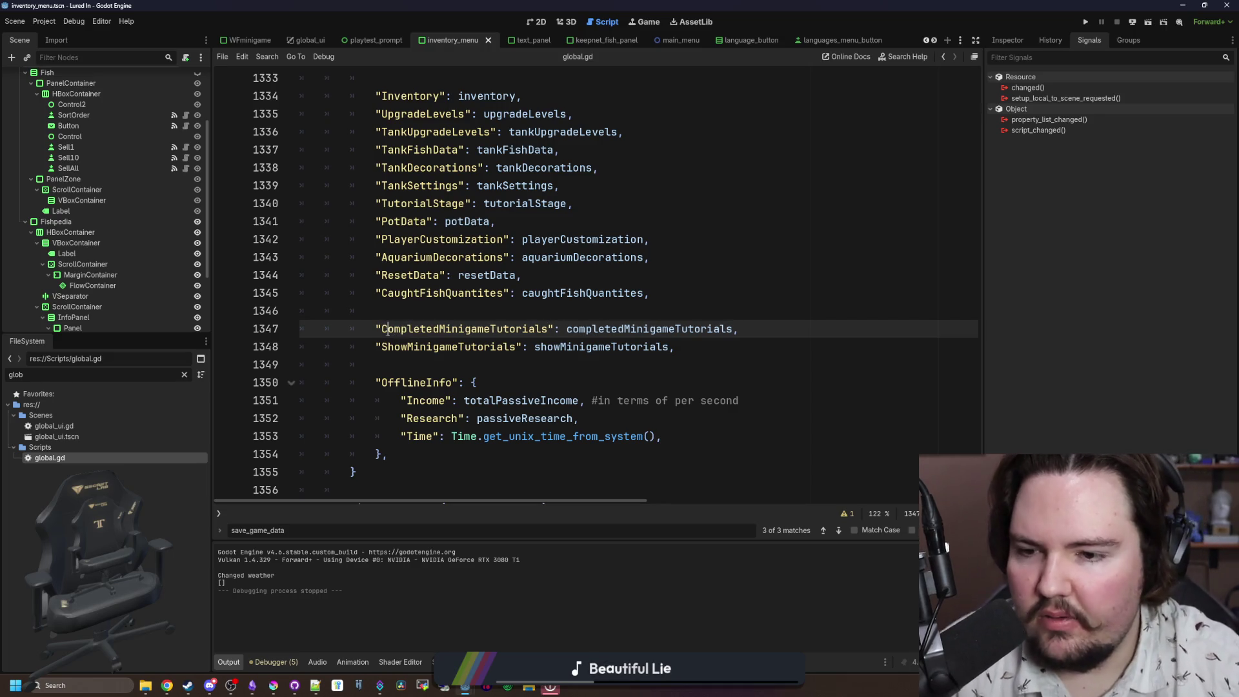
click(519, 311)
key(ctrl+s)
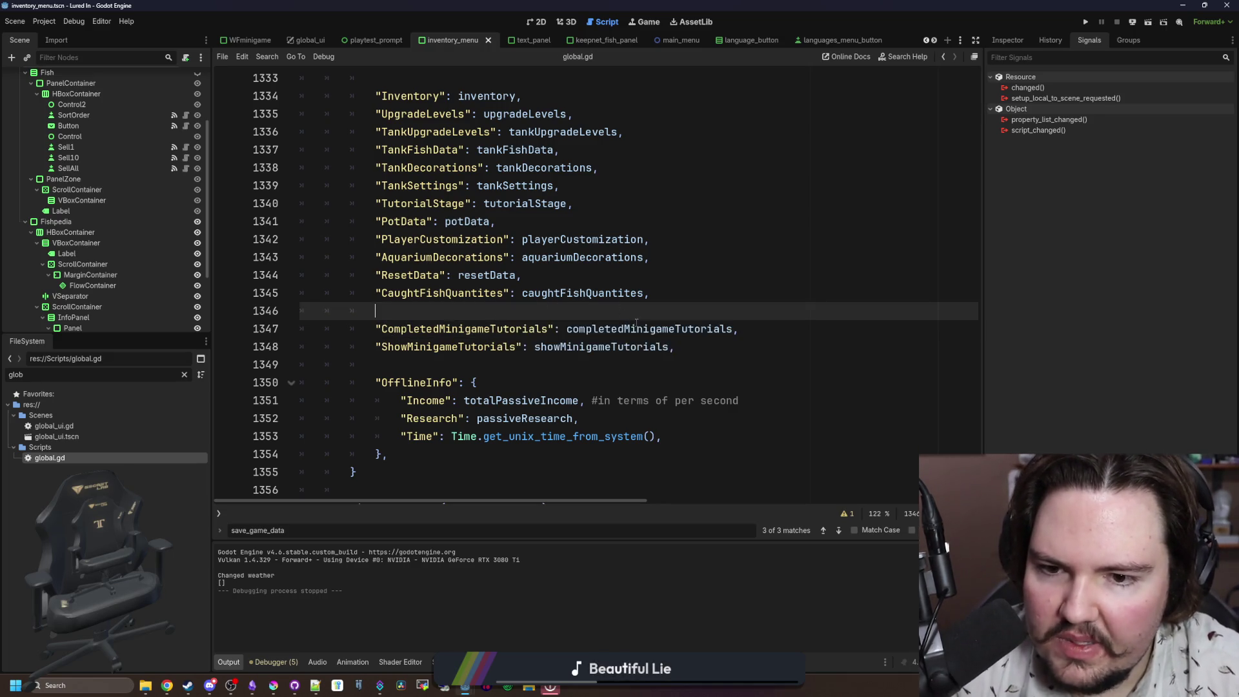
Step: Review load_game_data and load_user_data, selecting the completedMinigameTutorials loading line
key(ctrl+f)
text(load)
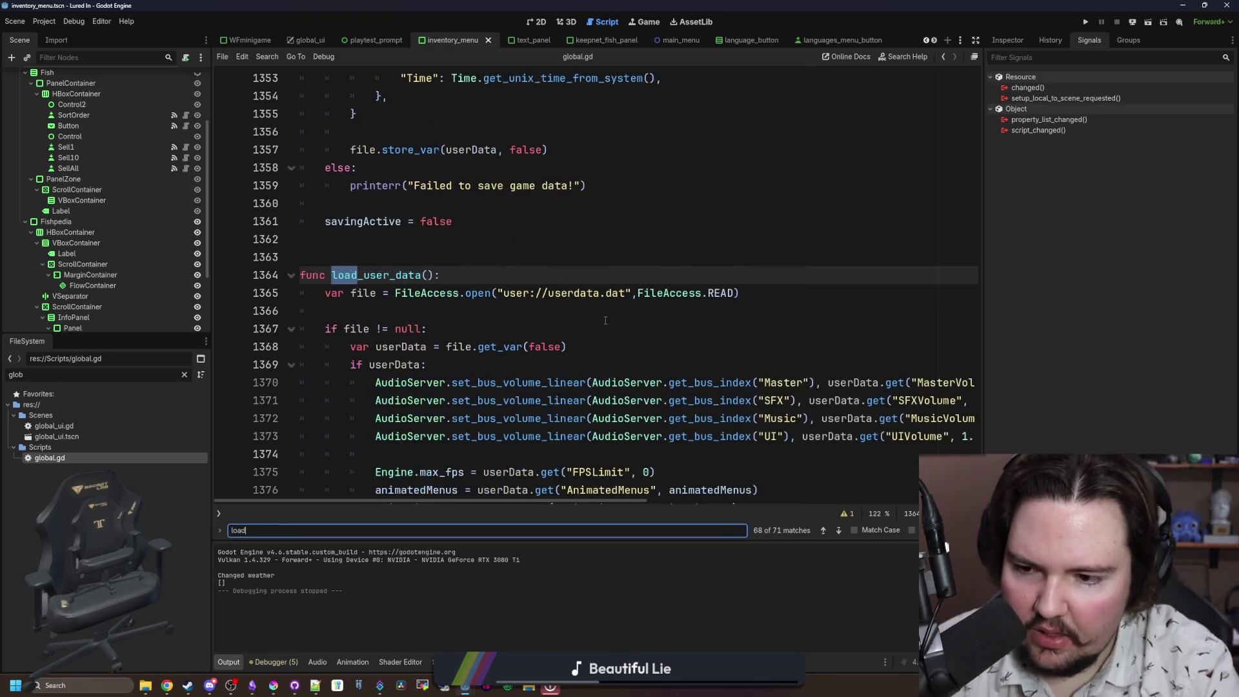
text(_game_data)
scroll(605, 320, down, 10)
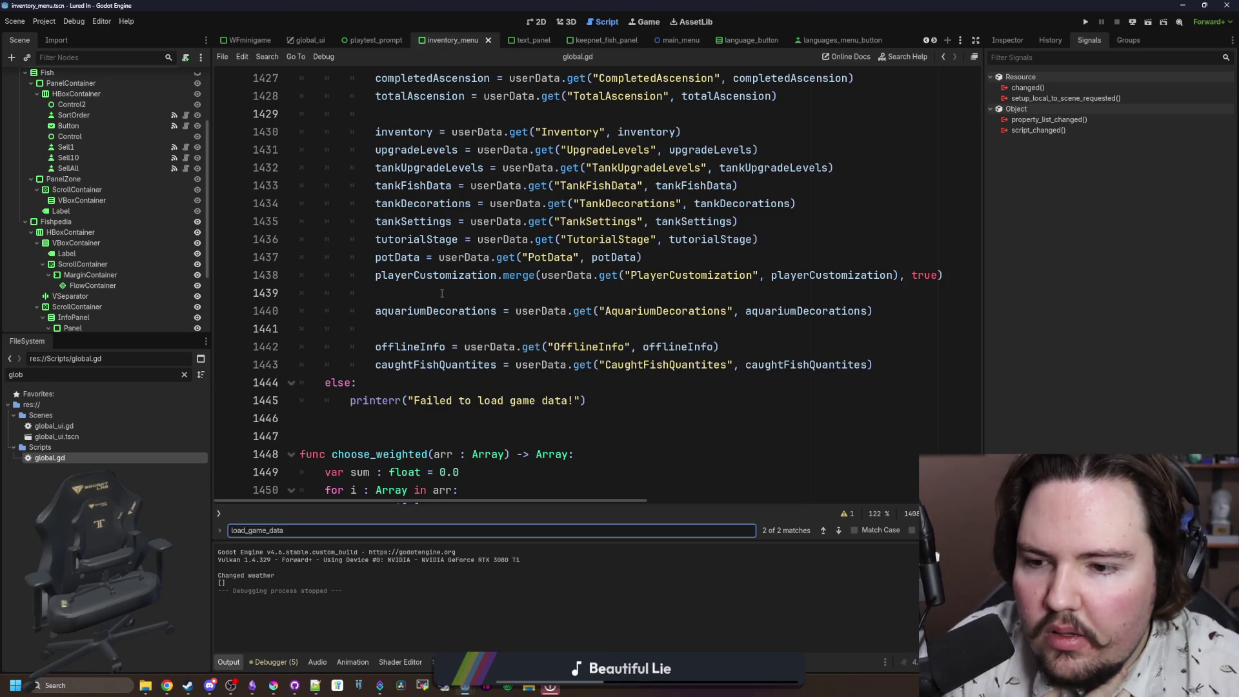
scroll(469, 283, up, 3)
click(469, 283)
key(ctrl+f)
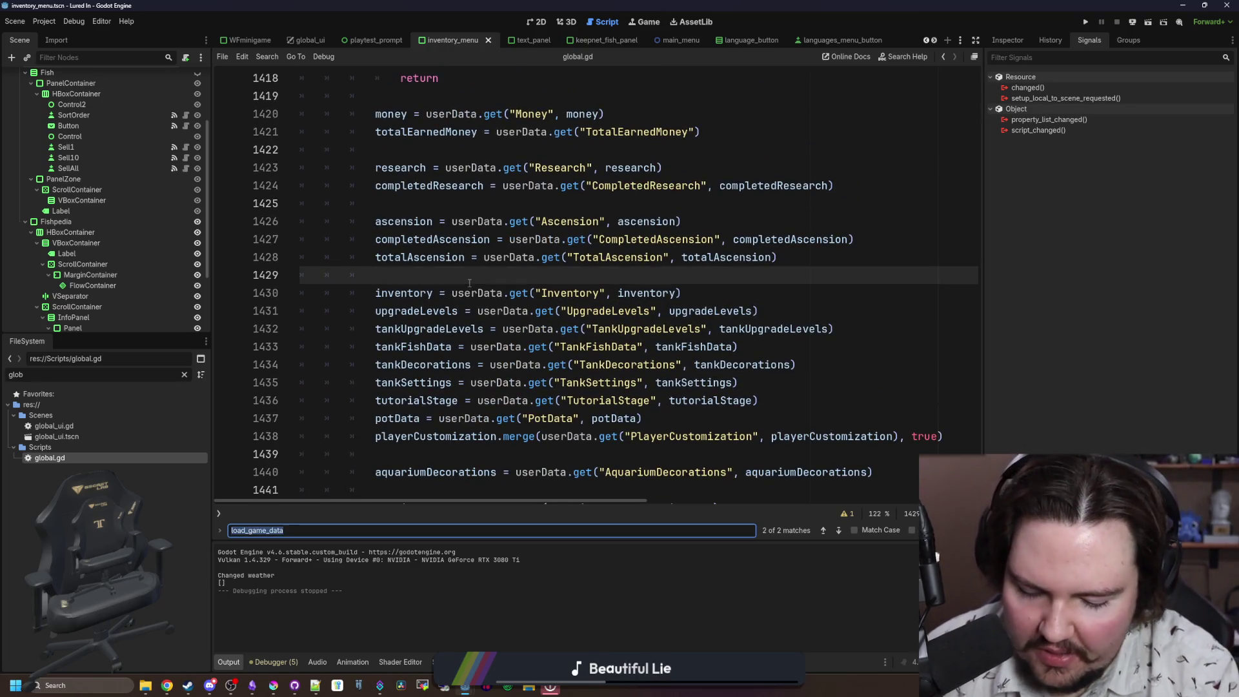
text(load_user)
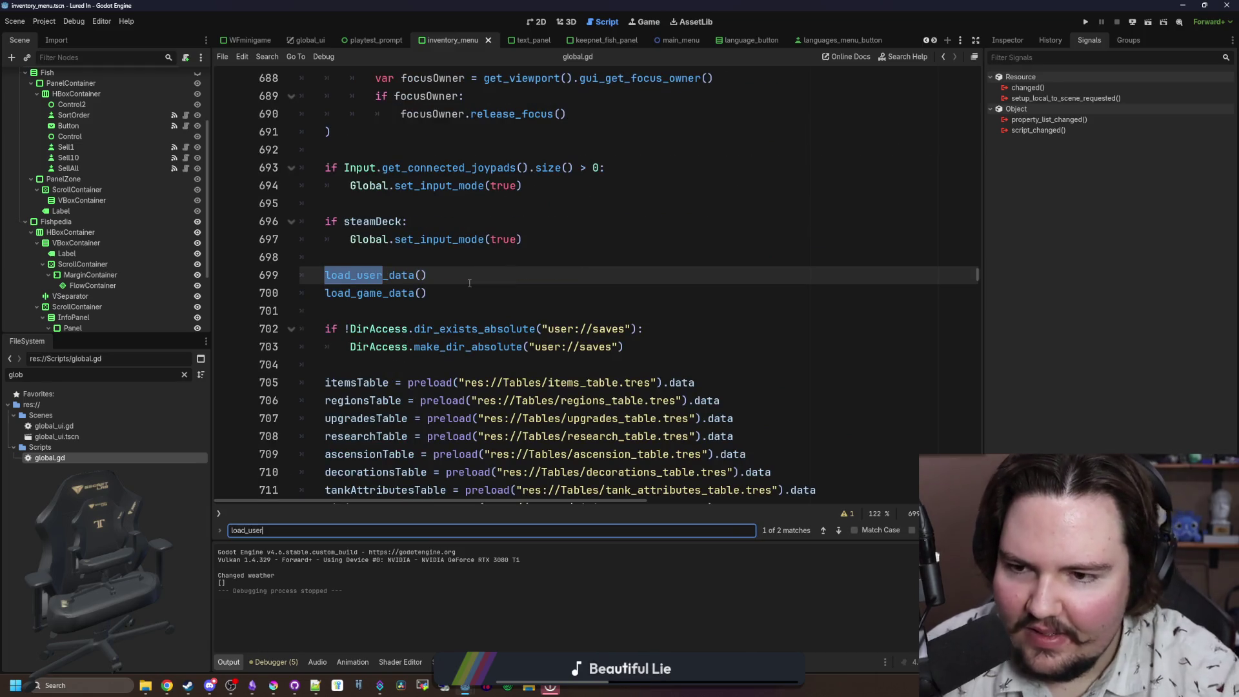
click(426, 275)
ctrl+click(425, 275)
scroll(458, 278, down, 7)
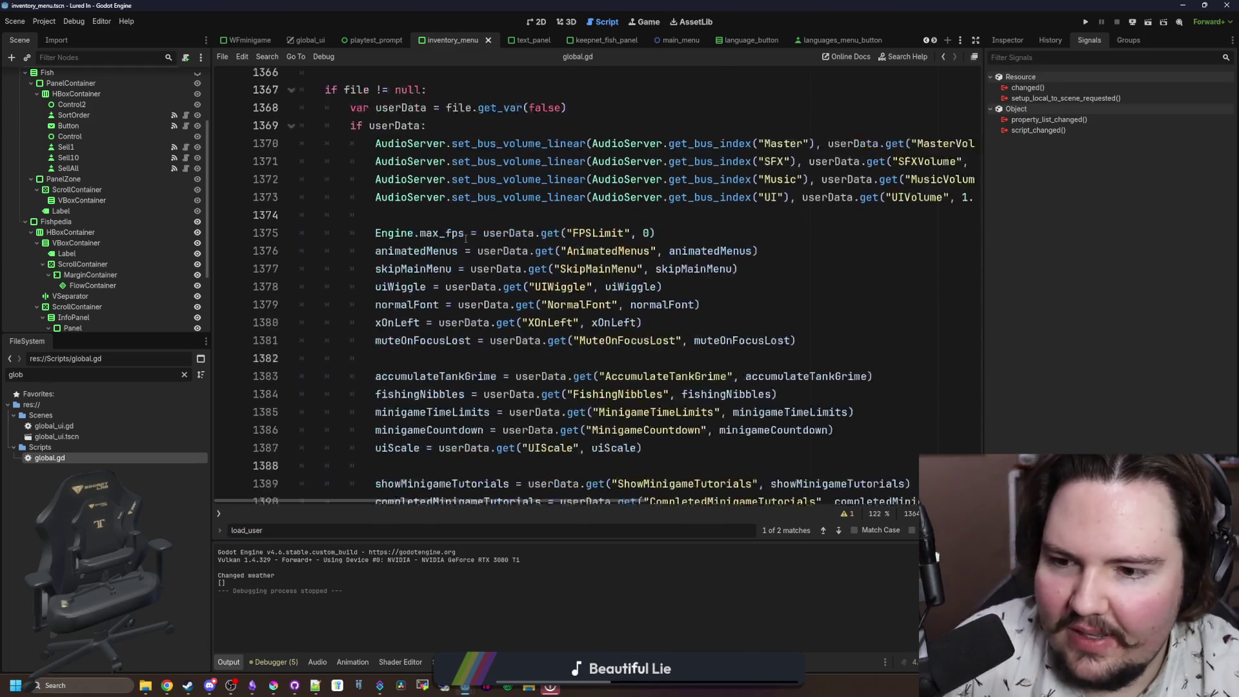
scroll(457, 278, down, 2)
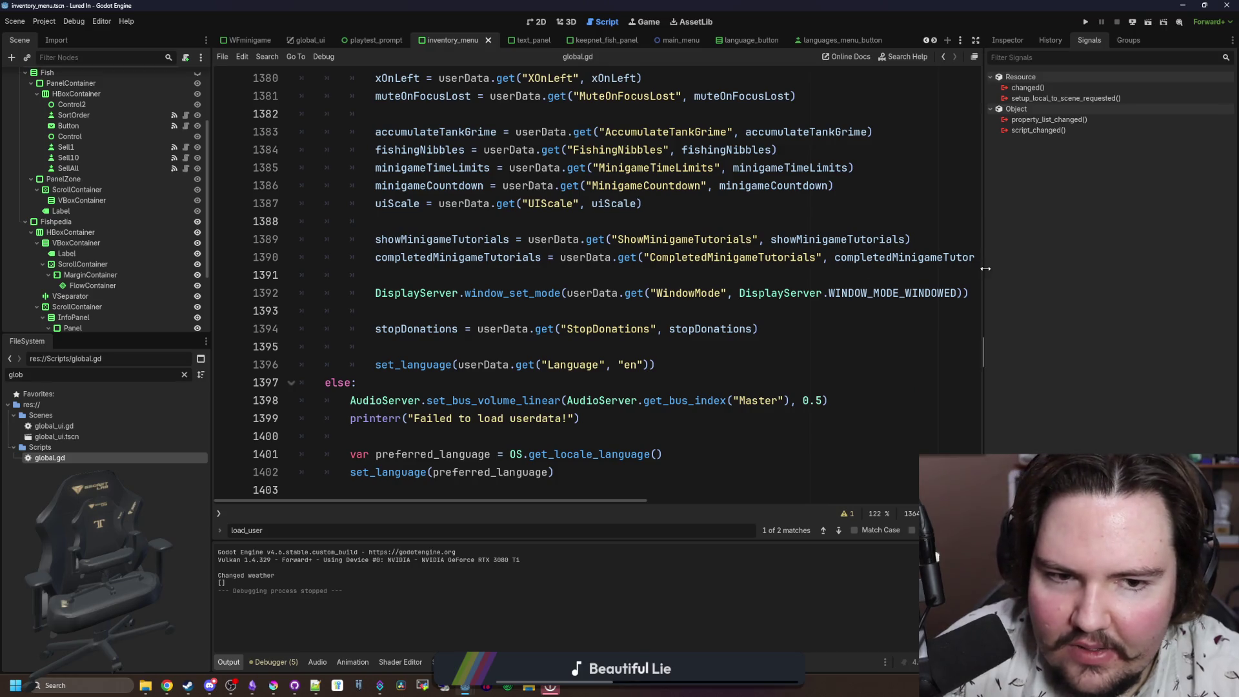
drag(985, 269, 1184, 273)
drag(1021, 258, 376, 258)
Step: Delete the completedMinigameTutorials line from load_user_data and jump to load_game_data
key(BackSpace)
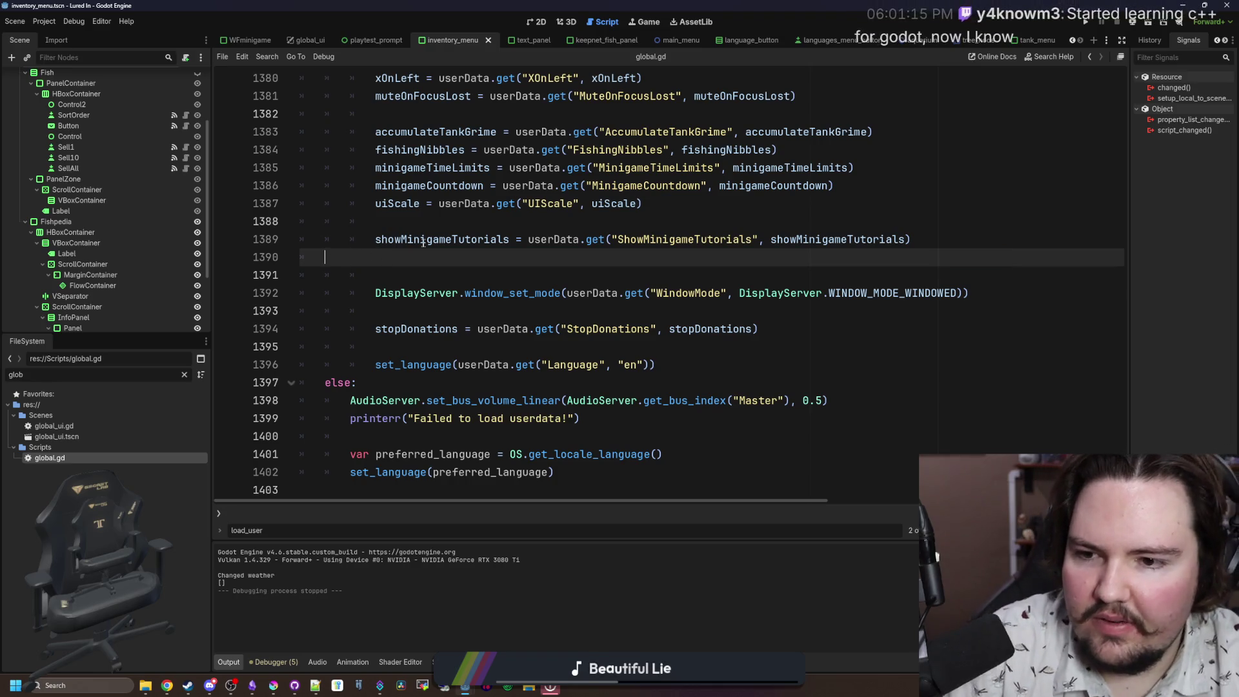
key(Delete)
key(BackSpace)
key(BackSpace)
key(BackSpace)
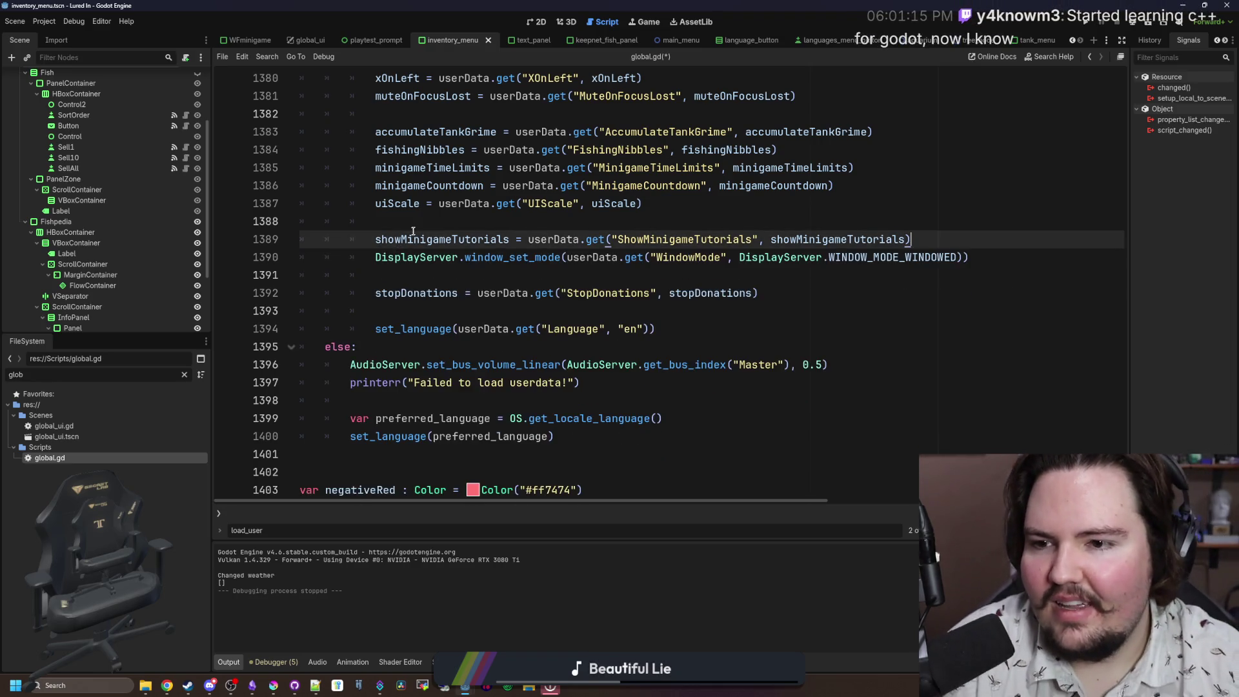
click(435, 219)
key(ctrl+f)
text(load_g)
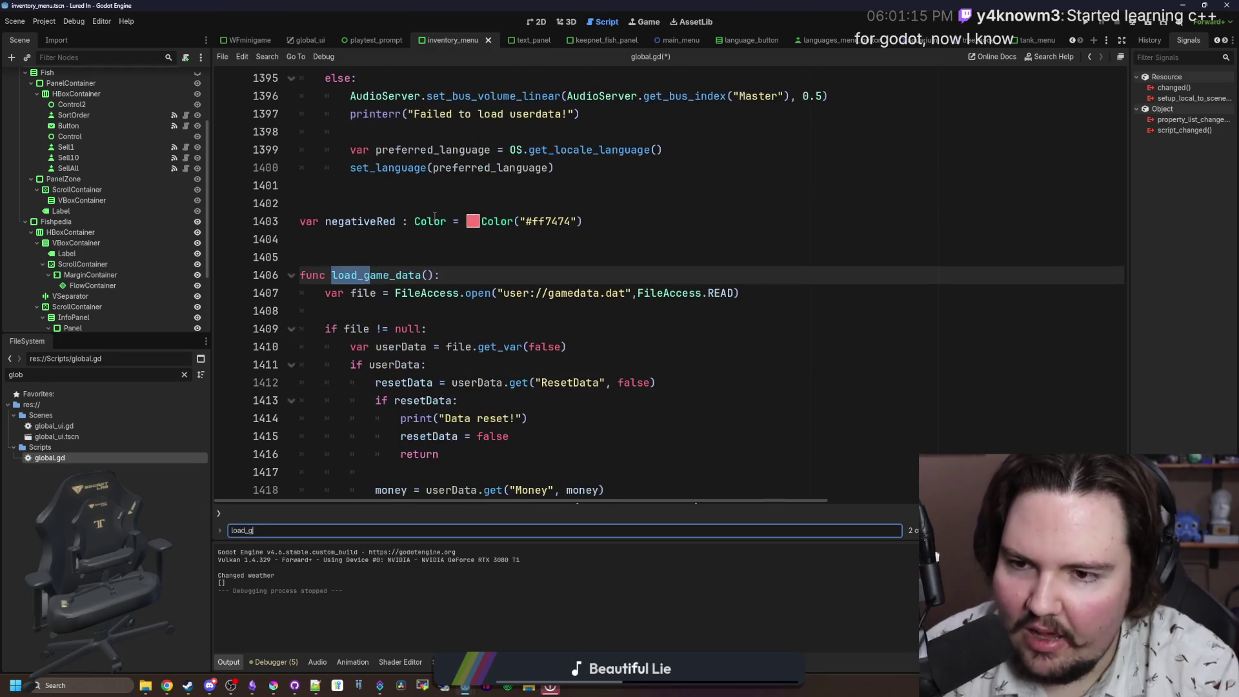
key(Return)
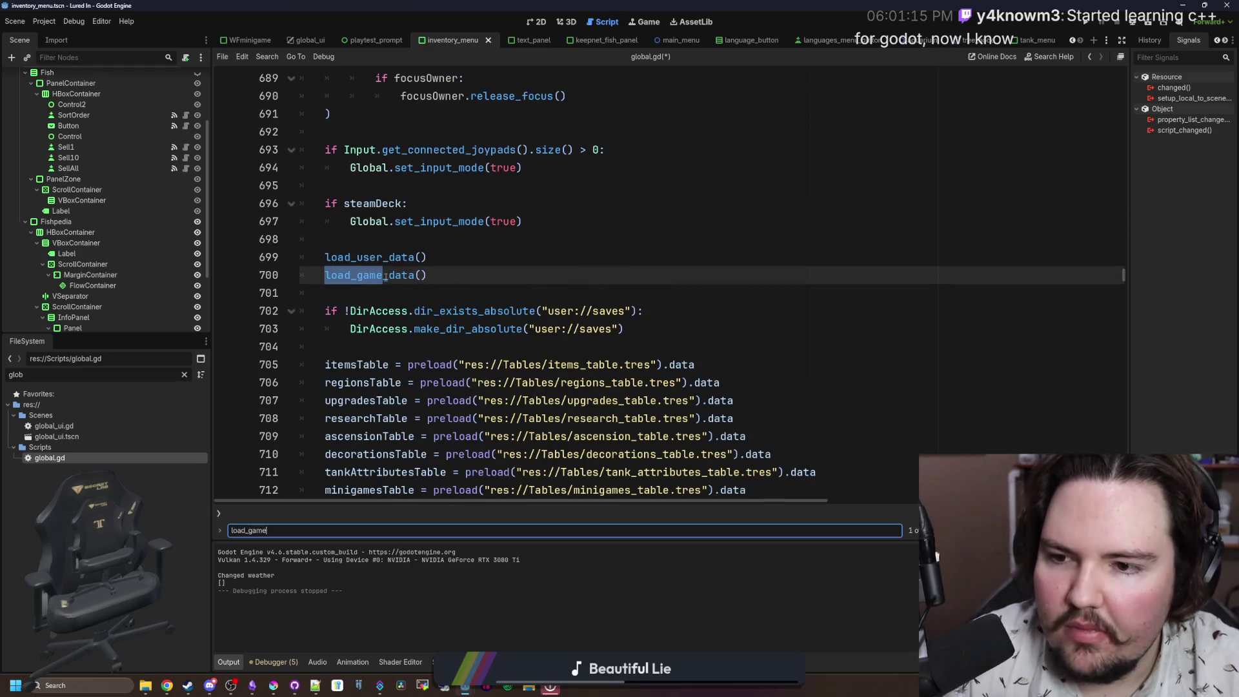
click(385, 276)
ctrl+click(385, 276)
Step: Add completedMinigameTutorials = userData.get("CompletedMinigameTutorials", completedMinigameTutorials) to load_game_data, save, and run
scroll(640, 295, down, 5)
click(639, 295)
key(Return)
key(Return)
key(Up)
text(completedMinigameTutorials = )
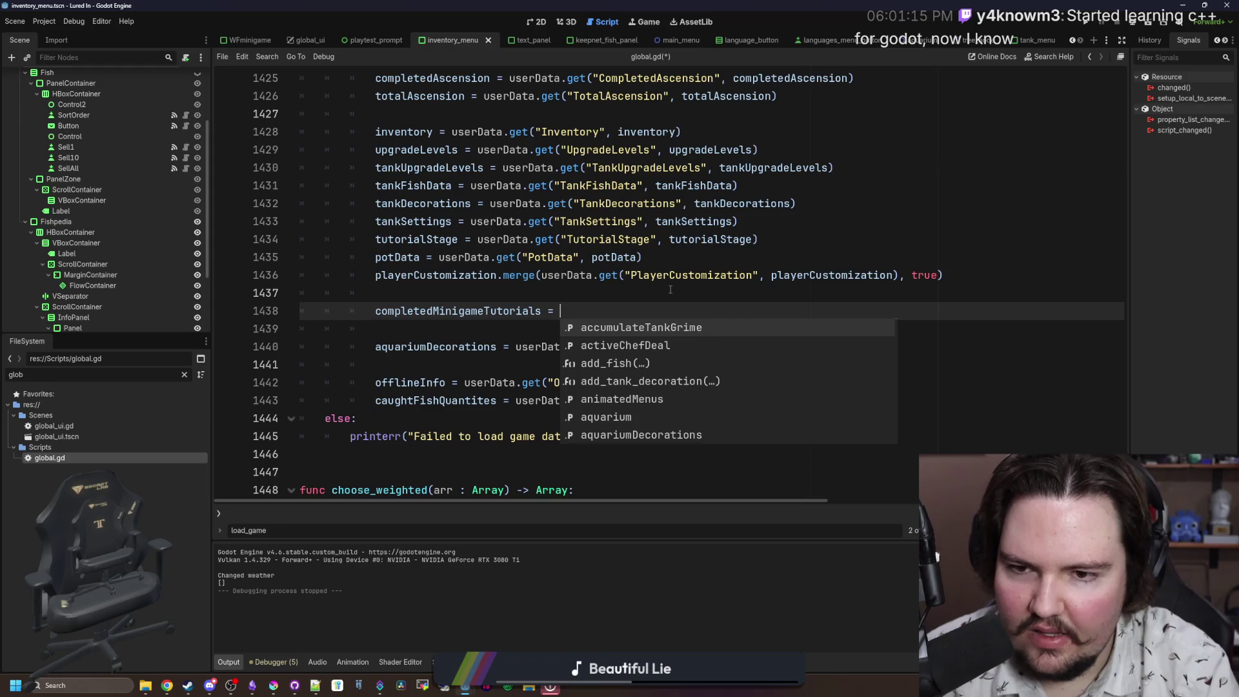
text(userDa)
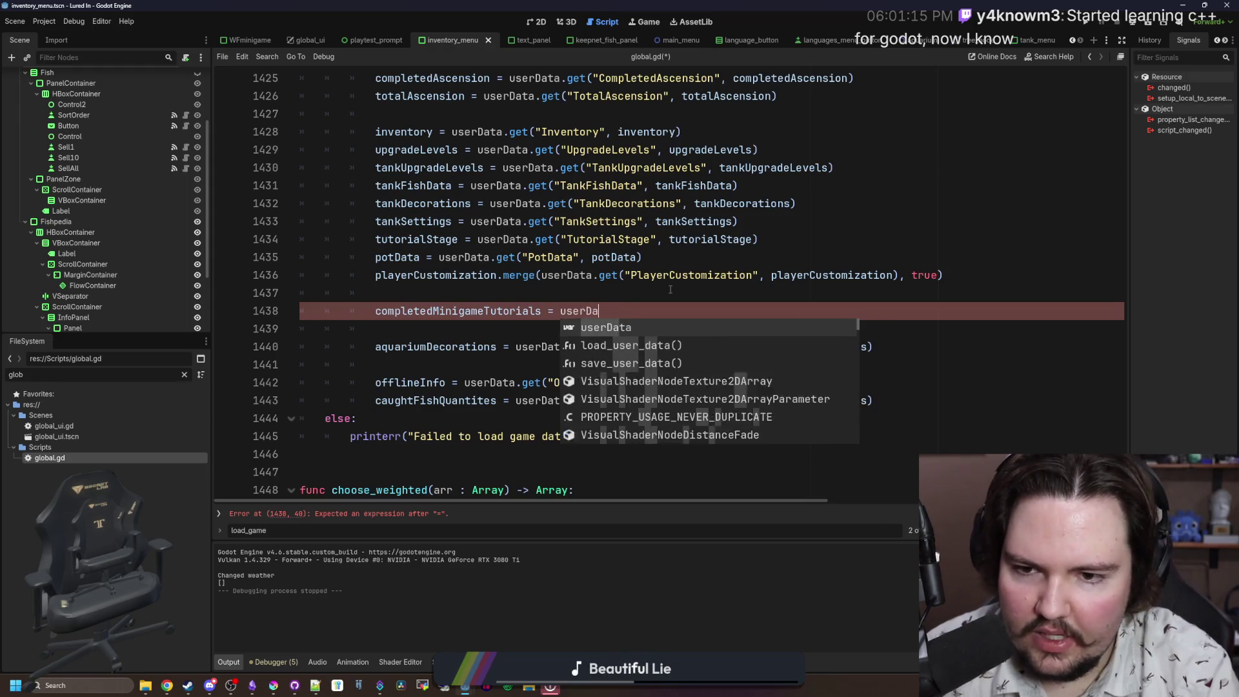
text(ta.get("completedMinigameTutorials")
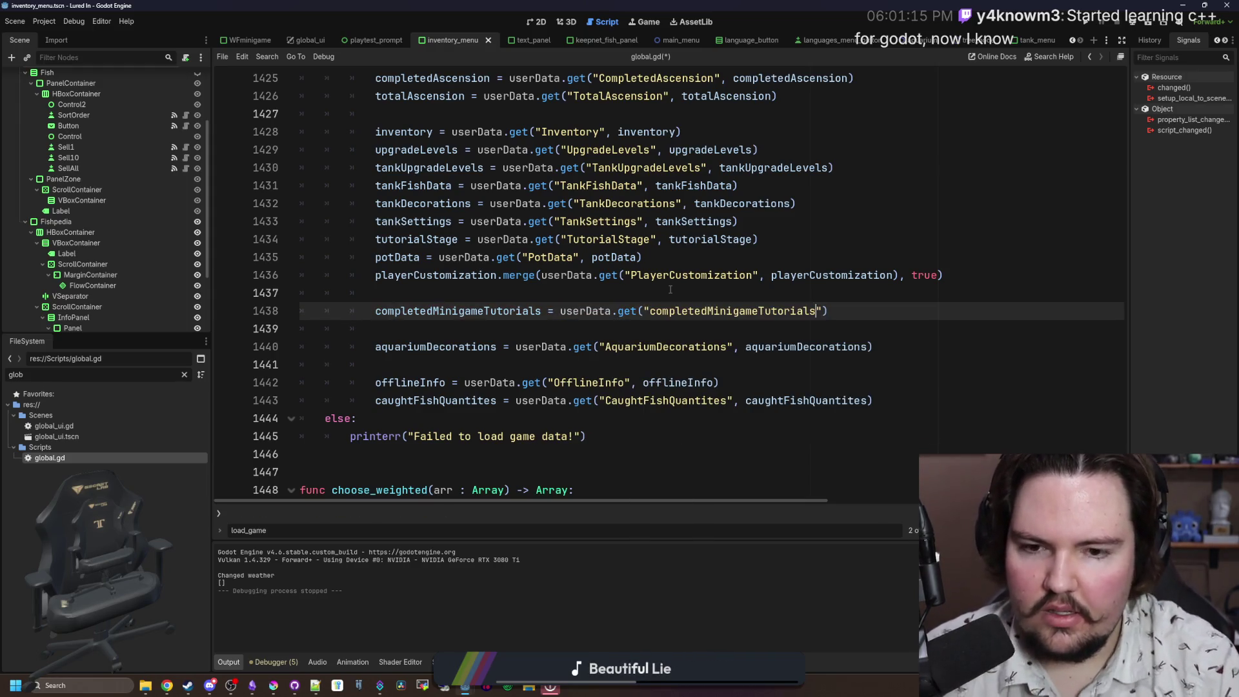
text(, completedMinigameTutorials)
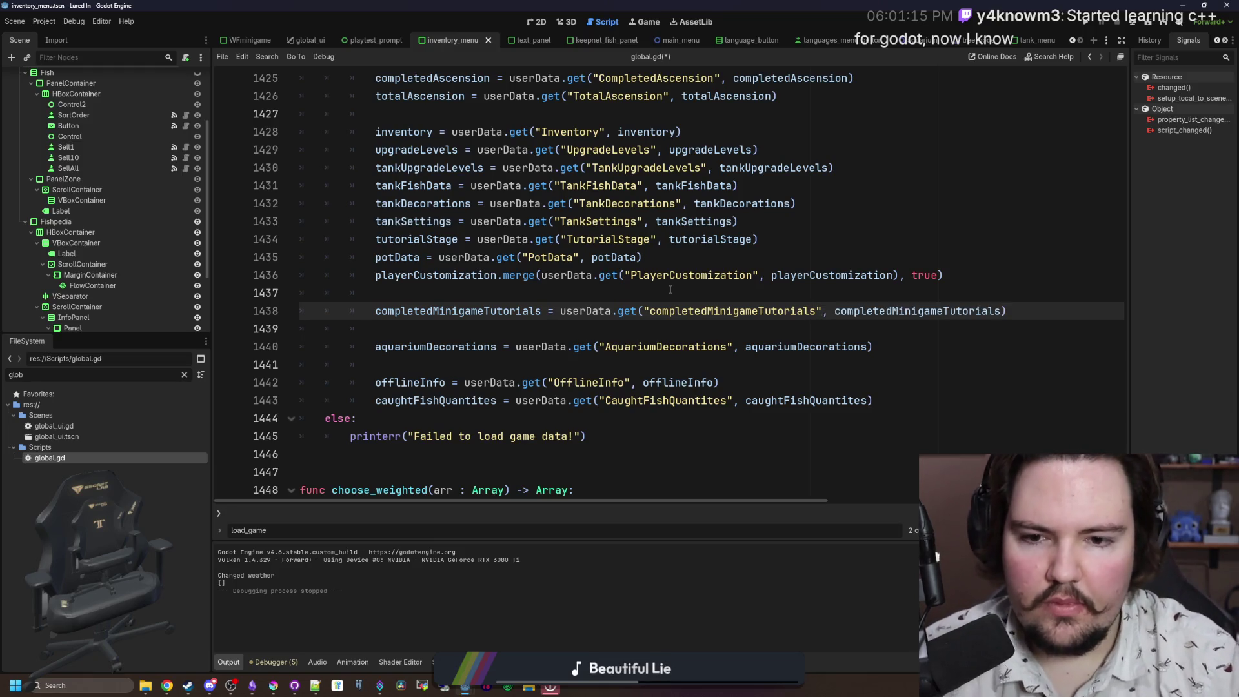
key(BackSpace)
text(C)
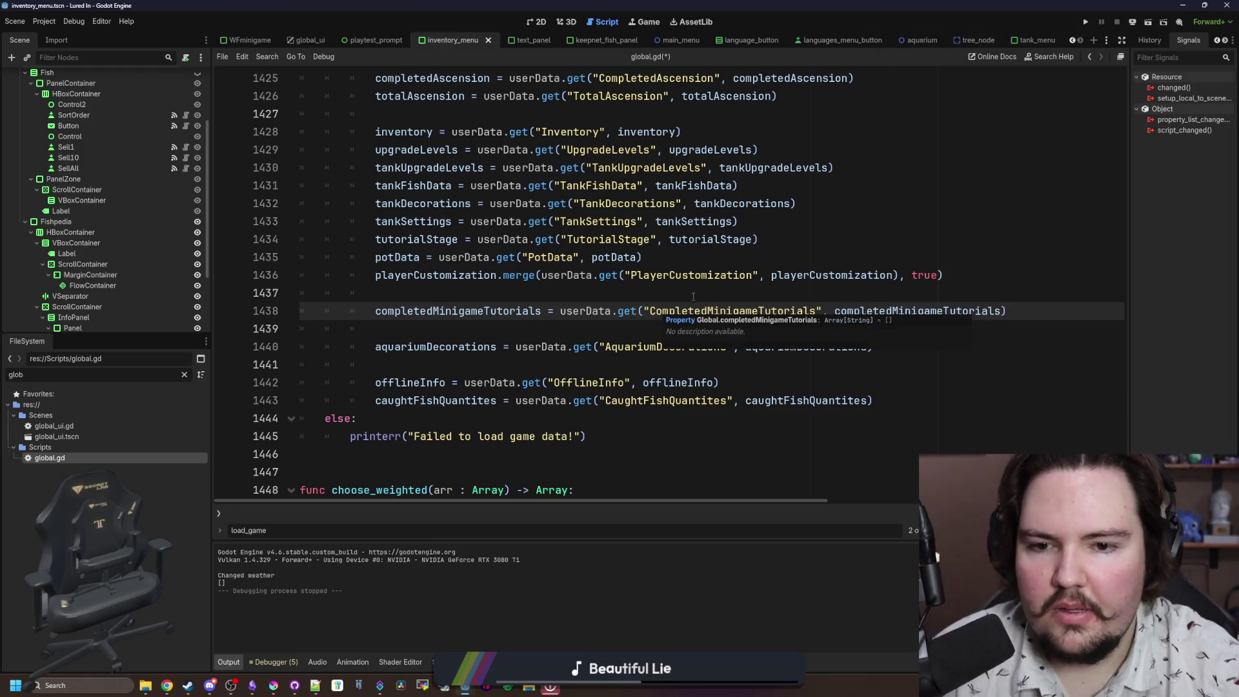
click(769, 291)
key(ctrl+s)
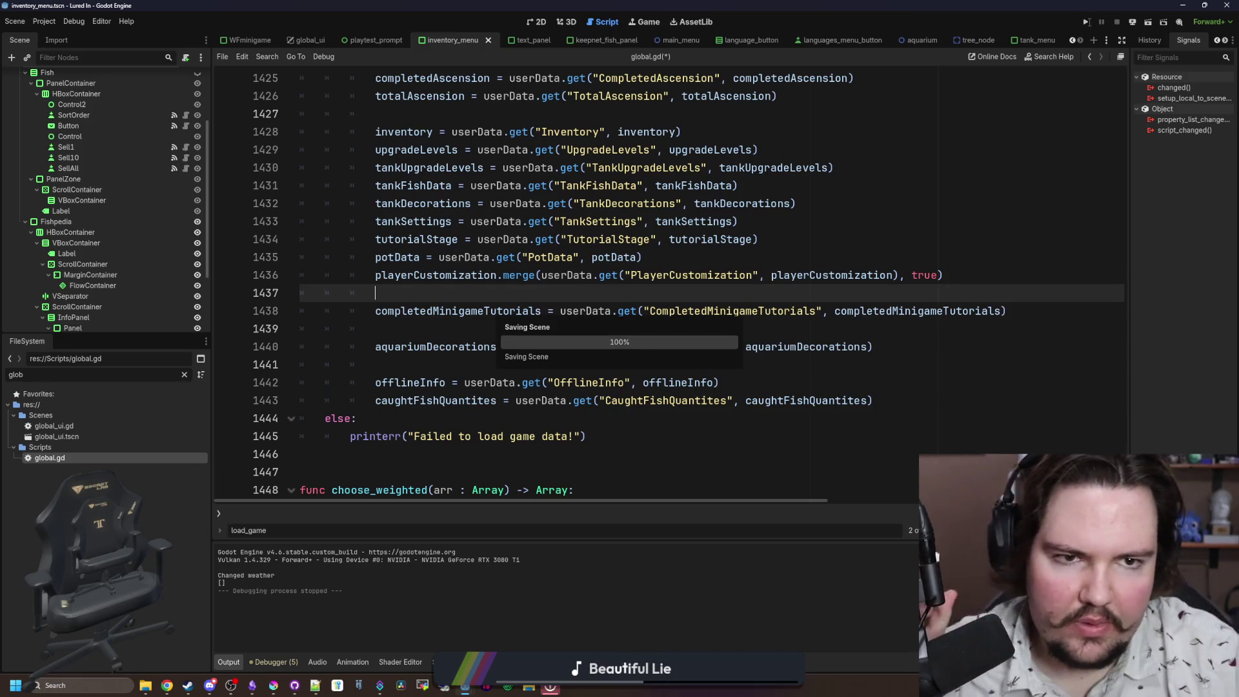
key(F5)
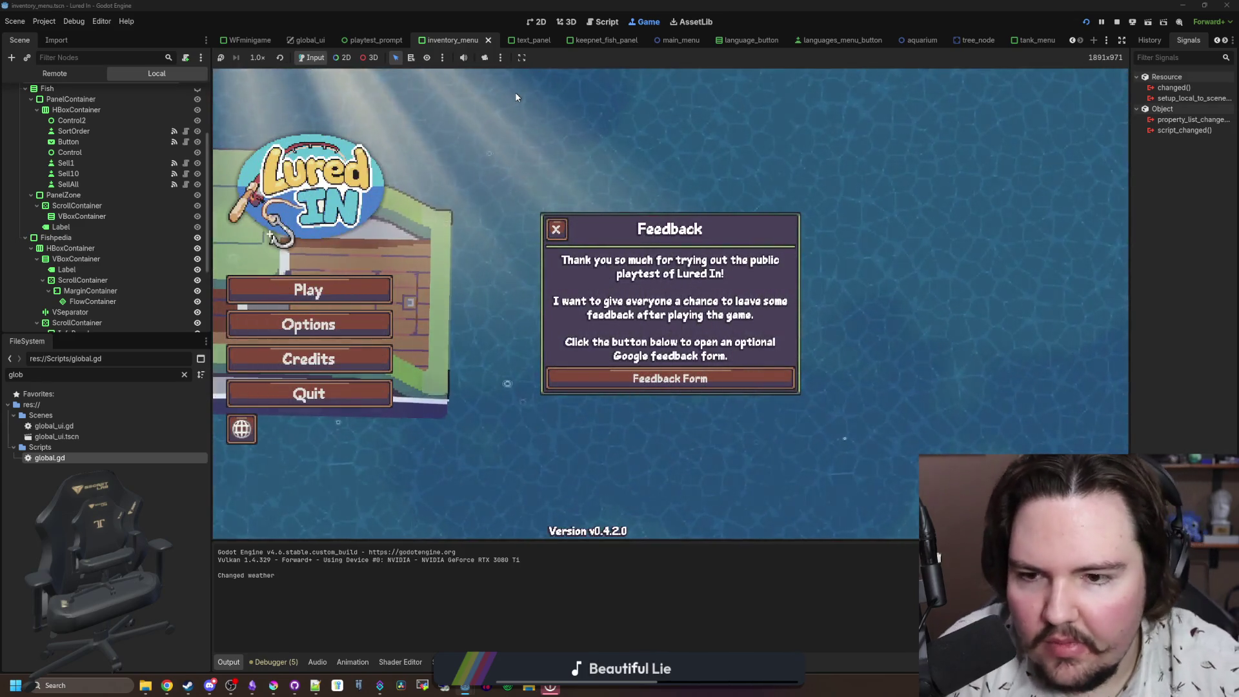
Step: Start playing from the main menu, dismissing the feedback popup and the welcome-back message
click(556, 230)
click(375, 291)
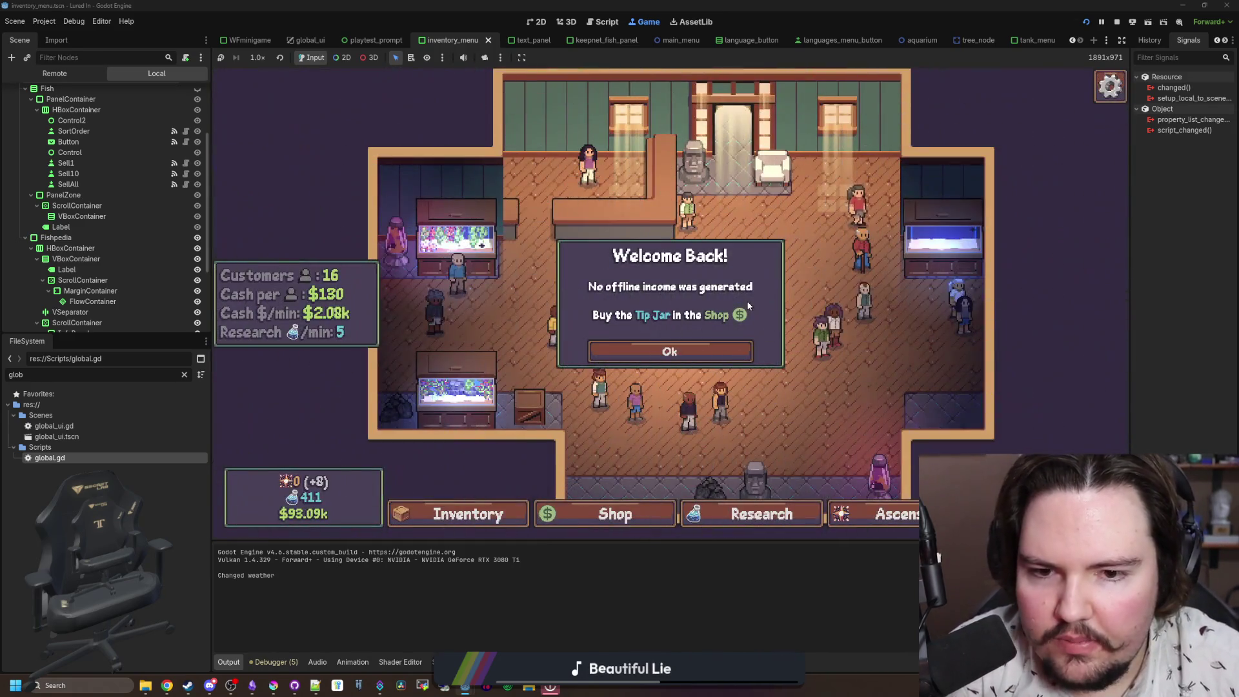
click(669, 352)
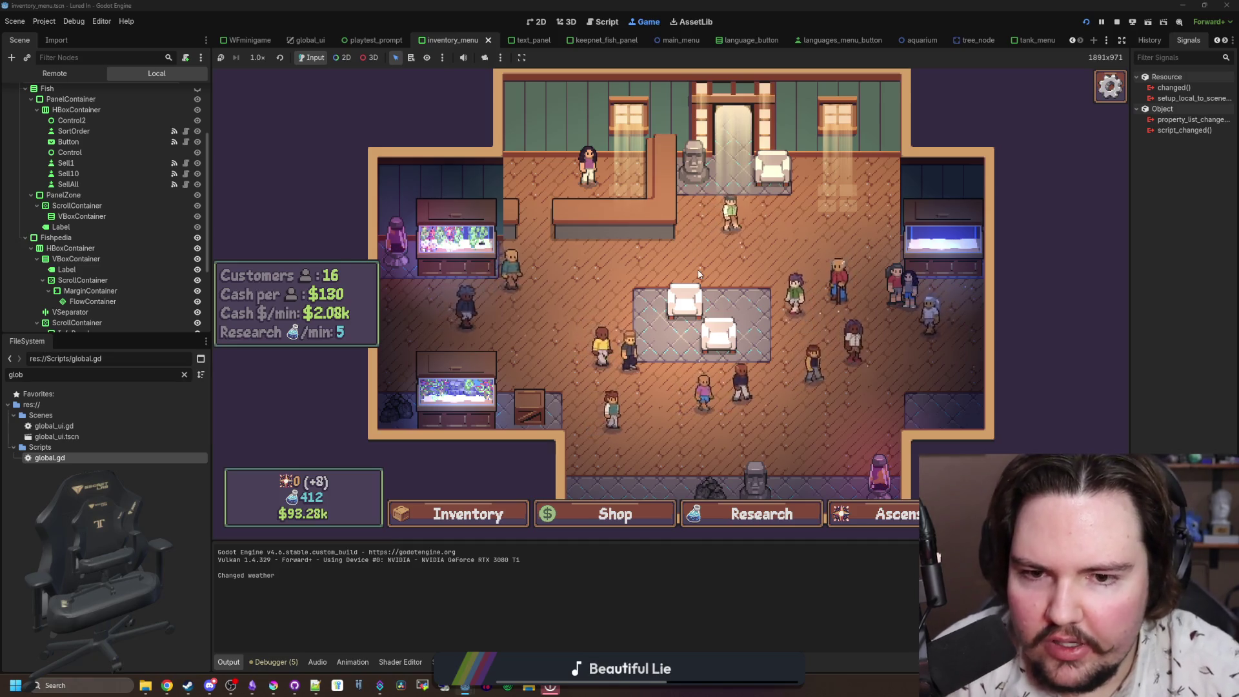
Step: Look over the shop upgrades and the ascension upgrade tree, then close them
drag(661, 278, 603, 270)
click(581, 513)
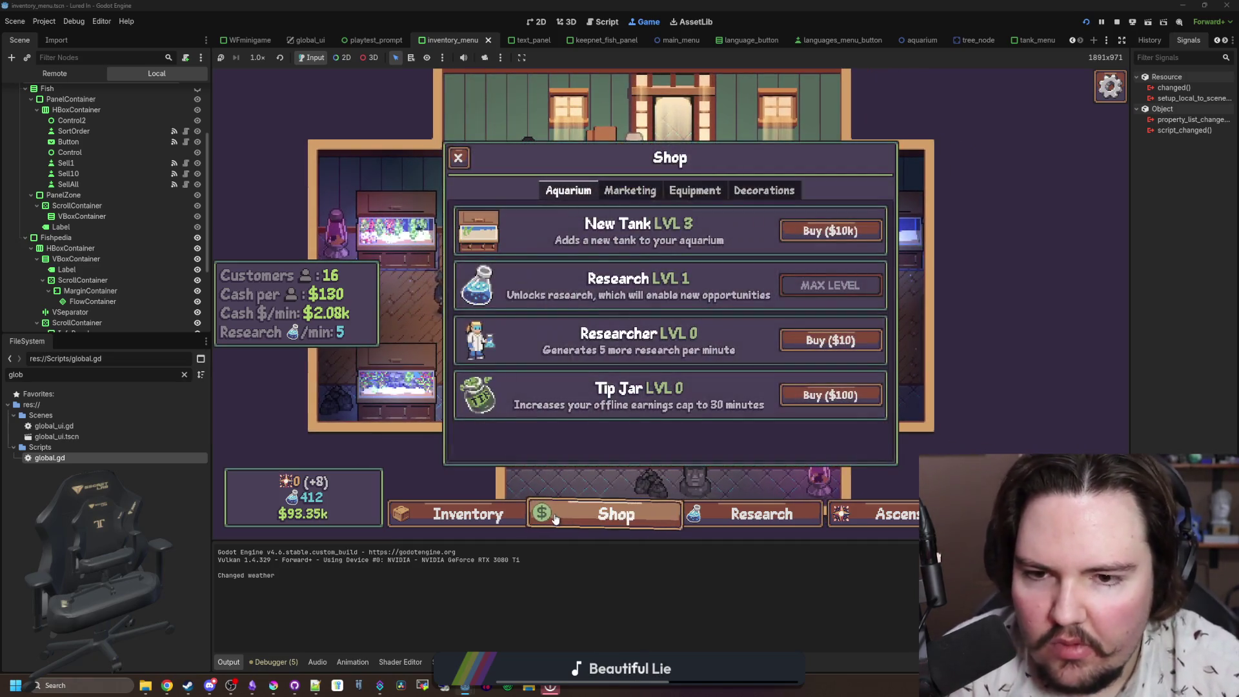
click(460, 160)
click(896, 518)
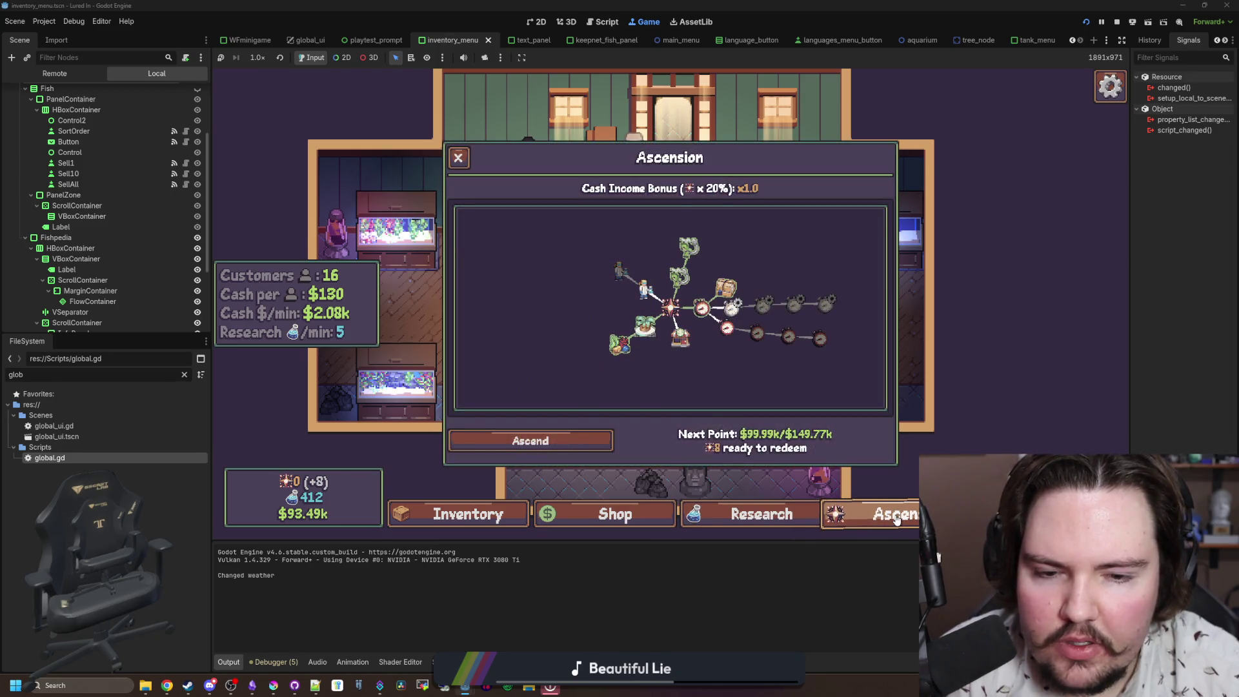
scroll(585, 316, up, 5)
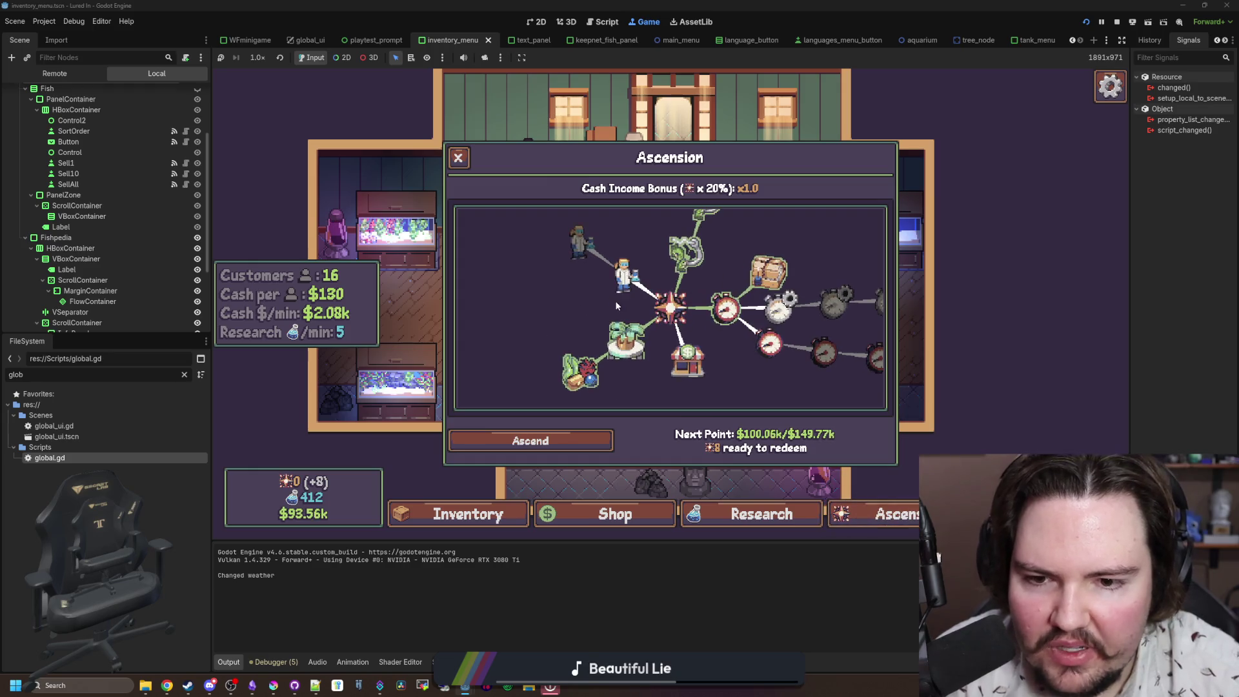
scroll(586, 316, down, 5)
scroll(640, 356, up, 5)
scroll(629, 344, down, 1)
scroll(629, 344, down, 5)
scroll(647, 335, up, 4)
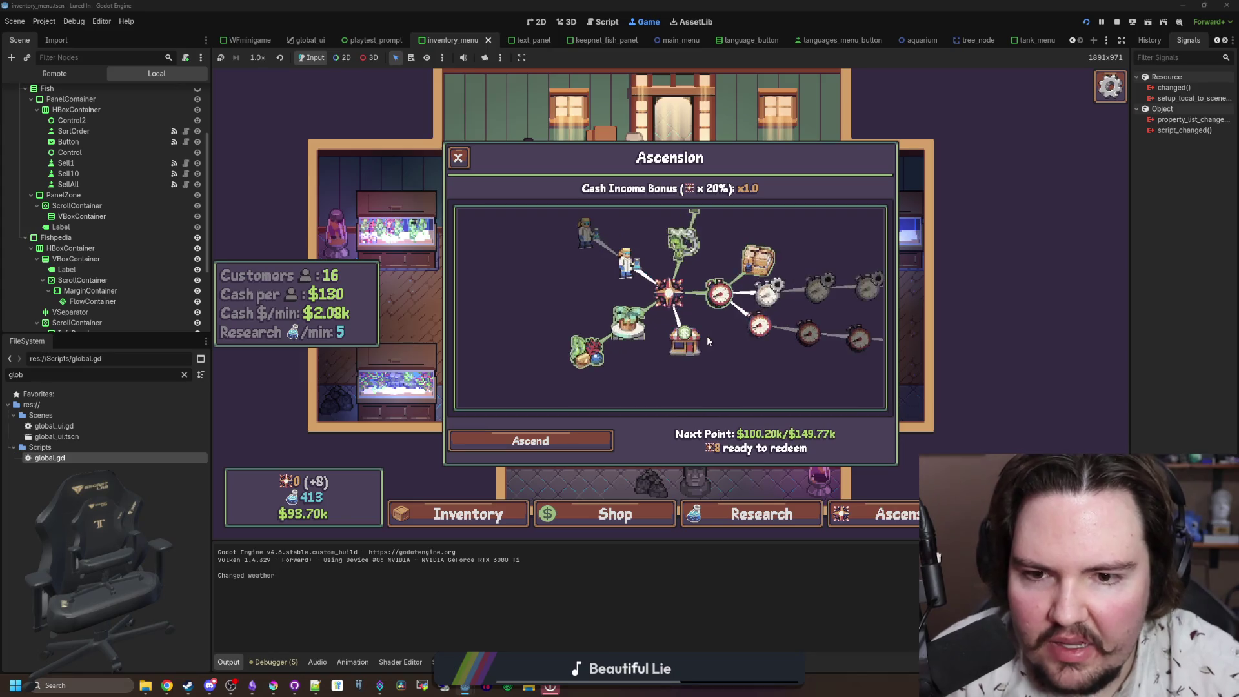
click(460, 159)
Step: Travel to the Pond for free and start the minigame with the 'minigame start' debug command
click(673, 113)
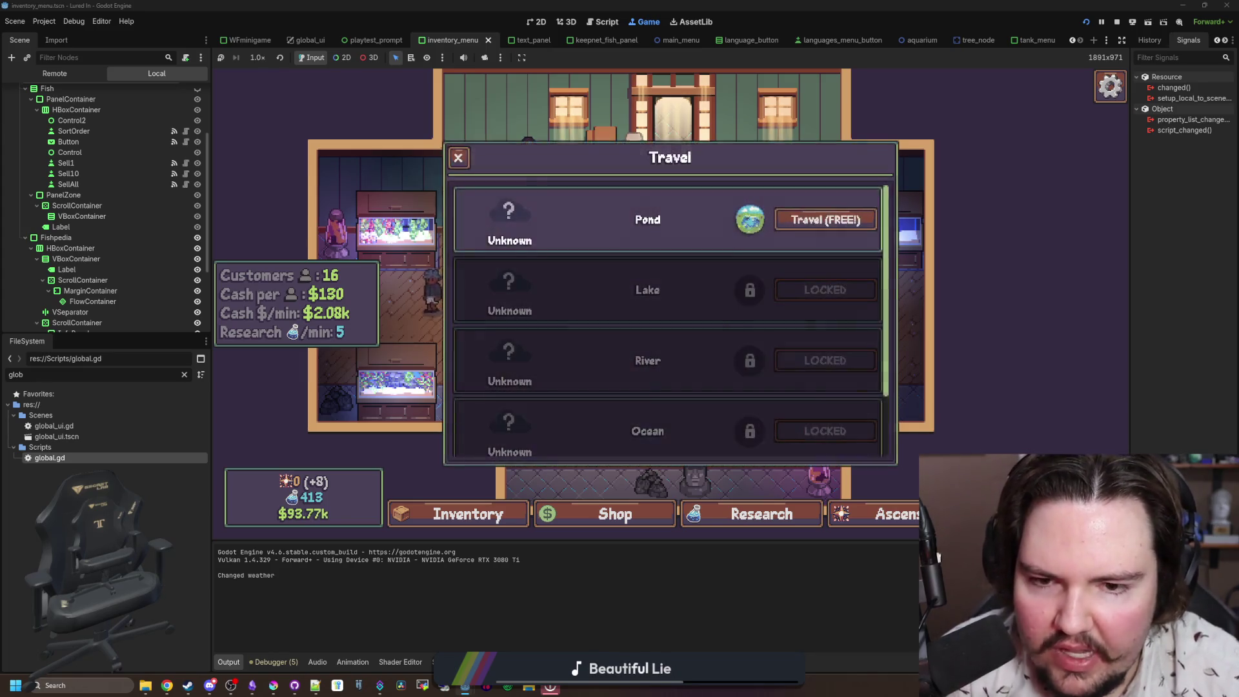
click(809, 221)
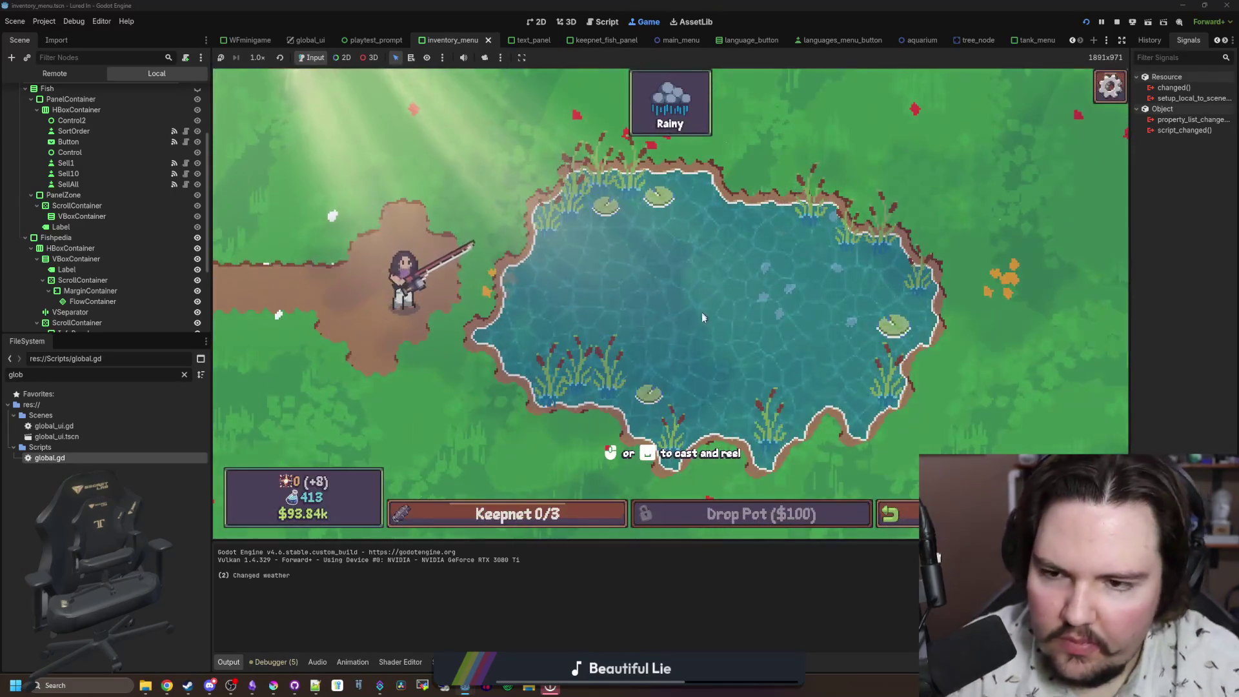
key(grave)
text(minigame start)
key(Return)
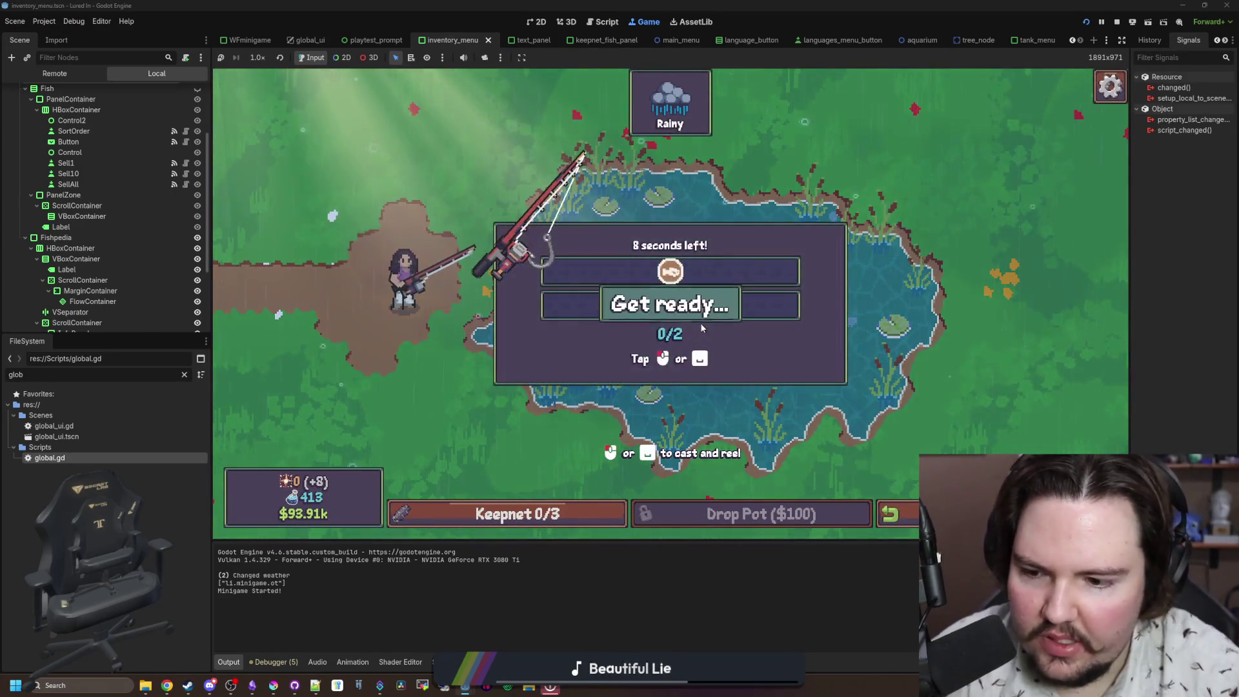
Step: Win the minigame to catch a Minnow, then stop the game with F8
click(745, 293)
click(753, 300)
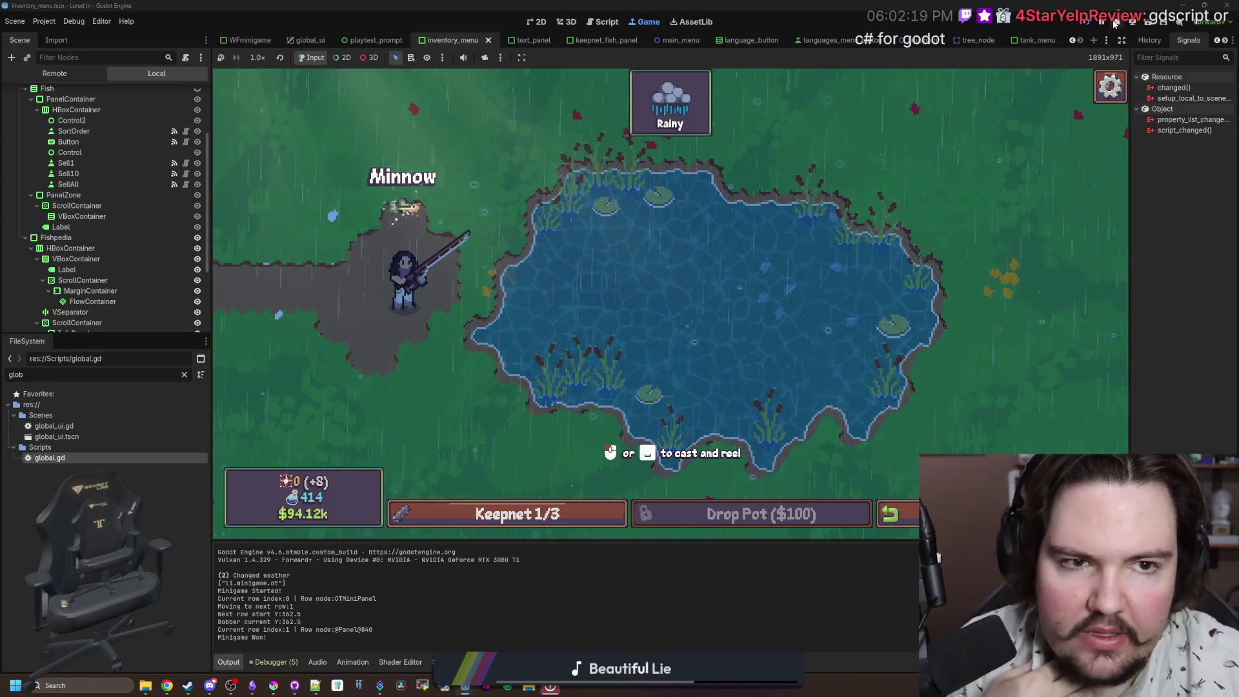
key(F8)
click(254, 687)
Step: Delete the MINIGAME TUTORIALS PLAY AGAIN ON RESTART heading and its leftover blank lines
click(343, 342)
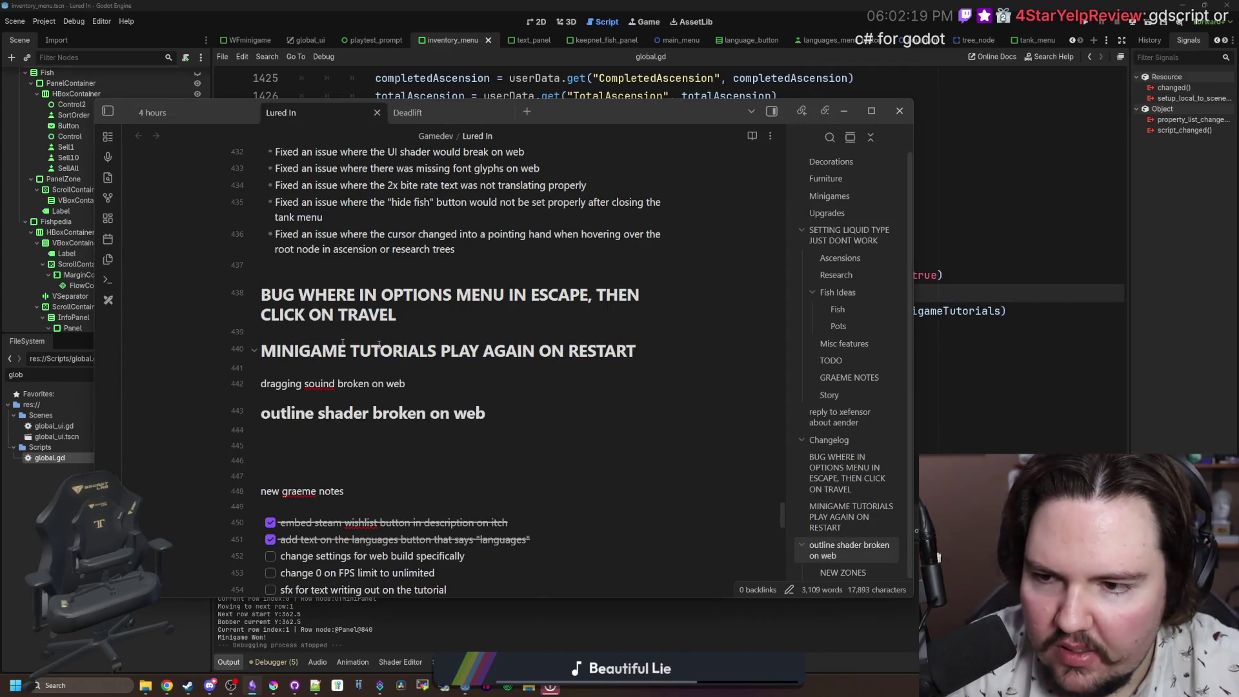
drag(637, 351, 243, 340)
key(BackSpace)
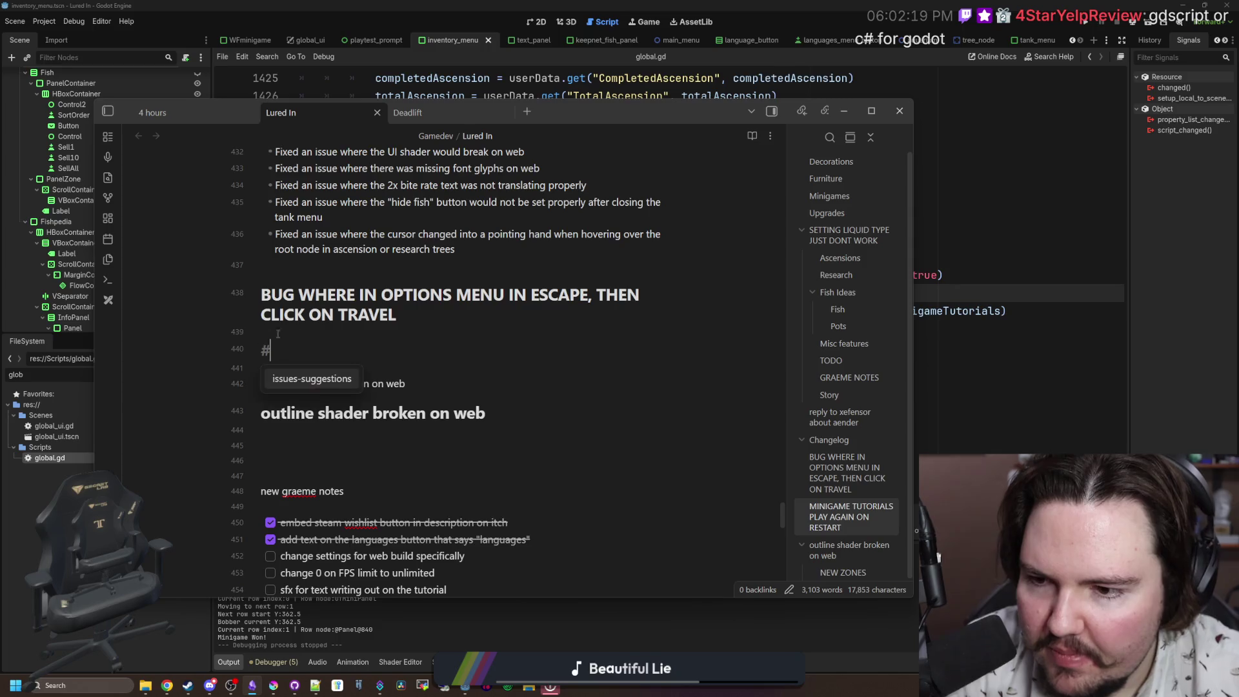
key(BackSpace)
click(393, 316)
key(Delete)
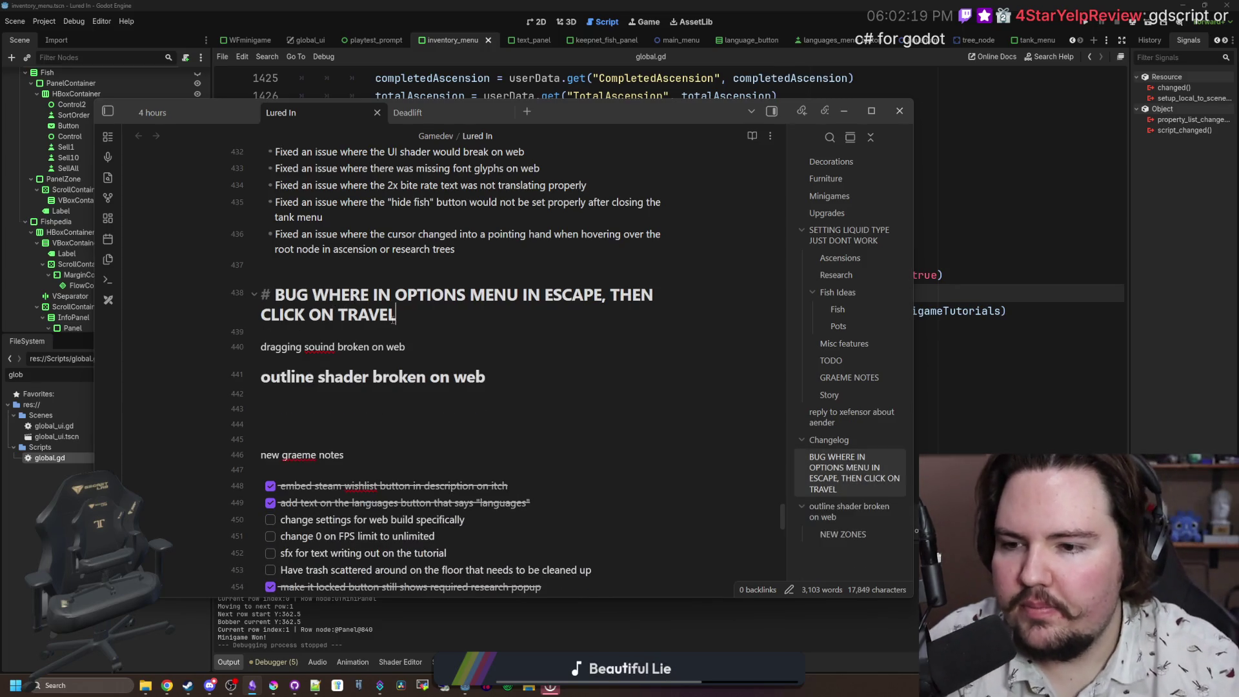
Step: Tidy the remaining bug headings, widen the notes window, and rerun the game in Godot
drag(489, 378, 260, 377)
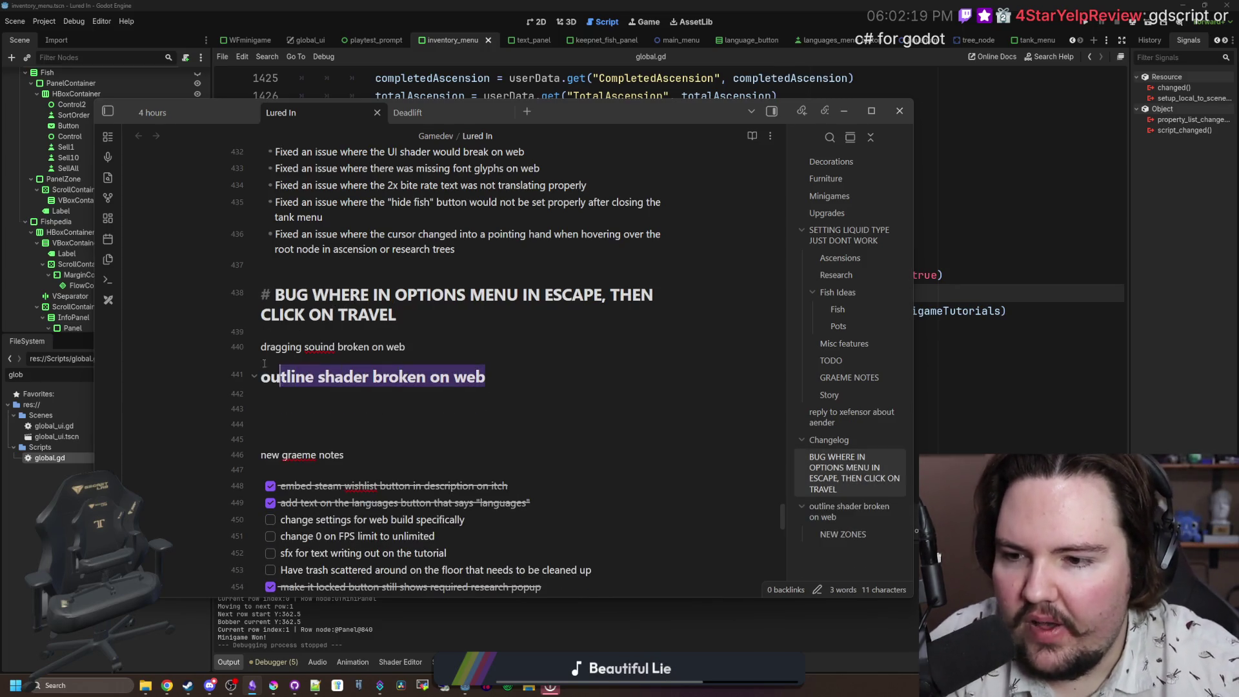
click(439, 315)
drag(498, 380, 234, 374)
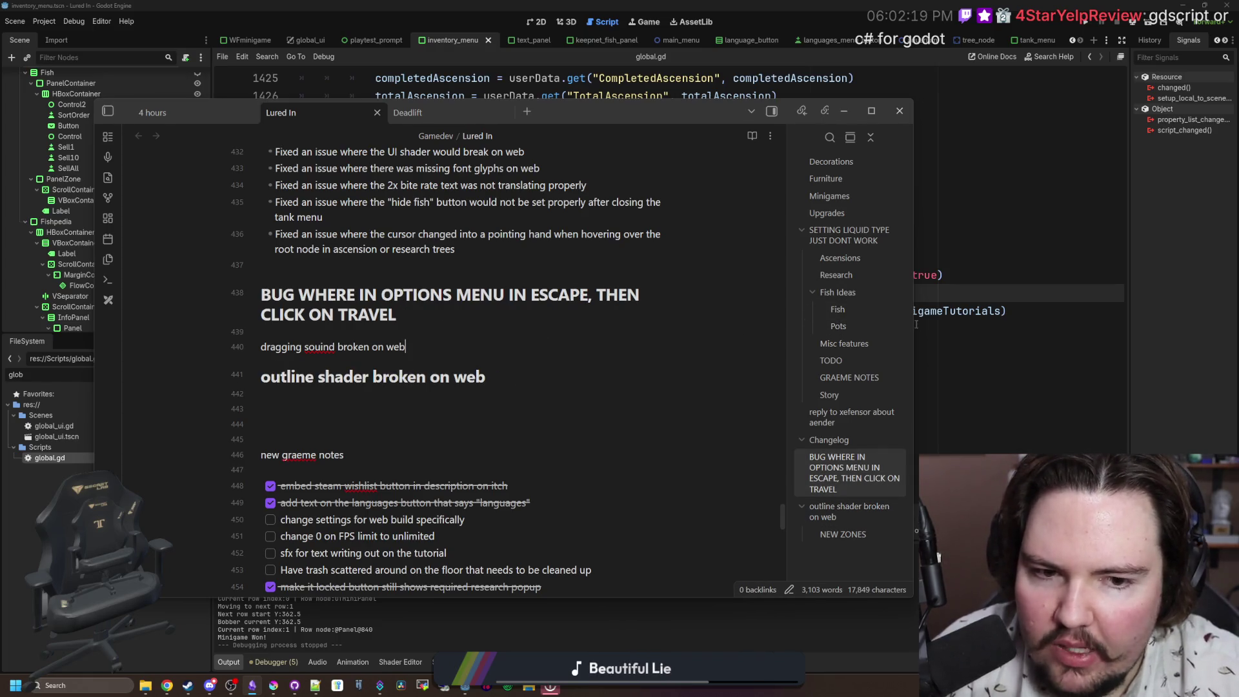
drag(912, 324, 1095, 324)
click(602, 370)
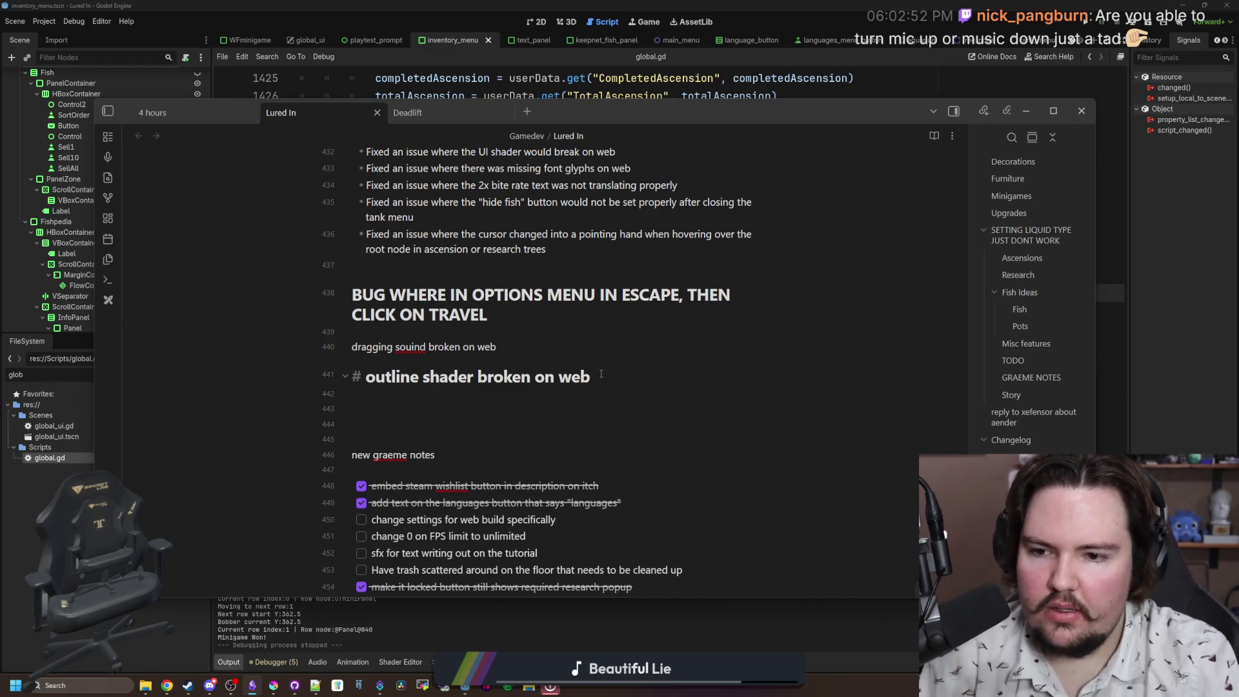
click(496, 313)
key(shift+Home)
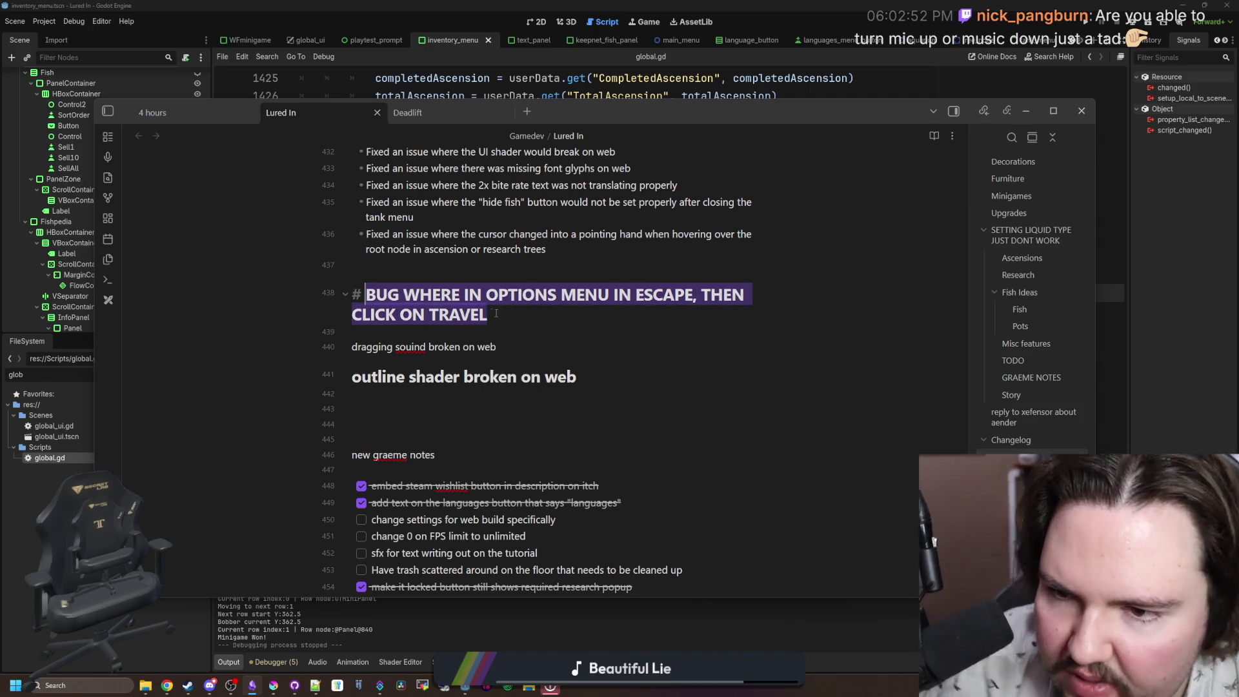
click(525, 313)
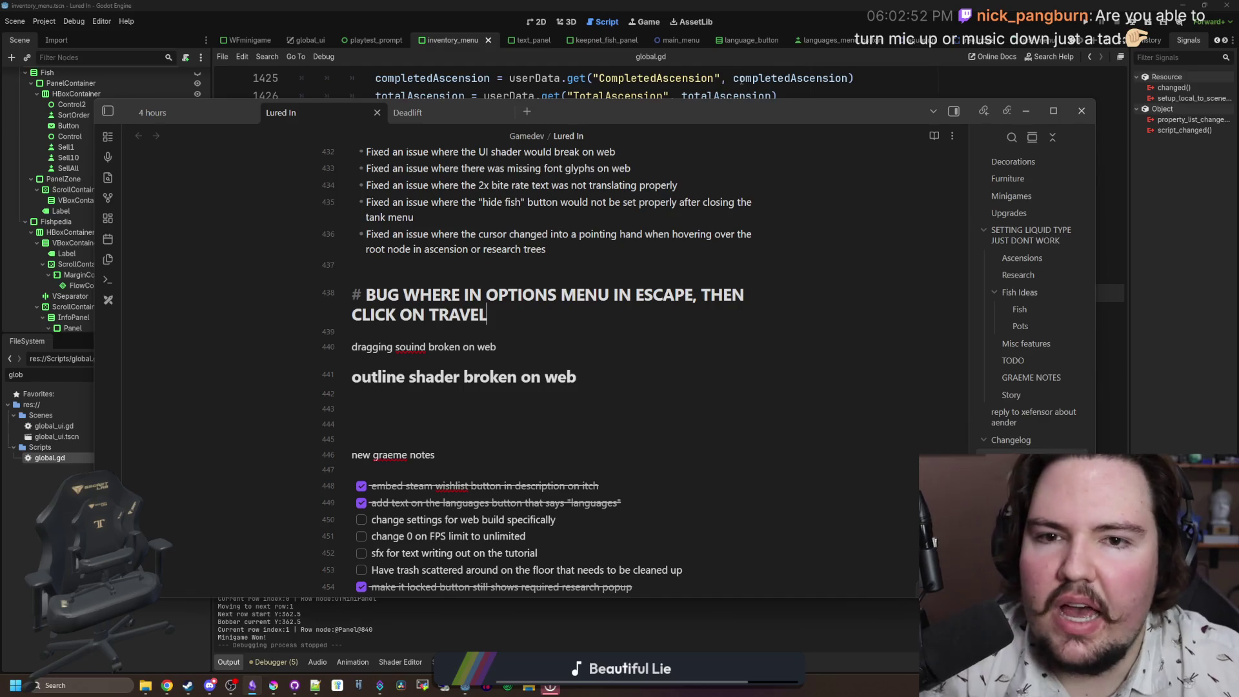
key(alt+Tab)
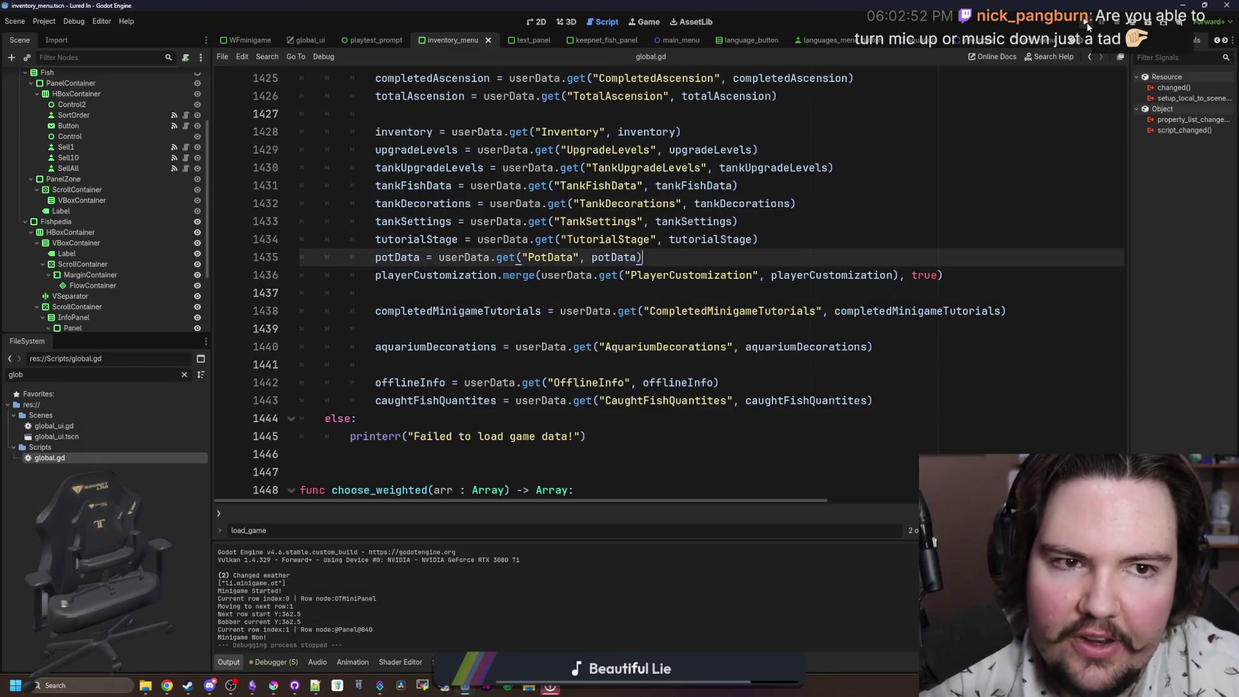
click(1087, 25)
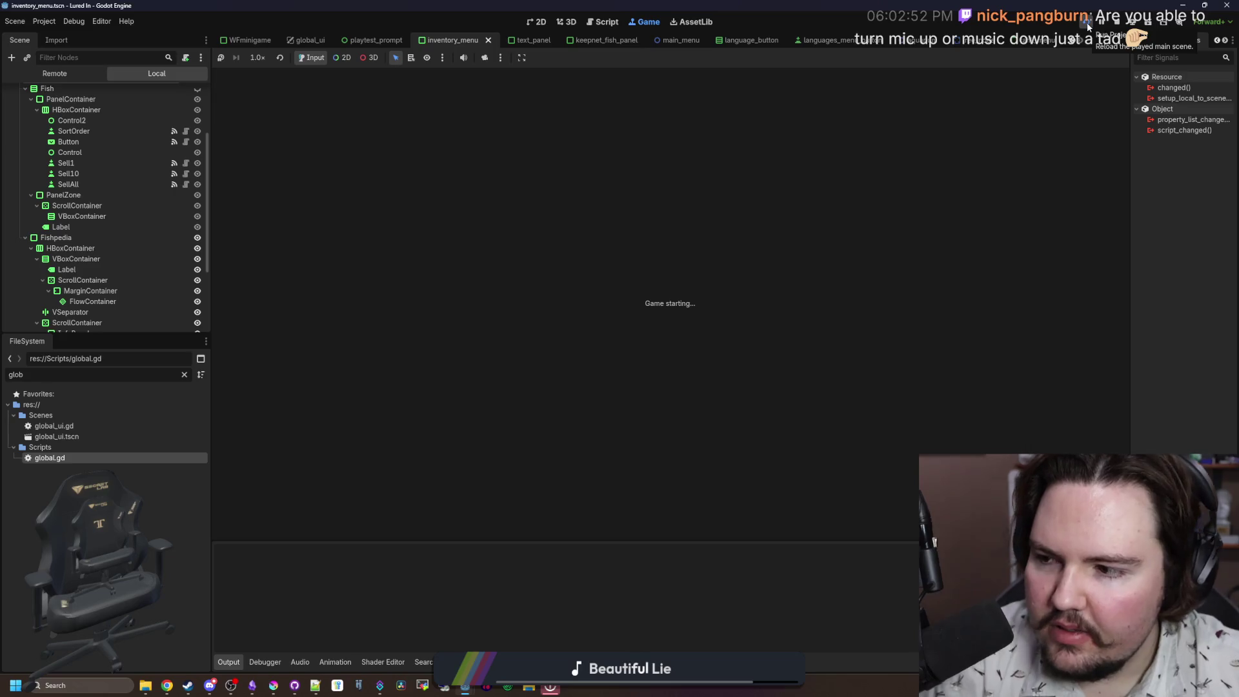